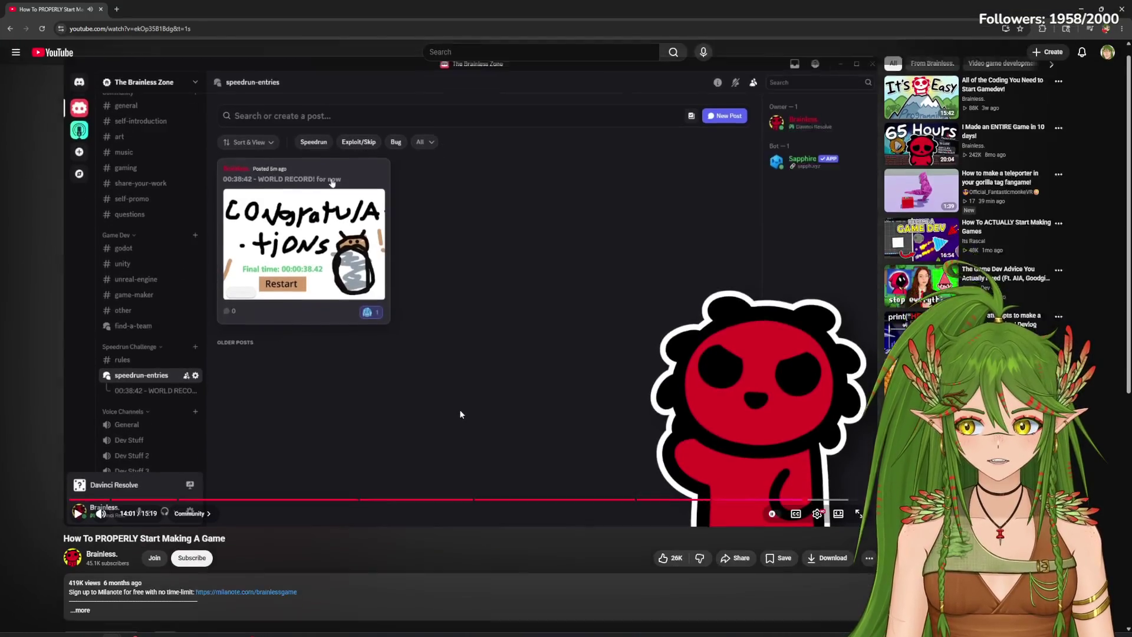
# Step: Play 'How To PROPERLY Start Making A Game' full screen in the YouTube player
pyautogui.scroll(-1, 458, 409)
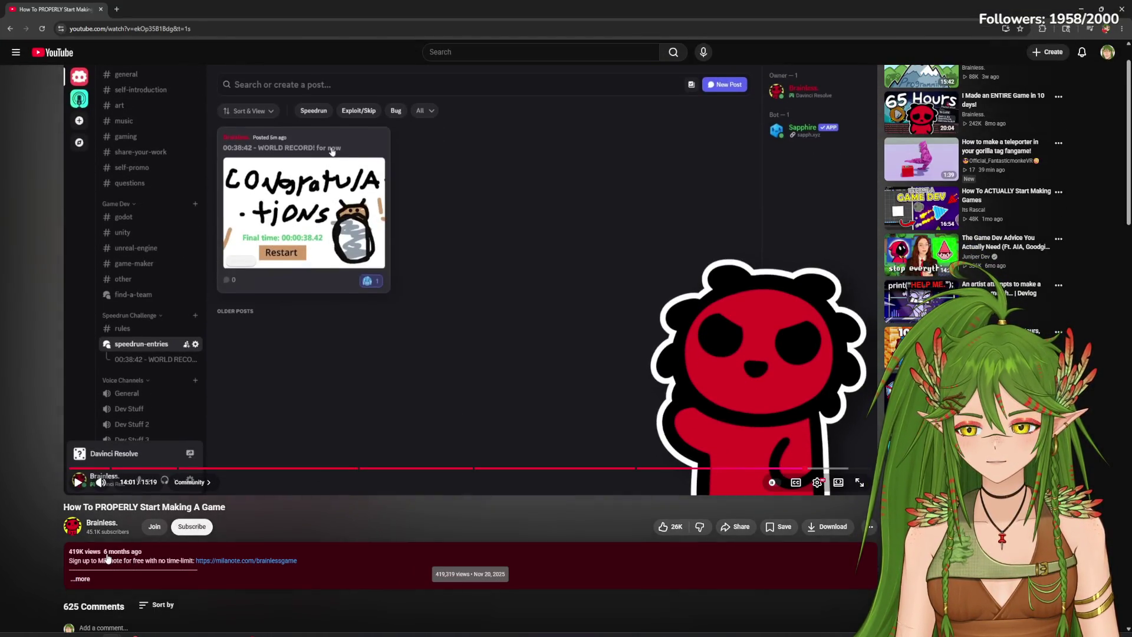
pyautogui.click(859, 483)
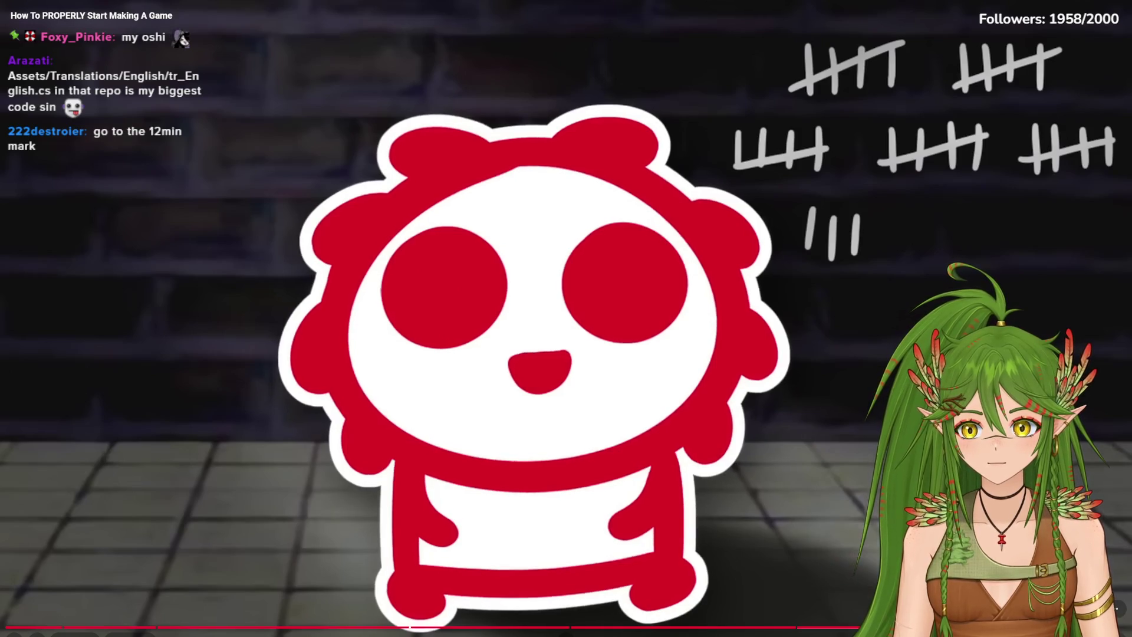
# Step: Jump the video past the 'No one's ever gonna look at my code' part and resume playback
pyautogui.click(651, 580)
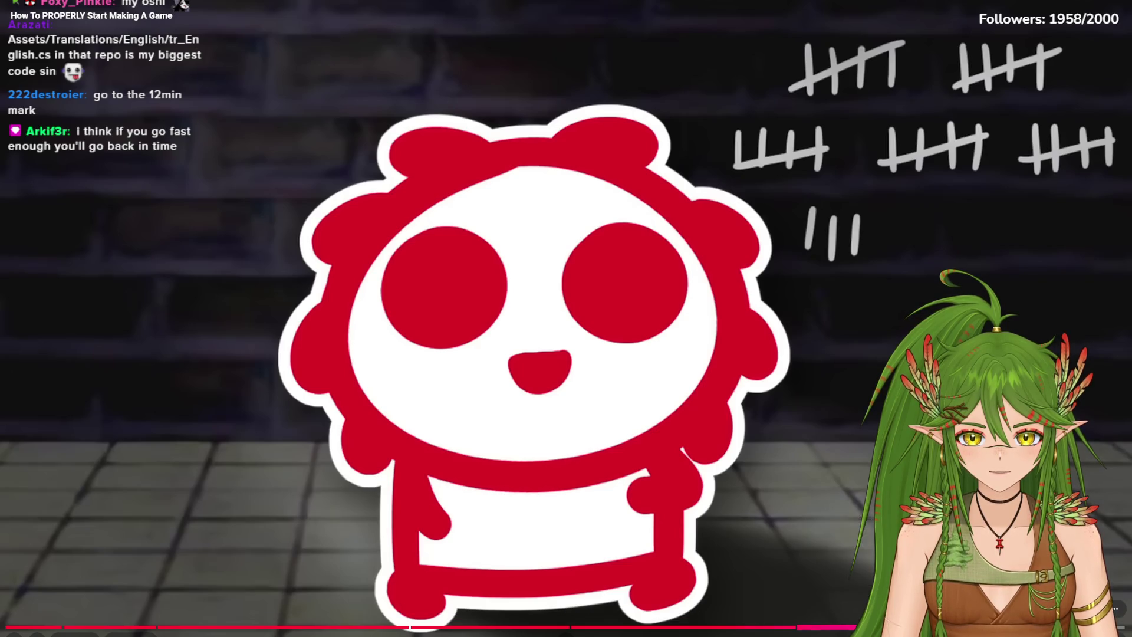
pyautogui.click(854, 626)
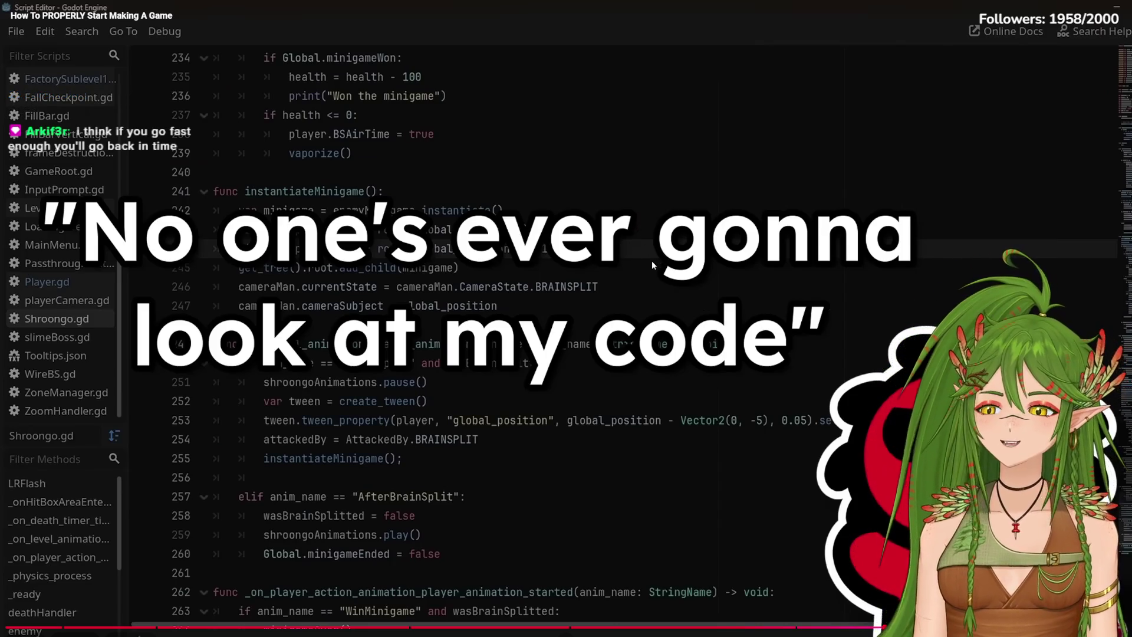
pyautogui.click(519, 386)
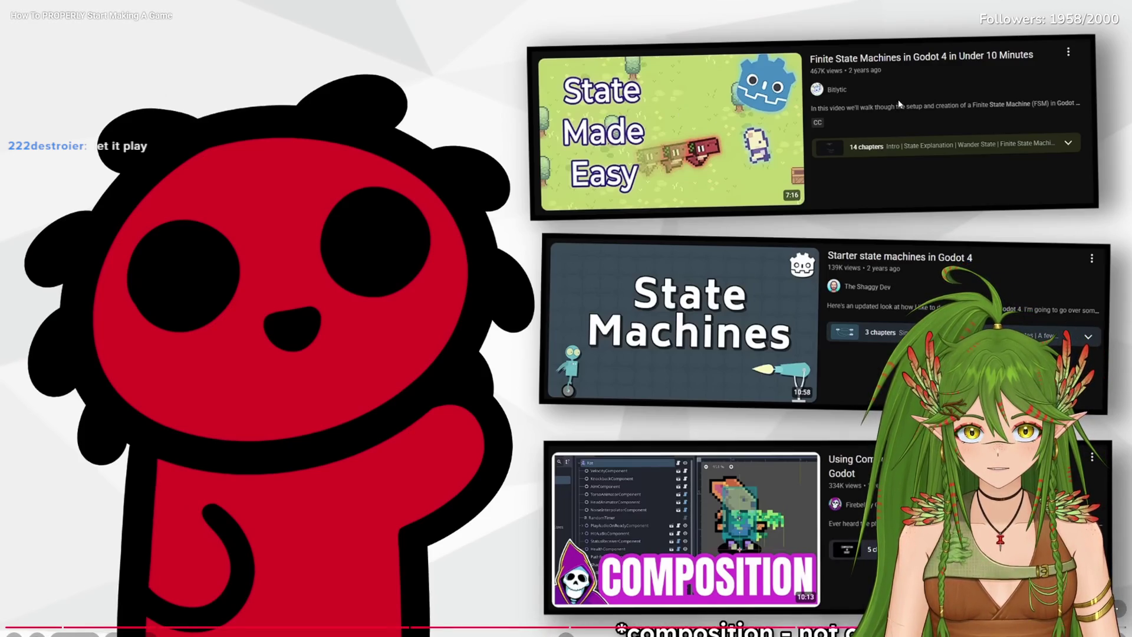
pyautogui.click(876, 303)
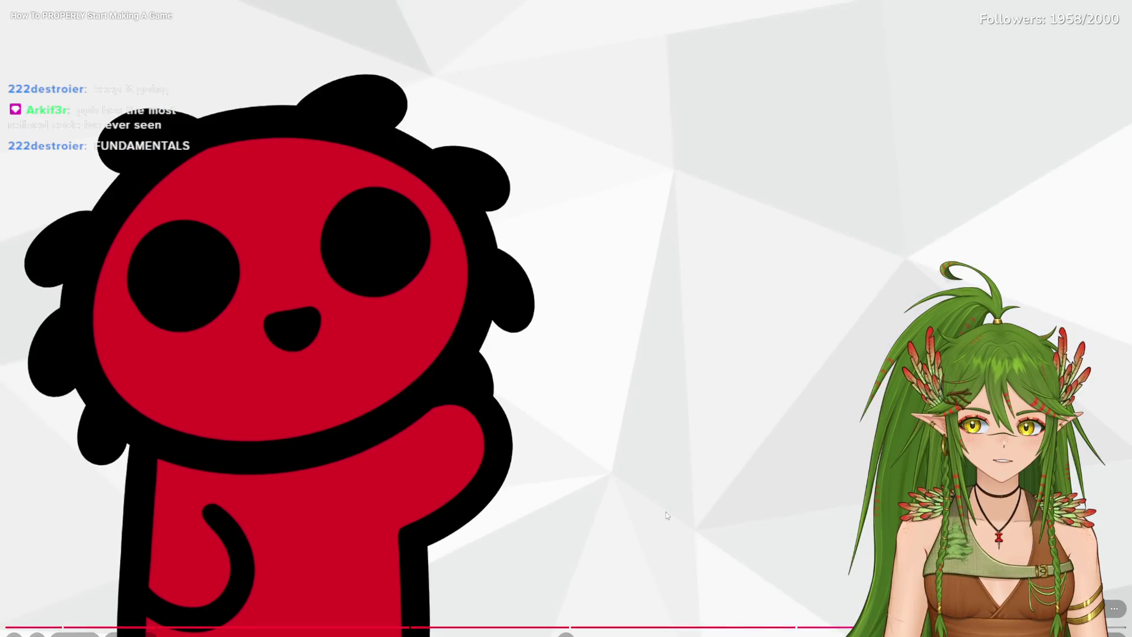
# Step: Pause on the closing fanart and members slide near 14:35, then exit full screen
pyautogui.click(631, 521)
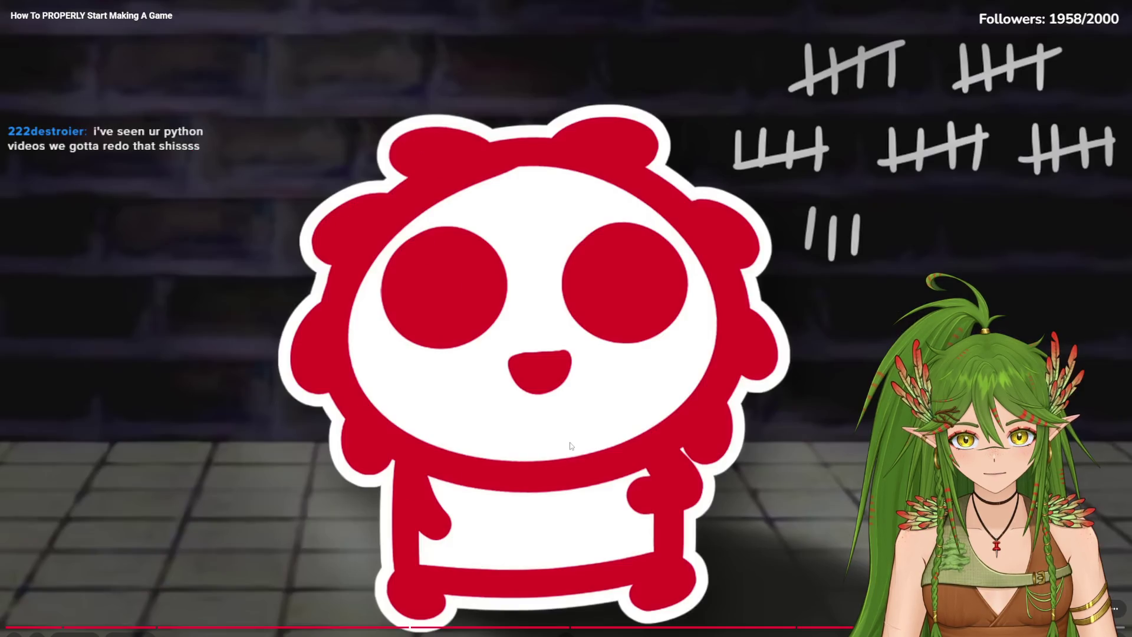
pyautogui.click(566, 451)
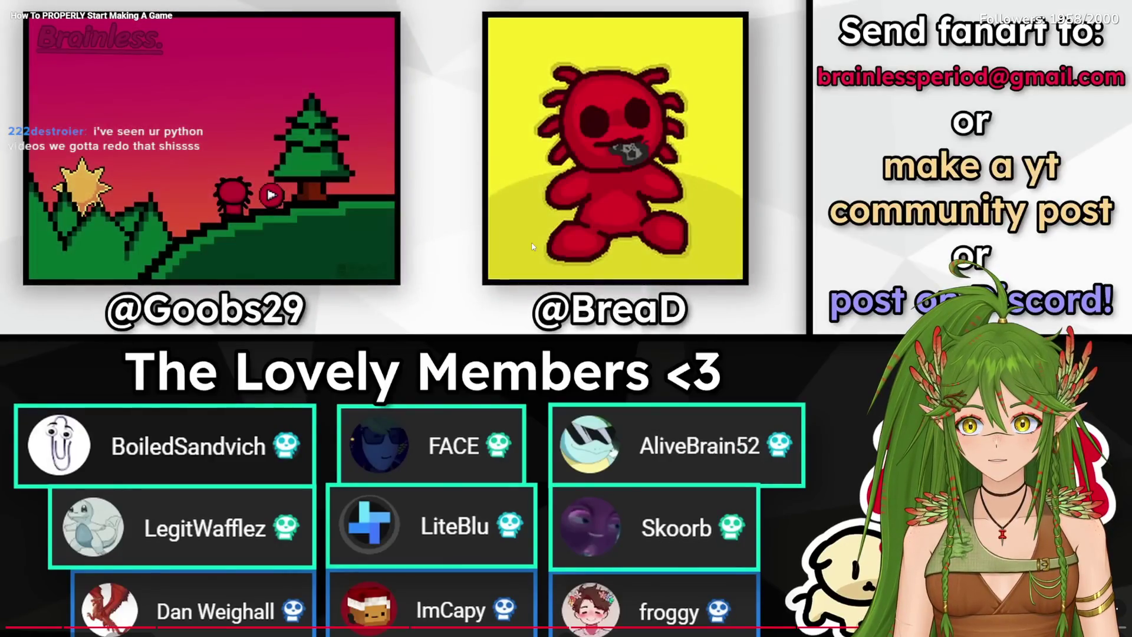
pyautogui.click(533, 247)
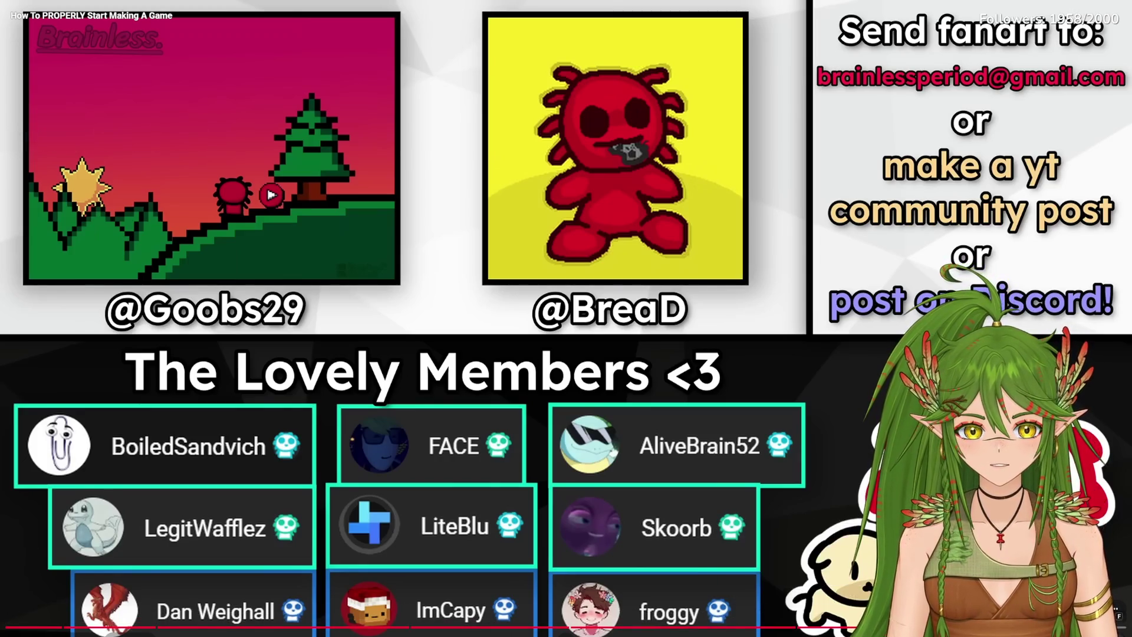
pyautogui.press('Escape')
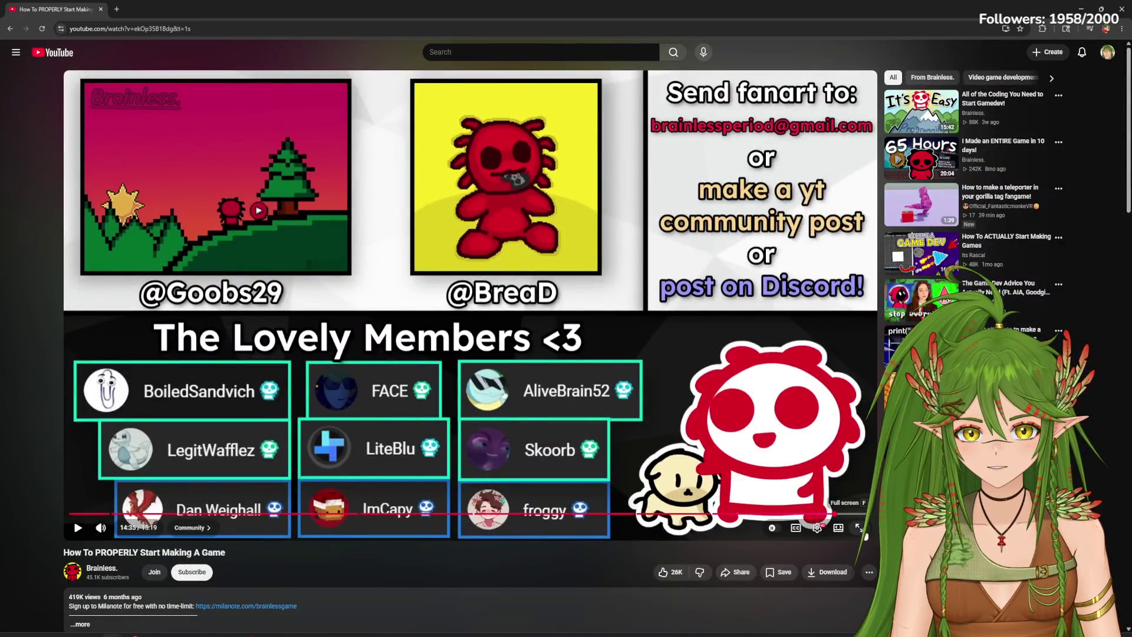
# Step: Scroll down to the 625-comment section, topped by the pinned sponsor comment
pyautogui.click(861, 529)
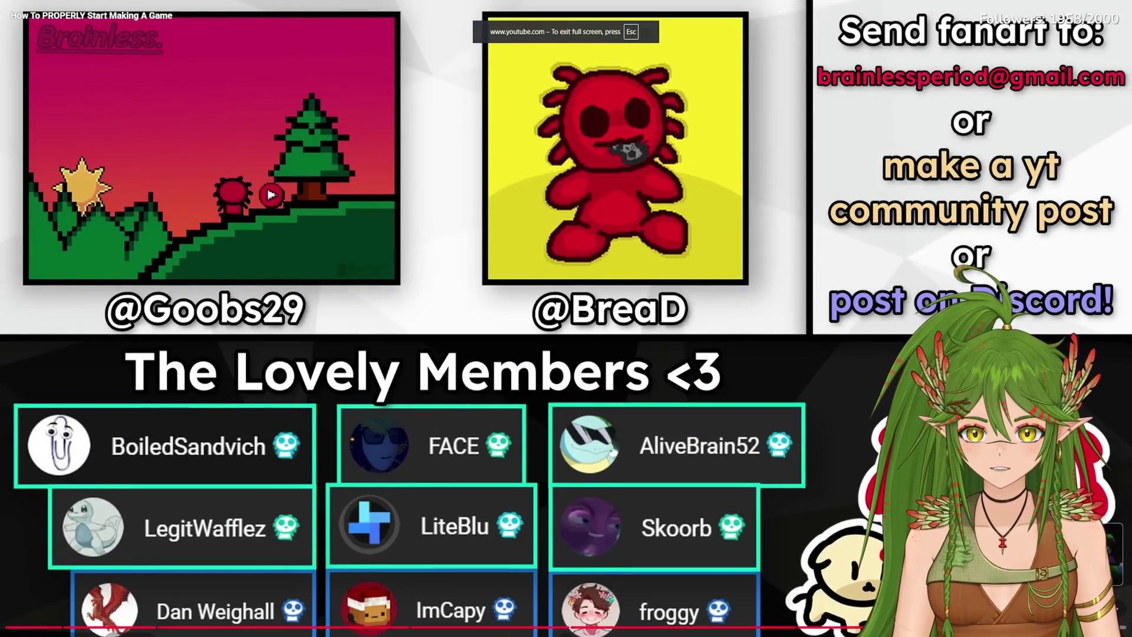
pyautogui.press('Escape')
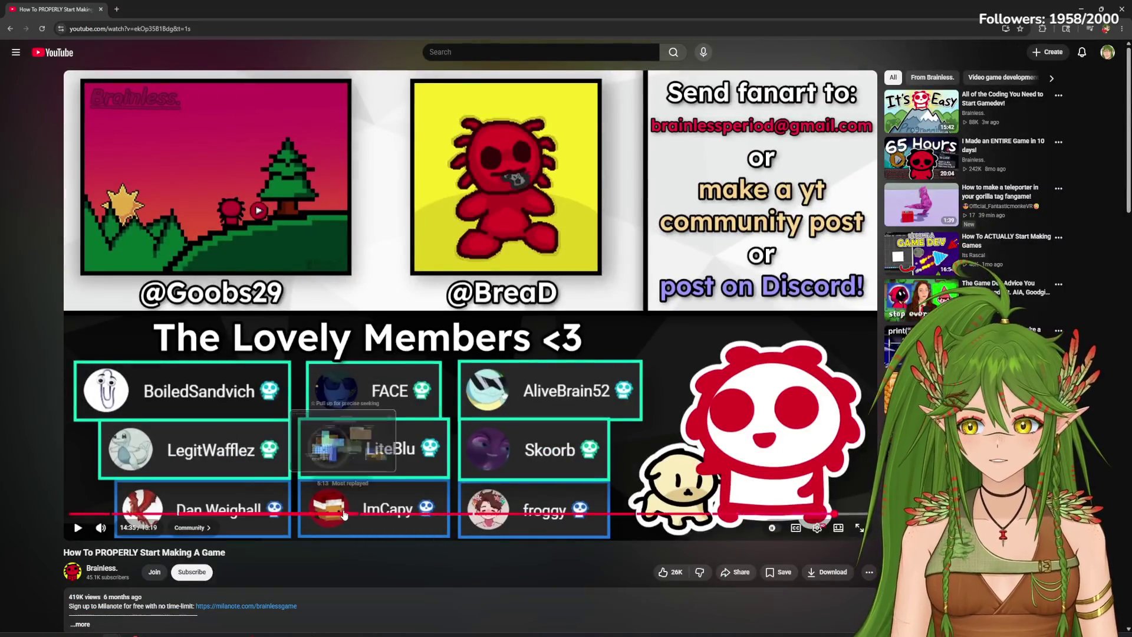
pyautogui.scroll(-3, 344, 510)
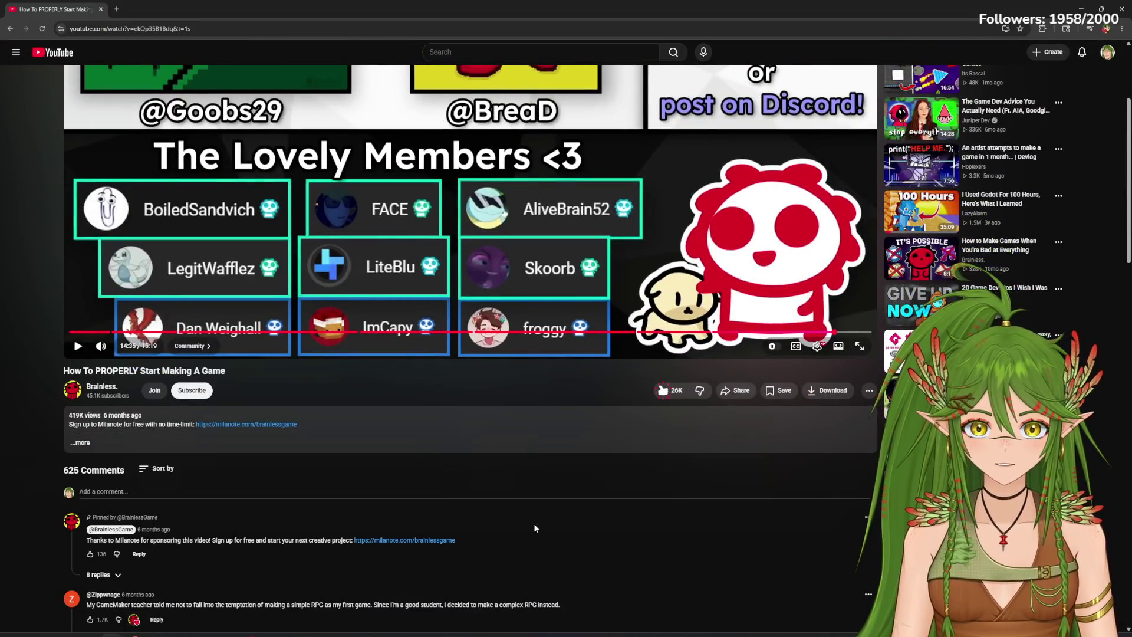
pyautogui.scroll(-3, 533, 522)
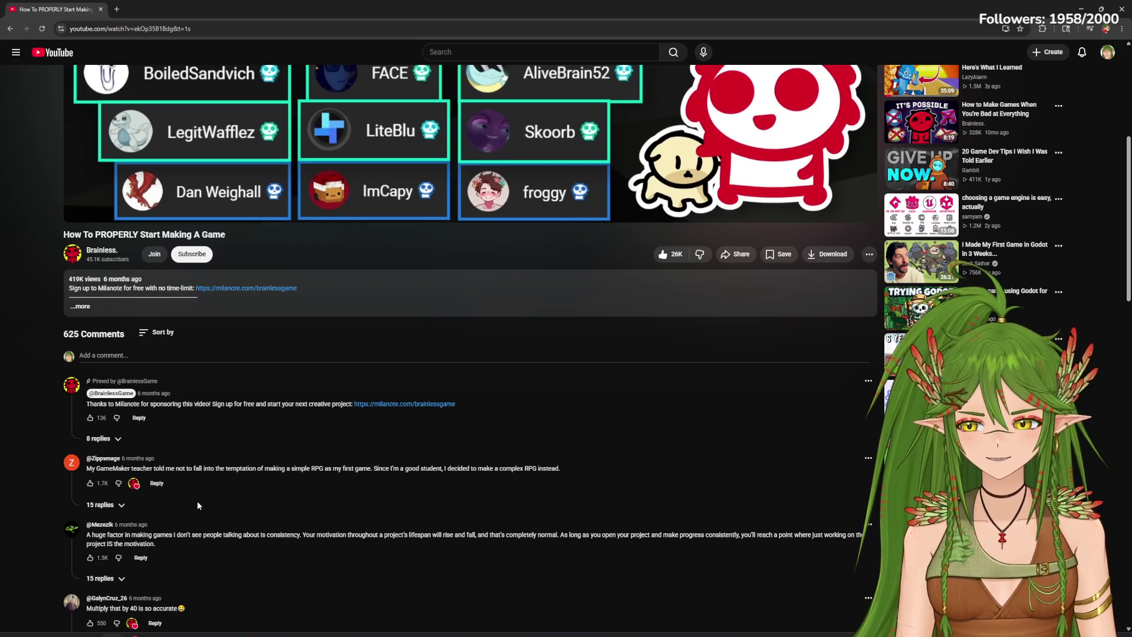
pyautogui.scroll(-1, 197, 505)
pyautogui.scroll(-1, 197, 505)
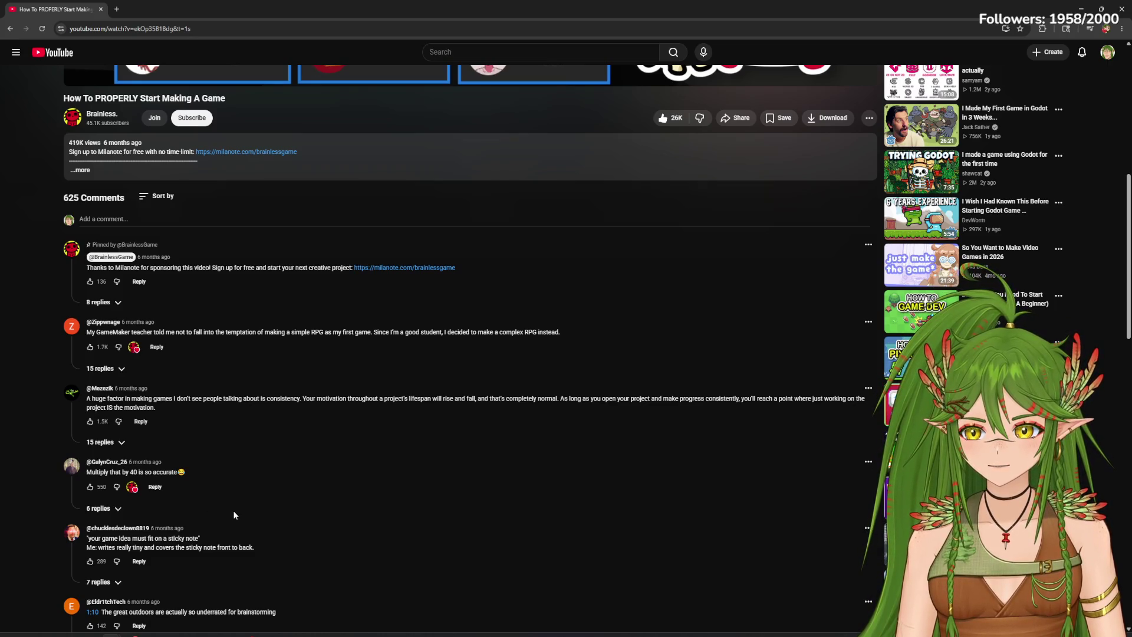
pyautogui.scroll(-2, 233, 513)
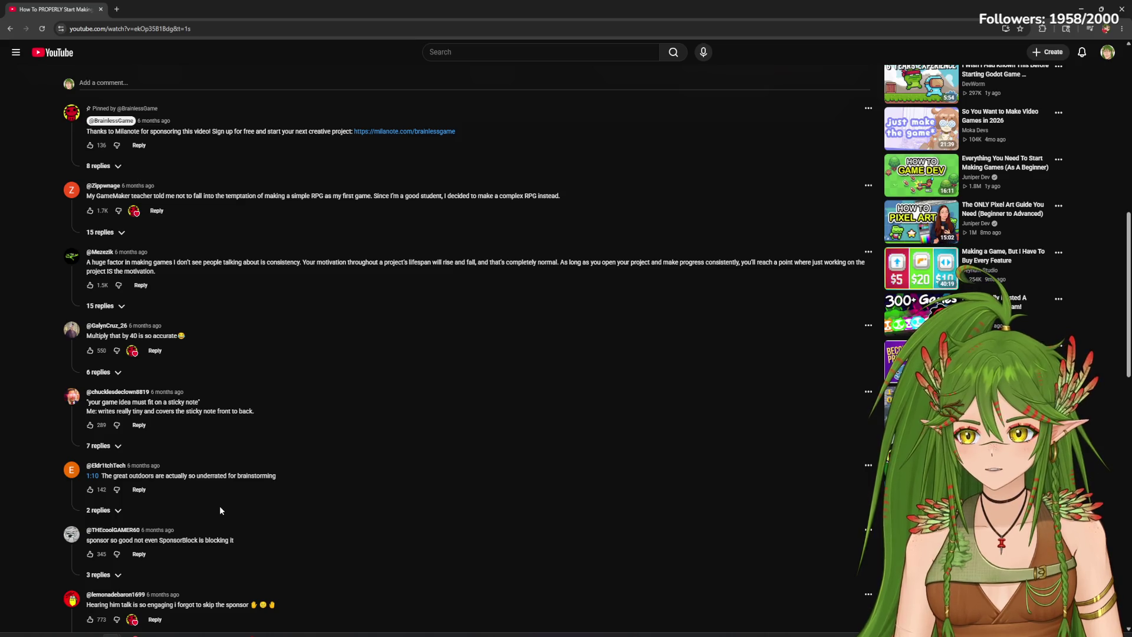
pyautogui.scroll(-2, 220, 502)
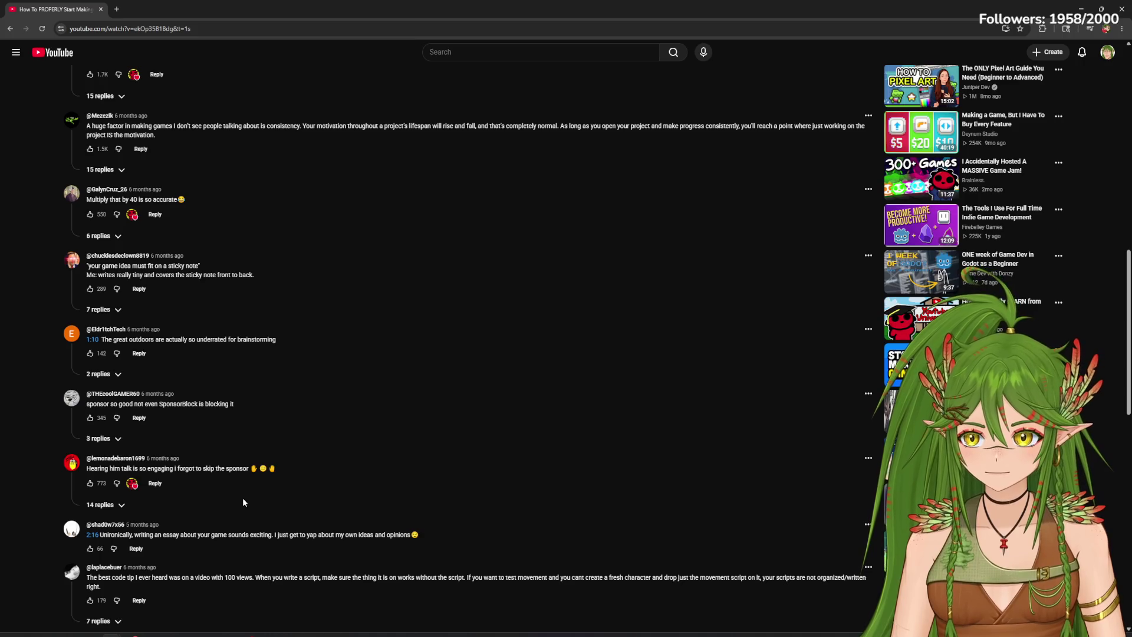
pyautogui.scroll(-1, 242, 502)
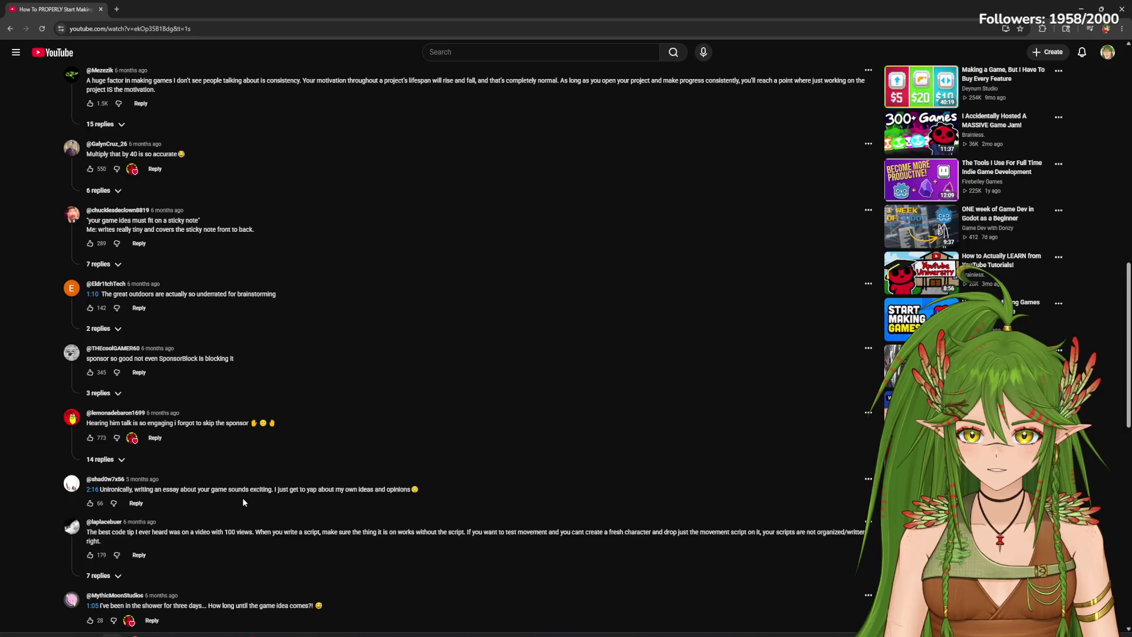
pyautogui.scroll(-2, 177, 518)
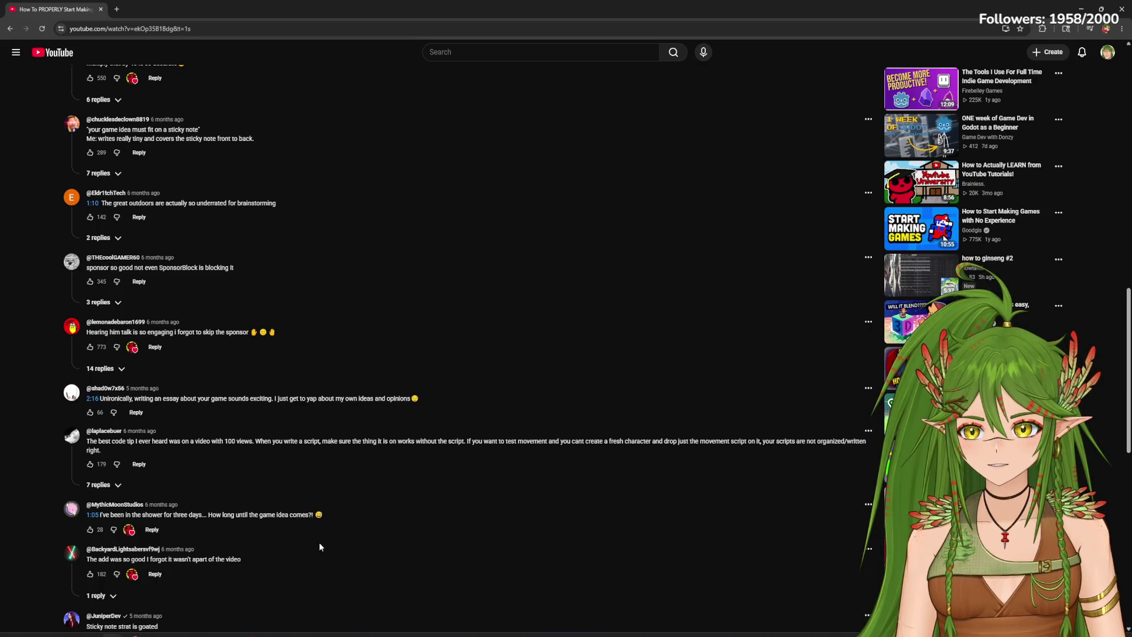
pyautogui.scroll(12, 314, 547)
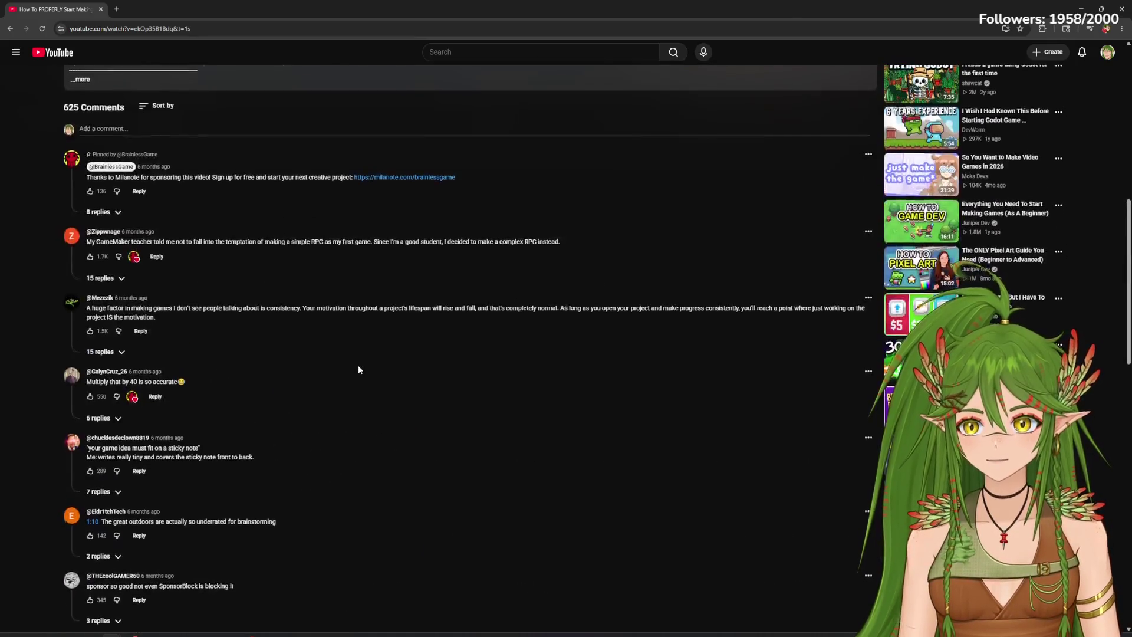
# Step: Scroll up the page and move to the CS50x 2026 'How to Take this Course' section
pyautogui.scroll(2, 358, 368)
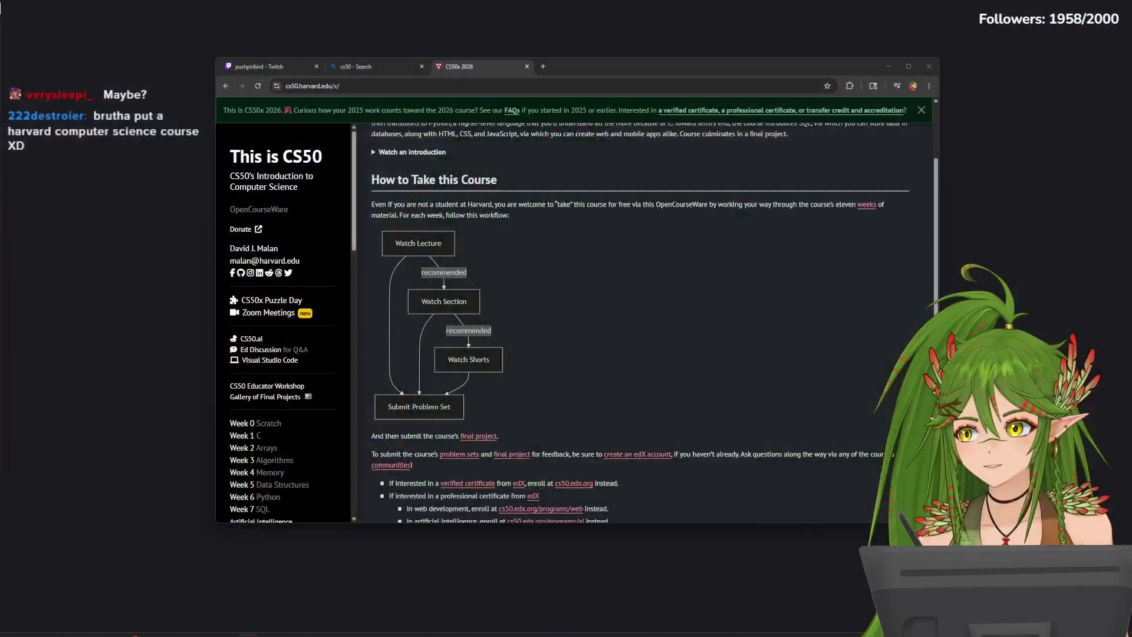
# Step: Select the word Harvard in the course overview text, then clear the selection
pyautogui.scroll(3, 605, 300)
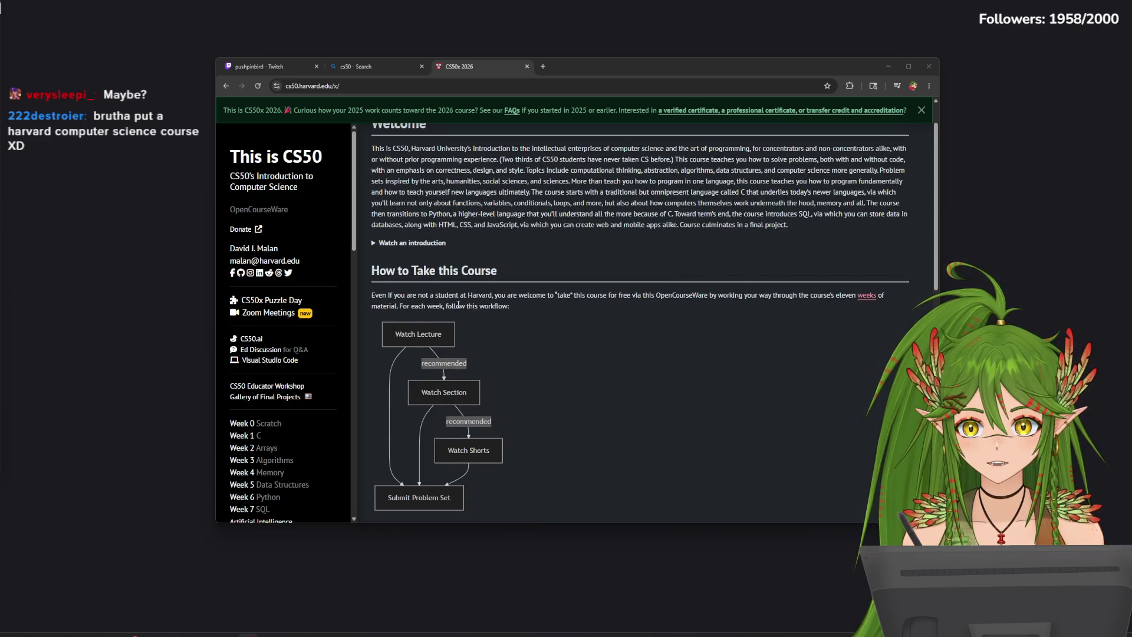
pyautogui.doubleClick(471, 294)
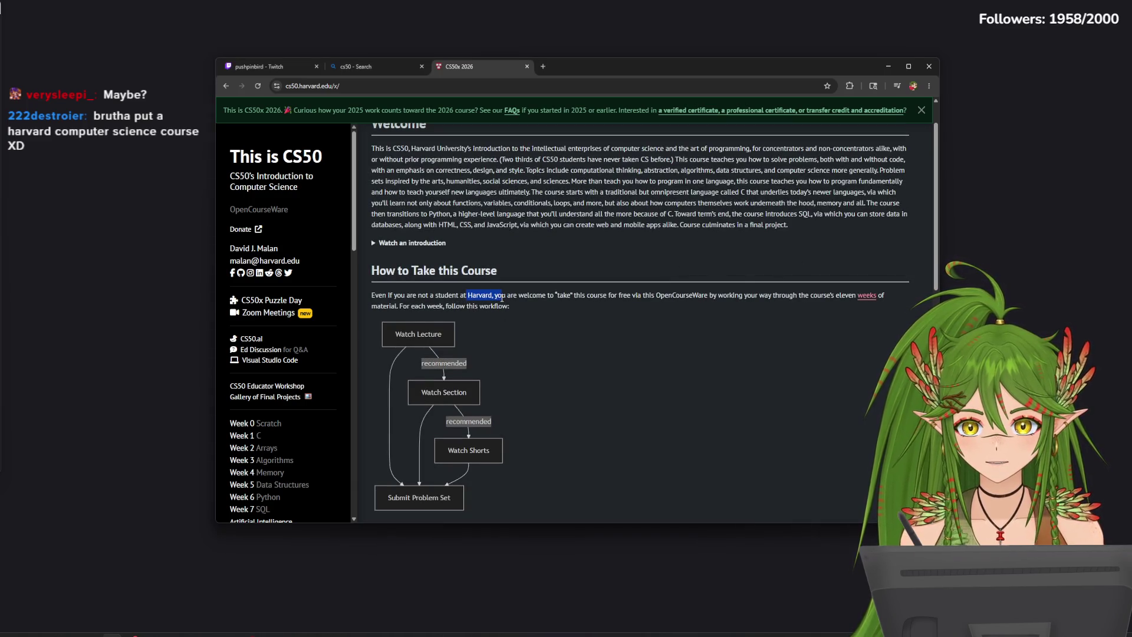
pyautogui.moveTo(493, 295); pyautogui.dragTo(496, 296)
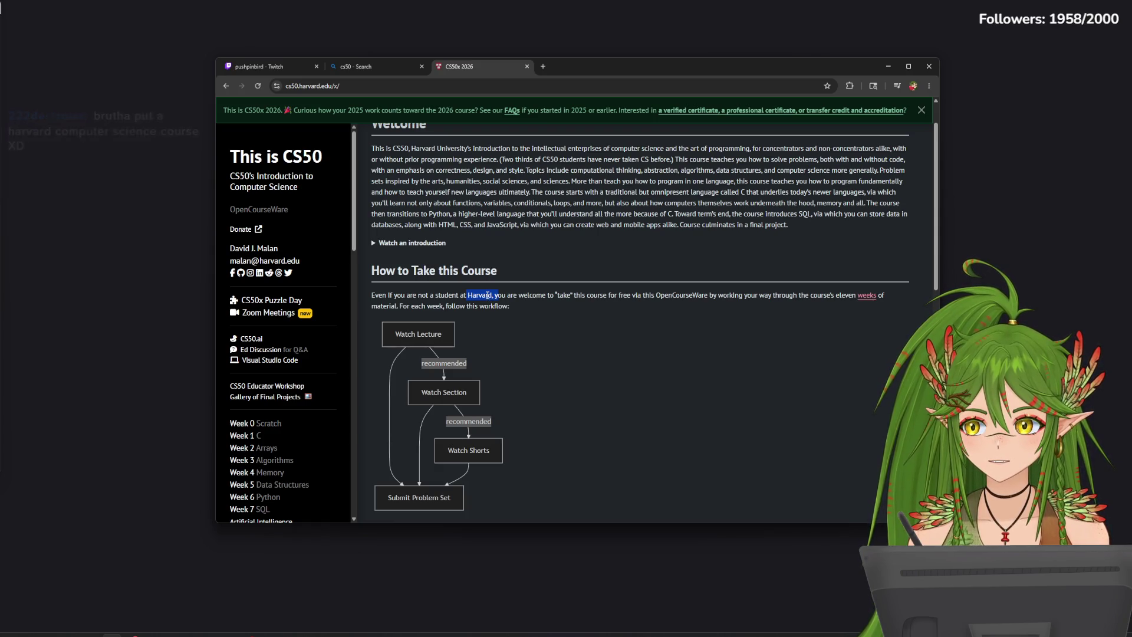
pyautogui.click(495, 303)
# Step: Scroll the CS50x page to the week list, Week 0 Scratch through Week 10 The End
pyautogui.scroll(-3, 531, 330)
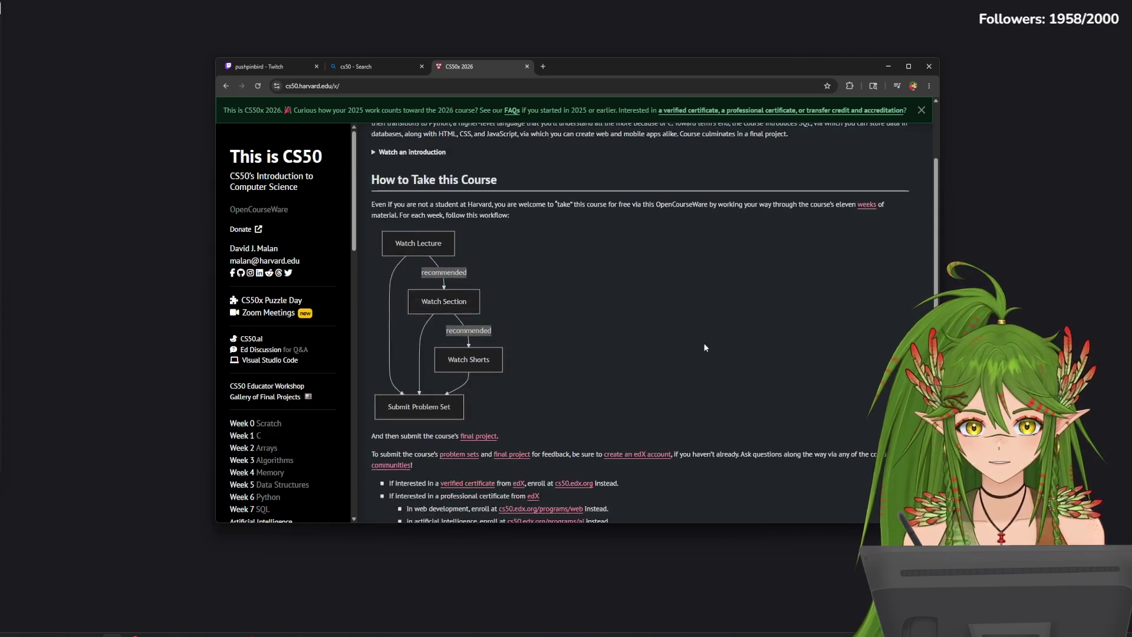
pyautogui.scroll(-3, 550, 364)
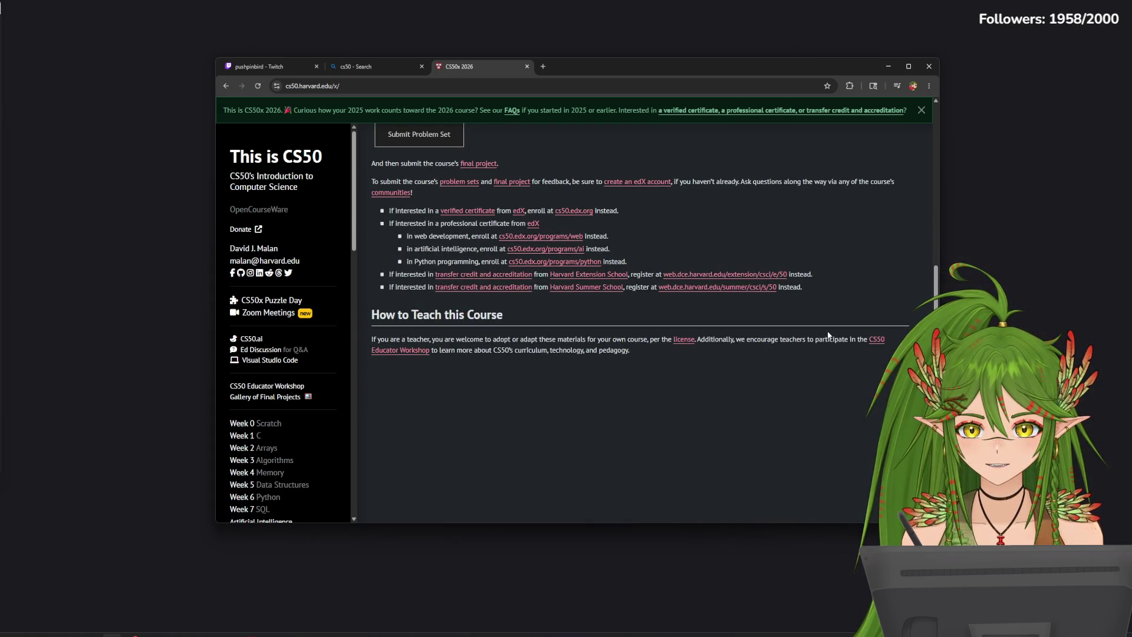
pyautogui.scroll(1, 451, 407)
pyautogui.scroll(-5, 450, 414)
pyautogui.scroll(-2, 306, 407)
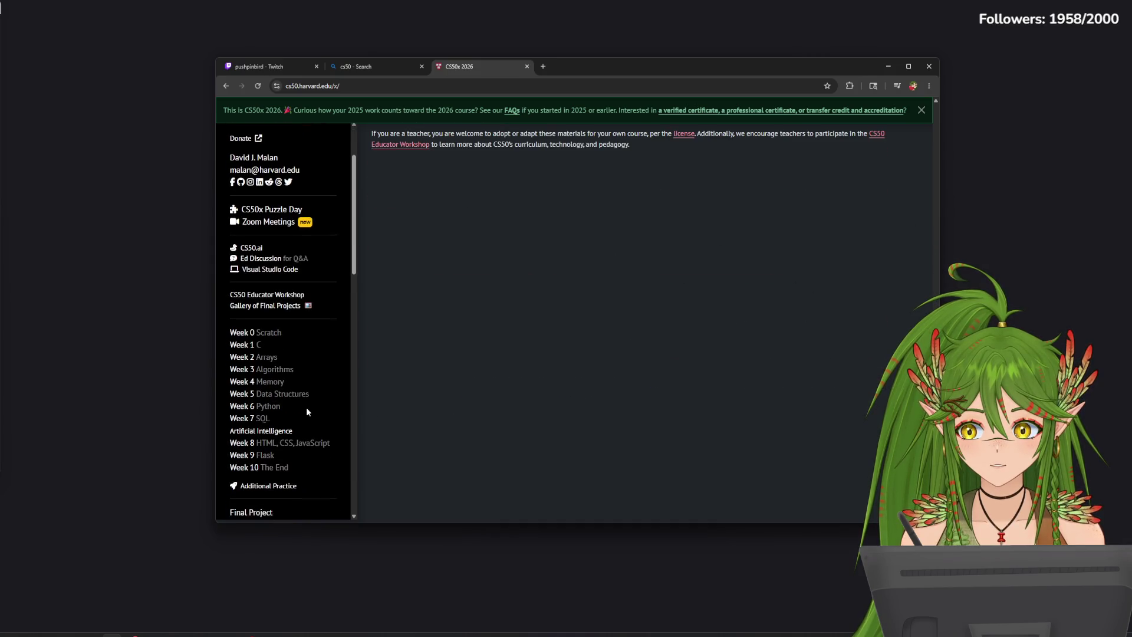
pyautogui.click(248, 330)
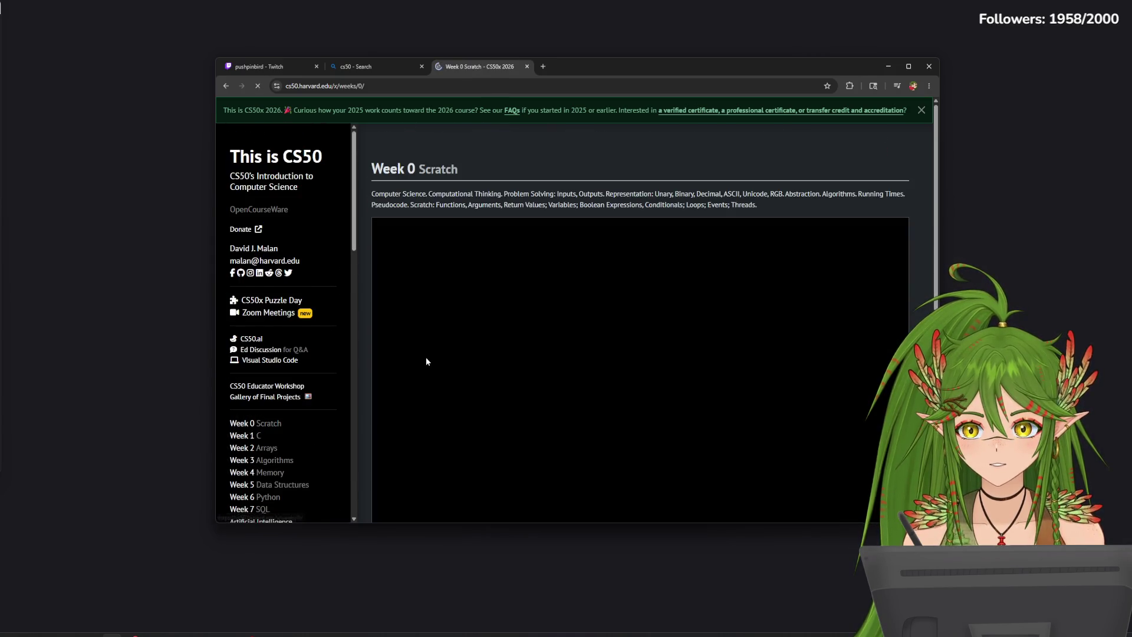
pyautogui.scroll(-1, 454, 358)
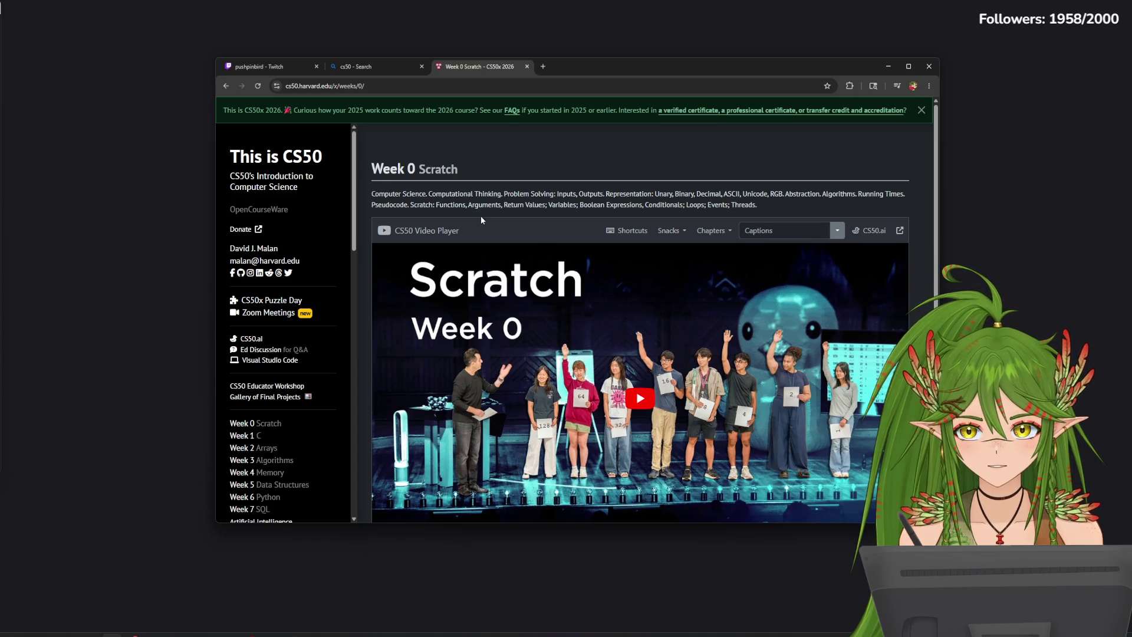
pyautogui.scroll(-3, 528, 277)
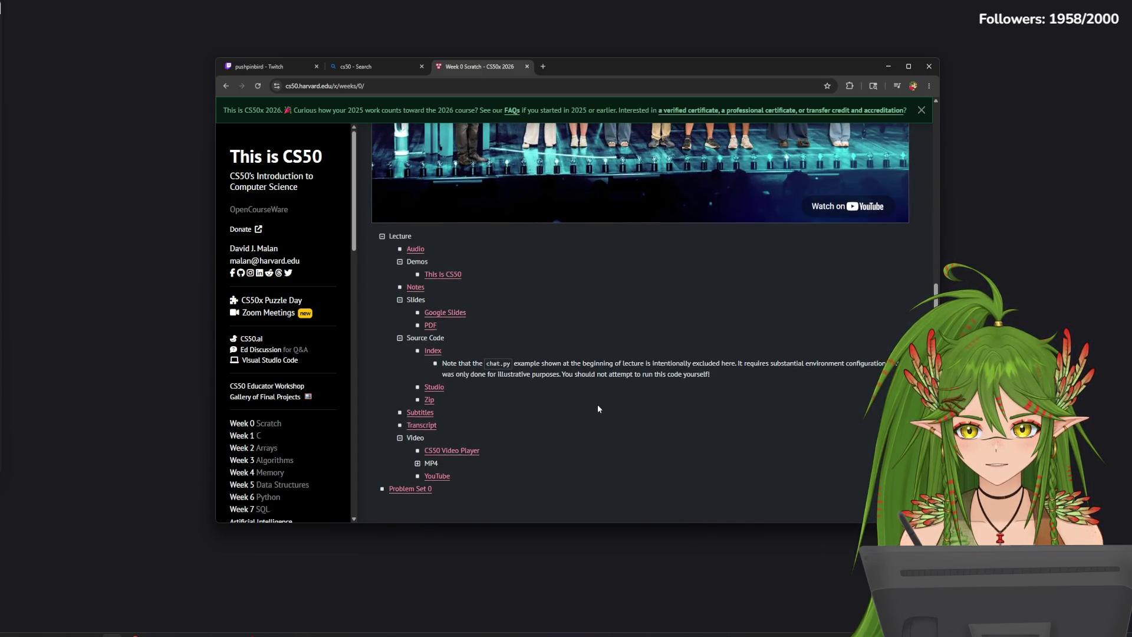
pyautogui.scroll(1, 293, 464)
pyautogui.scroll(-1, 293, 464)
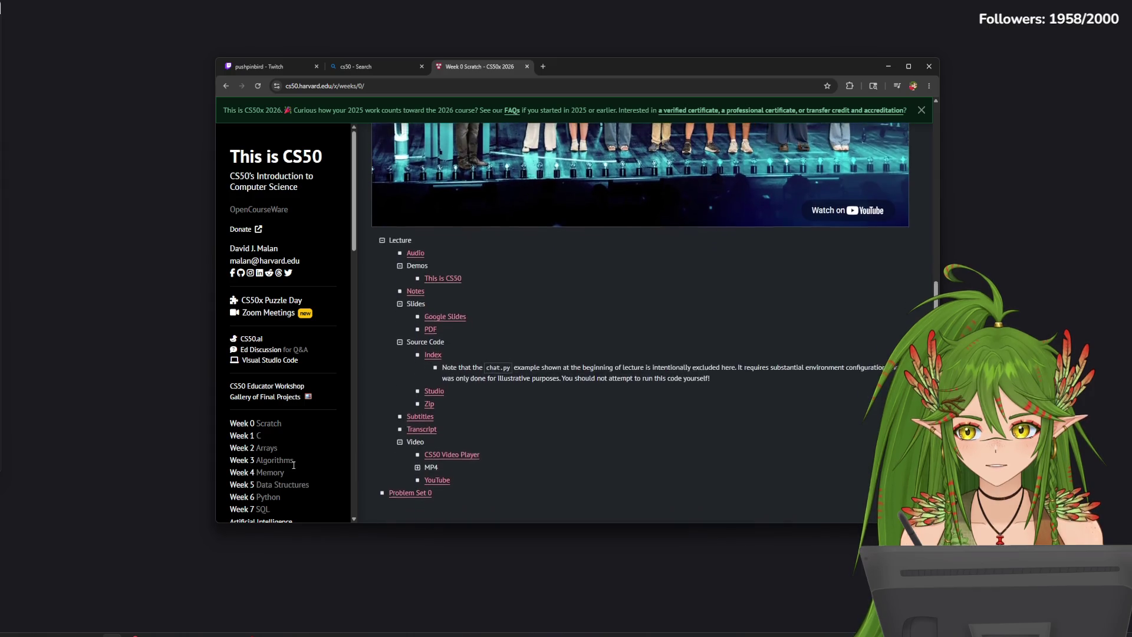
pyautogui.scroll(4, 337, 326)
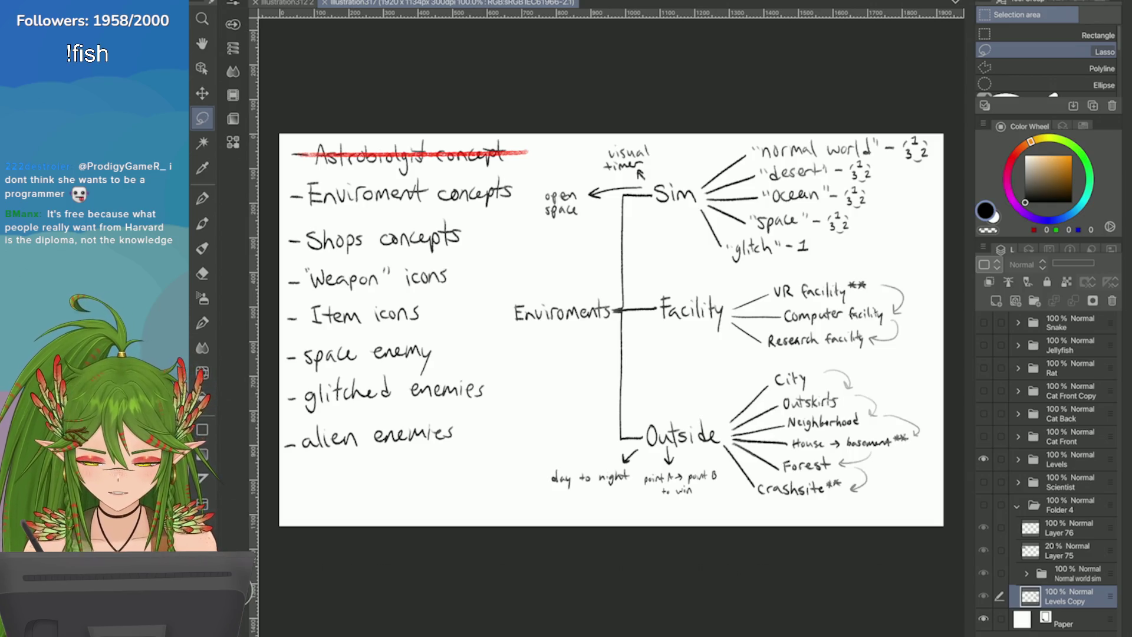
# Step: Hide the Levels folder with the environments mind map, leaving the canvas blank white
pyautogui.scroll(2, 611, 330)
pyautogui.scroll(-3, 611, 330)
pyautogui.scroll(2, 612, 329)
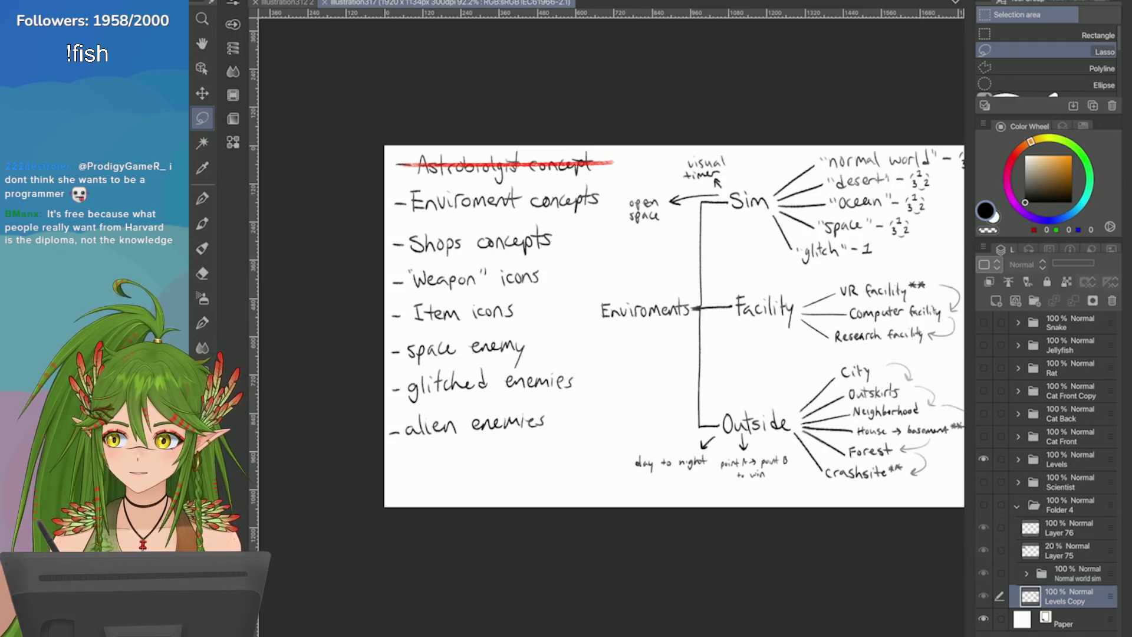
pyautogui.scroll(2, 942, 321)
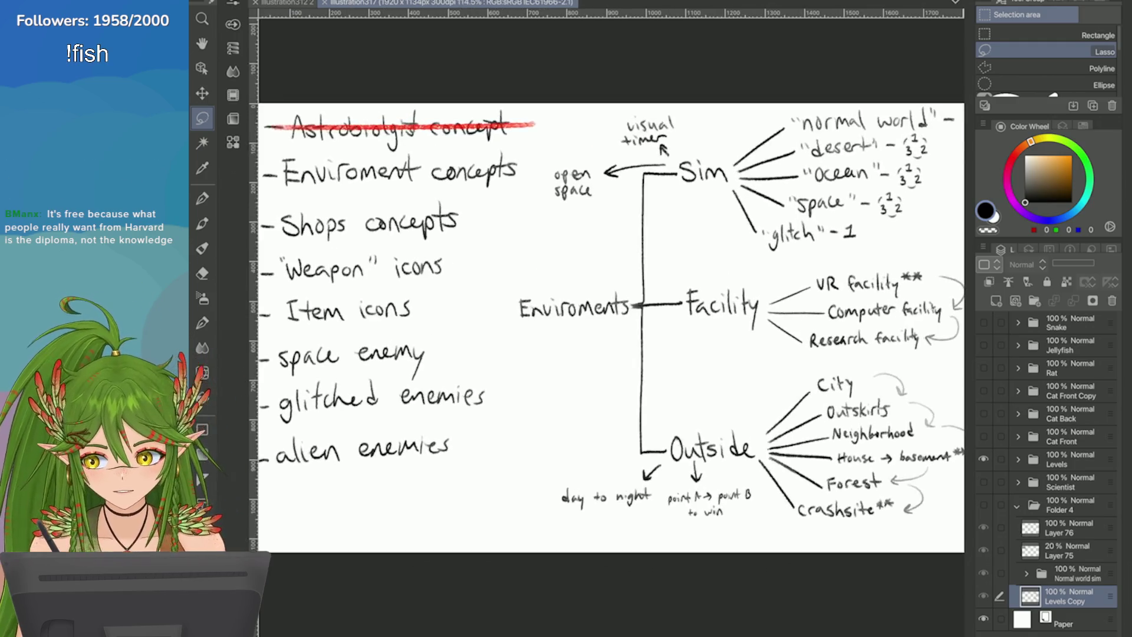
pyautogui.click(984, 458)
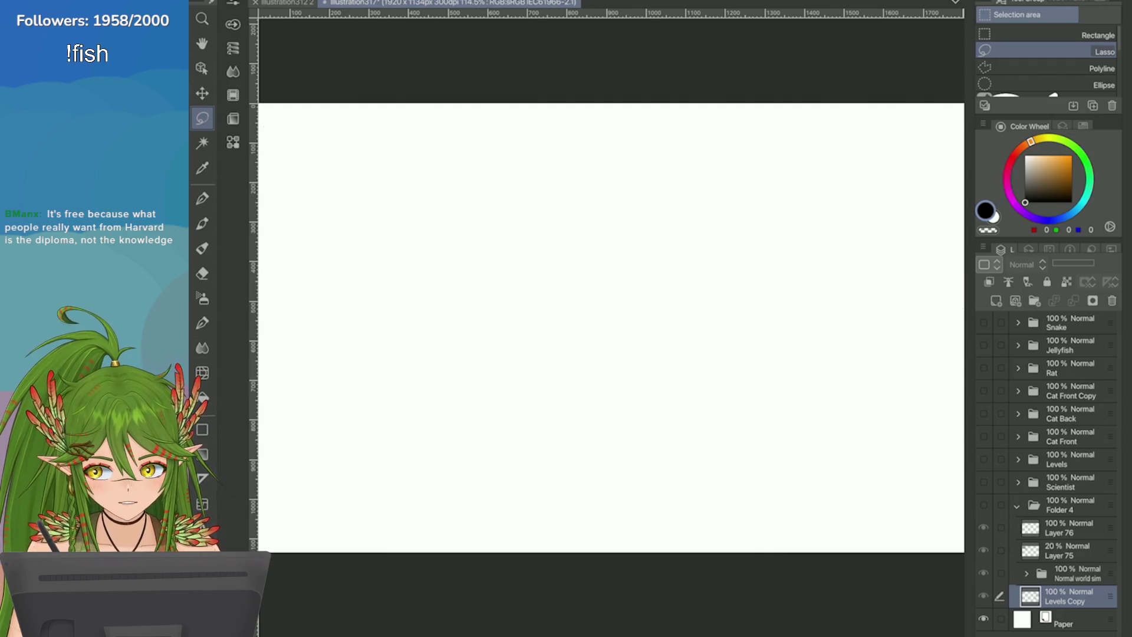
# Step: Show Folder 4 and zoom over the normal-world plan: Forest, Park, House and three room maps
pyautogui.click(983, 504)
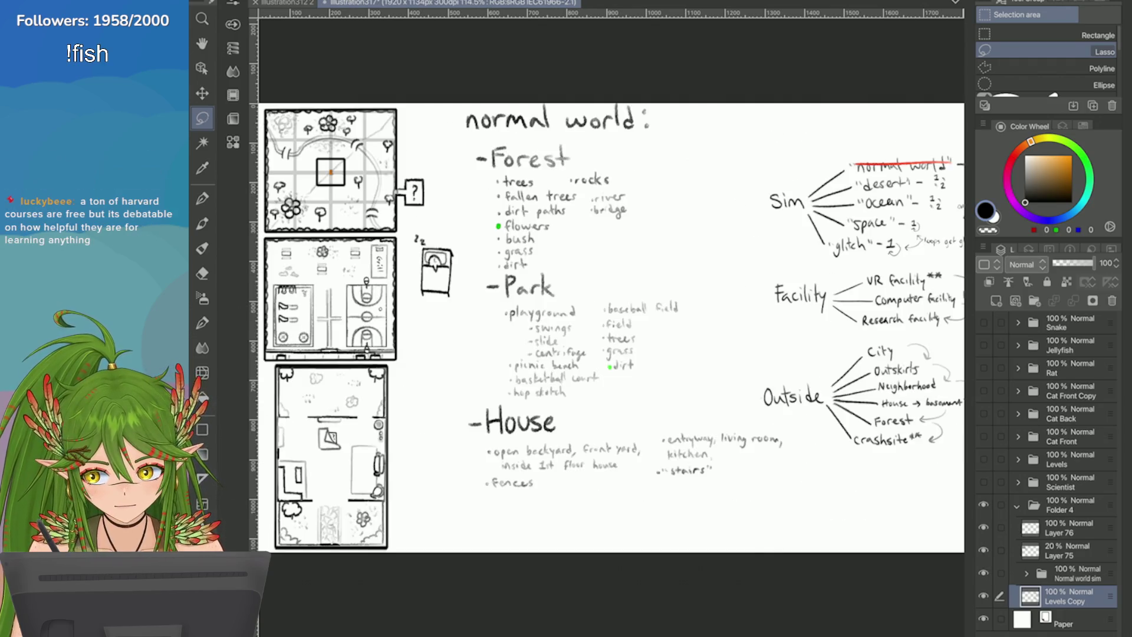
pyautogui.scroll(2, 611, 319)
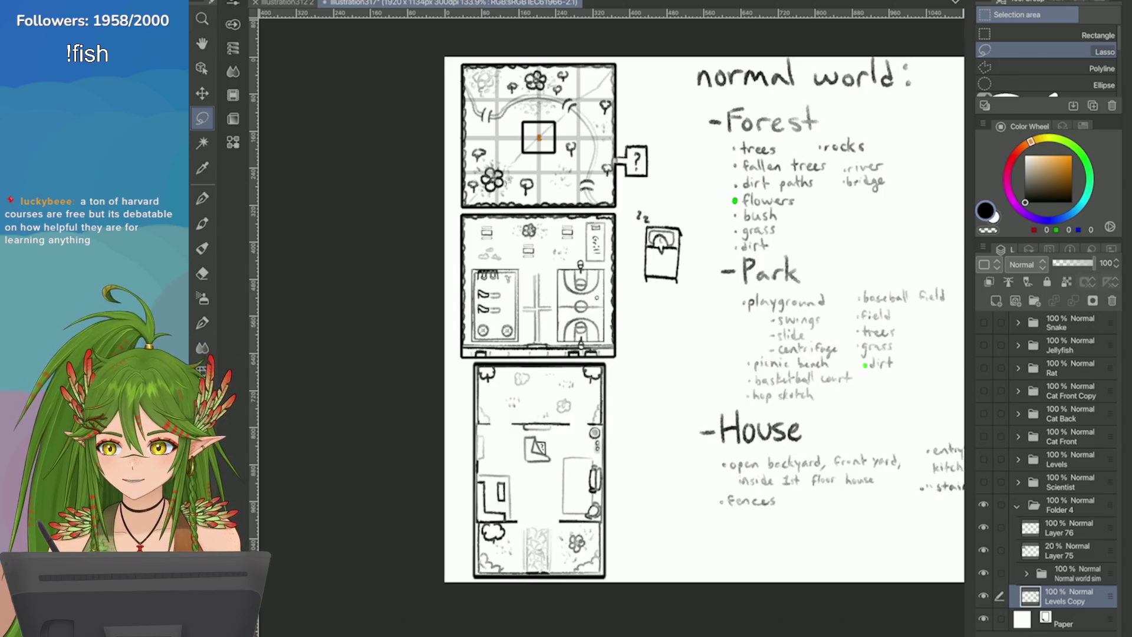
pyautogui.scroll(10, 683, 250)
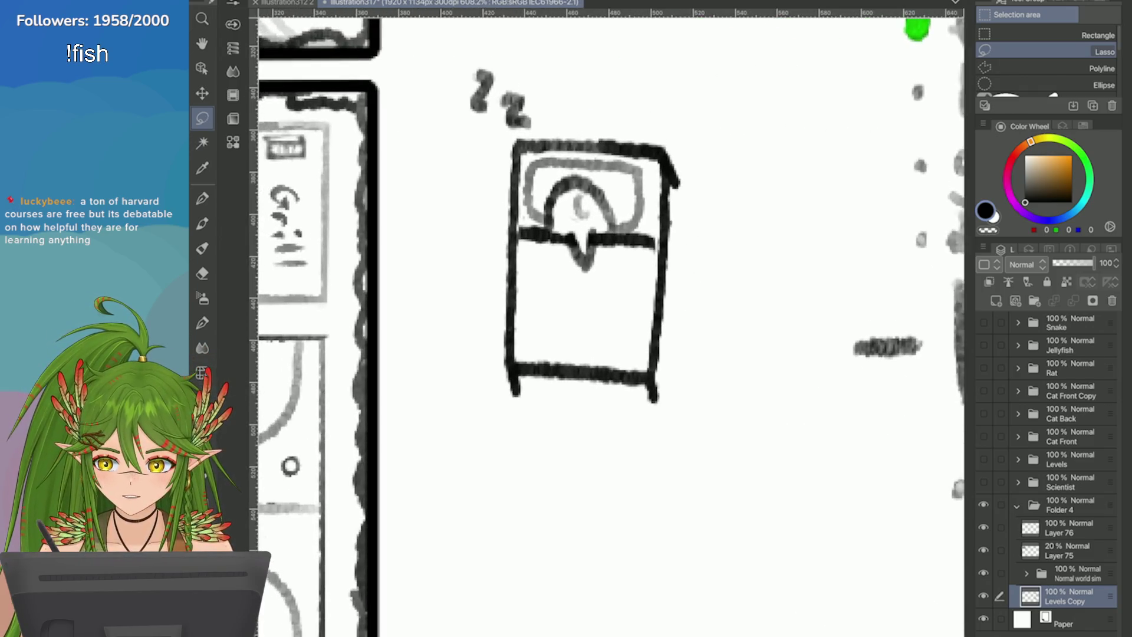
pyautogui.scroll(-8, 775, 165)
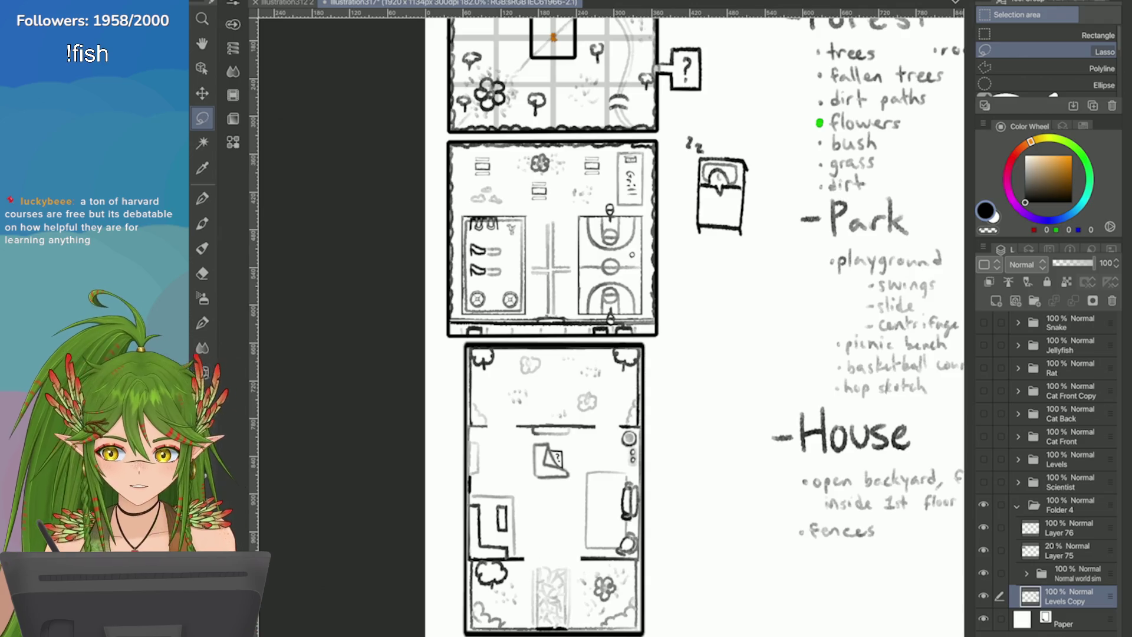
pyautogui.scroll(-3, 694, 319)
pyautogui.scroll(3, 694, 318)
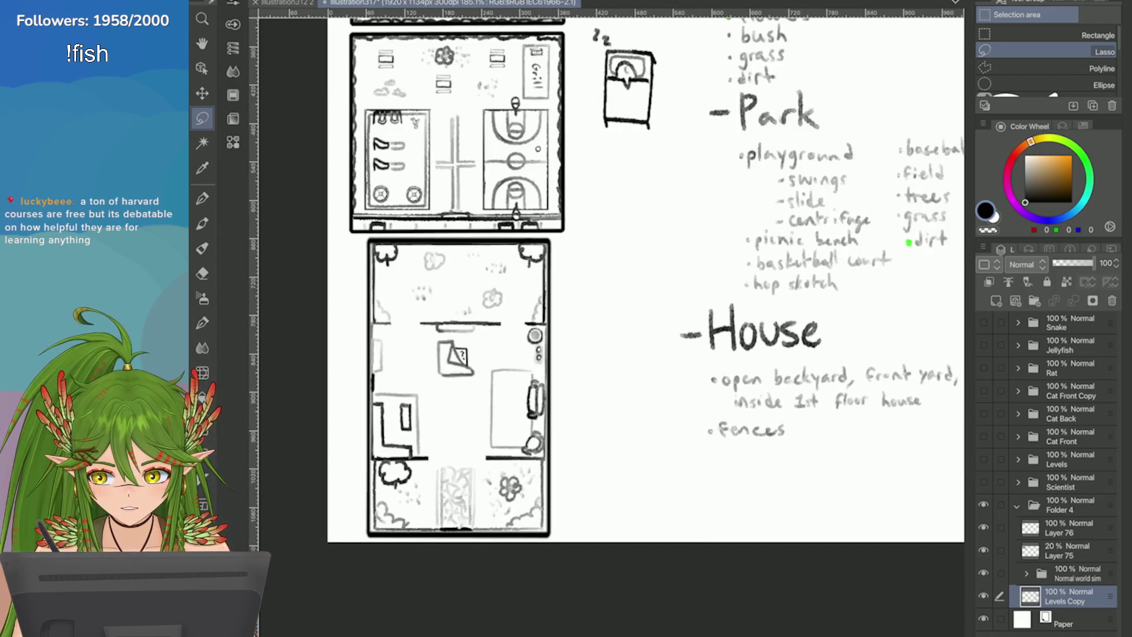
pyautogui.scroll(-4, 649, 318)
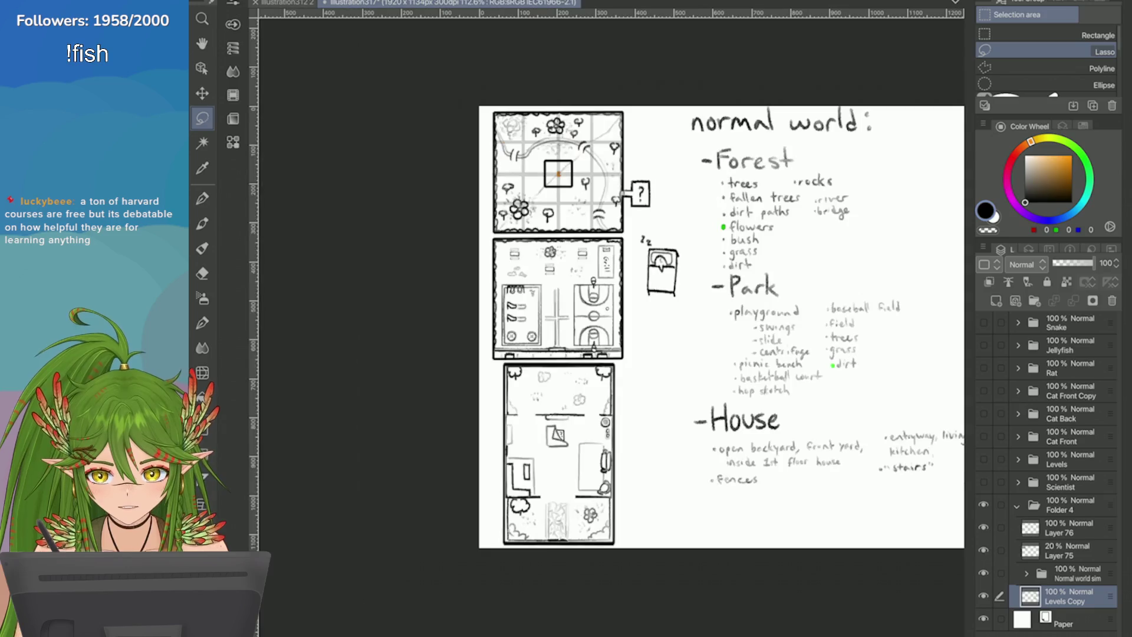
pyautogui.scroll(5, 528, 240)
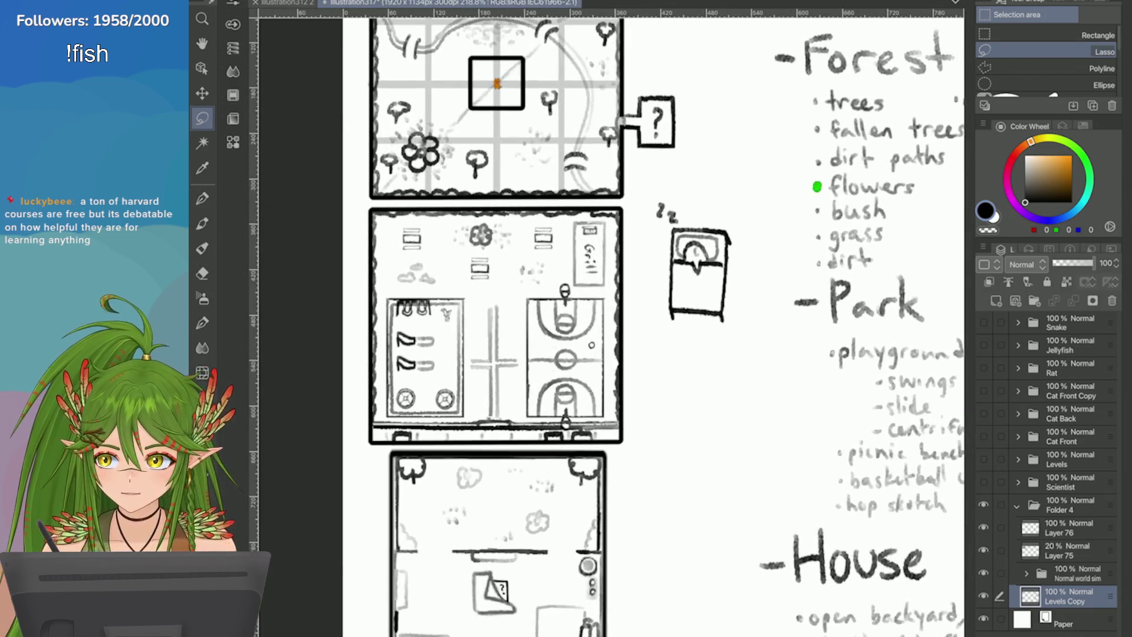
pyautogui.scroll(-5, 695, 319)
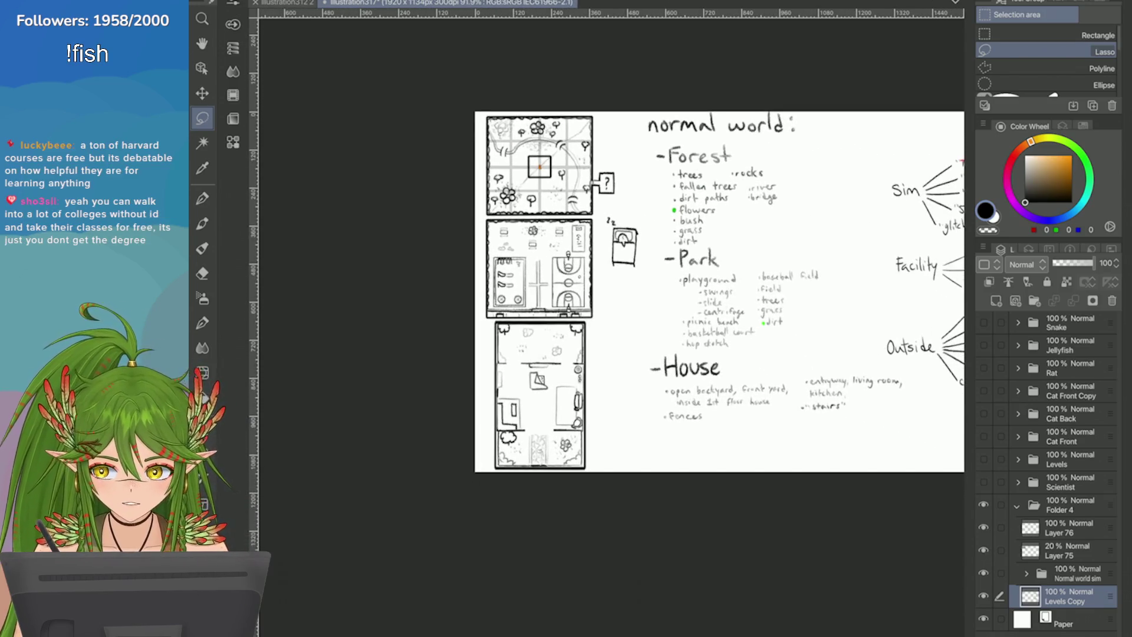
pyautogui.hscroll(3, 655, 289)
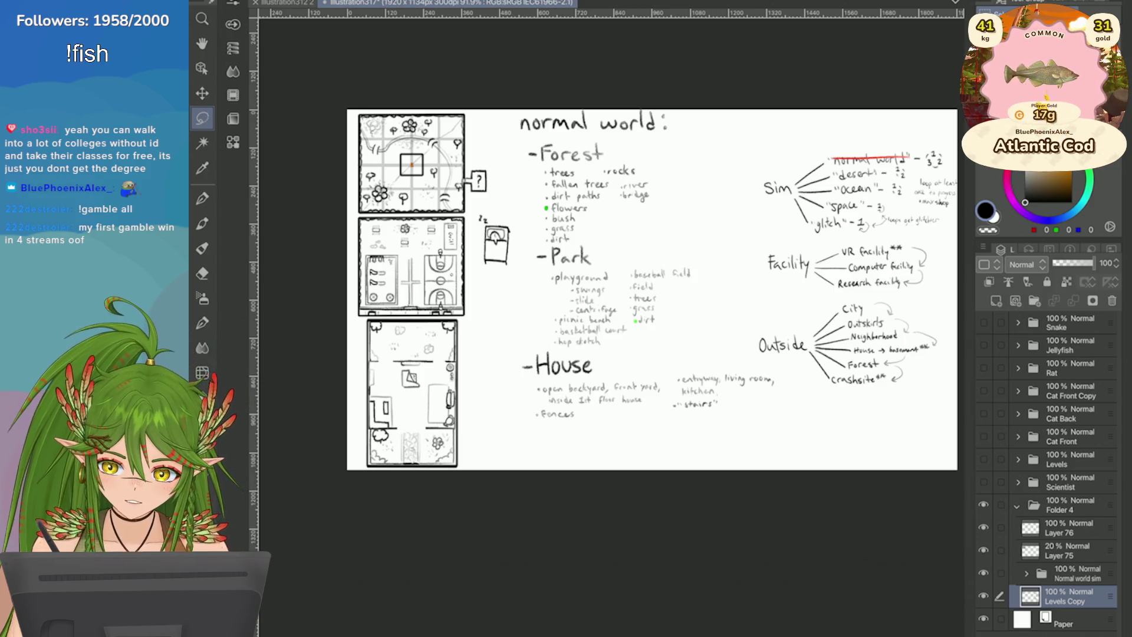
# Step: Collapse Folder 4 and hide its map drawings
pyautogui.click(983, 505)
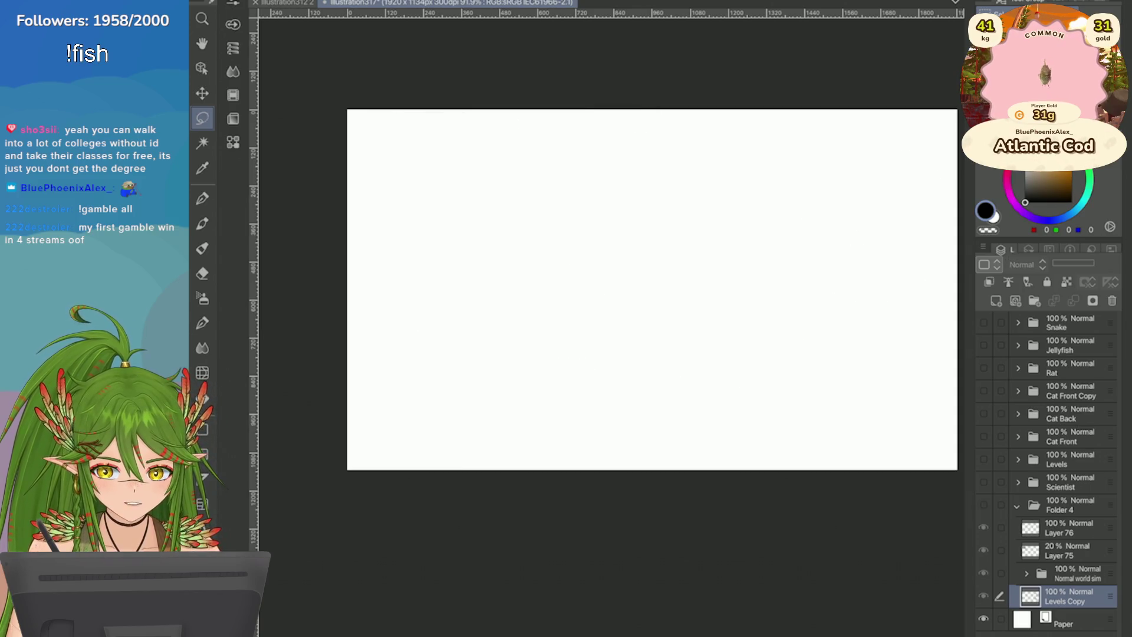
pyautogui.click(1016, 505)
pyautogui.click(983, 504)
pyautogui.click(983, 505)
# Step: Rename Folder 4 to 'Maps'
pyautogui.doubleClick(1061, 505)
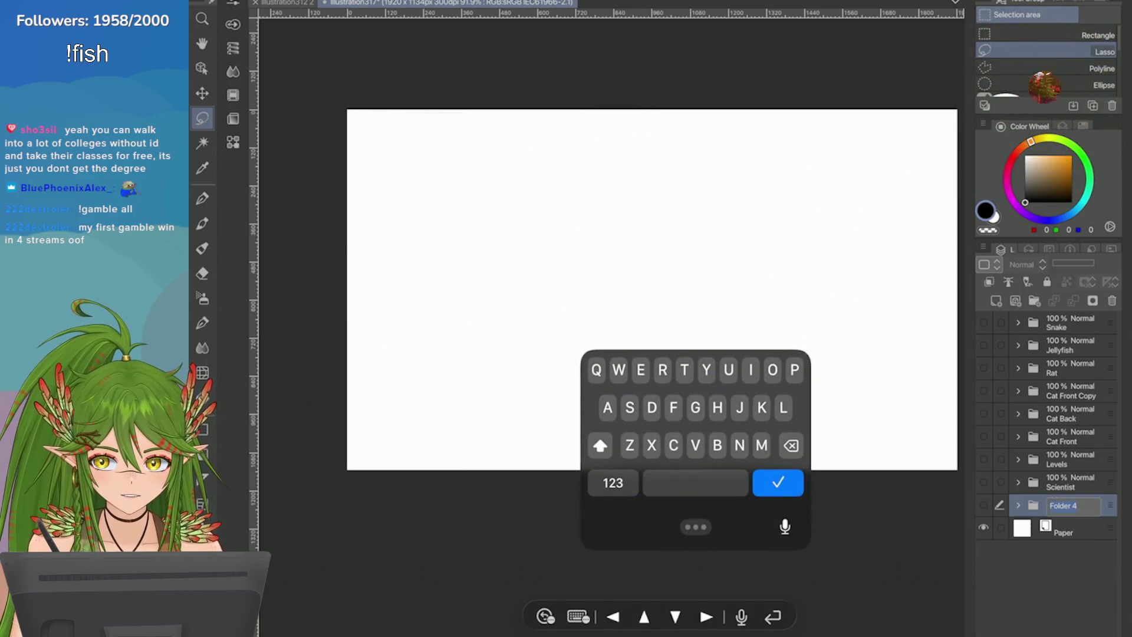
pyautogui.write('Maps')
pyautogui.press('Return')
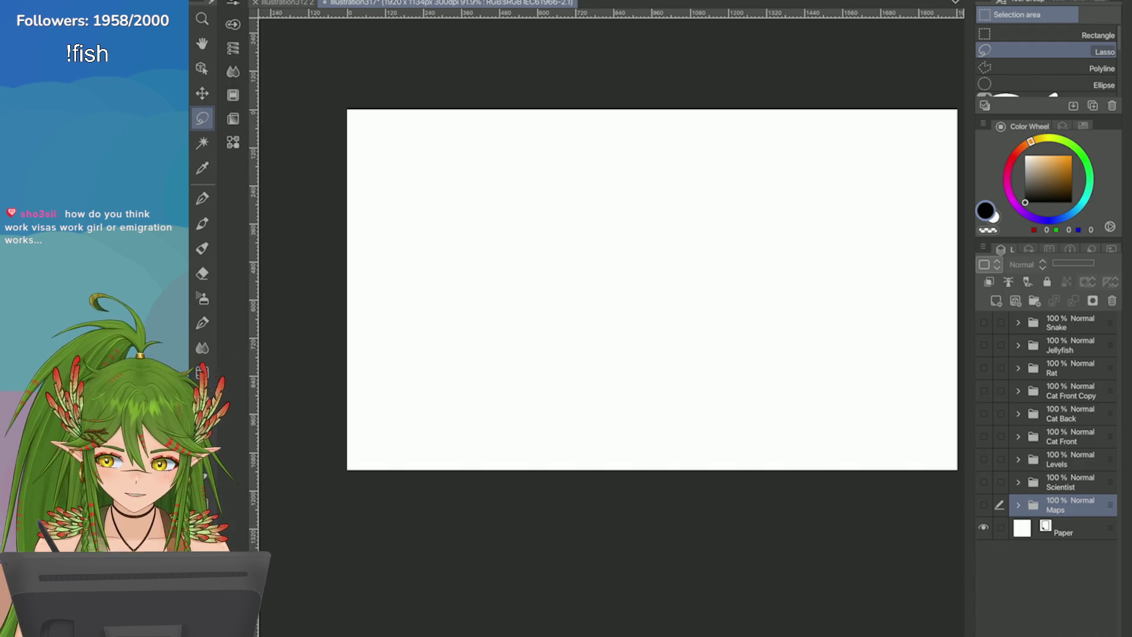
# Step: Zoom the canvas to view the two game-notes photo layers, including the Items list
pyautogui.scroll(2, 652, 289)
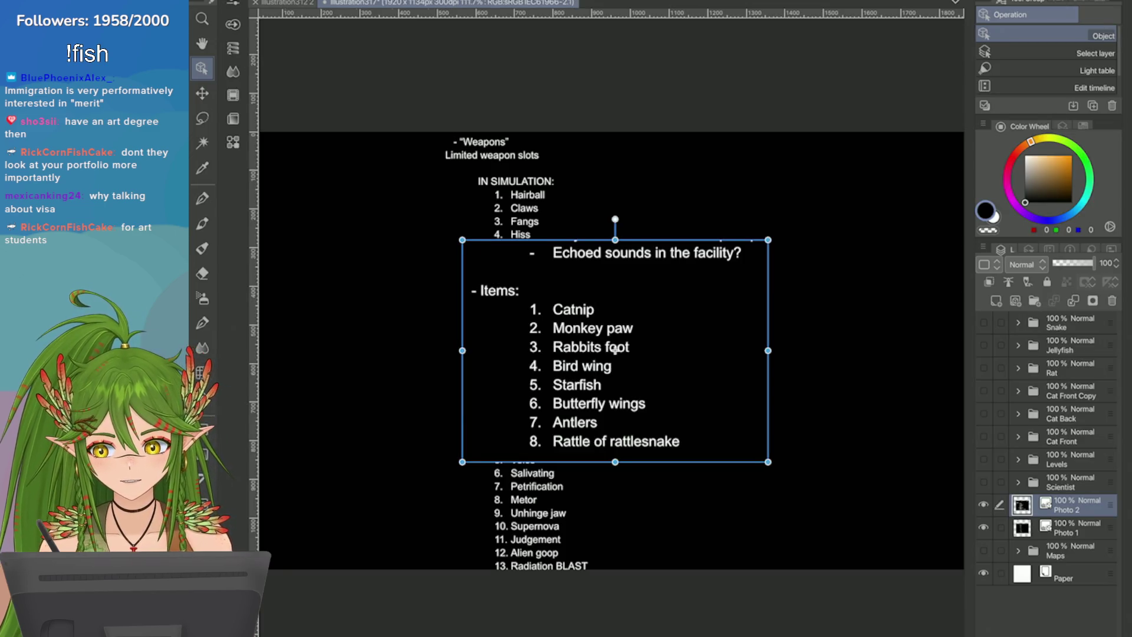
# Step: Shrink the weapons list screenshot to about three quarters and place it on the left
pyautogui.scroll(-1, 615, 350)
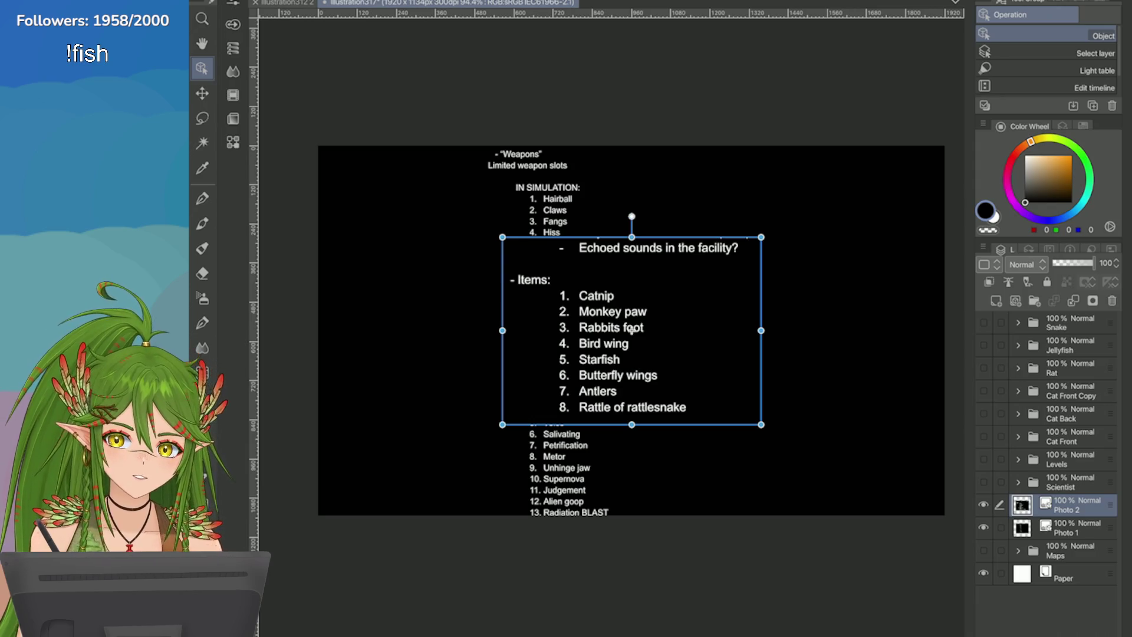
pyautogui.moveTo(631, 329)
pyautogui.mouseDown()
pyautogui.moveTo(601, 296)
pyautogui.moveTo(691, 248)
pyautogui.moveTo(582, 284)
pyautogui.mouseUp()
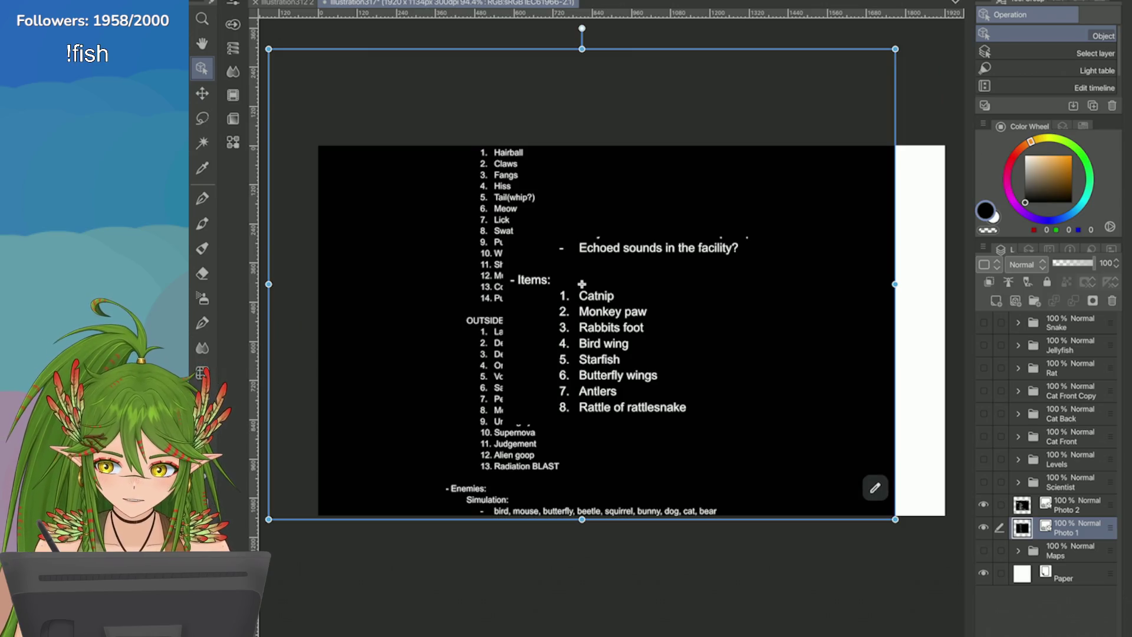
pyautogui.moveTo(268, 520); pyautogui.dragTo(417, 409)
pyautogui.moveTo(656, 226)
pyautogui.mouseDown()
pyautogui.moveTo(545, 341)
pyautogui.moveTo(548, 321)
pyautogui.mouseUp()
# Step: Move the Items list picture to the right and make Photo 1 the active layer
pyautogui.click(630, 329)
pyautogui.moveTo(631, 329); pyautogui.dragTo(802, 332)
pyautogui.click(548, 354)
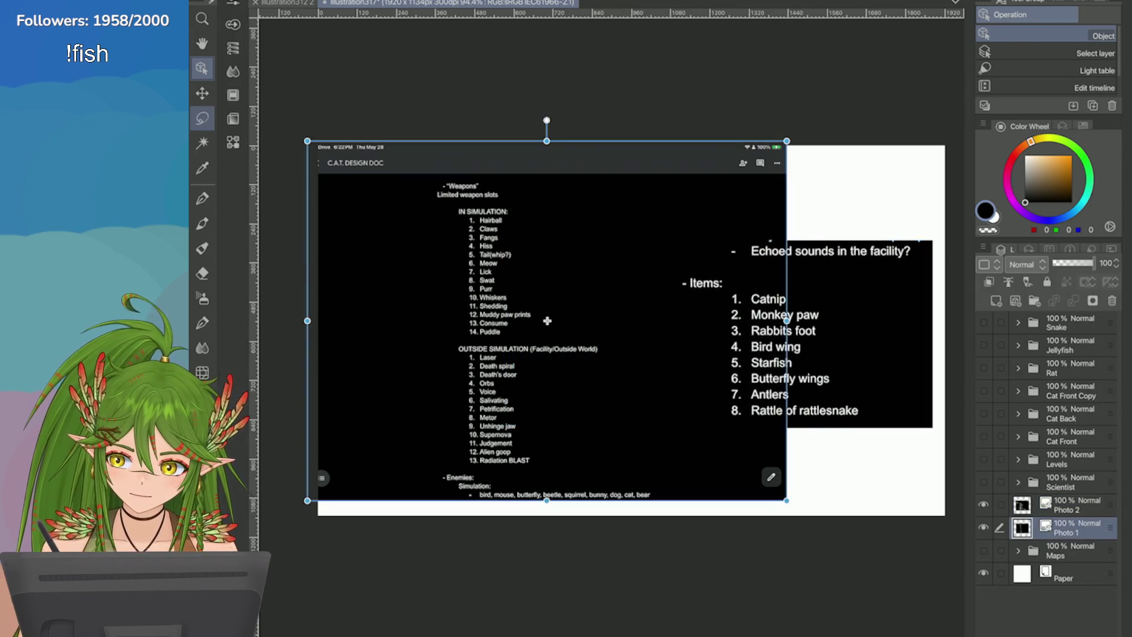
pyautogui.click(202, 118)
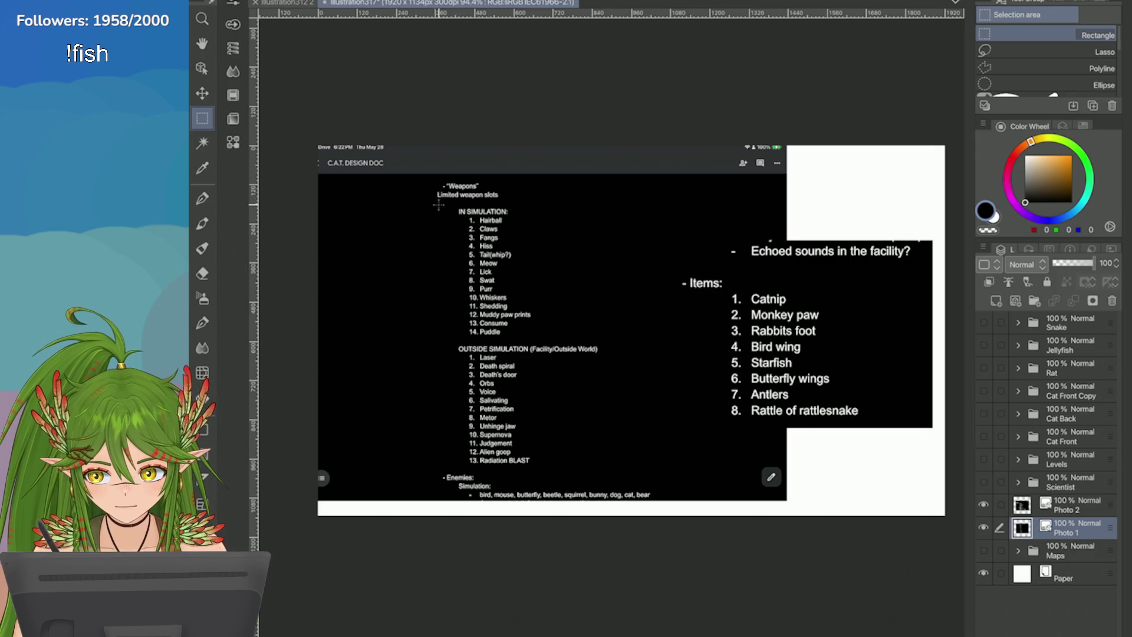
# Step: Select a rectangle around the Weapons list and apply a layer mask showing only that list
pyautogui.moveTo(423, 181)
pyautogui.mouseDown()
pyautogui.moveTo(527, 415)
pyautogui.moveTo(616, 467)
pyautogui.mouseUp()
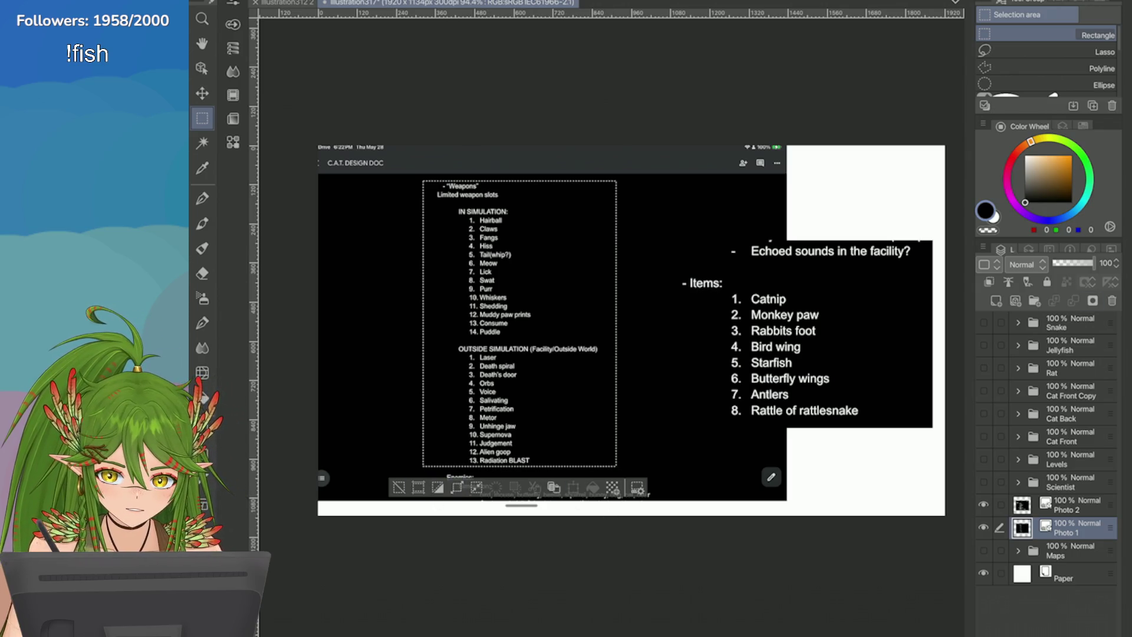
pyautogui.click(1086, 281)
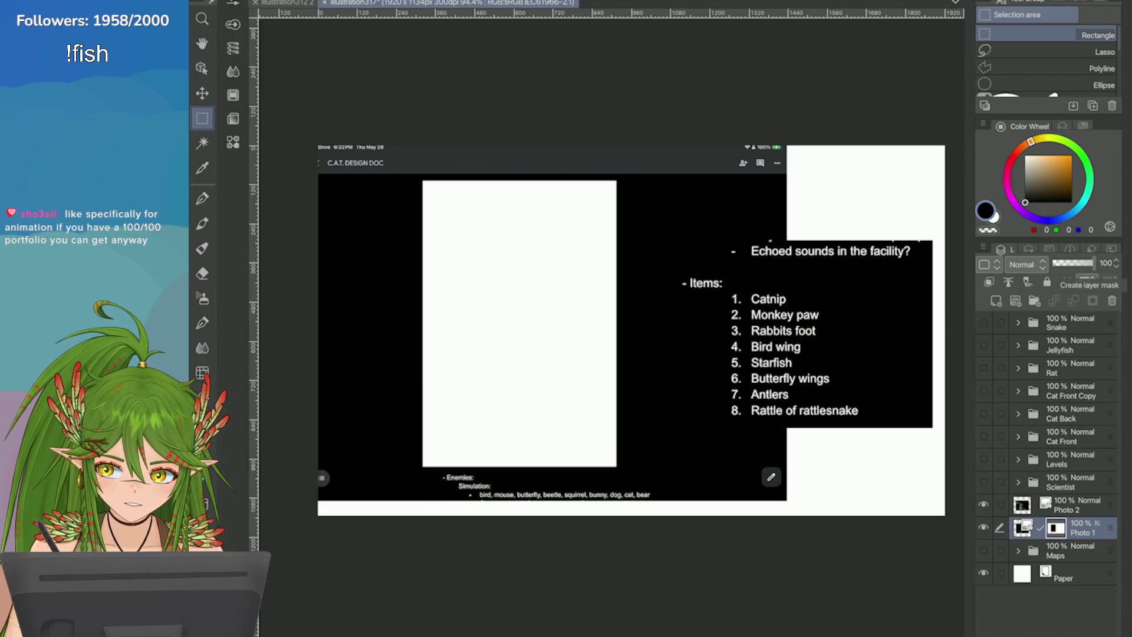
pyautogui.hotkey('ctrl', 'z')
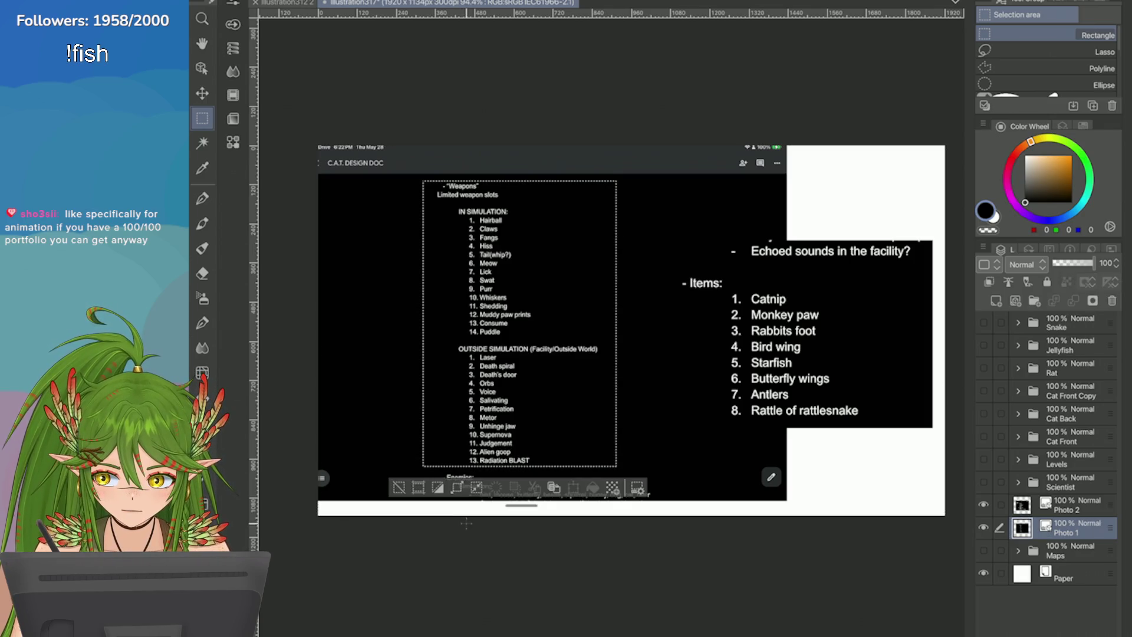
pyautogui.click(1086, 282)
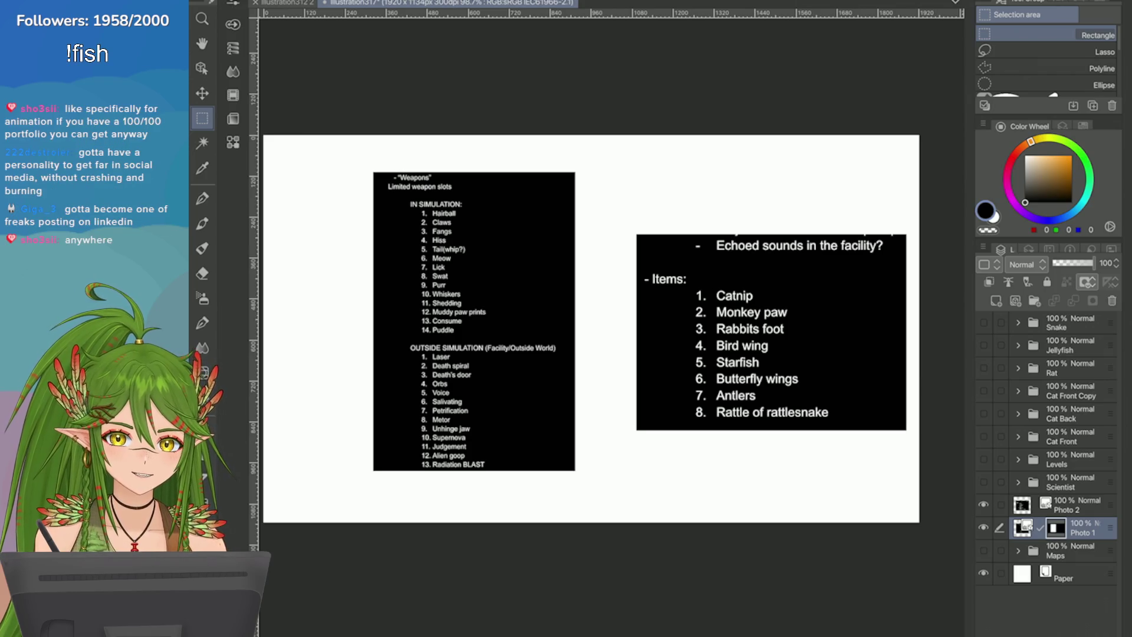
# Step: Scale and reposition the Weapons list image with the Object tool, then commit the transform
pyautogui.press('o')
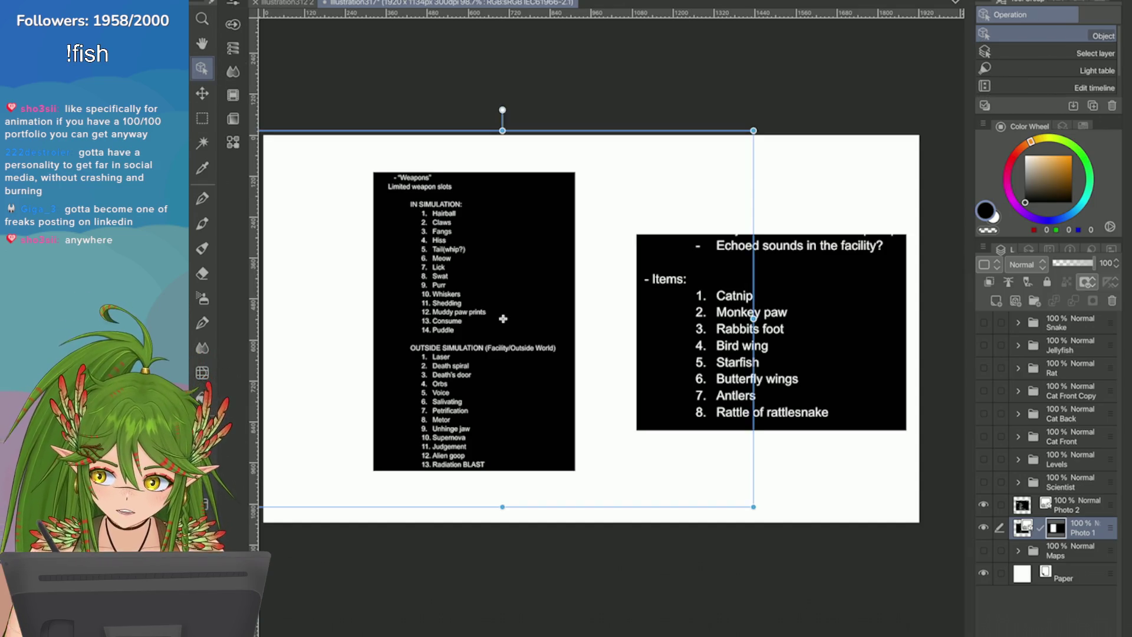
pyautogui.moveTo(503, 318)
pyautogui.mouseDown()
pyautogui.moveTo(503, 279)
pyautogui.moveTo(503, 318)
pyautogui.mouseUp()
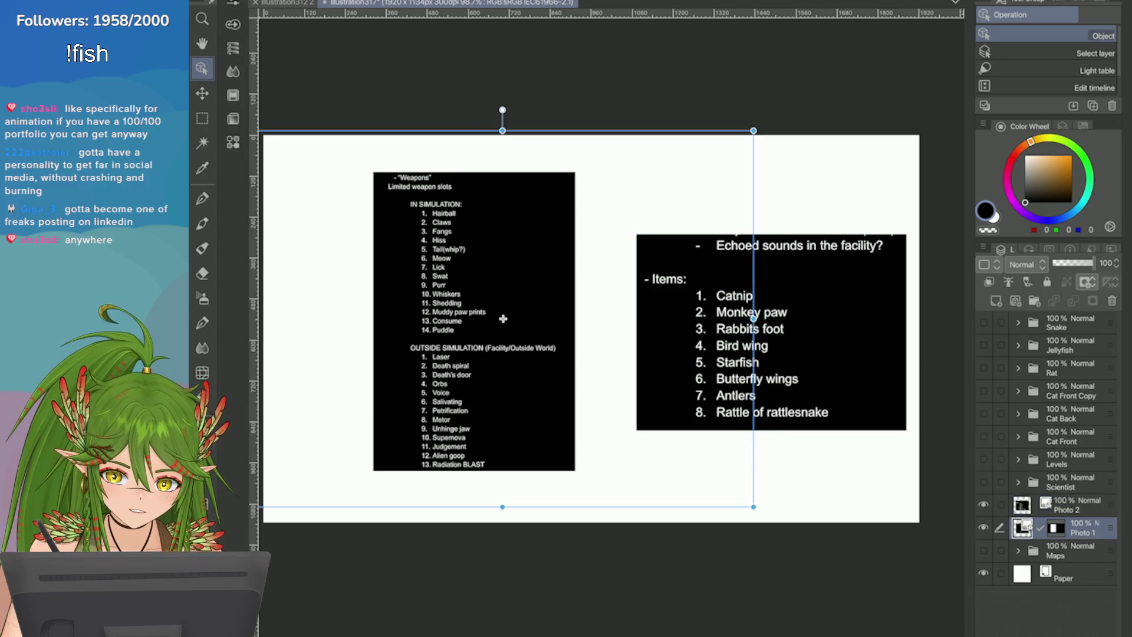
pyautogui.hotkey('ctrl', 's')
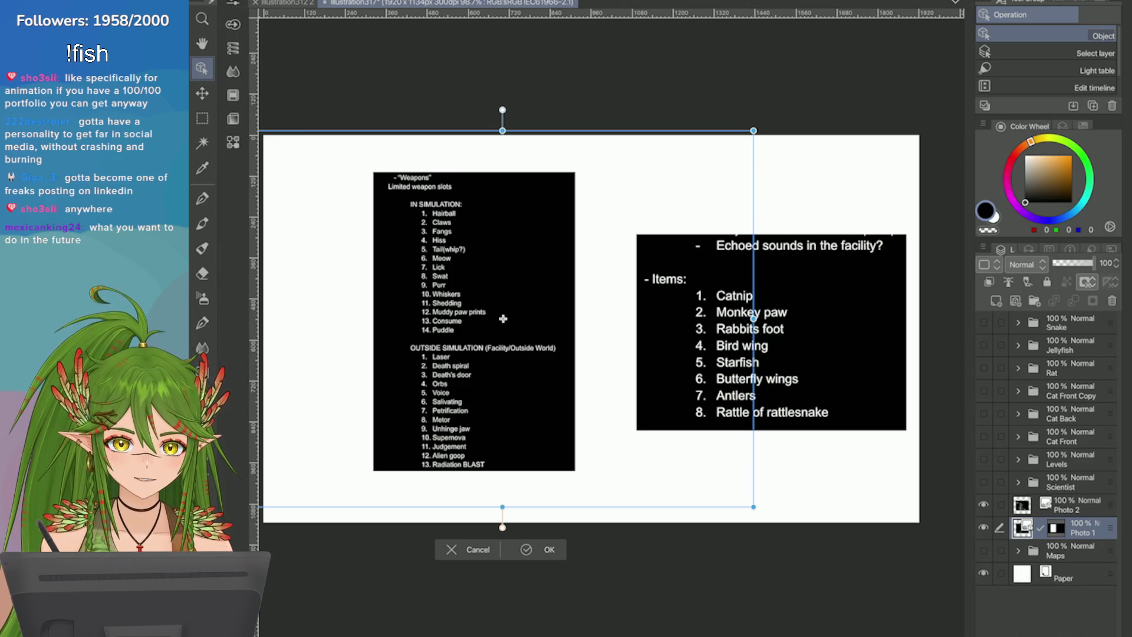
pyautogui.moveTo(503, 318)
pyautogui.mouseDown()
pyautogui.moveTo(760, 341)
pyautogui.moveTo(847, 284)
pyautogui.mouseUp()
pyautogui.moveTo(597, 472); pyautogui.dragTo(491, 552)
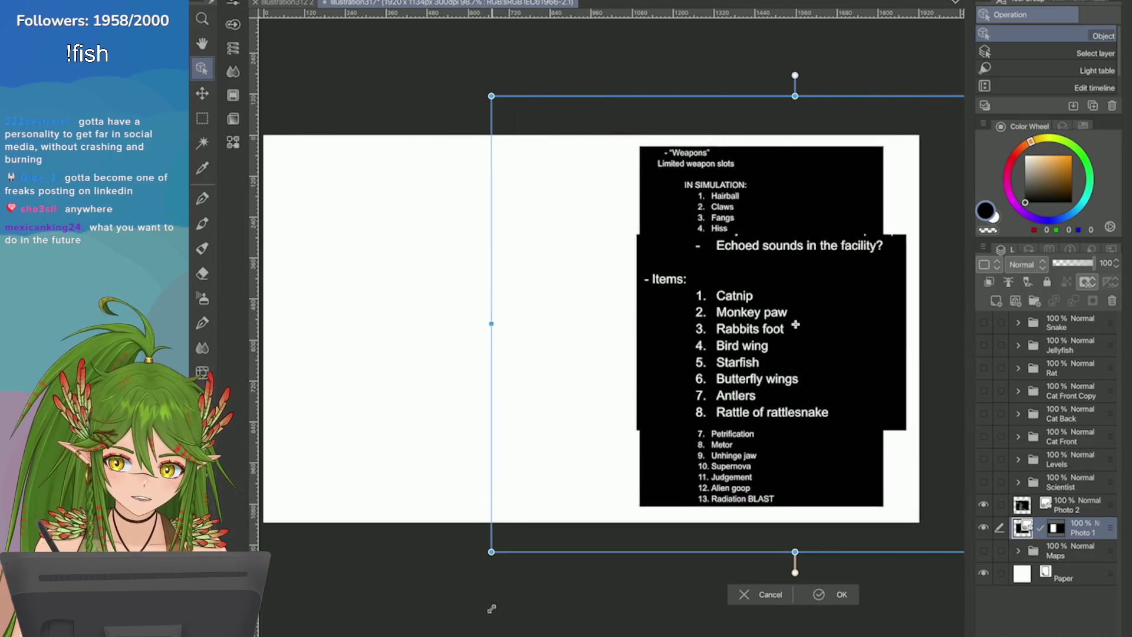
pyautogui.moveTo(688, 493); pyautogui.dragTo(730, 479)
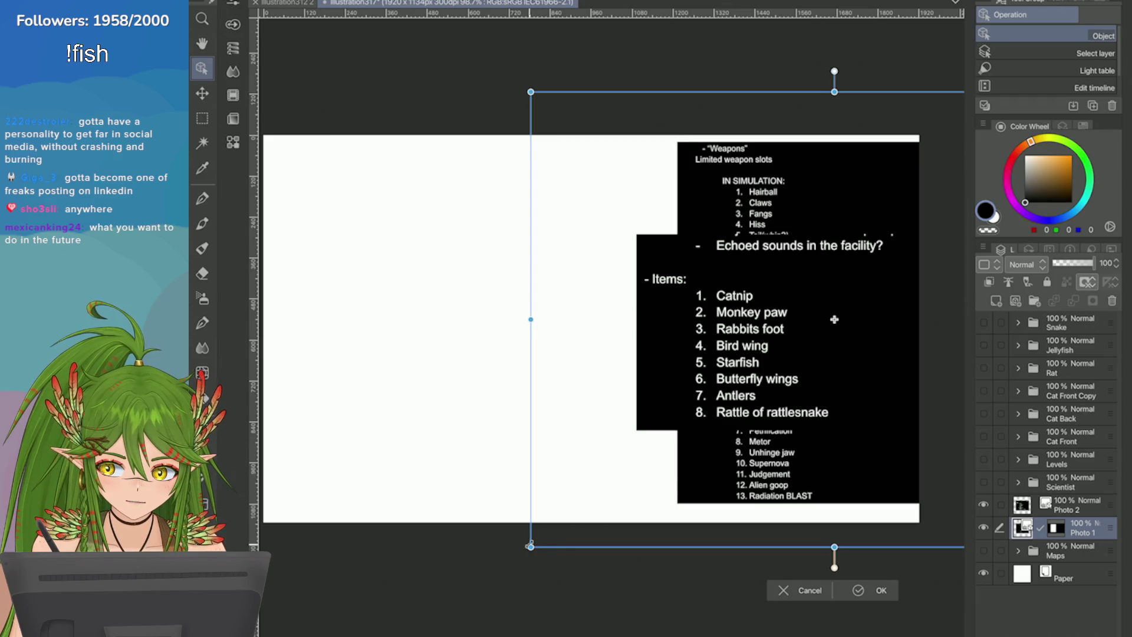
pyautogui.moveTo(529, 544)
pyautogui.mouseDown()
pyautogui.moveTo(584, 506)
pyautogui.moveTo(525, 533)
pyautogui.moveTo(543, 534)
pyautogui.moveTo(677, 455)
pyautogui.moveTo(676, 420)
pyautogui.mouseUp()
pyautogui.moveTo(903, 250)
pyautogui.mouseDown()
pyautogui.moveTo(826, 276)
pyautogui.moveTo(835, 279)
pyautogui.mouseUp()
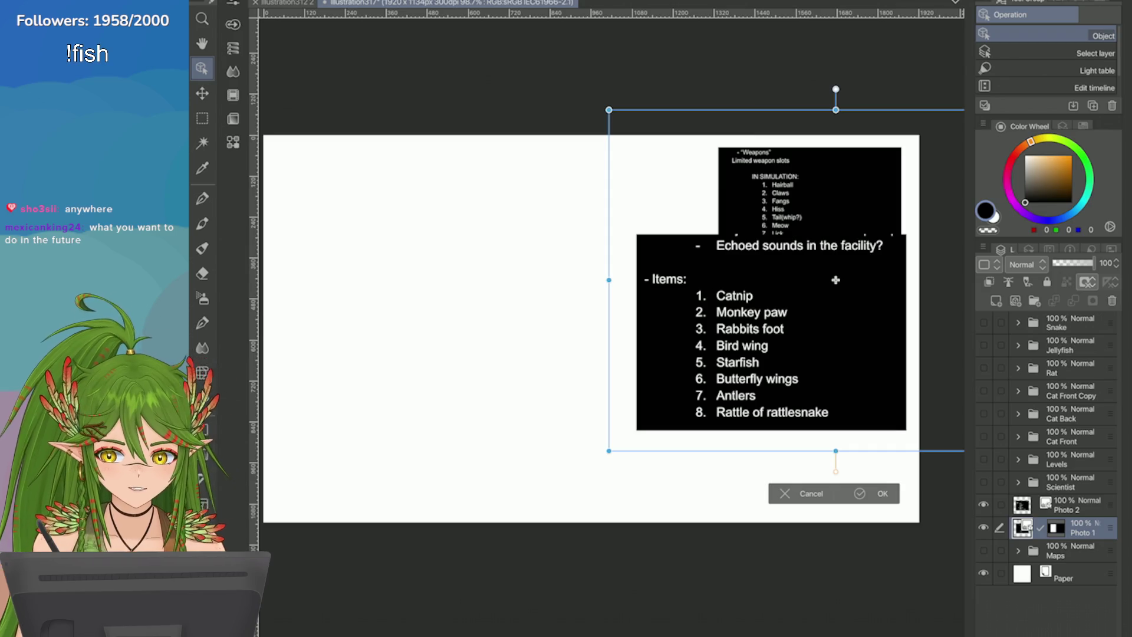
pyautogui.moveTo(836, 279); pyautogui.dragTo(850, 272)
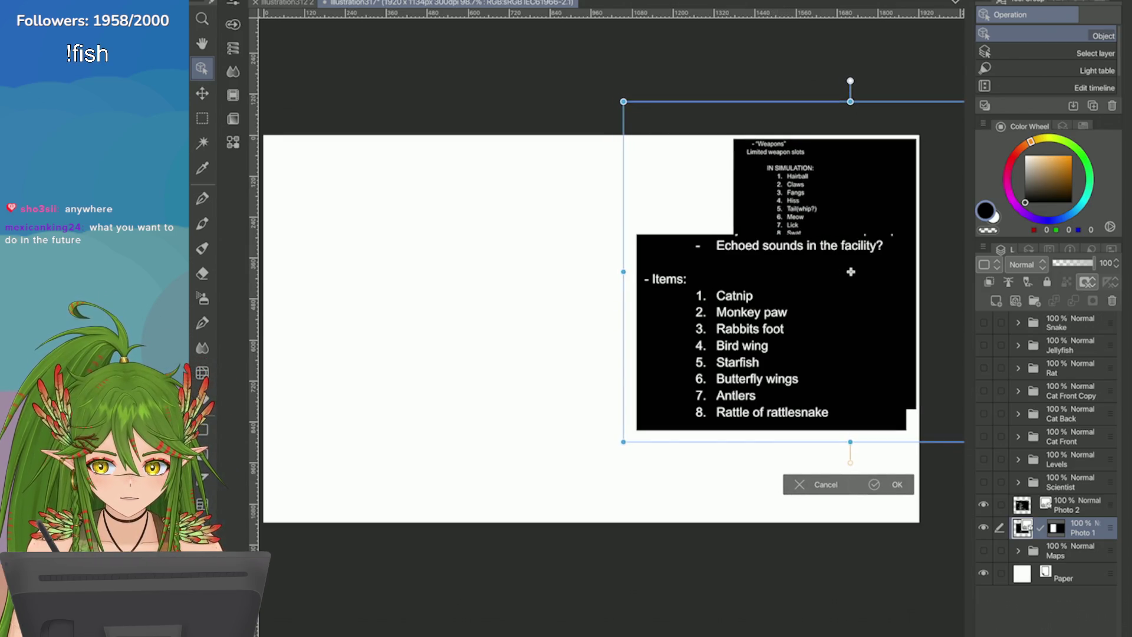
pyautogui.click(875, 484)
# Step: Shrink the Items list image and move it lower left beside the Weapons list
pyautogui.click(771, 332)
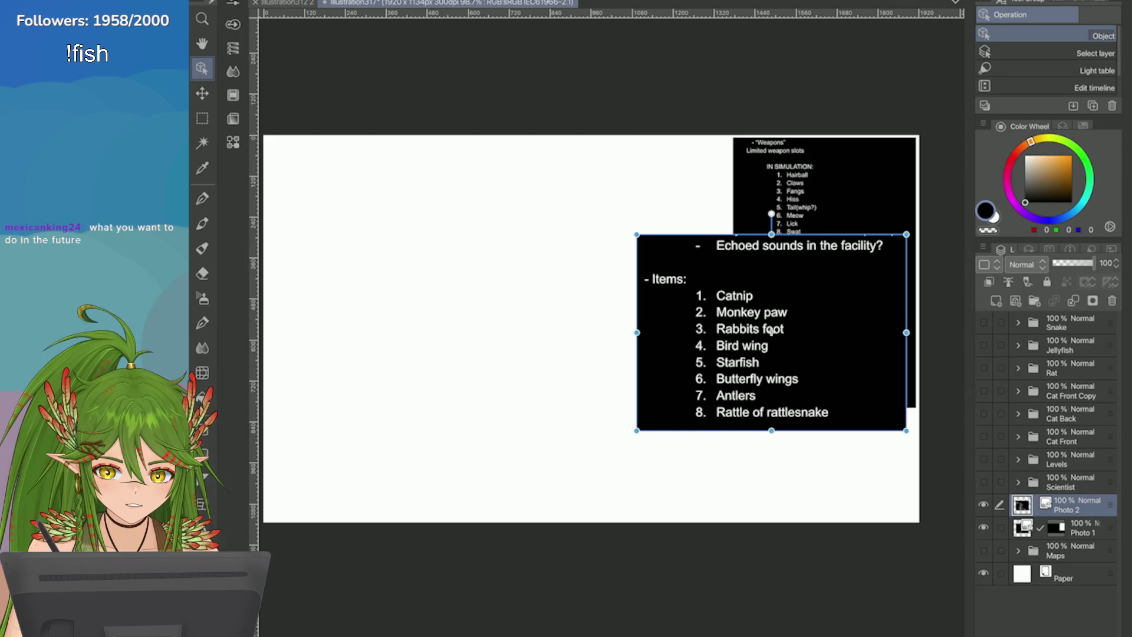
pyautogui.moveTo(771, 332)
pyautogui.mouseDown()
pyautogui.moveTo(779, 410)
pyautogui.moveTo(820, 437)
pyautogui.moveTo(804, 430)
pyautogui.mouseUp()
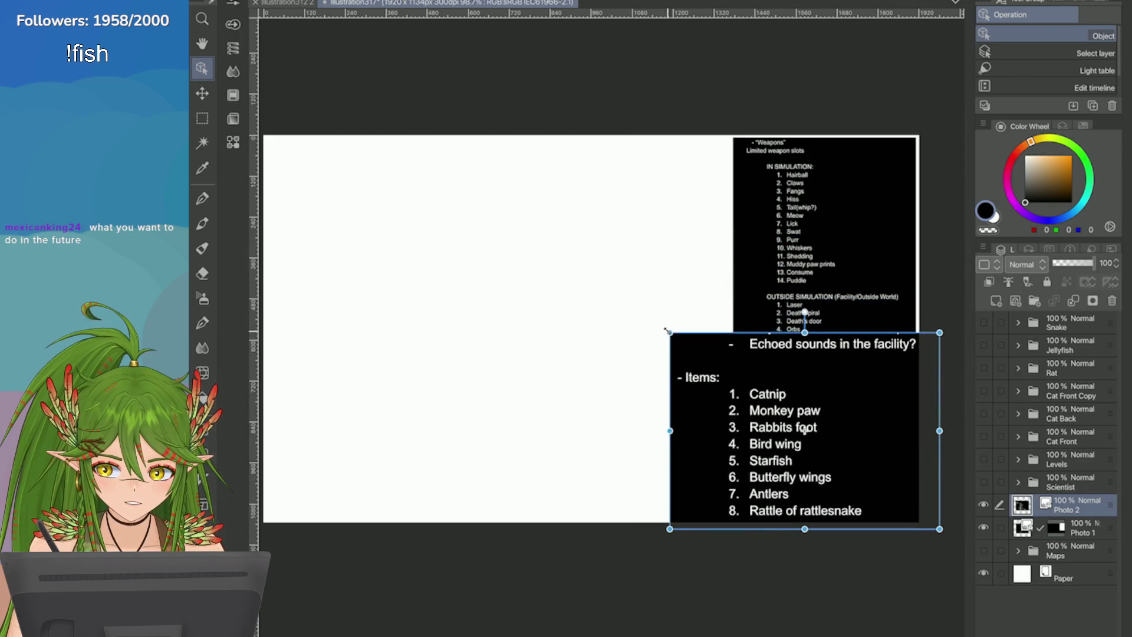
pyautogui.moveTo(670, 333); pyautogui.dragTo(763, 396)
pyautogui.moveTo(856, 460)
pyautogui.mouseDown()
pyautogui.moveTo(745, 463)
pyautogui.moveTo(637, 271)
pyautogui.moveTo(631, 402)
pyautogui.mouseUp()
pyautogui.click(850, 270)
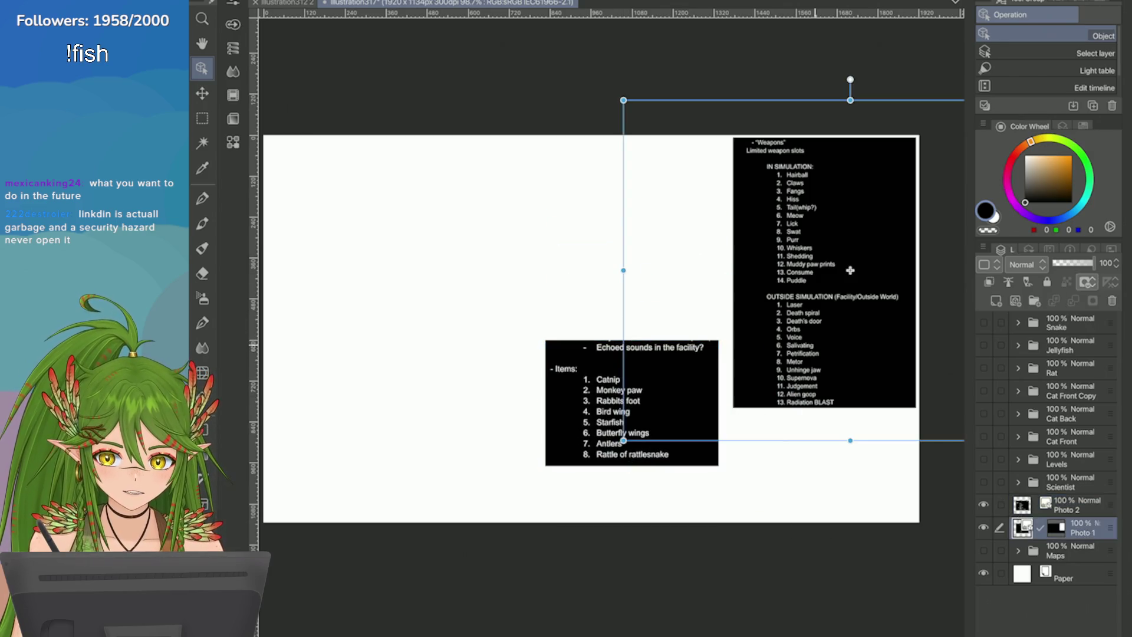
pyautogui.moveTo(850, 270); pyautogui.dragTo(849, 270)
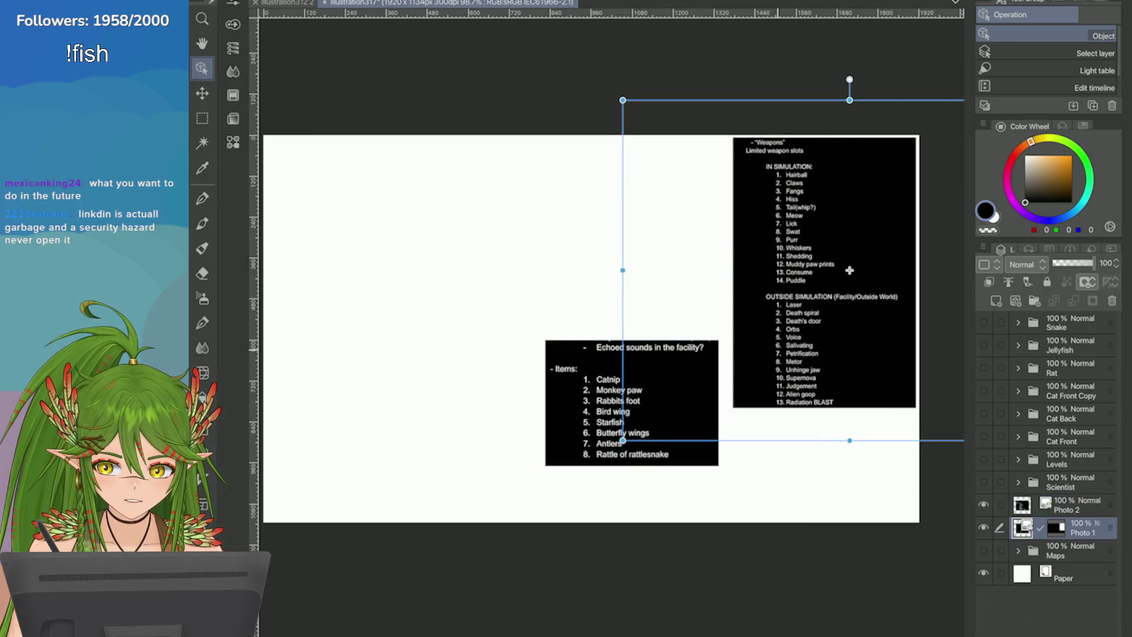
pyautogui.click(631, 402)
# Step: Align the Items list directly below the Weapons list
pyautogui.scroll(3, 631, 402)
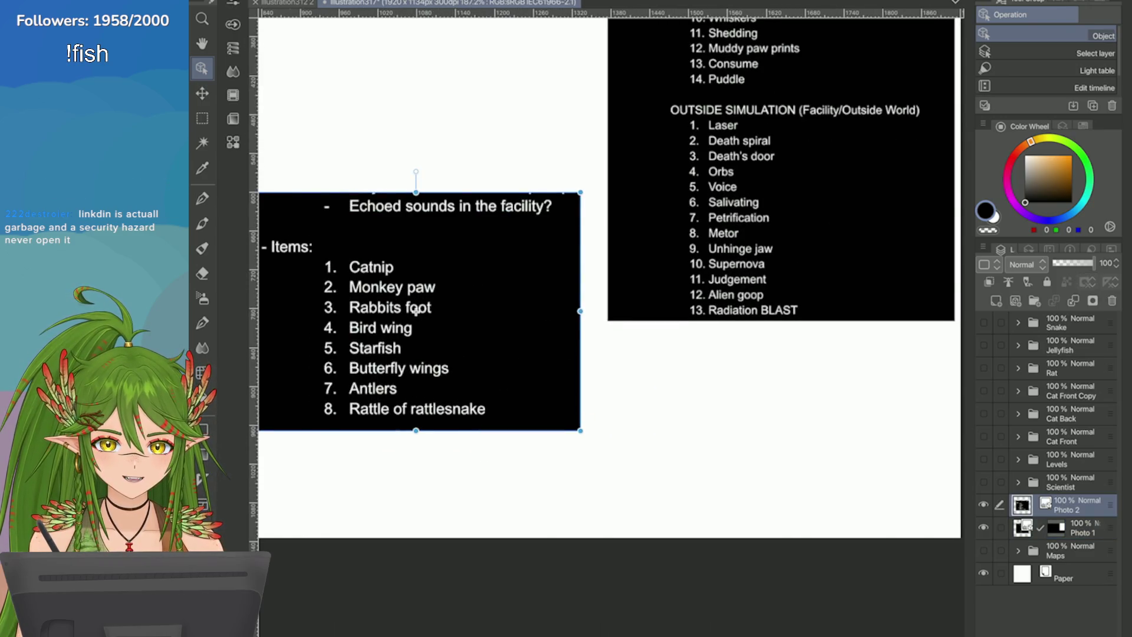
pyautogui.scroll(-3, 415, 311)
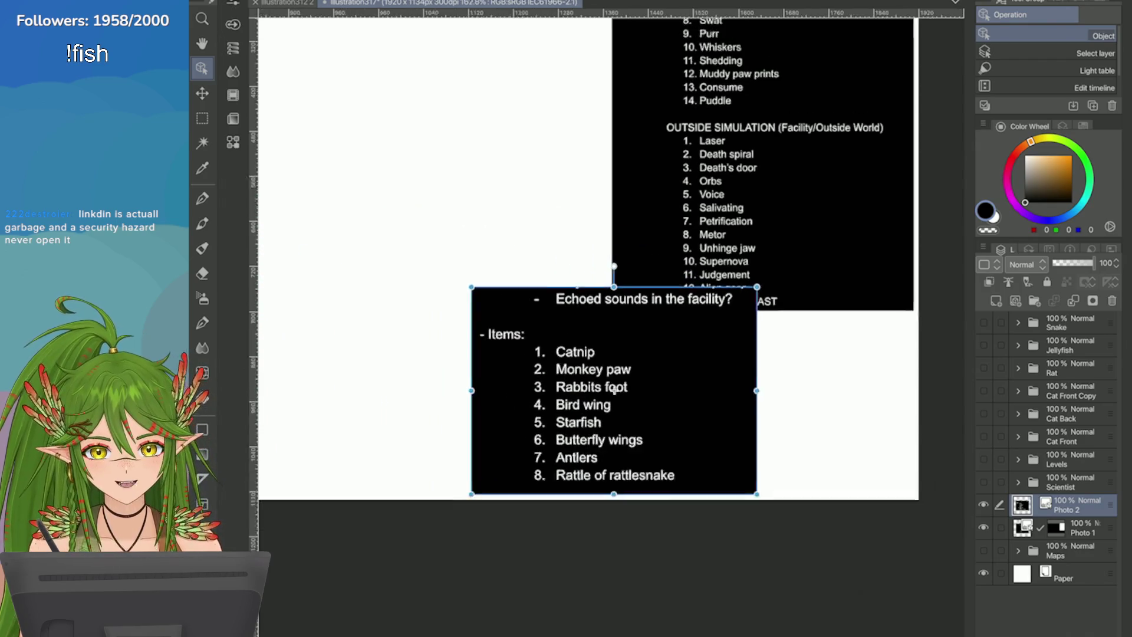
pyautogui.moveTo(606, 366)
pyautogui.mouseDown()
pyautogui.moveTo(716, 386)
pyautogui.moveTo(721, 378)
pyautogui.mouseUp()
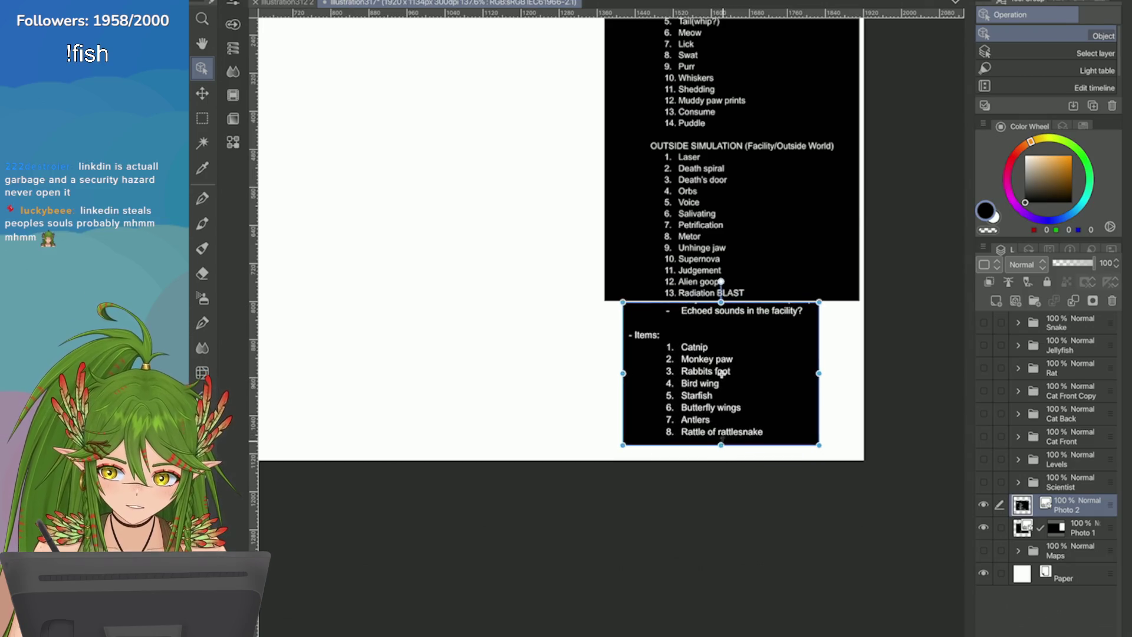
pyautogui.scroll(3, 722, 380)
pyautogui.scroll(-4, 722, 381)
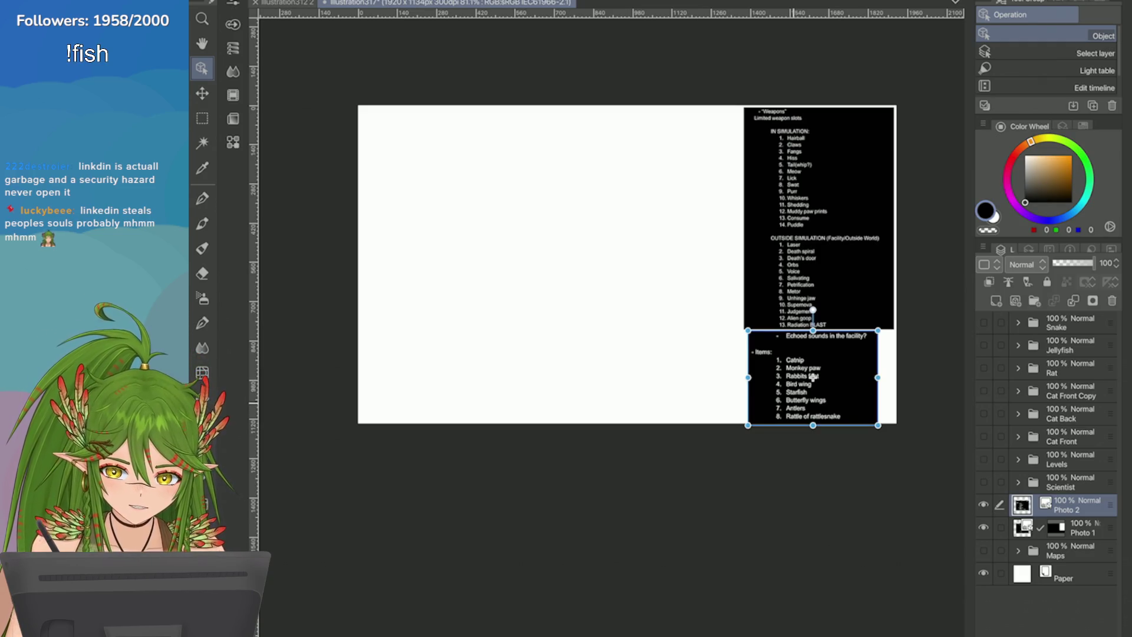
pyautogui.moveTo(813, 376); pyautogui.dragTo(828, 376)
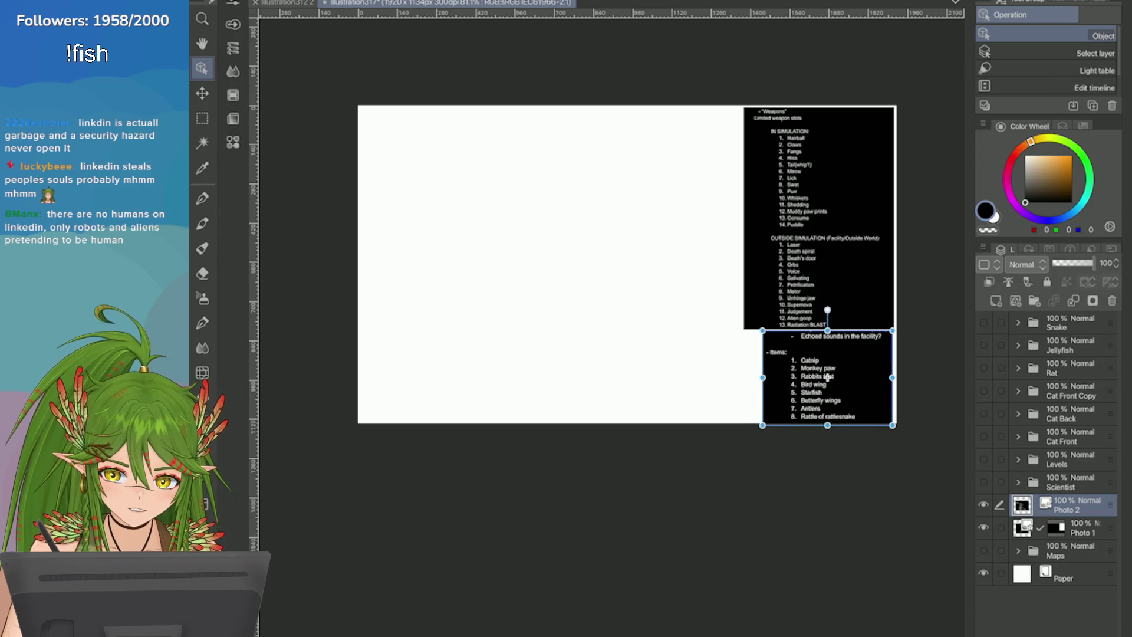
# Step: Group both photo layers into a new folder and add a blank raster layer inside it
pyautogui.click(837, 215)
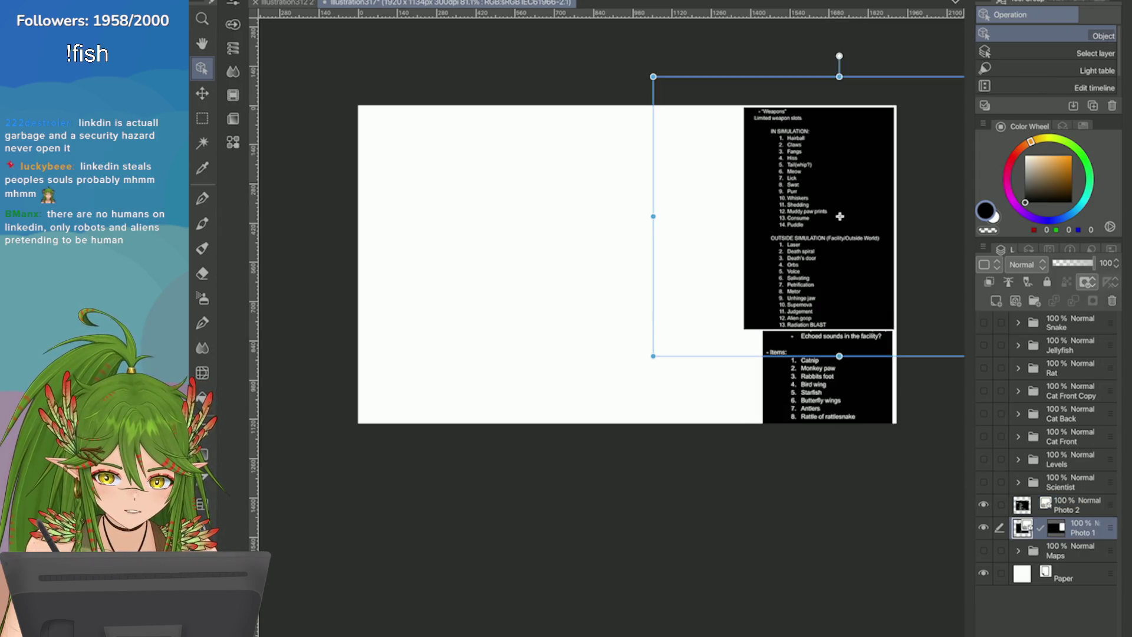
pyautogui.click(999, 504)
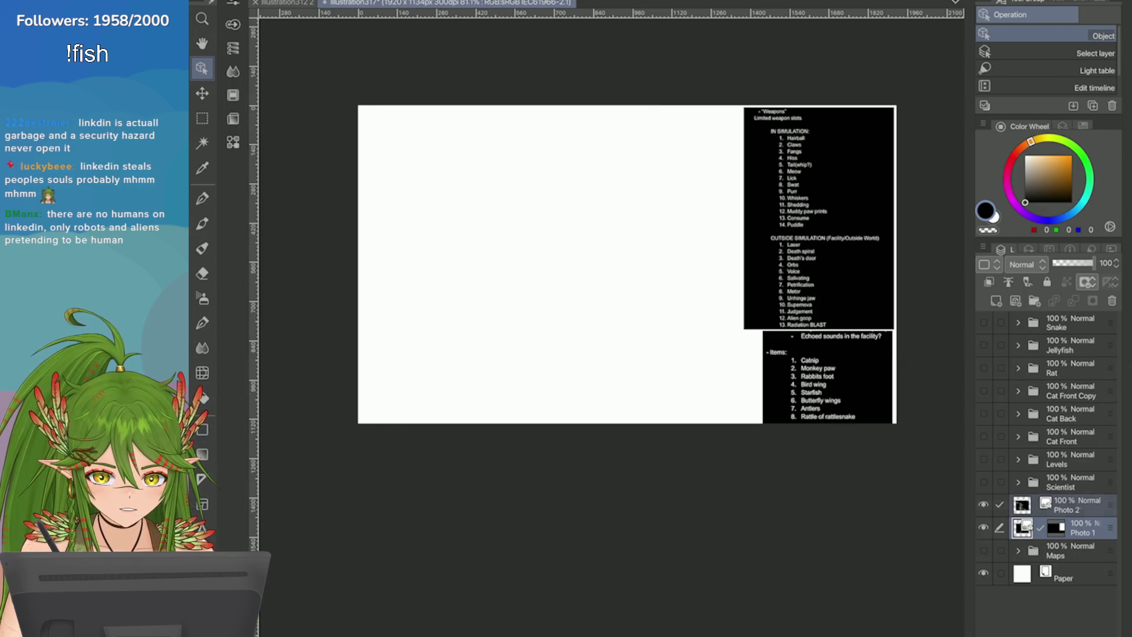
pyautogui.moveTo(1073, 504); pyautogui.dragTo(1073, 566)
pyautogui.click(828, 377)
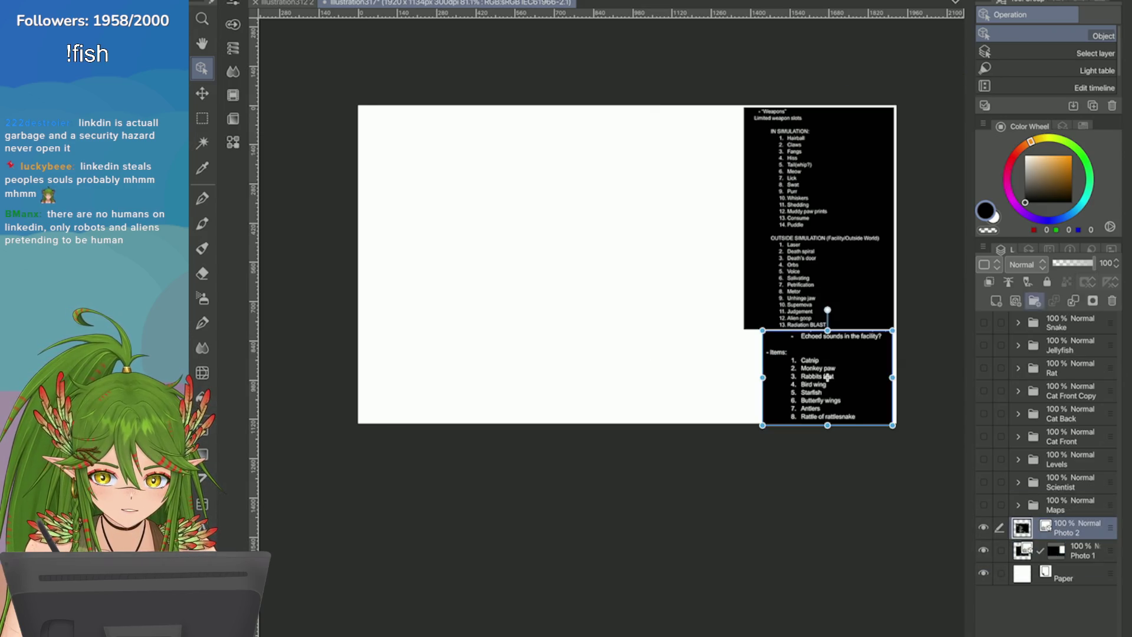
pyautogui.click(1034, 301)
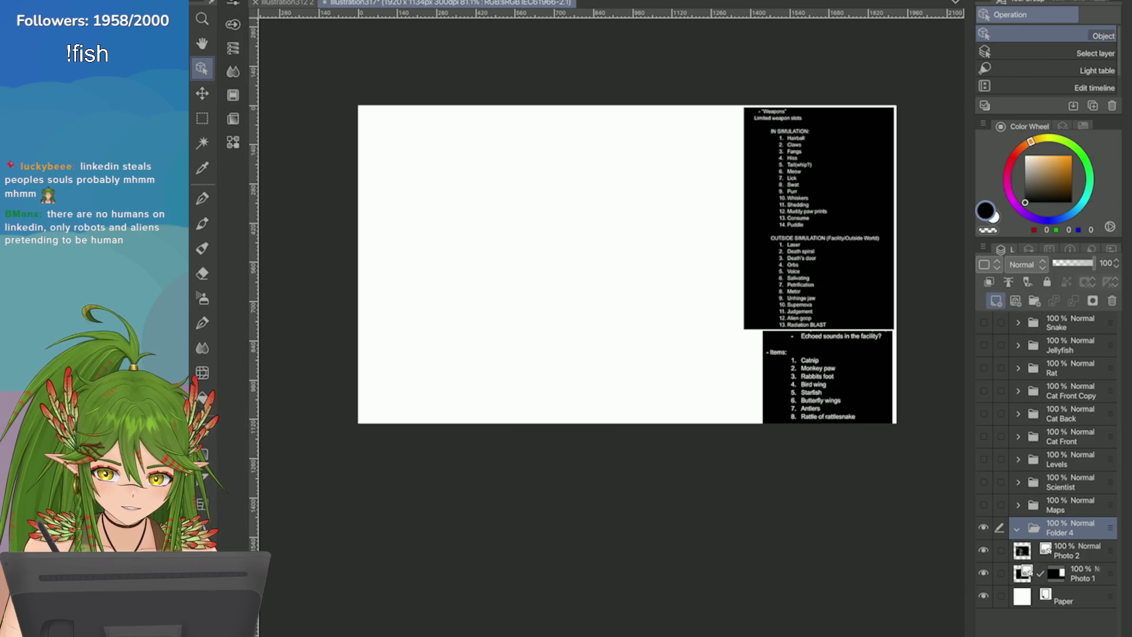
pyautogui.click(995, 300)
pyautogui.scroll(2, 666, 177)
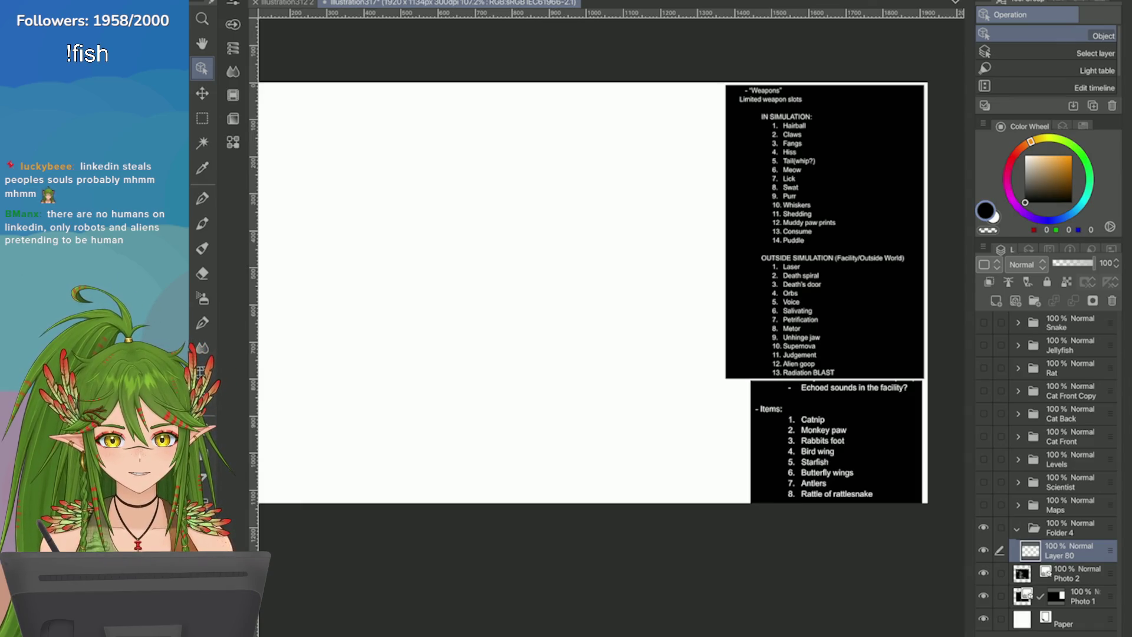
pyautogui.scroll(1, 611, 318)
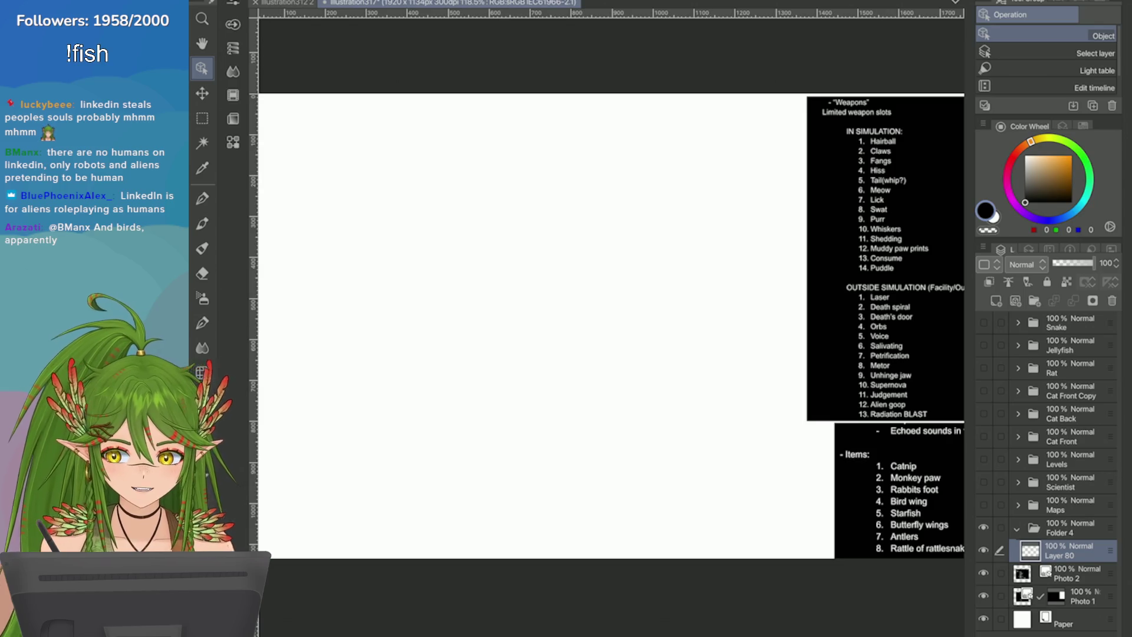
# Step: Save the file with Ctrl+S
pyautogui.hotkey('ctrl', 's')
pyautogui.scroll(-1, 611, 318)
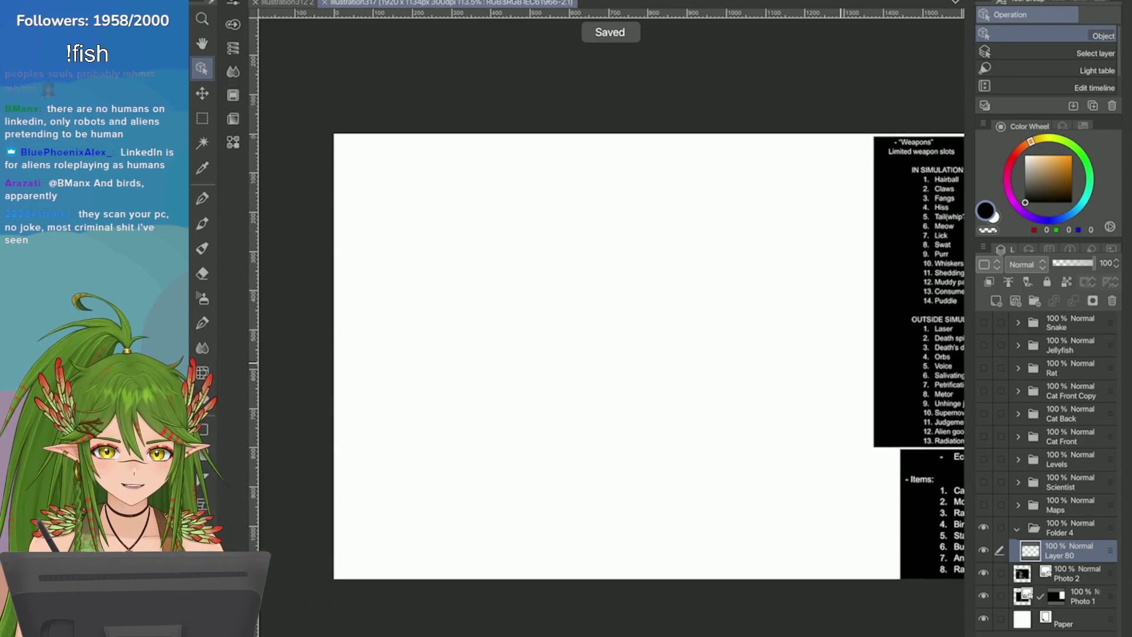
pyautogui.scroll(1, 866, 306)
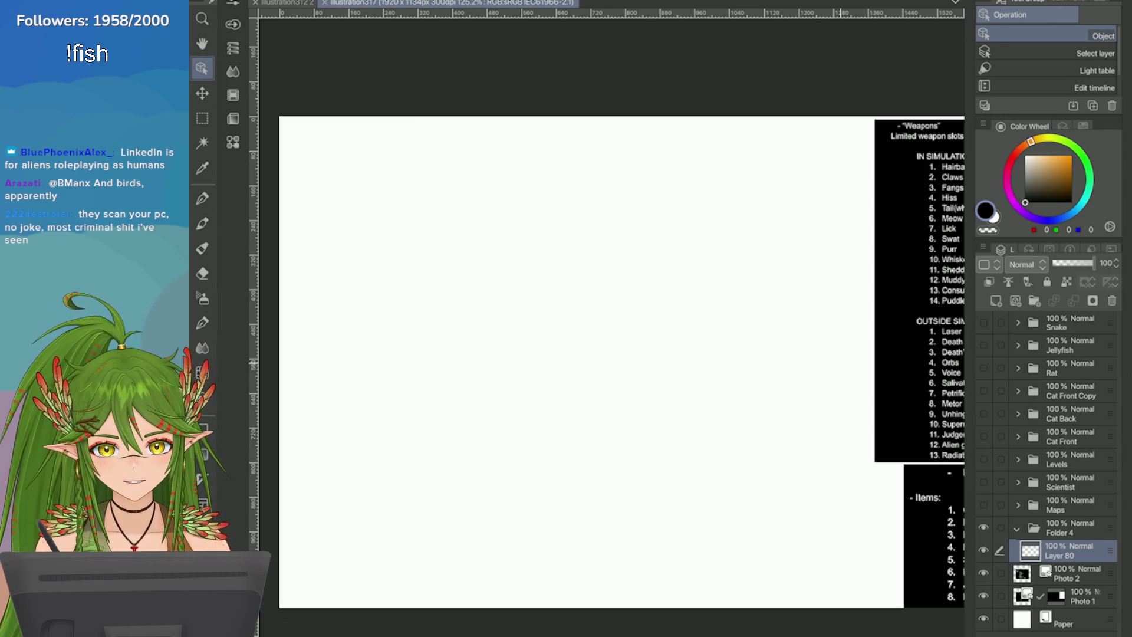
# Step: Switch to the Pencil tool to draw on the blank layer
pyautogui.scroll(2, 589, 354)
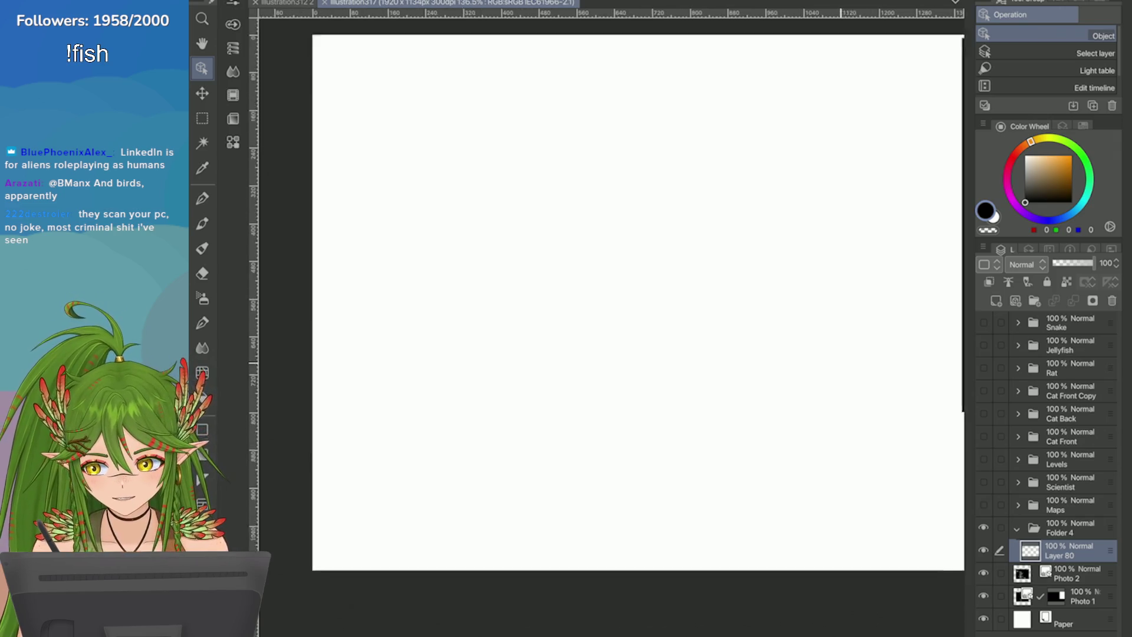
pyautogui.press('p')
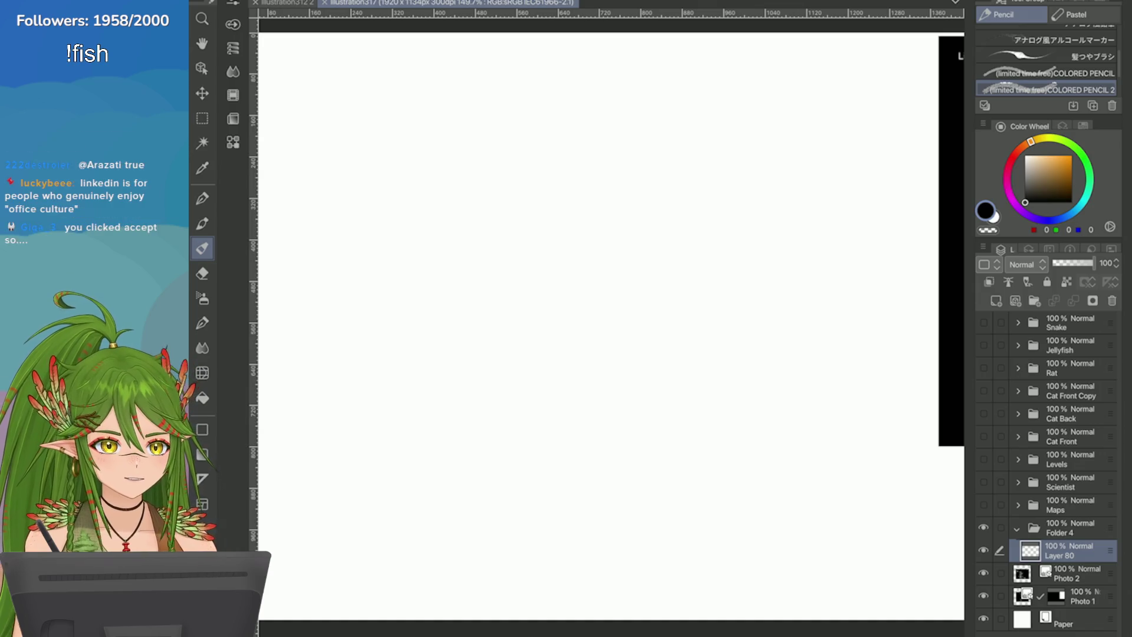
# Step: Zoom around the Weapons and Items reference lists and into the blank canvas area
pyautogui.scroll(-1, 612, 330)
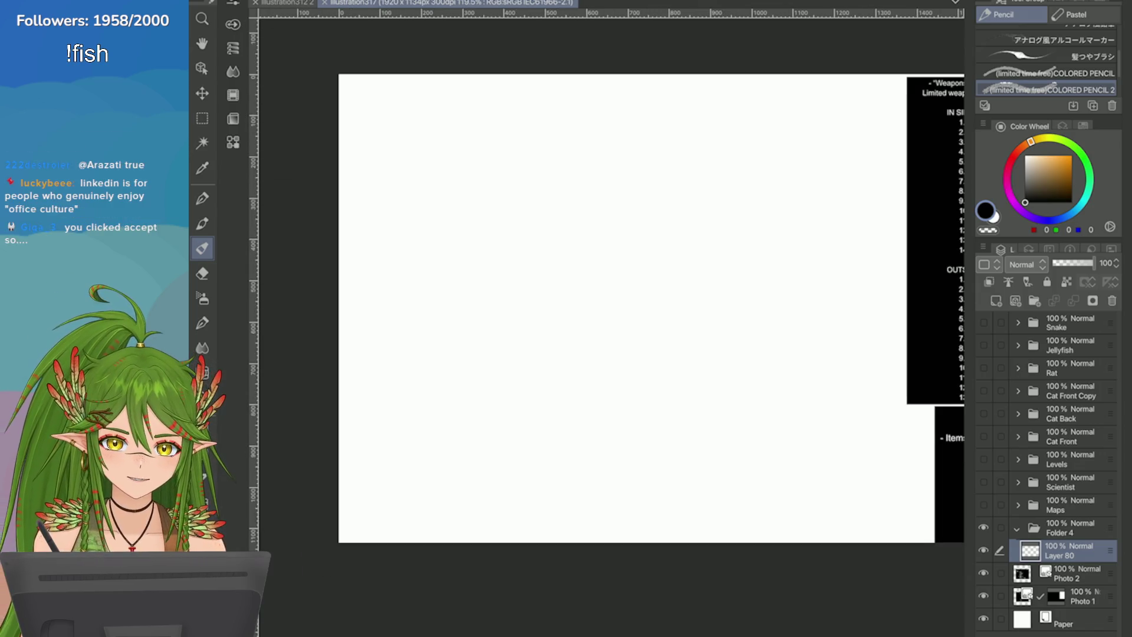
pyautogui.scroll(-3, 612, 331)
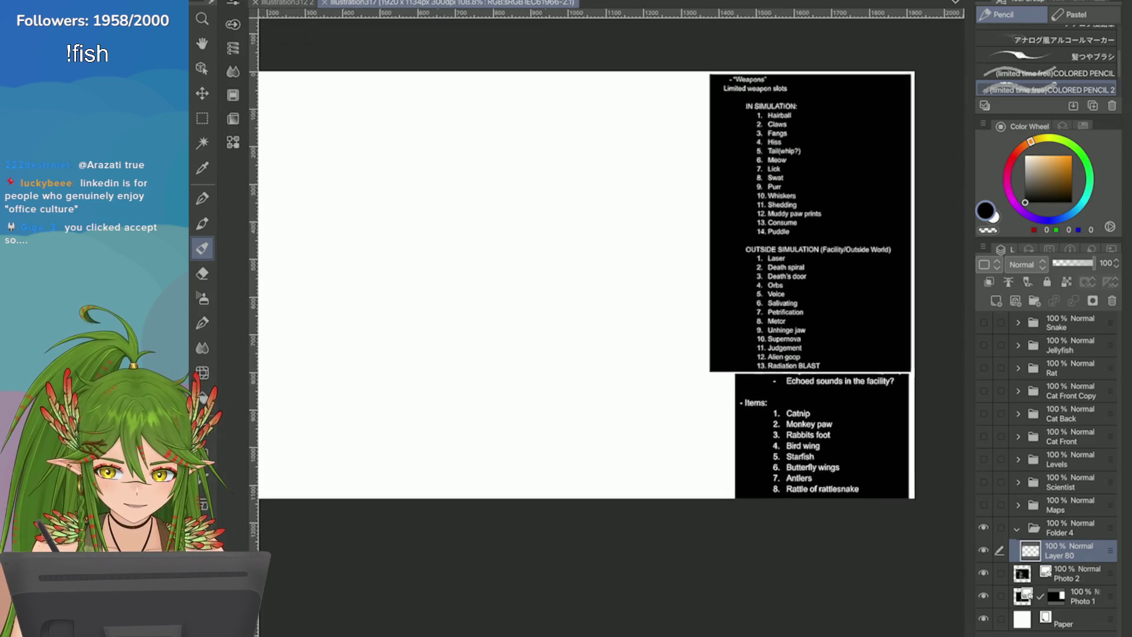
pyautogui.scroll(-1, 612, 330)
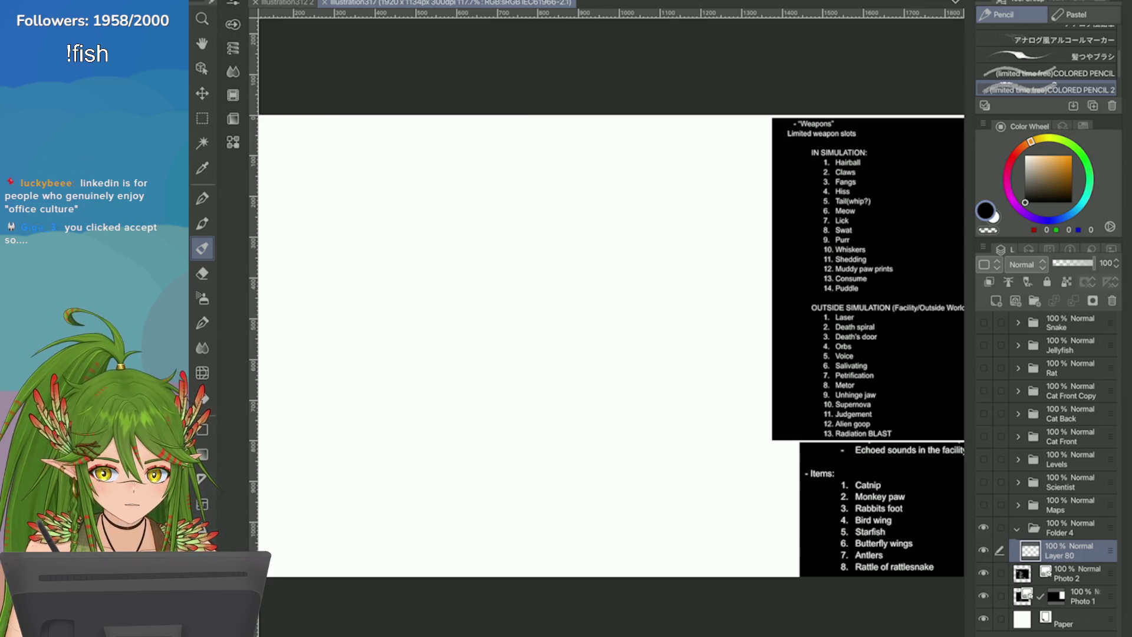
pyautogui.scroll(5, 715, 462)
pyautogui.scroll(1, 563, 327)
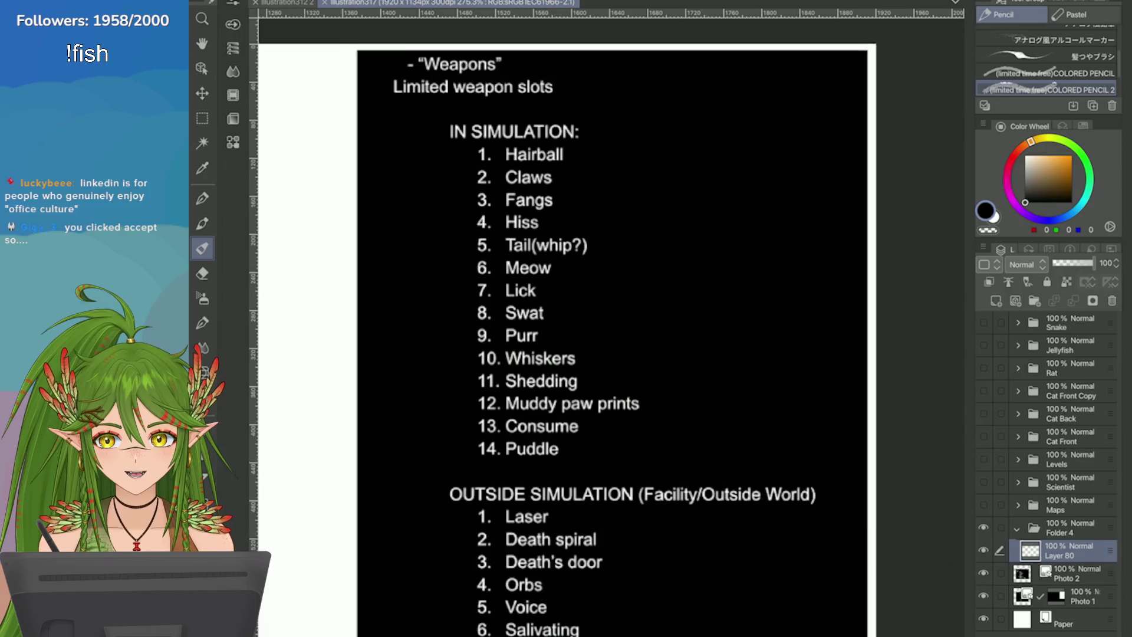
pyautogui.scroll(-3, 619, 331)
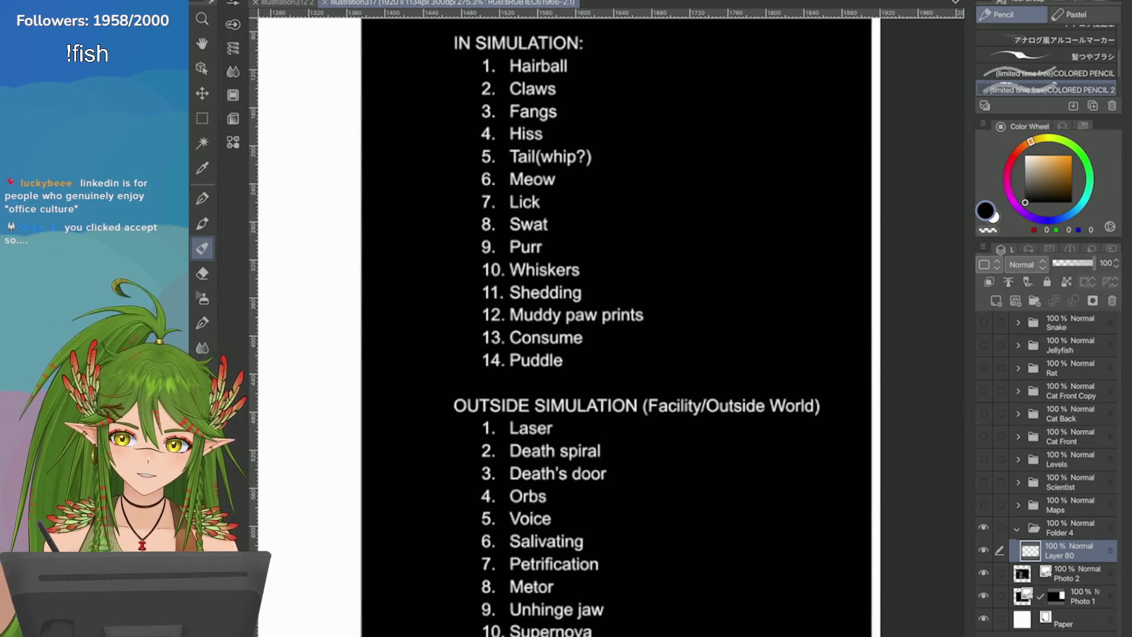
pyautogui.scroll(3, 619, 331)
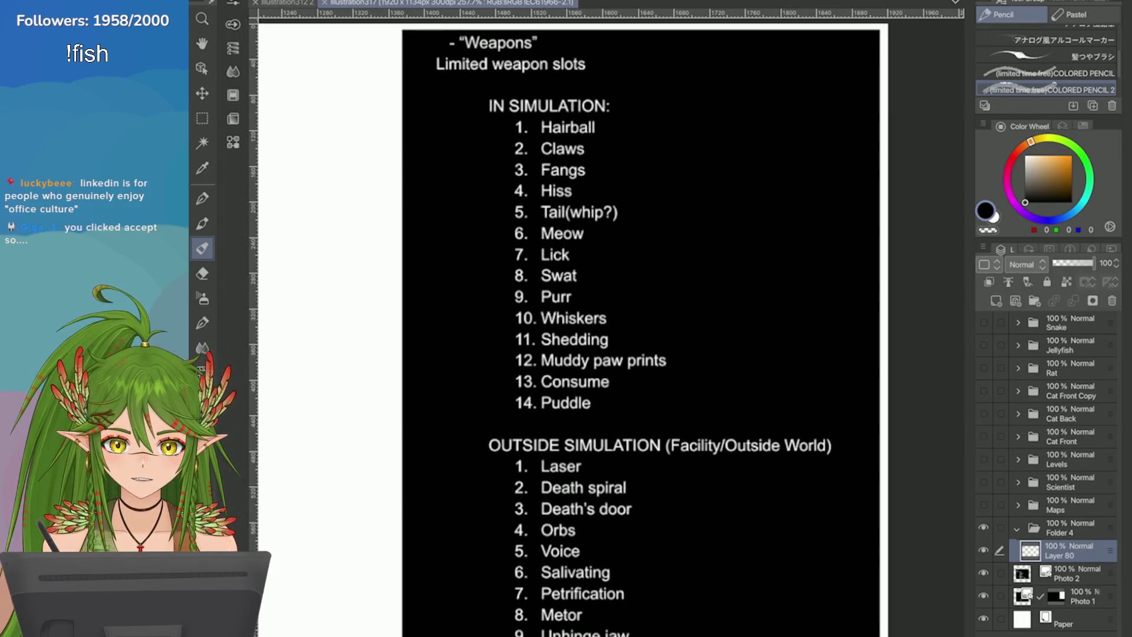
pyautogui.scroll(-5, 607, 323)
pyautogui.scroll(2, 607, 323)
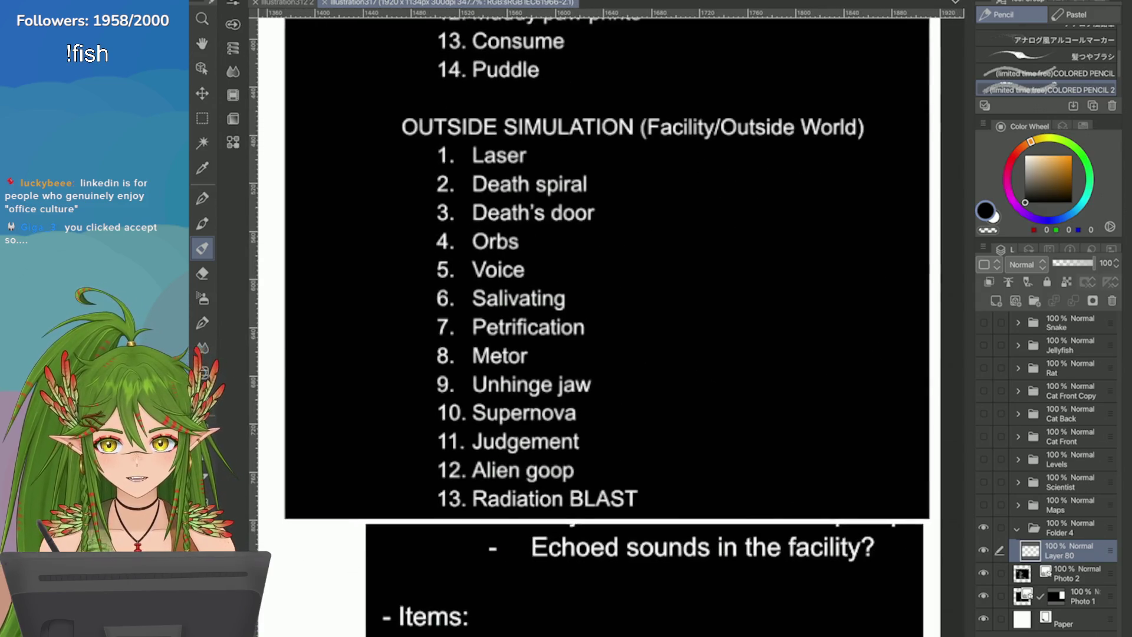
pyautogui.scroll(-2, 608, 323)
pyautogui.scroll(1, 607, 323)
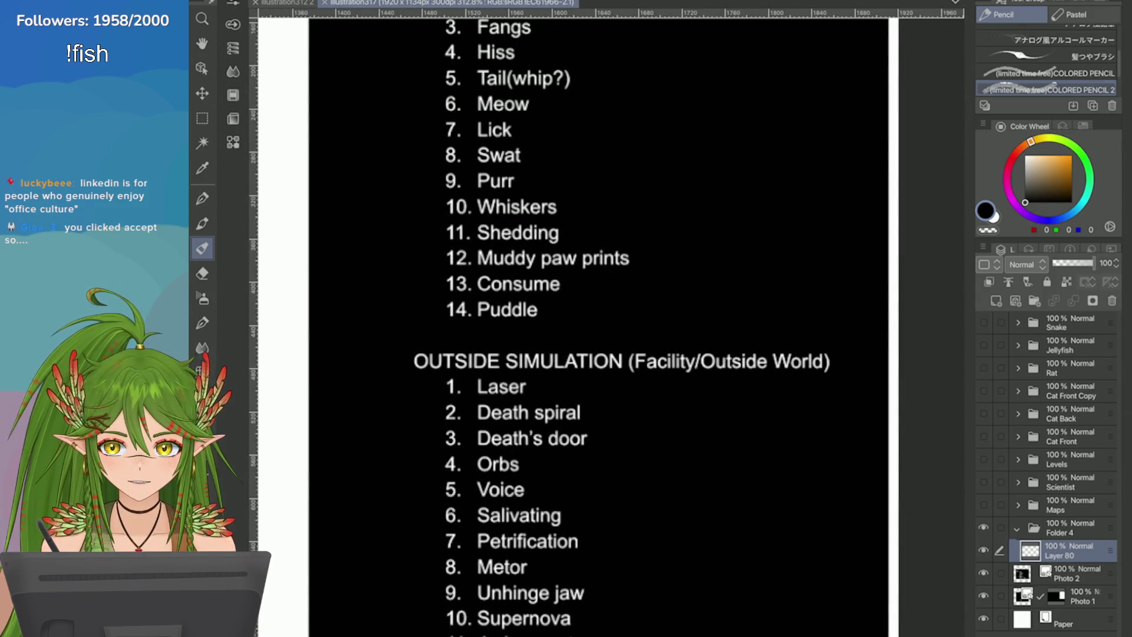
pyautogui.scroll(-2, 607, 323)
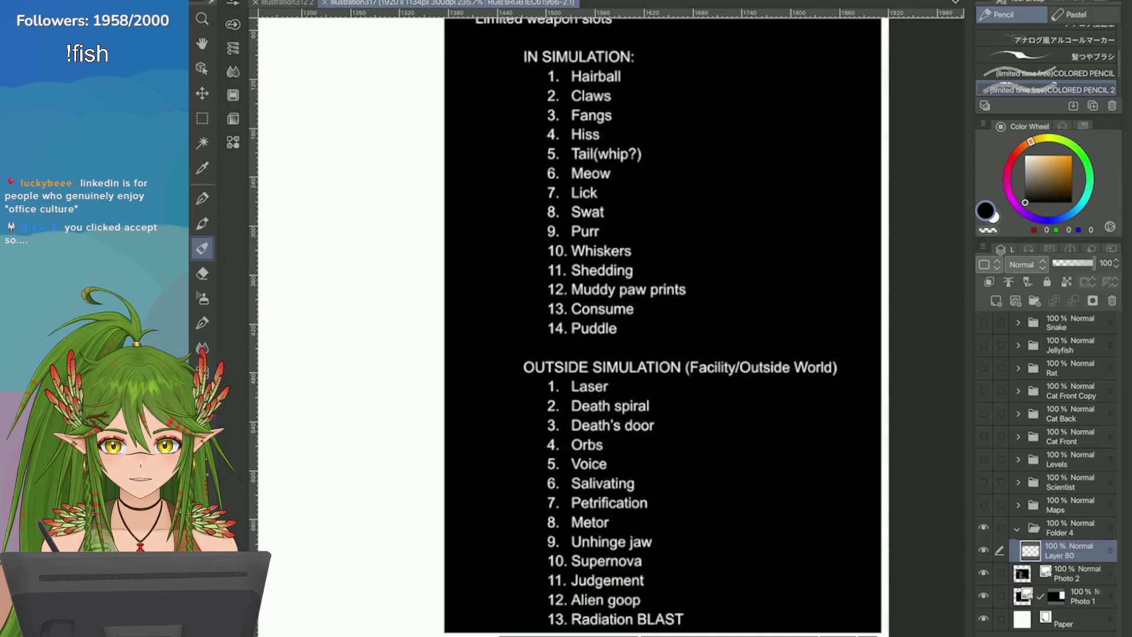
pyautogui.scroll(-5, 607, 323)
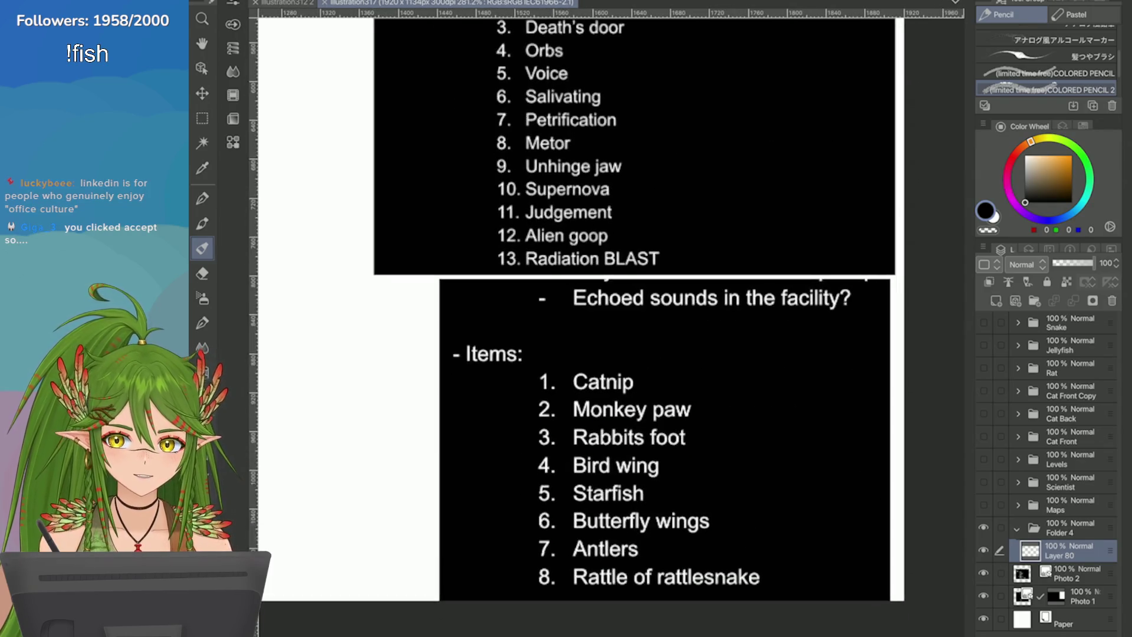
pyautogui.scroll(-3, 607, 323)
pyautogui.scroll(4, 608, 323)
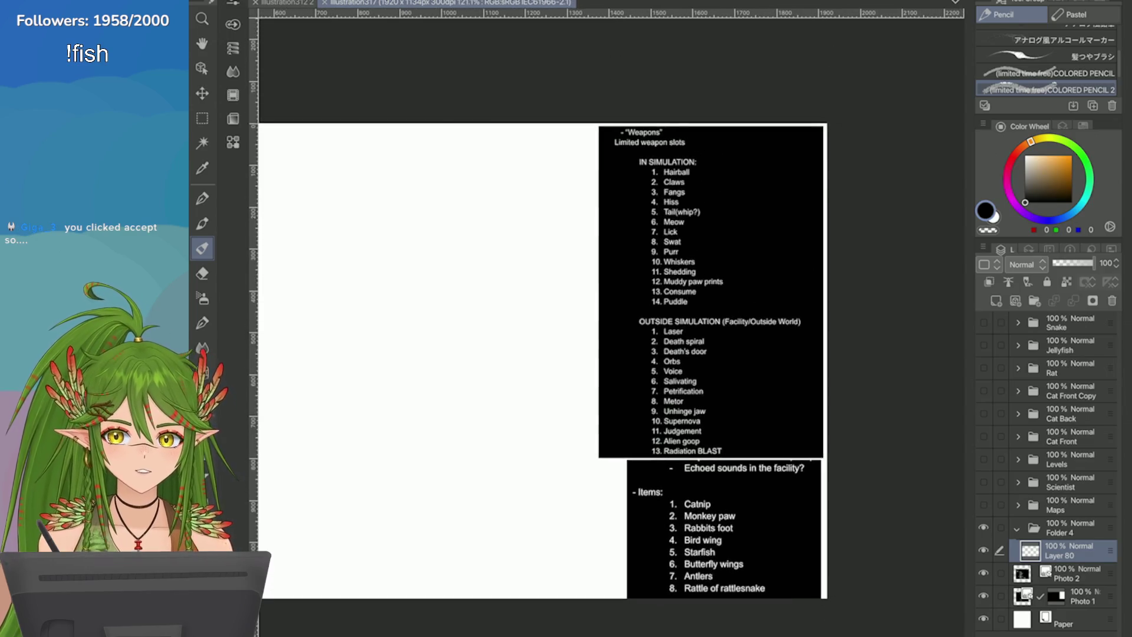
pyautogui.scroll(1, 607, 323)
pyautogui.scroll(-3, 607, 323)
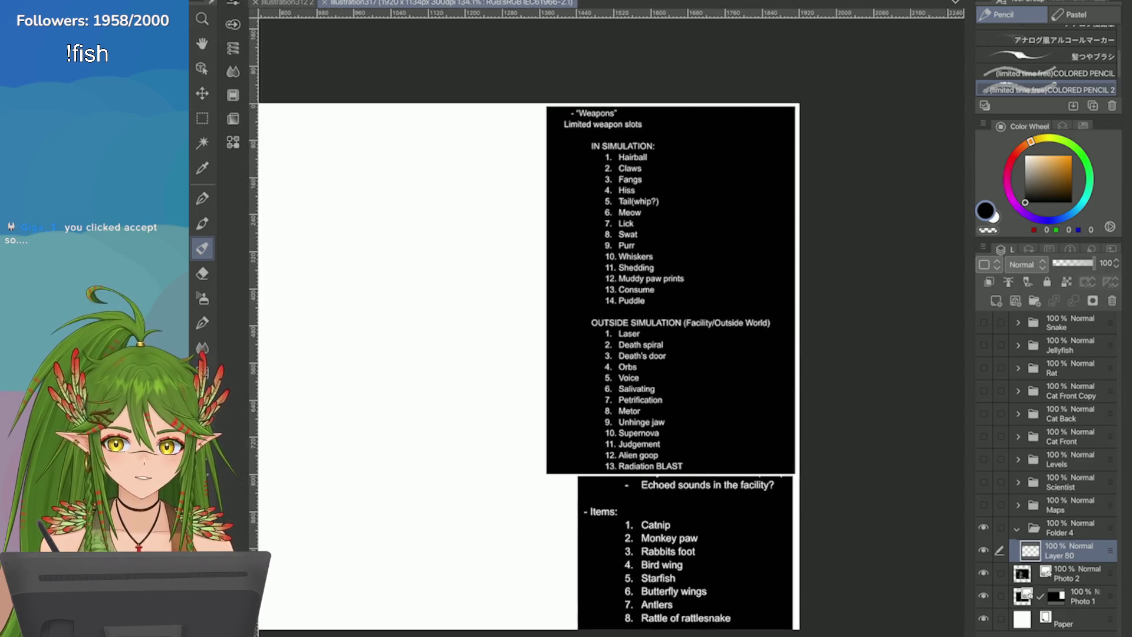
pyautogui.scroll(-1, 607, 323)
pyautogui.scroll(1, 608, 323)
pyautogui.scroll(-2, 607, 323)
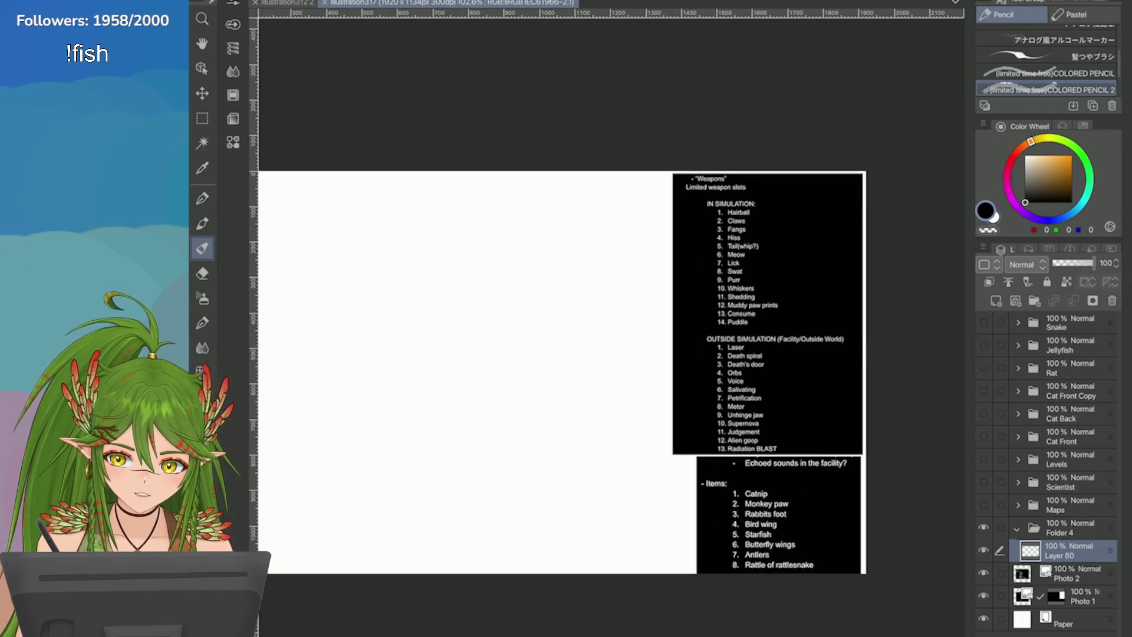
pyautogui.scroll(3, 607, 323)
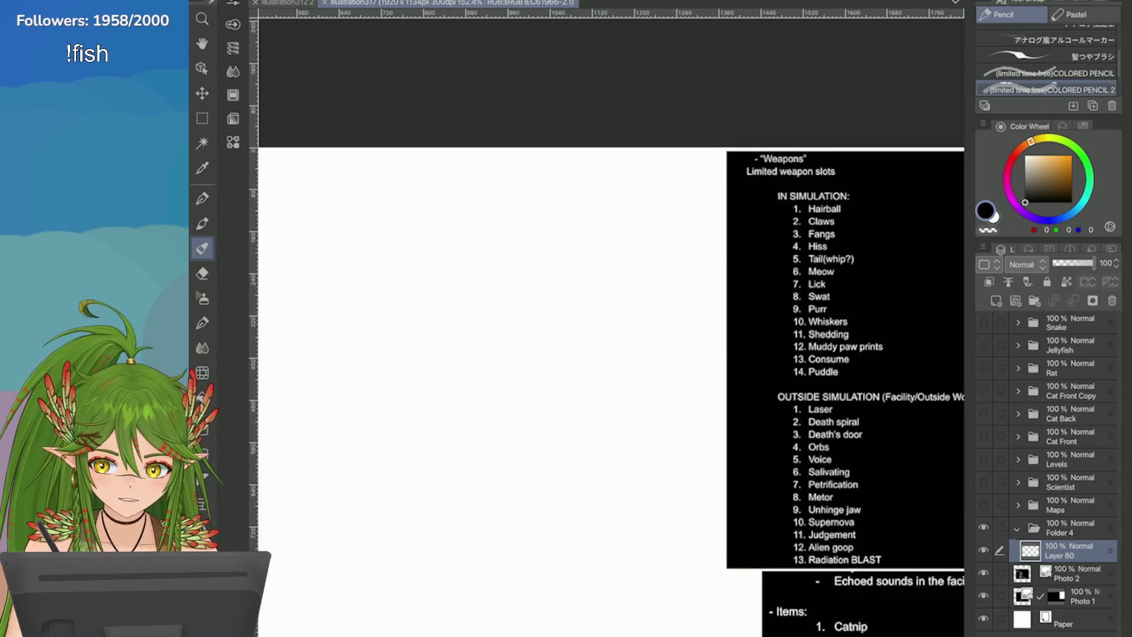
pyautogui.scroll(-2, 607, 323)
pyautogui.scroll(4, 608, 323)
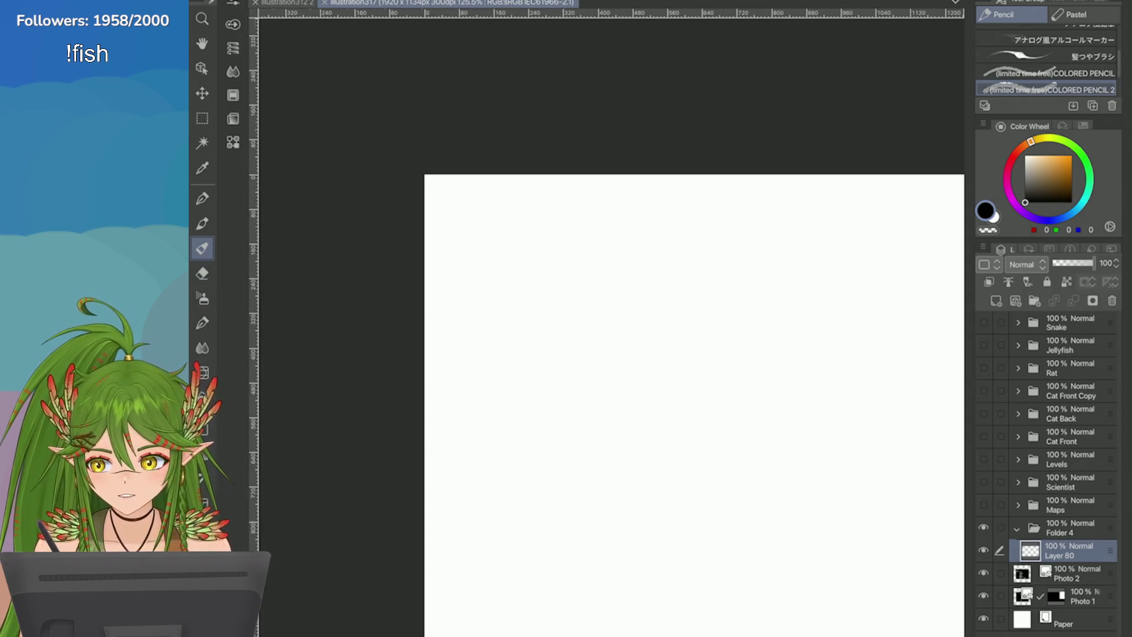
pyautogui.scroll(1, 607, 323)
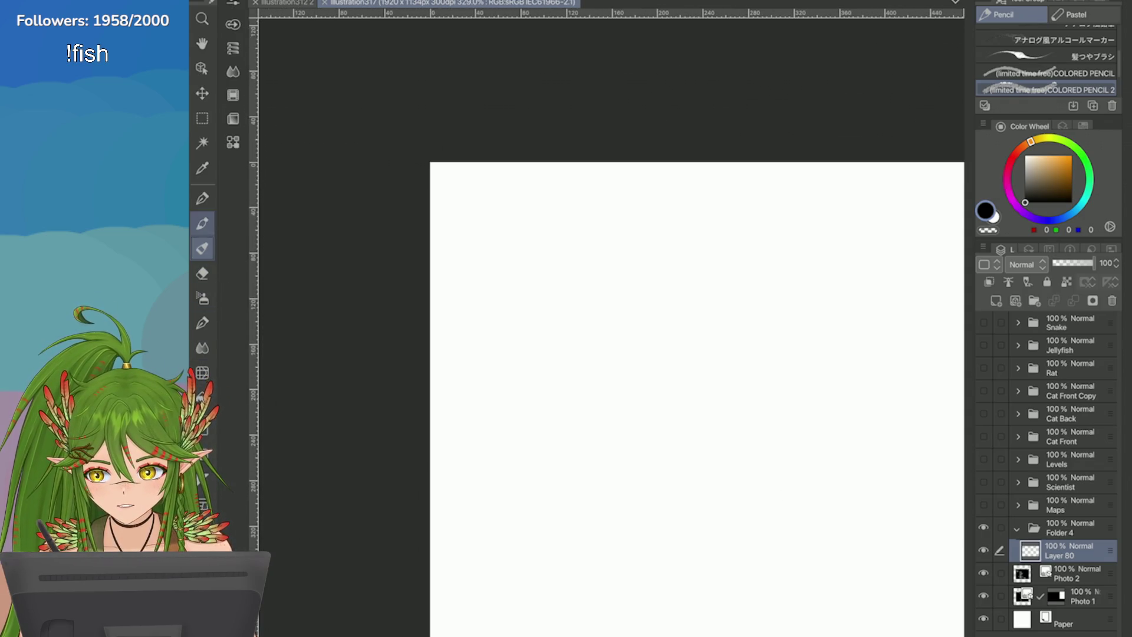
pyautogui.scroll(-1, 1046, 64)
# Step: Choose the Pen tool and set a bright orange drawing colour
pyautogui.click(1055, 54)
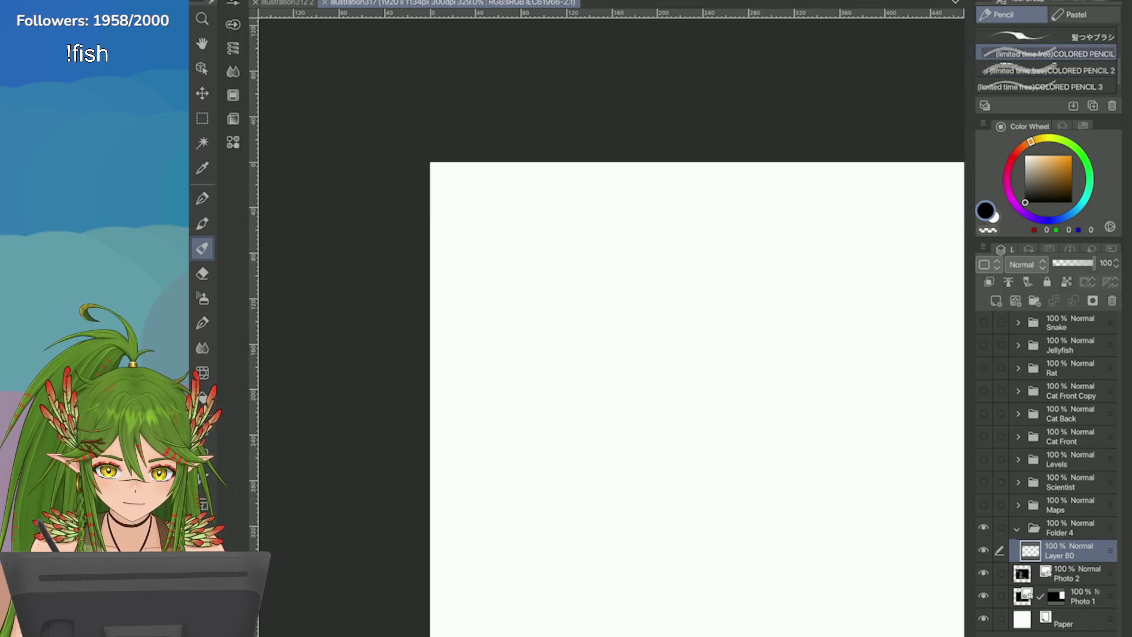
pyautogui.scroll(1, 607, 323)
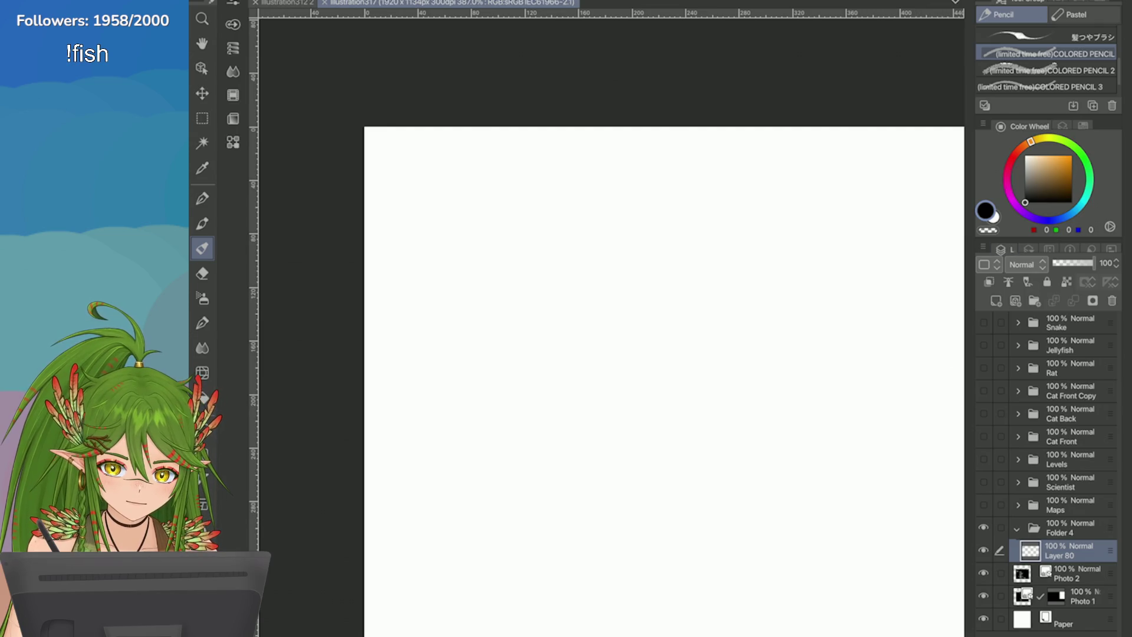
pyautogui.click(203, 198)
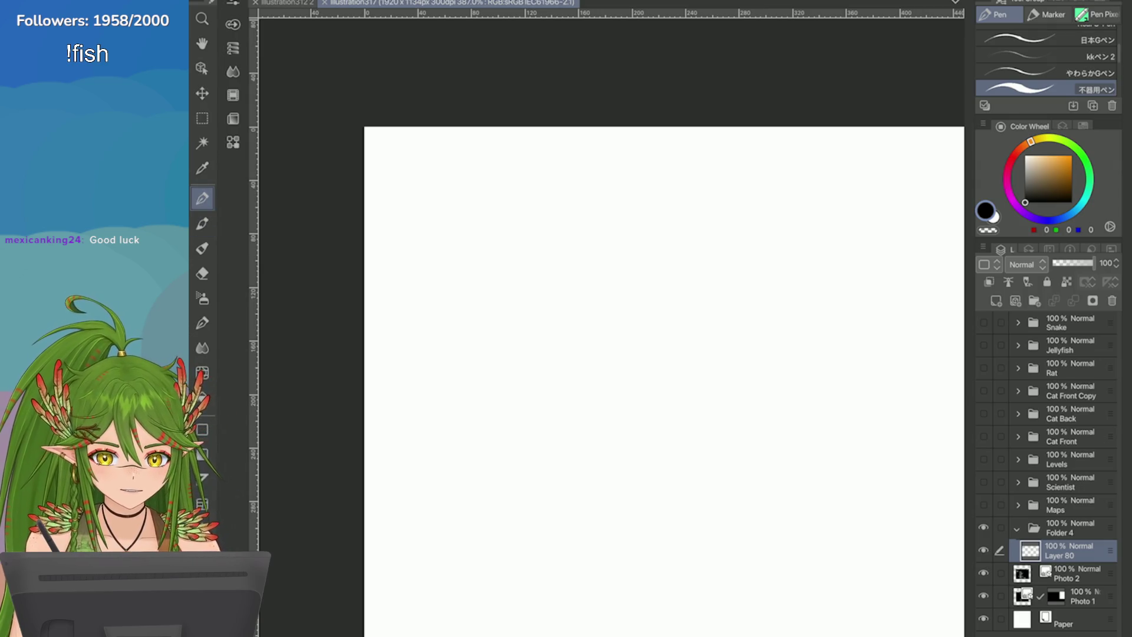
pyautogui.click(994, 216)
pyautogui.click(1024, 145)
pyautogui.click(1072, 156)
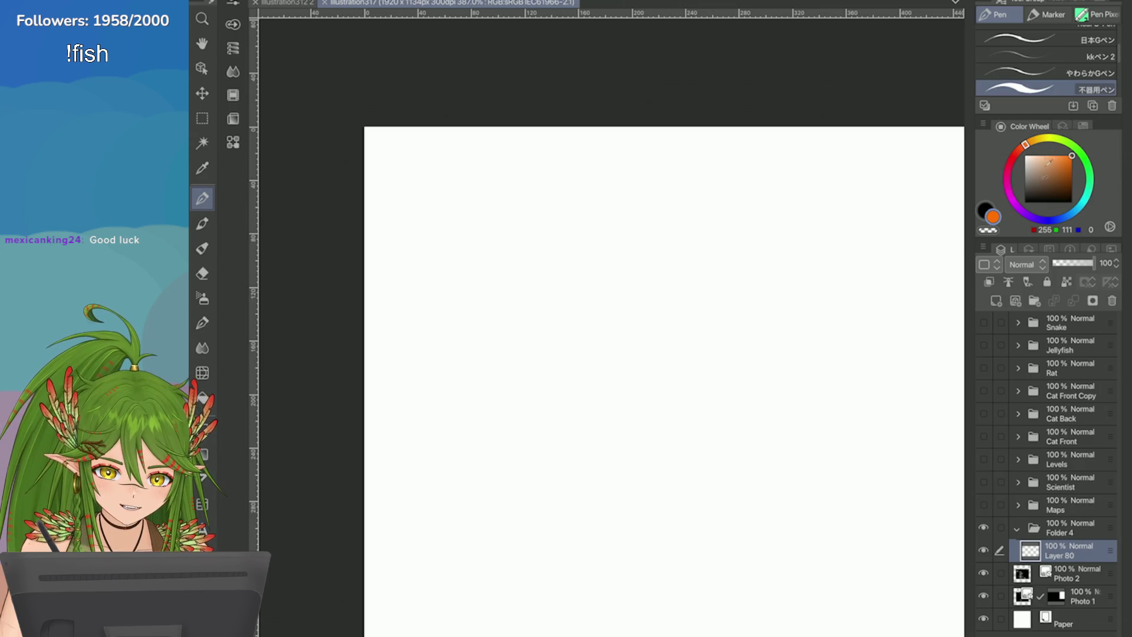
# Step: Enable a Border effect on Layer 80 with black edge colour and 3.0 thickness
pyautogui.click(1062, 124)
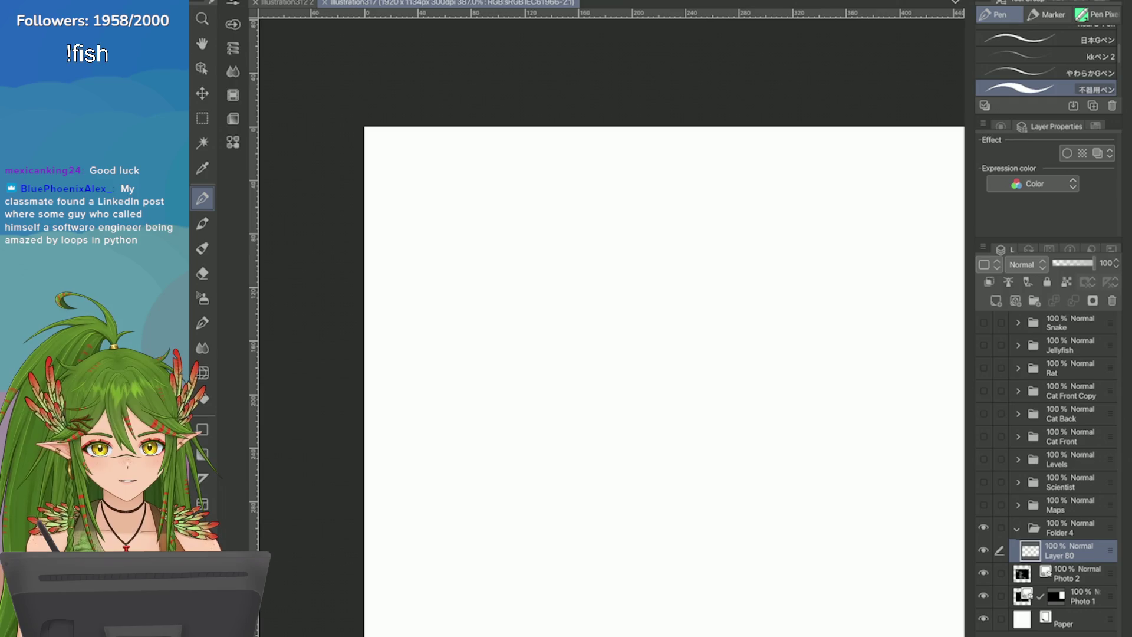
pyautogui.click(1067, 153)
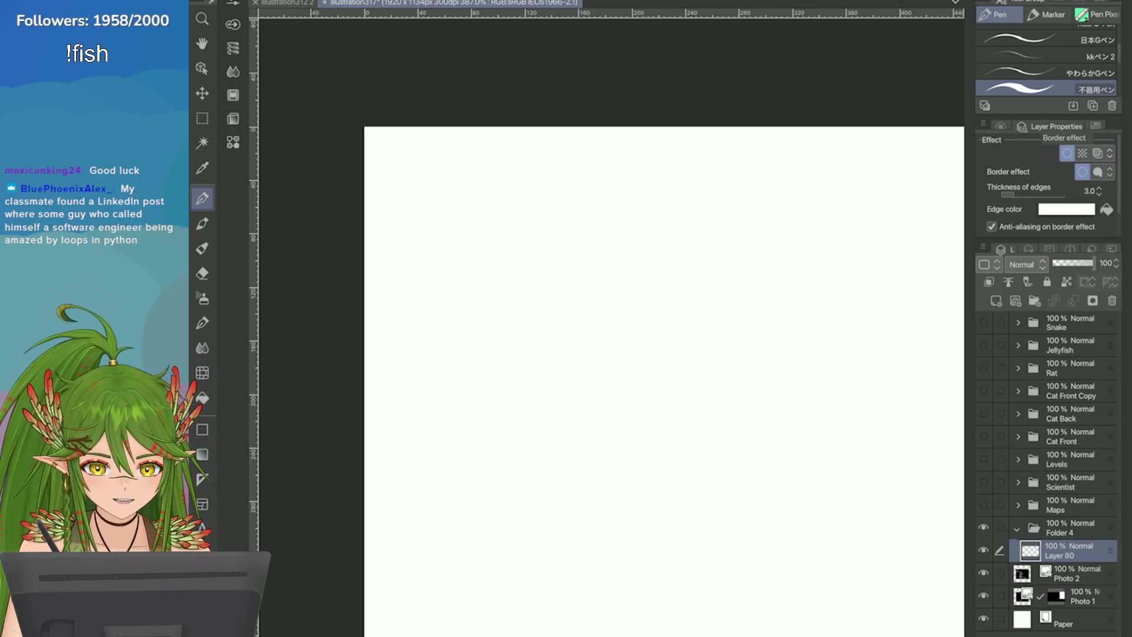
pyautogui.click(1066, 208)
pyautogui.moveTo(436, 533); pyautogui.dragTo(546, 629)
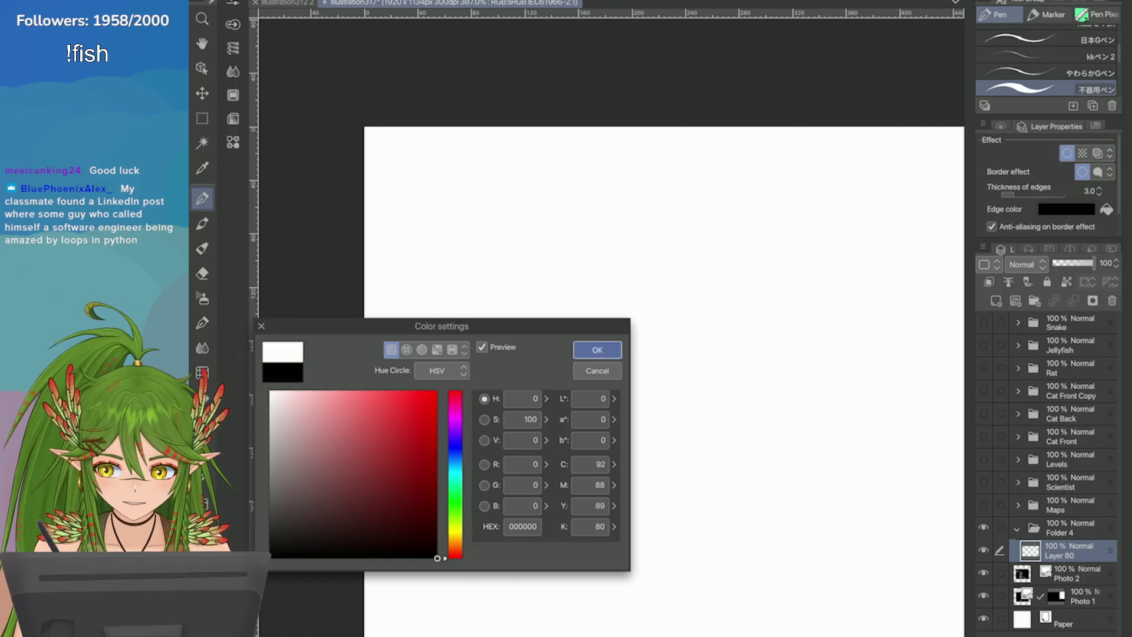
pyautogui.click(597, 349)
pyautogui.click(1000, 127)
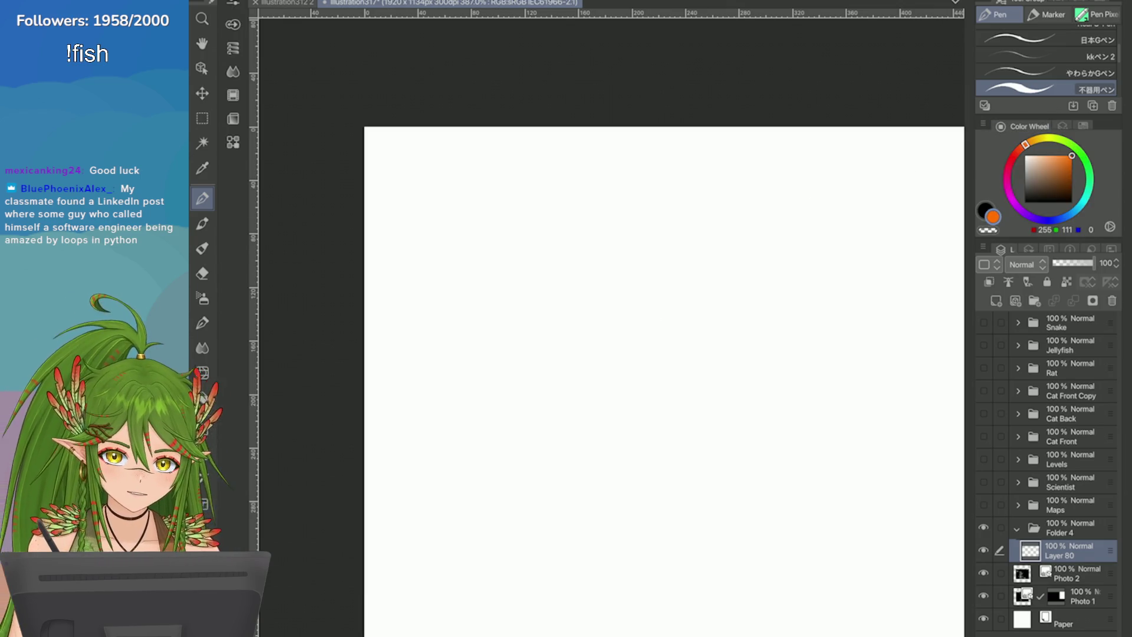
# Step: Scribble the round orange hairball shape, undoing test and stray strokes
pyautogui.scroll(2, 395, 141)
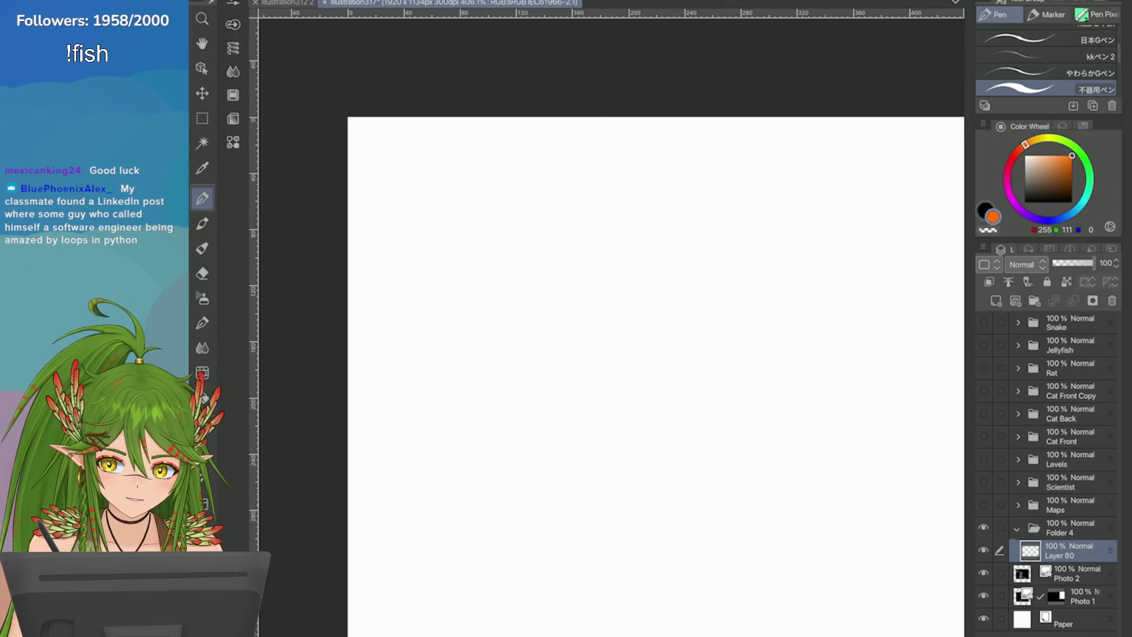
pyautogui.click(450, 227)
pyautogui.moveTo(450, 227)
pyautogui.mouseDown()
pyautogui.moveTo(466, 268)
pyautogui.moveTo(489, 272)
pyautogui.moveTo(464, 251)
pyautogui.moveTo(487, 305)
pyautogui.moveTo(462, 284)
pyautogui.moveTo(531, 252)
pyautogui.moveTo(471, 248)
pyautogui.moveTo(446, 230)
pyautogui.moveTo(475, 301)
pyautogui.moveTo(525, 223)
pyautogui.mouseUp()
pyautogui.hotkey('ctrl', 'z')
pyautogui.click(480, 264)
pyautogui.moveTo(548, 259); pyautogui.dragTo(470, 235)
pyautogui.moveTo(528, 212)
pyautogui.mouseDown()
pyautogui.moveTo(495, 224)
pyautogui.moveTo(436, 283)
pyautogui.moveTo(454, 230)
pyautogui.moveTo(552, 295)
pyautogui.moveTo(569, 245)
pyautogui.mouseUp()
pyautogui.hotkey('ctrl', 'z')
pyautogui.moveTo(508, 205)
pyautogui.mouseDown()
pyautogui.moveTo(569, 244)
pyautogui.moveTo(521, 220)
pyautogui.mouseUp()
pyautogui.hotkey('ctrl', 'z')
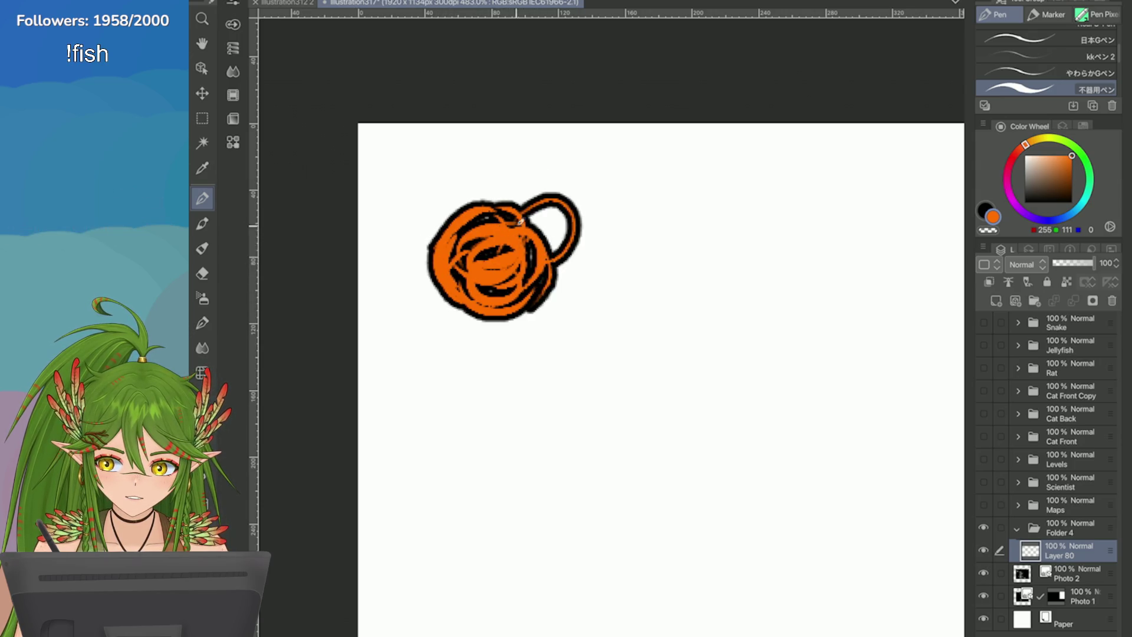
# Step: Thin the black outline to 2.0 and add curled strands to the hairball
pyautogui.click(1083, 126)
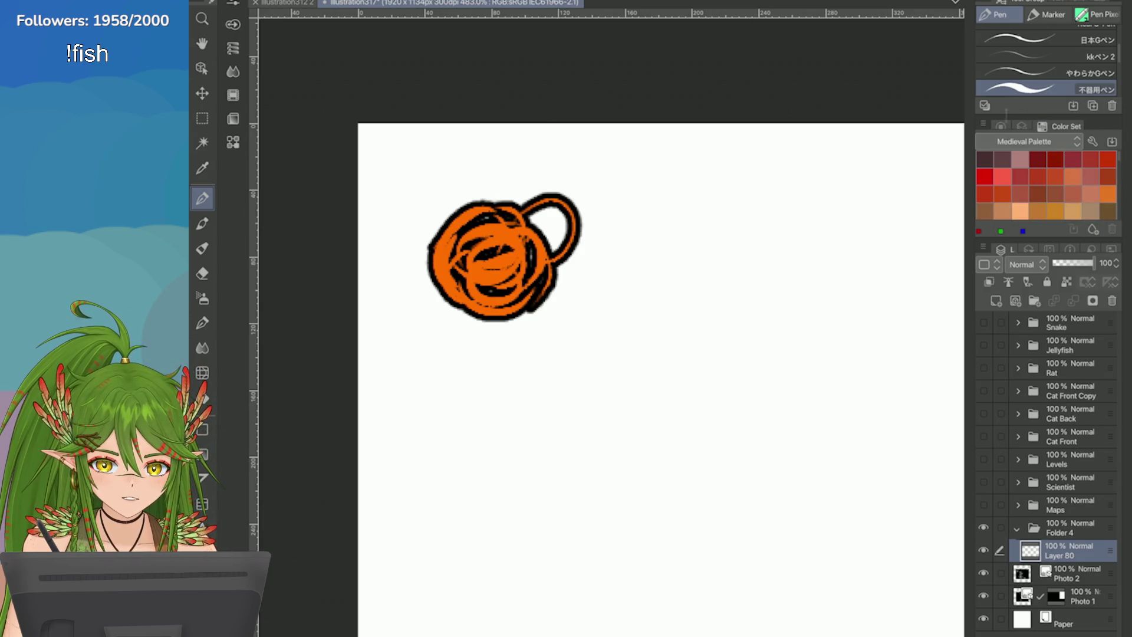
pyautogui.click(1095, 125)
pyautogui.click(1067, 154)
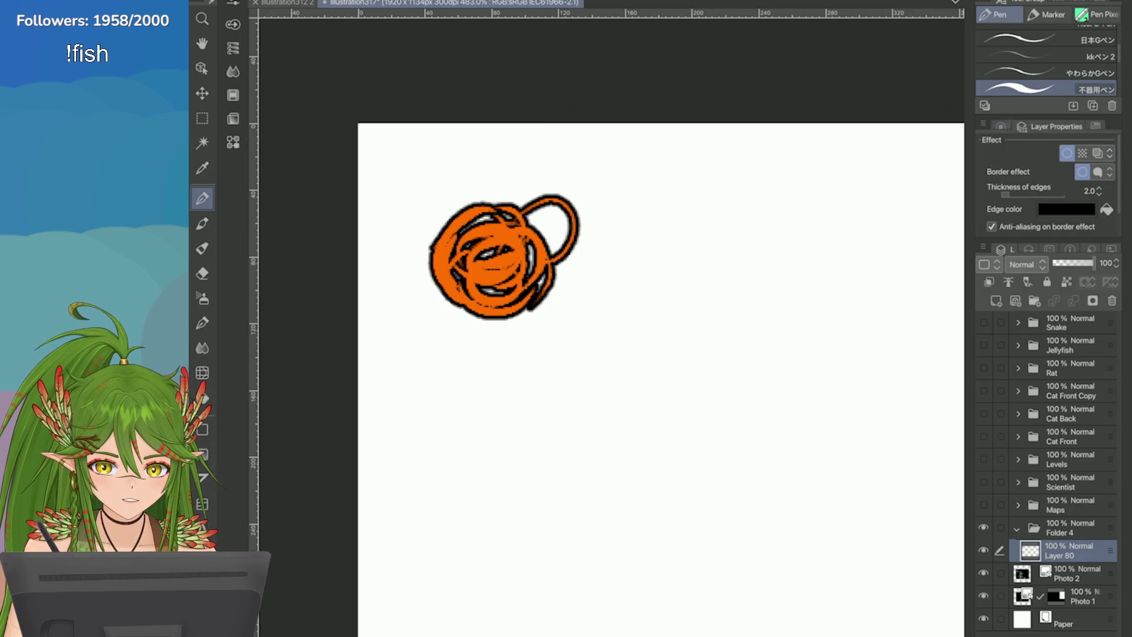
pyautogui.moveTo(541, 214)
pyautogui.mouseDown()
pyautogui.moveTo(566, 198)
pyautogui.moveTo(542, 244)
pyautogui.moveTo(567, 258)
pyautogui.mouseUp()
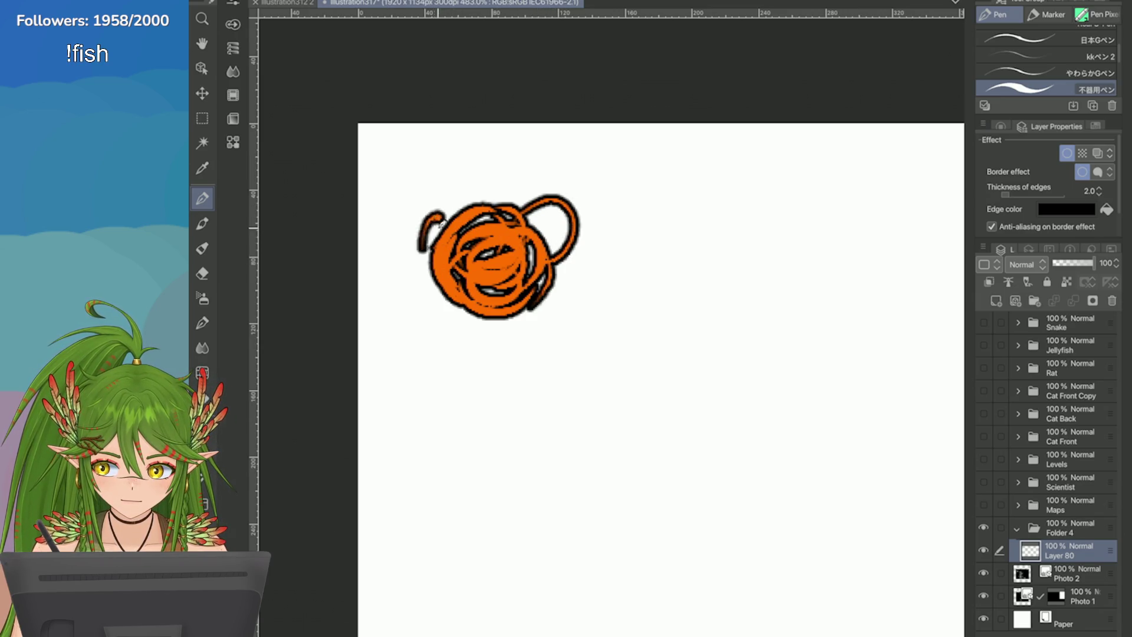
pyautogui.moveTo(422, 229); pyautogui.dragTo(448, 224)
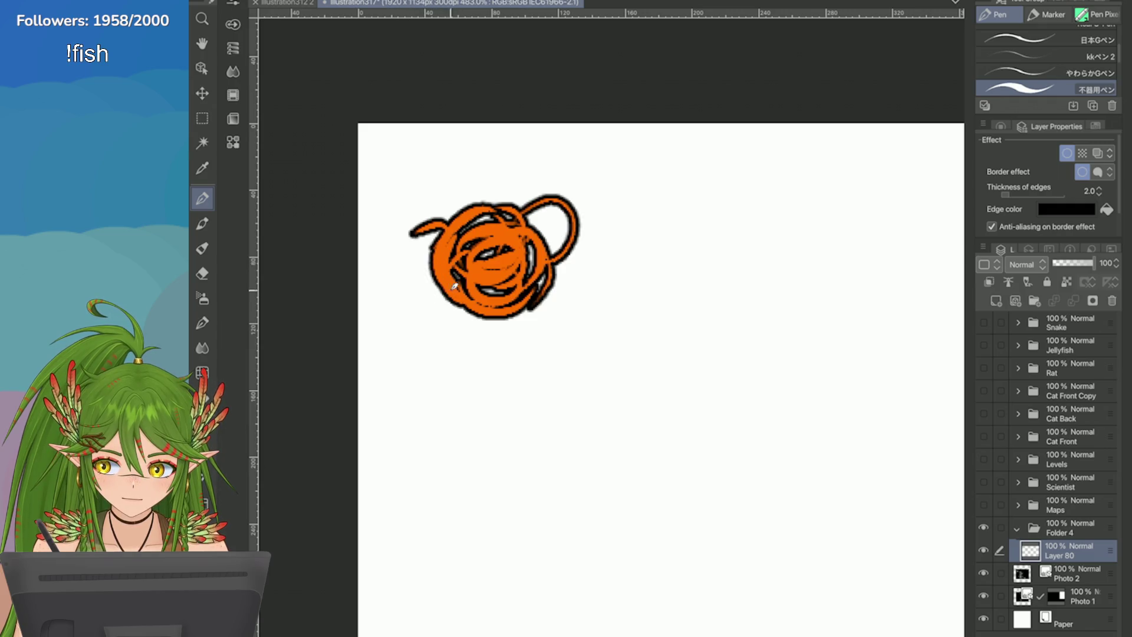
pyautogui.moveTo(454, 286); pyautogui.dragTo(424, 307)
pyautogui.scroll(3, 481, 147)
# Step: Erase the upper-right loop, redraw the right edge with a curl, and enlarge the hairball
pyautogui.press('e')
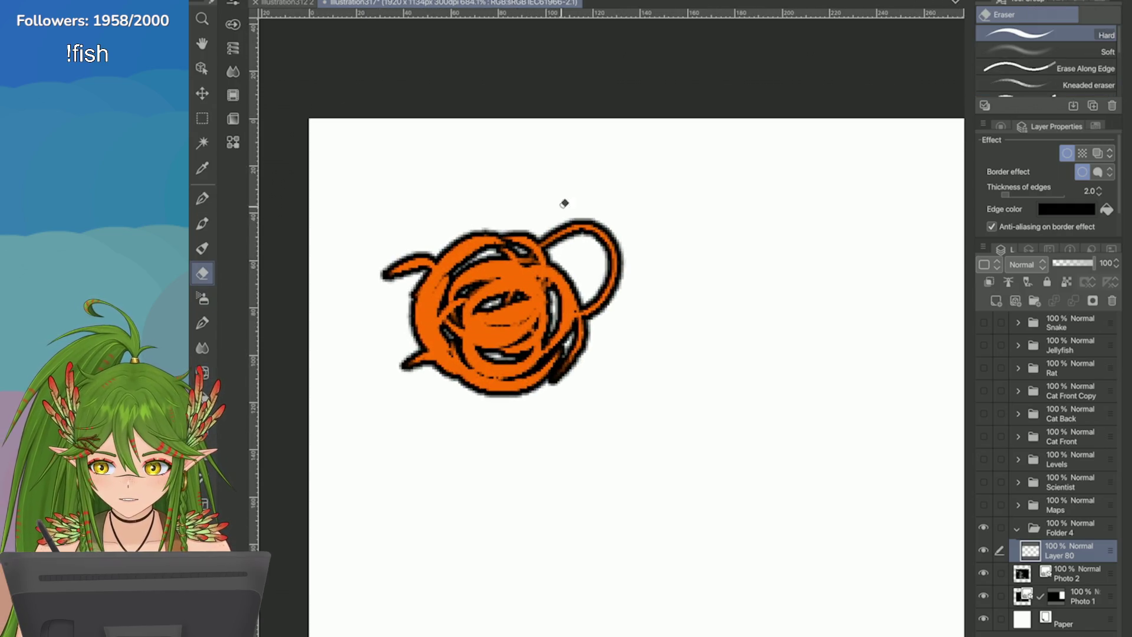
pyautogui.moveTo(564, 202)
pyautogui.mouseDown()
pyautogui.moveTo(599, 246)
pyautogui.moveTo(635, 328)
pyautogui.moveTo(542, 224)
pyautogui.mouseUp()
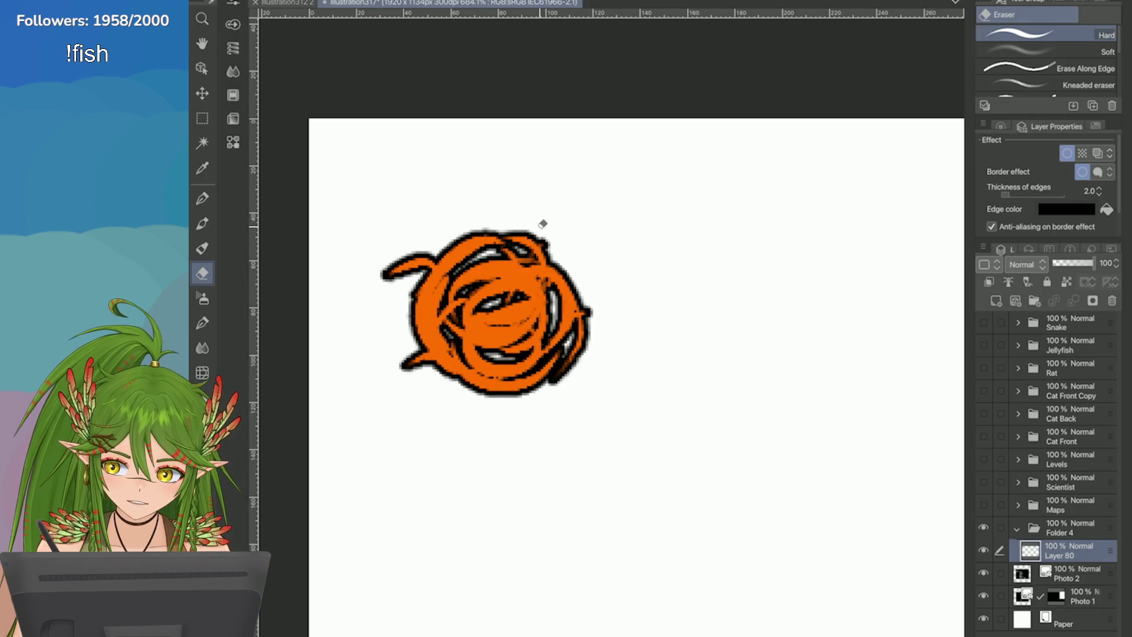
pyautogui.press('p')
pyautogui.moveTo(572, 316); pyautogui.dragTo(588, 266)
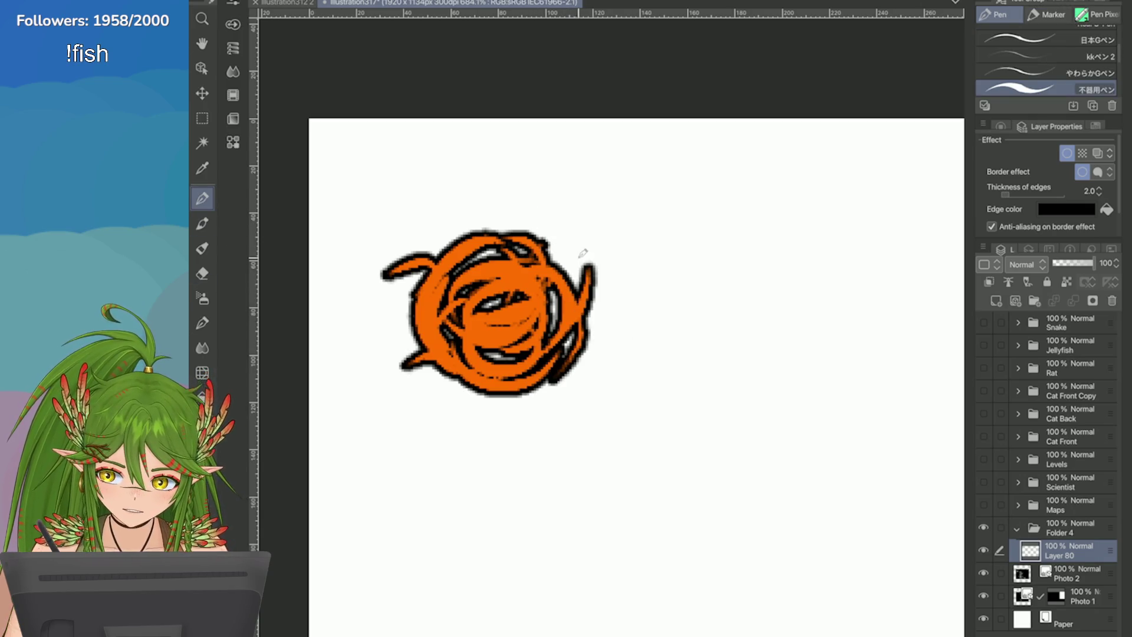
pyautogui.moveTo(531, 233); pyautogui.dragTo(570, 229)
pyautogui.scroll(-3, 930, 285)
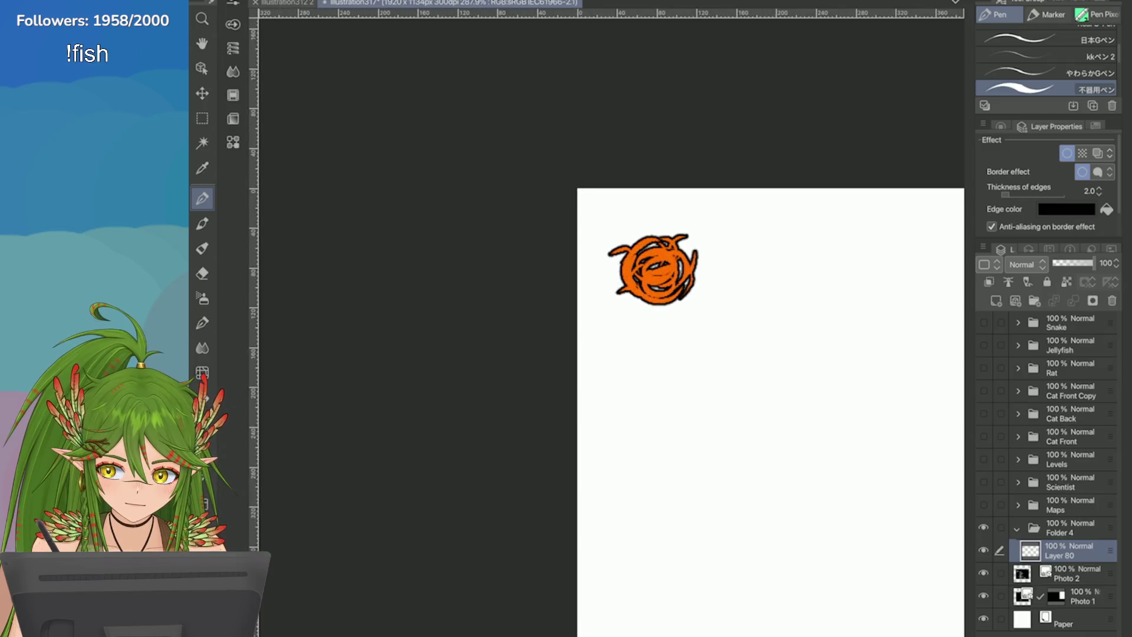
pyautogui.scroll(-4, 725, 369)
pyautogui.hotkey('ctrl', 't')
pyautogui.moveTo(647, 307); pyautogui.dragTo(692, 349)
# Step: Revert the hairball to its smaller size and move it up and left
pyautogui.scroll(3, 515, 275)
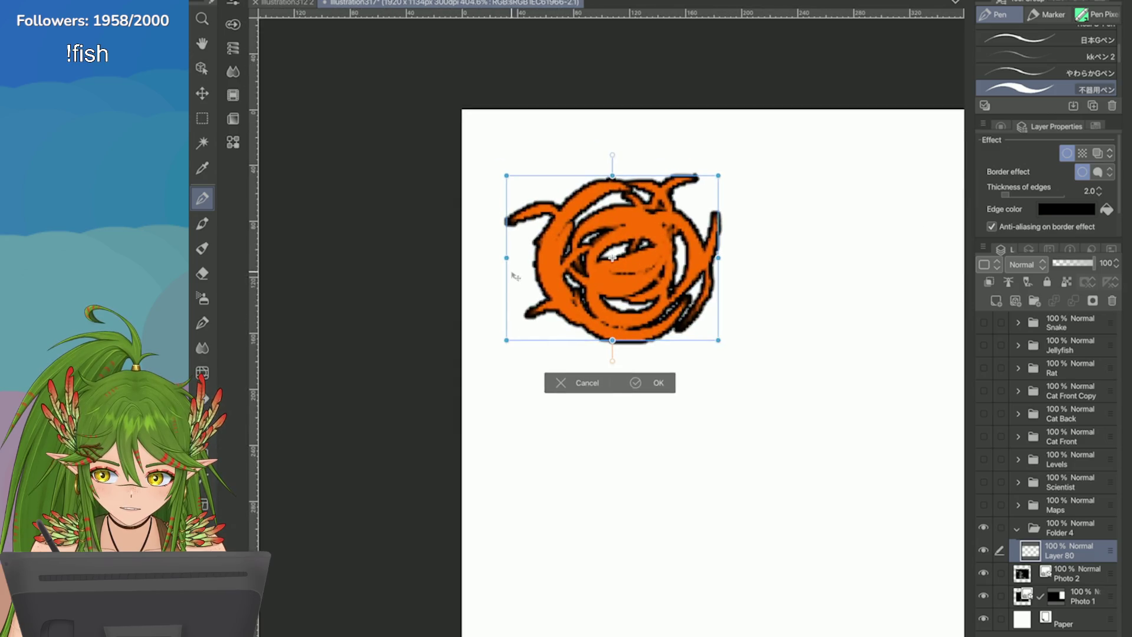
pyautogui.hotkey('ctrl', 'z')
pyautogui.click(569, 378)
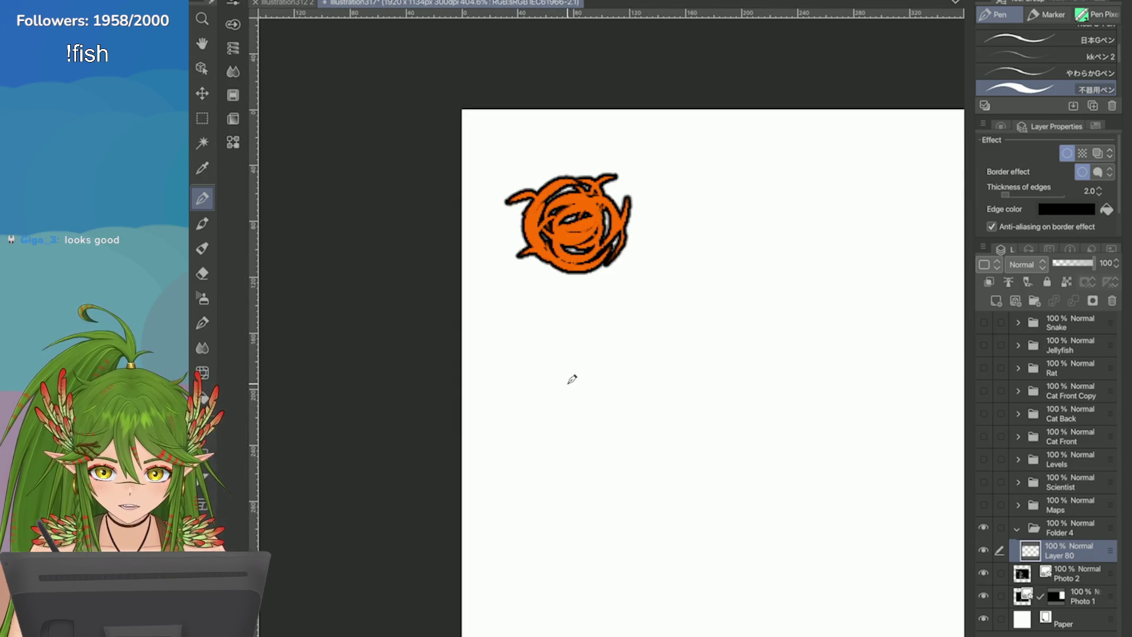
pyautogui.scroll(-1, 570, 379)
pyautogui.hotkey('ctrl', 't')
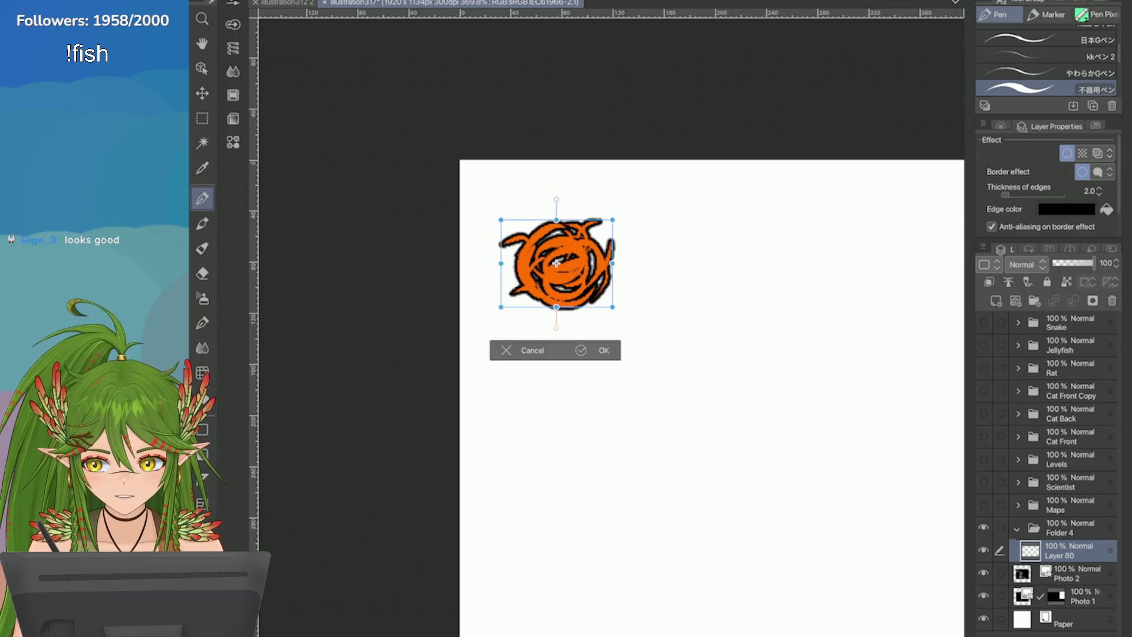
pyautogui.moveTo(555, 264); pyautogui.dragTo(536, 235)
pyautogui.click(560, 320)
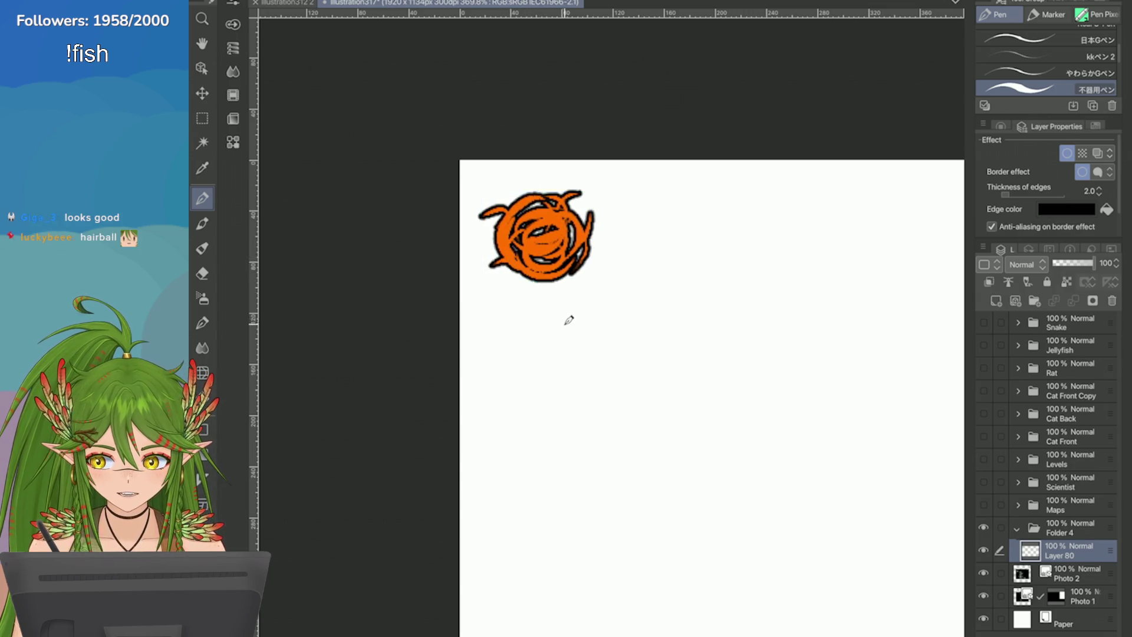
# Step: Confirm the hairball transform and save the file
pyautogui.scroll(-5, 569, 324)
pyautogui.scroll(5, 563, 342)
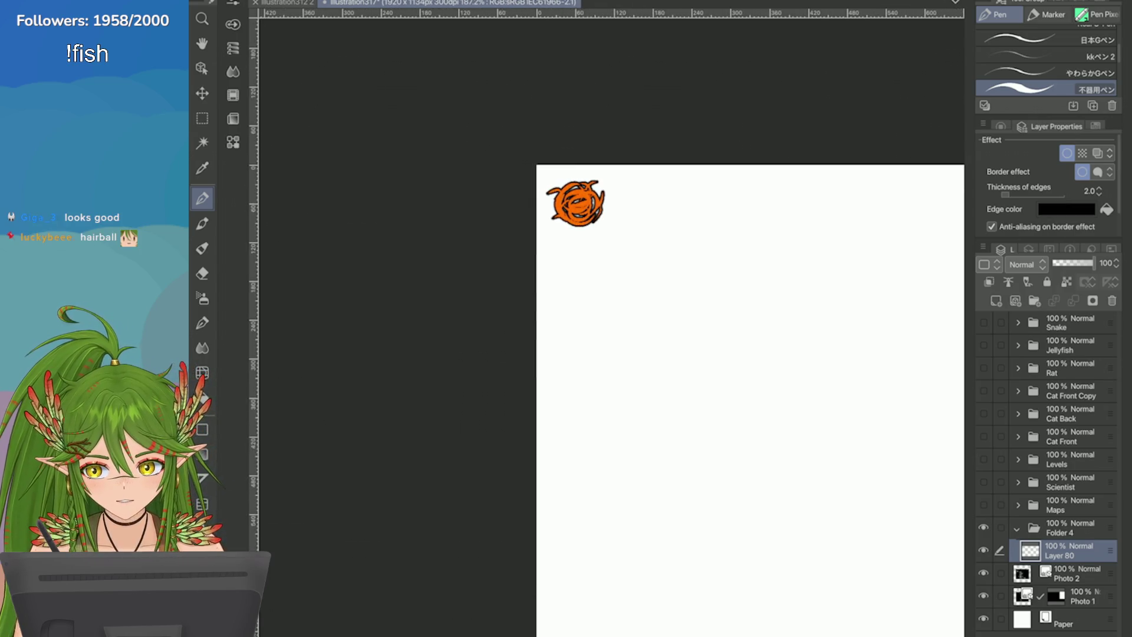
pyautogui.hotkey('ctrl', 't')
pyautogui.click(620, 275)
pyautogui.scroll(-3, 620, 276)
pyautogui.hotkey('ctrl', 's')
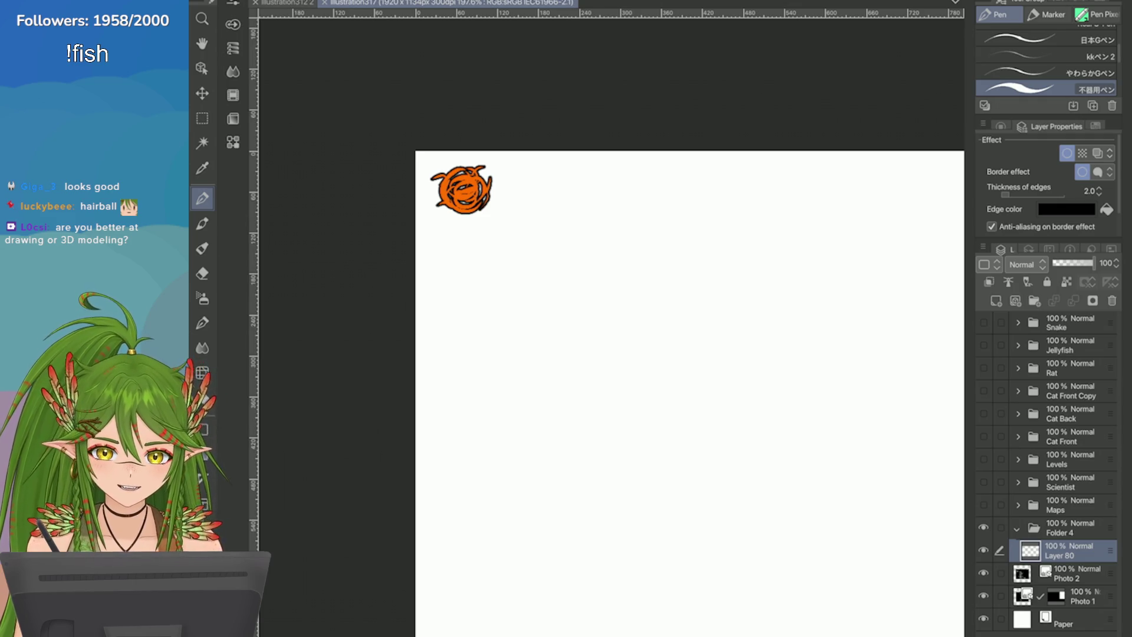
# Step: Rotate the hairball slightly and pan the view toward the weapons list
pyautogui.scroll(2, 433, 149)
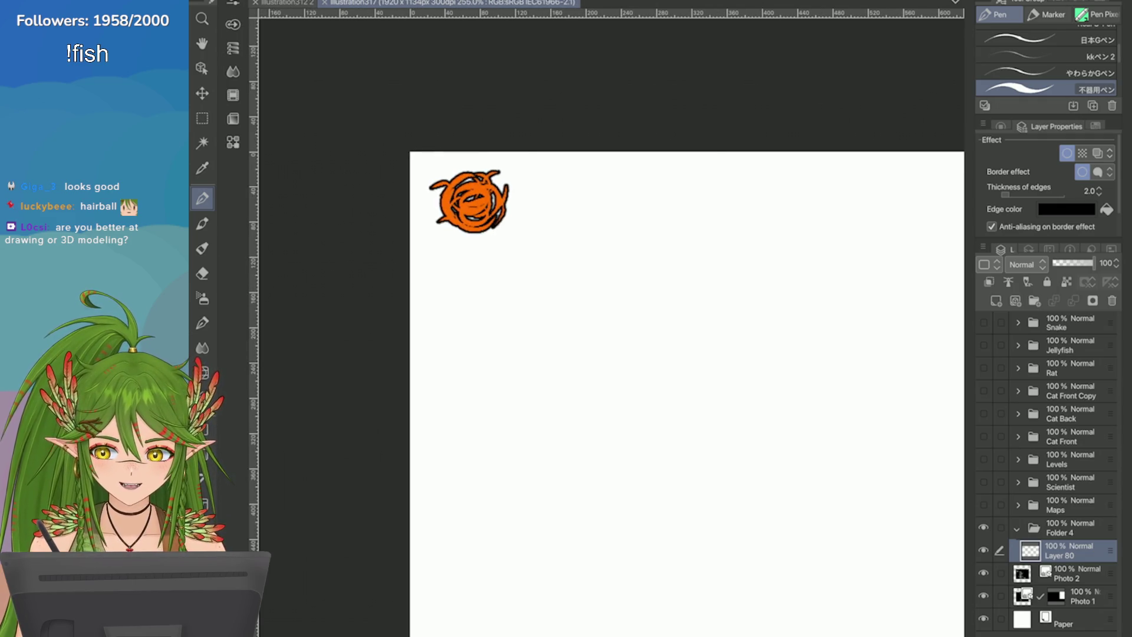
pyautogui.hotkey('ctrl', 't')
pyautogui.moveTo(470, 221); pyautogui.dragTo(501, 248)
pyautogui.press('Return')
pyautogui.scroll(-8, 788, 340)
pyautogui.moveTo(808, 300); pyautogui.dragTo(633, 263)
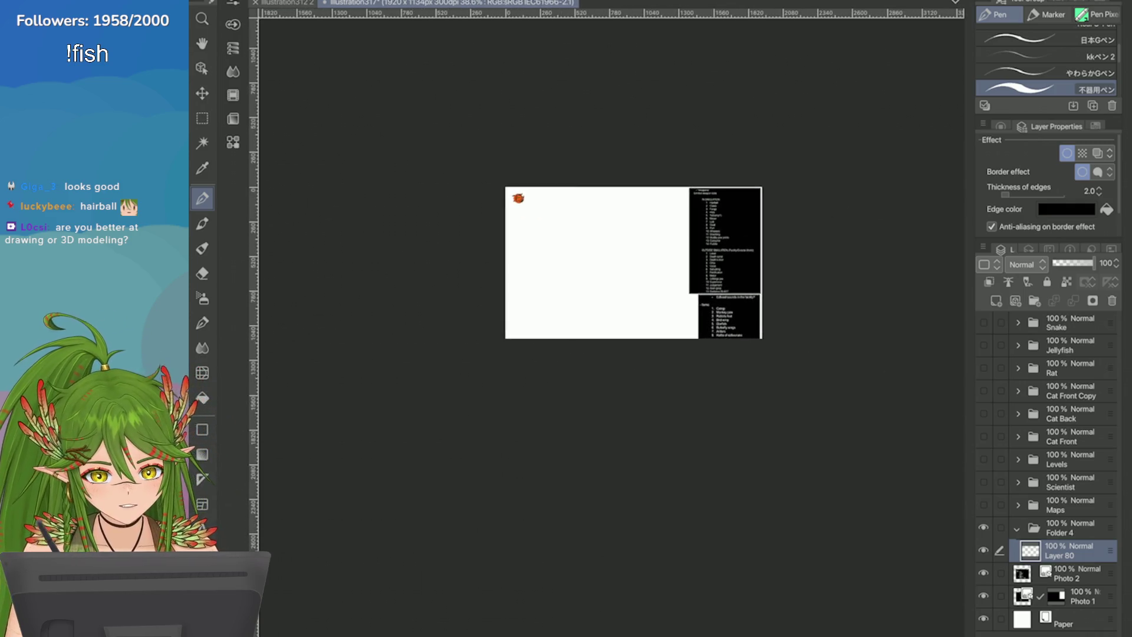
# Step: Add a new raster layer (Layer 81) above Photo 2
pyautogui.click(1076, 573)
pyautogui.click(1079, 596)
pyautogui.scroll(1, 757, 295)
pyautogui.scroll(6, 737, 208)
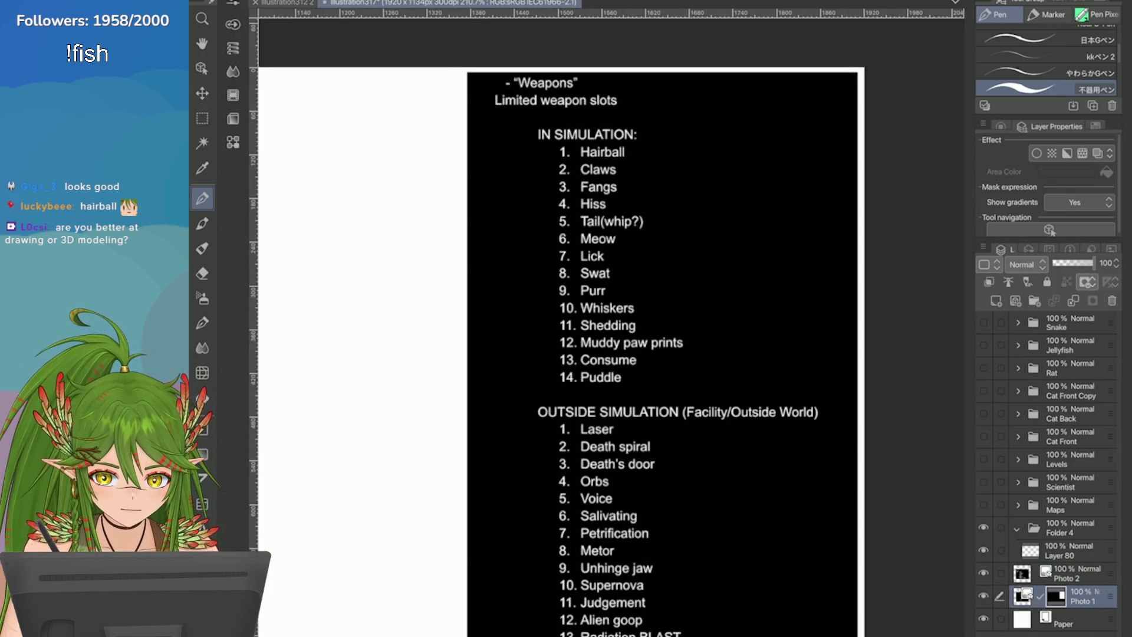
pyautogui.click(1077, 573)
pyautogui.click(1068, 550)
pyautogui.click(1077, 573)
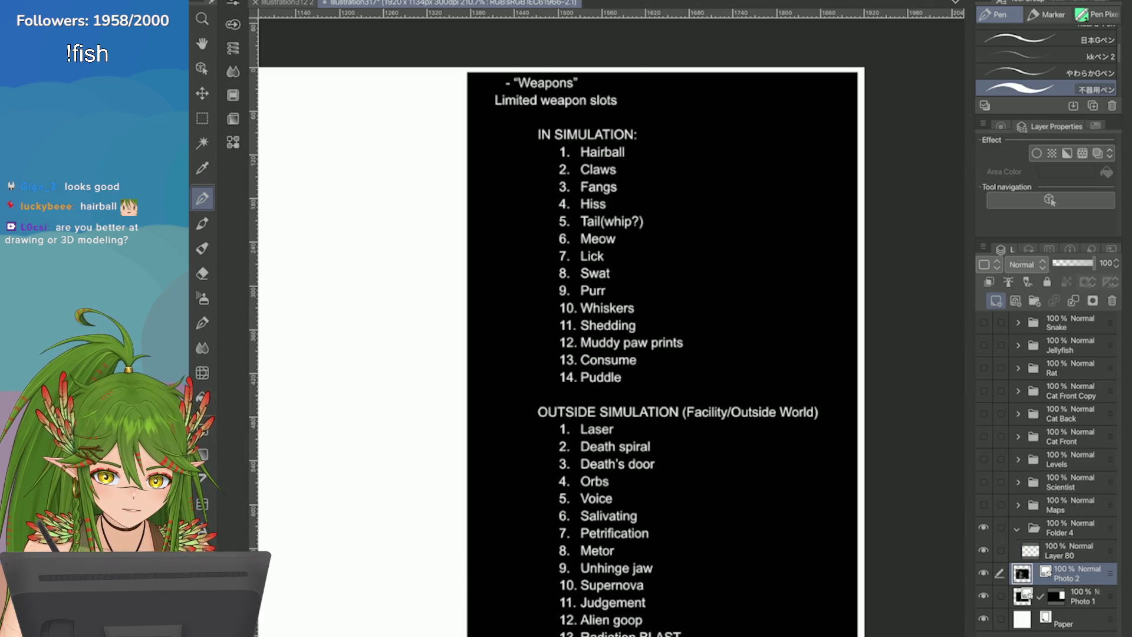
# Step: Strike through Hairball on the weapons list with a red line
pyautogui.click(995, 301)
pyautogui.click(1000, 126)
pyautogui.moveTo(567, 145); pyautogui.dragTo(642, 144)
pyautogui.hotkey('ctrl', 'z')
pyautogui.moveTo(567, 150); pyautogui.dragTo(636, 148)
# Step: Add a blank Layer 82 above the hairball drawing's Layer 80
pyautogui.scroll(-1, 636, 149)
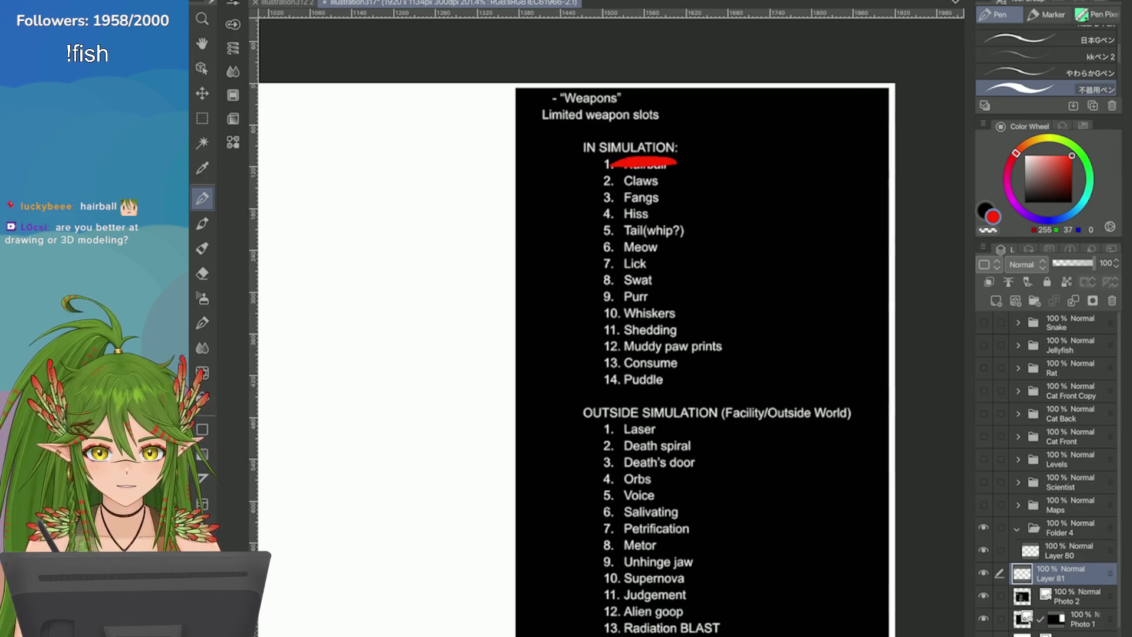
pyautogui.scroll(-3, 648, 353)
pyautogui.scroll(3, 584, 277)
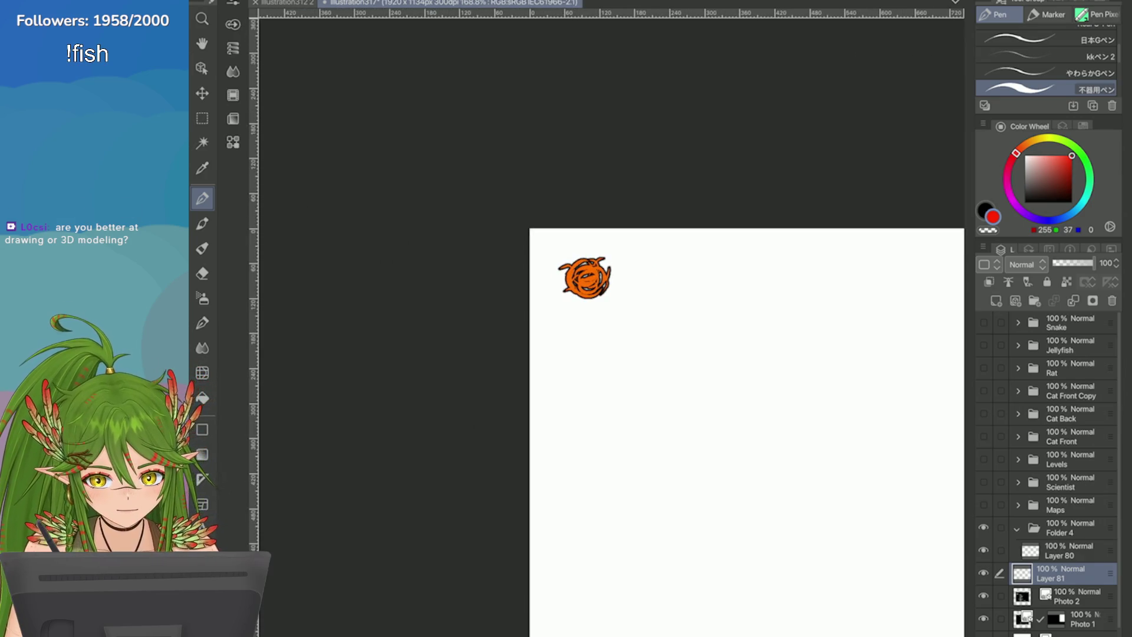
pyautogui.click(1061, 550)
pyautogui.click(995, 300)
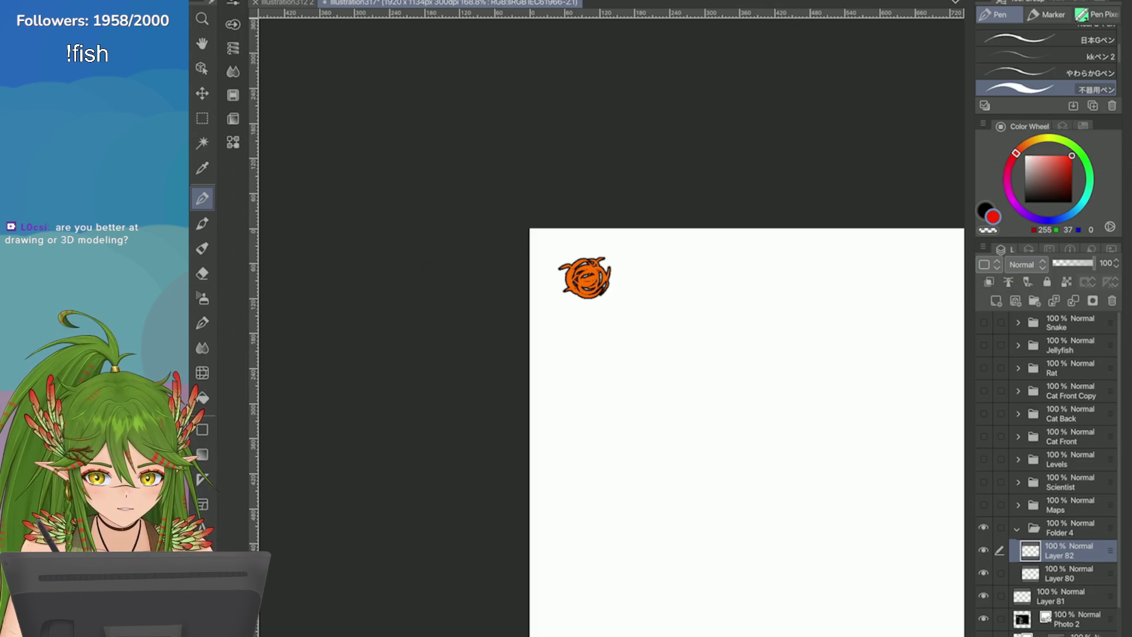
# Step: Replace blank Layer 82 with a duplicate of Layer 80 and choose pale beige
pyautogui.click(1112, 300)
pyautogui.click(983, 247)
pyautogui.click(855, 194)
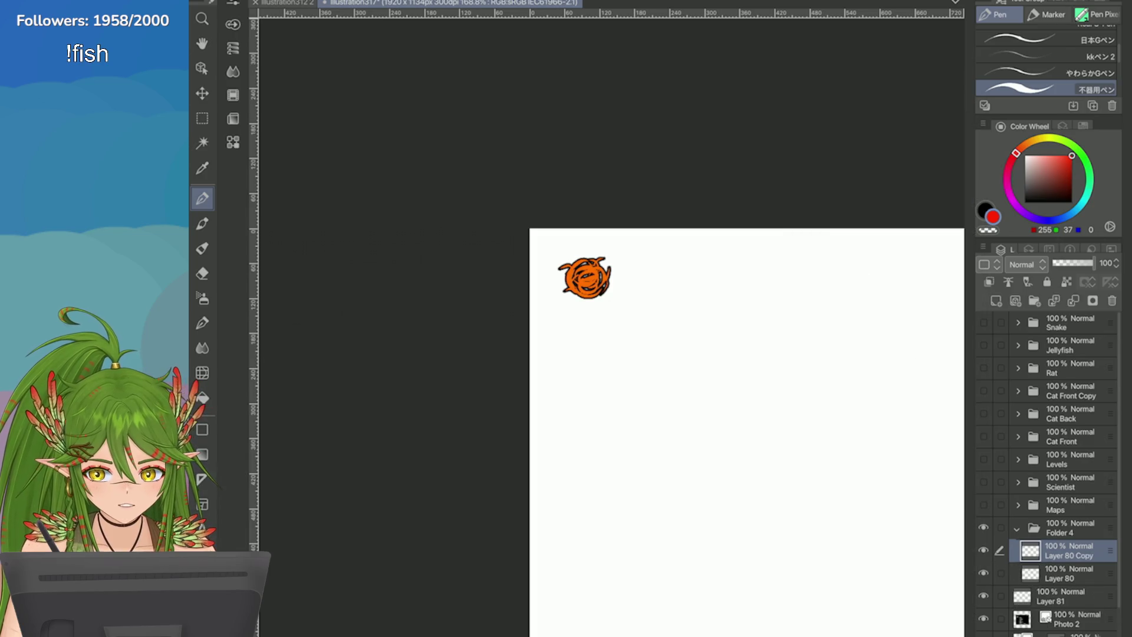
pyautogui.click(1030, 142)
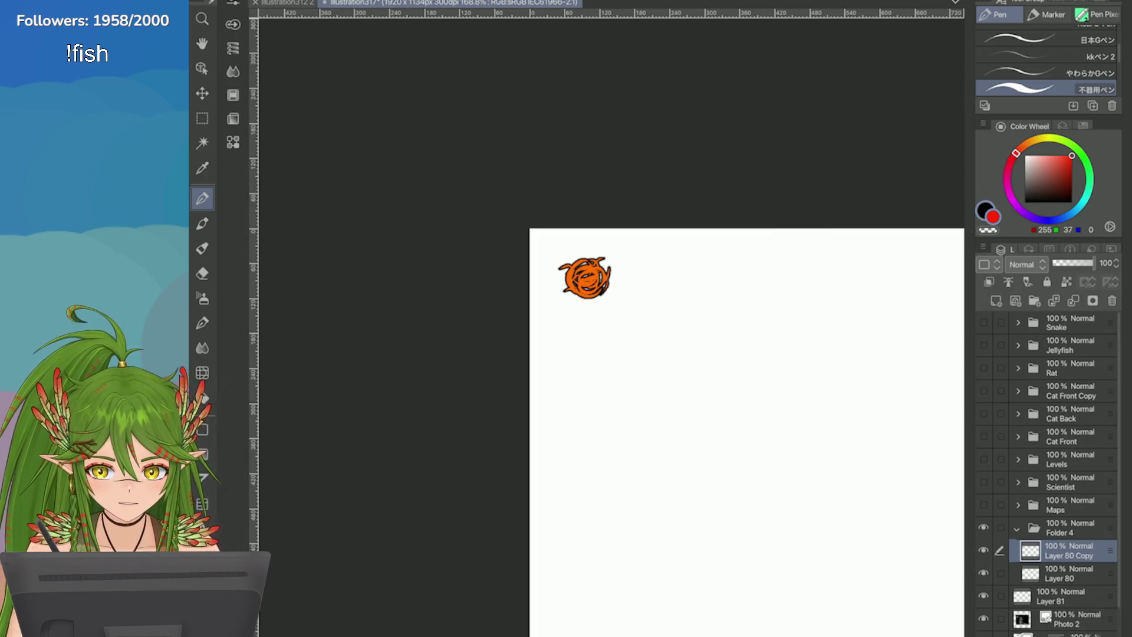
pyautogui.click(1033, 163)
pyautogui.scroll(5, 737, 284)
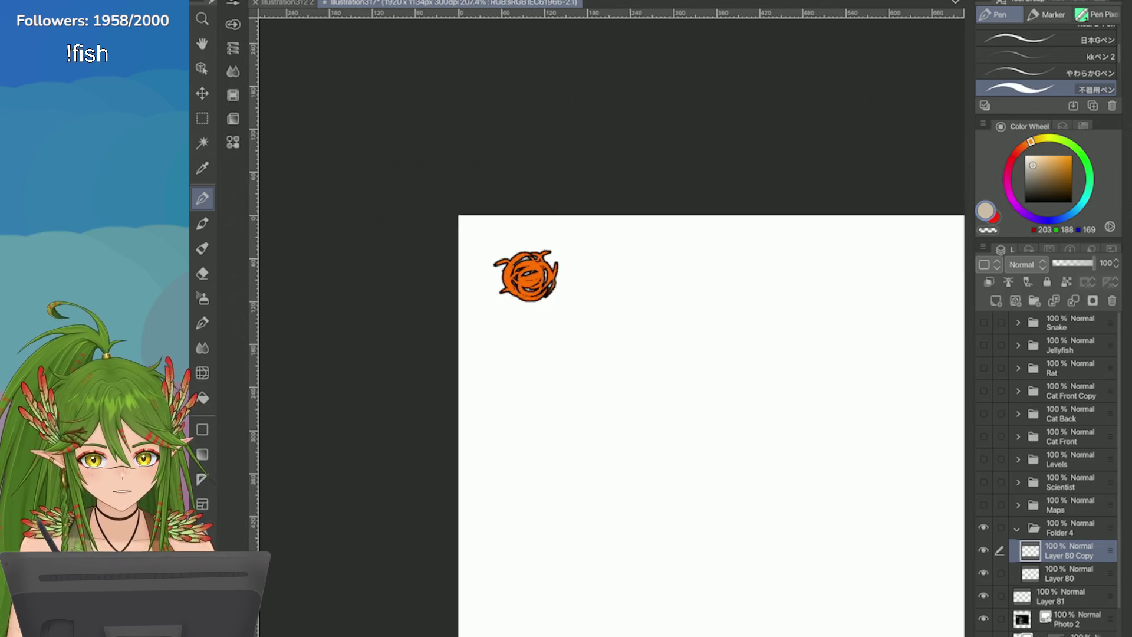
# Step: Sketch the first beige claw strokes with the pen beside the hairball
pyautogui.press('b')
pyautogui.moveTo(479, 309); pyautogui.dragTo(557, 223)
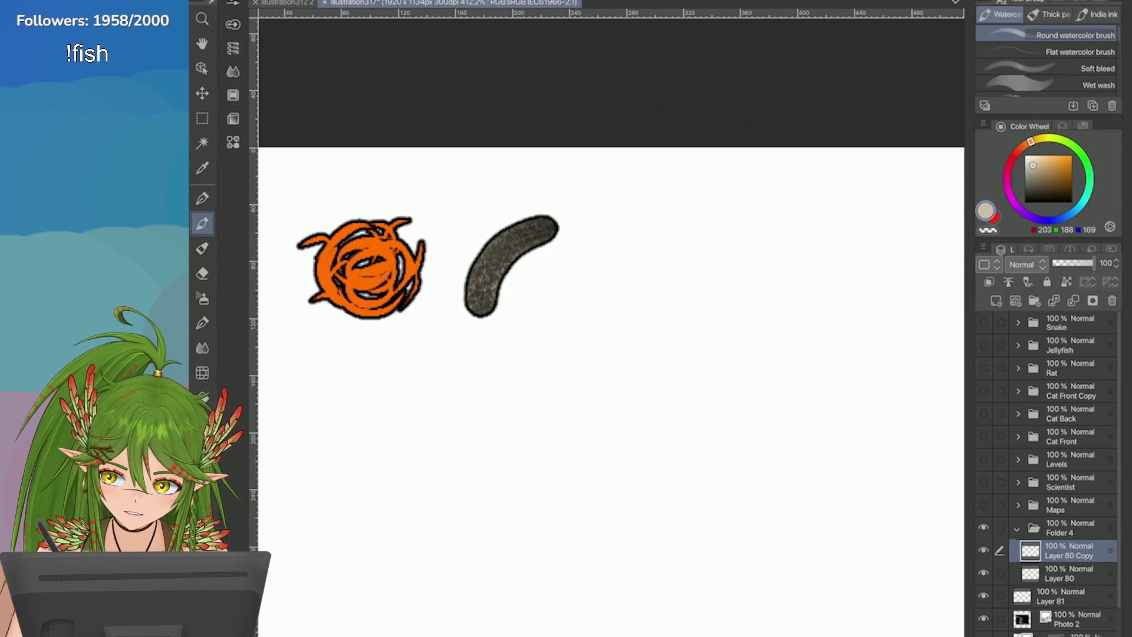
pyautogui.hotkey('ctrl', 'z')
pyautogui.press('p')
pyautogui.moveTo(483, 296); pyautogui.dragTo(570, 222)
pyautogui.hotkey('ctrl', 'z')
pyautogui.moveTo(491, 302); pyautogui.dragTo(569, 208)
pyautogui.moveTo(531, 306)
pyautogui.mouseDown()
pyautogui.moveTo(602, 229)
pyautogui.moveTo(567, 247)
pyautogui.mouseUp()
pyautogui.hotkey('ctrl', 'z')
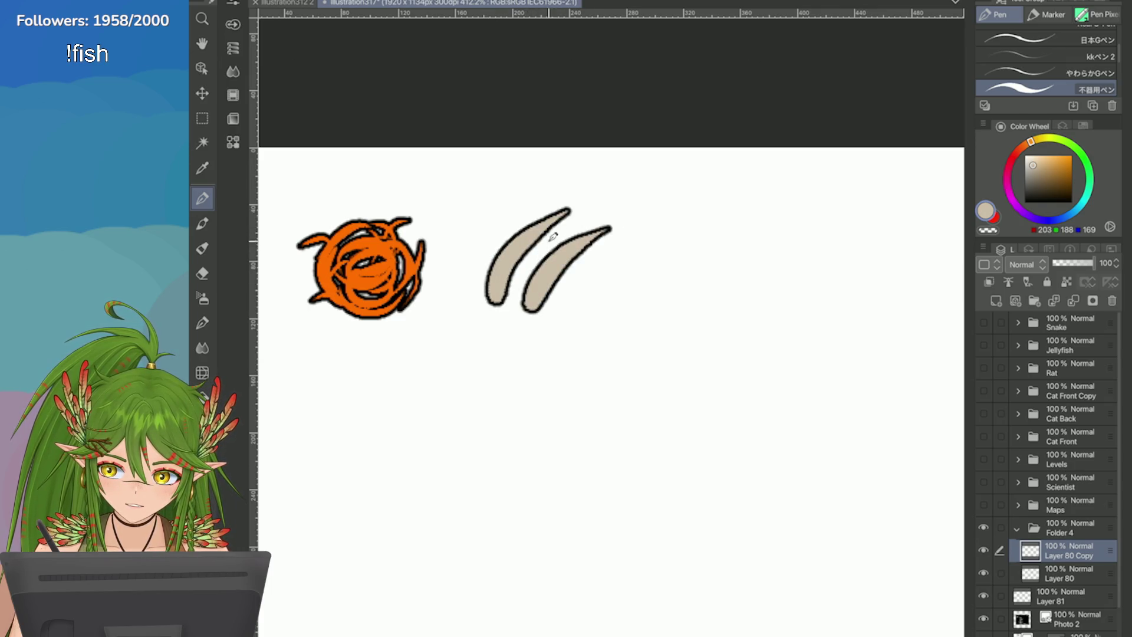
pyautogui.moveTo(586, 299); pyautogui.dragTo(666, 235)
pyautogui.scroll(-3, 755, 286)
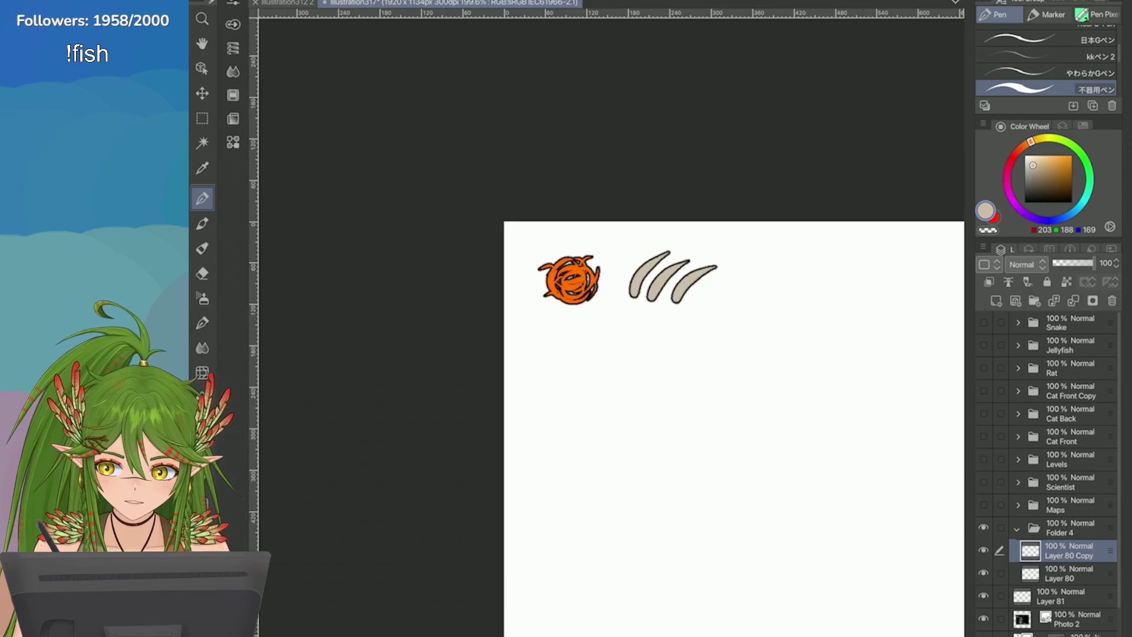
pyautogui.scroll(2, 799, 308)
pyautogui.hotkey('ctrl', 'z')
pyautogui.hotkey('ctrl', 'z')
# Step: Redraw the claws as three upward slashes, reworking each stroke
pyautogui.hotkey('ctrl', 'z')
pyautogui.moveTo(519, 286); pyautogui.dragTo(581, 215)
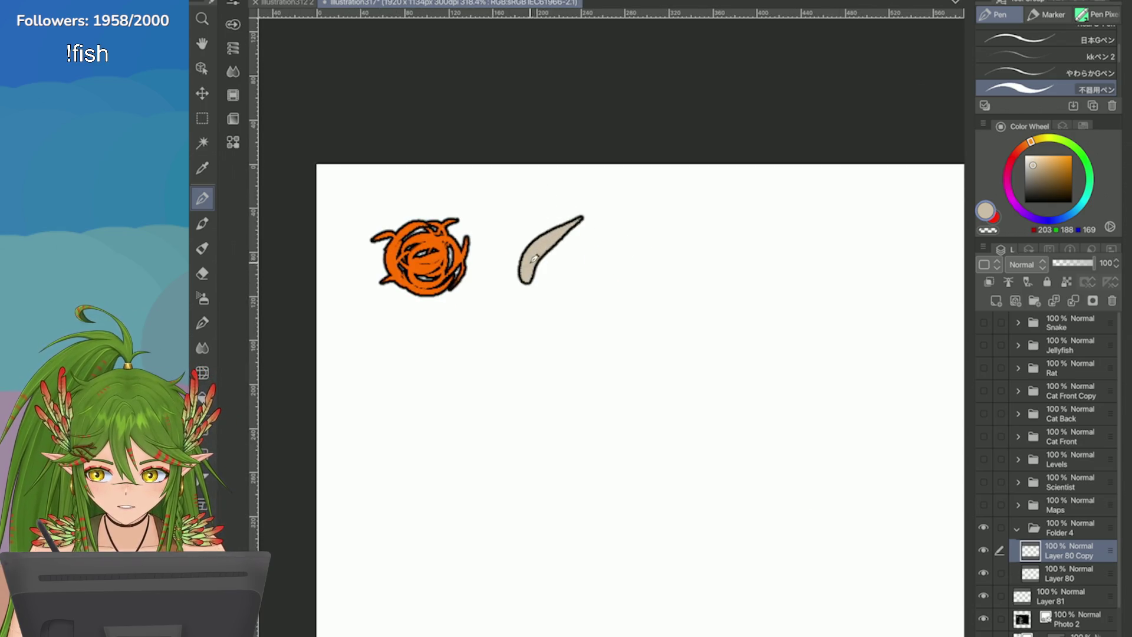
pyautogui.hotkey('ctrl', 'z')
pyautogui.moveTo(519, 285); pyautogui.dragTo(573, 211)
pyautogui.hotkey('ctrl', 'z')
pyautogui.moveTo(521, 288); pyautogui.dragTo(563, 216)
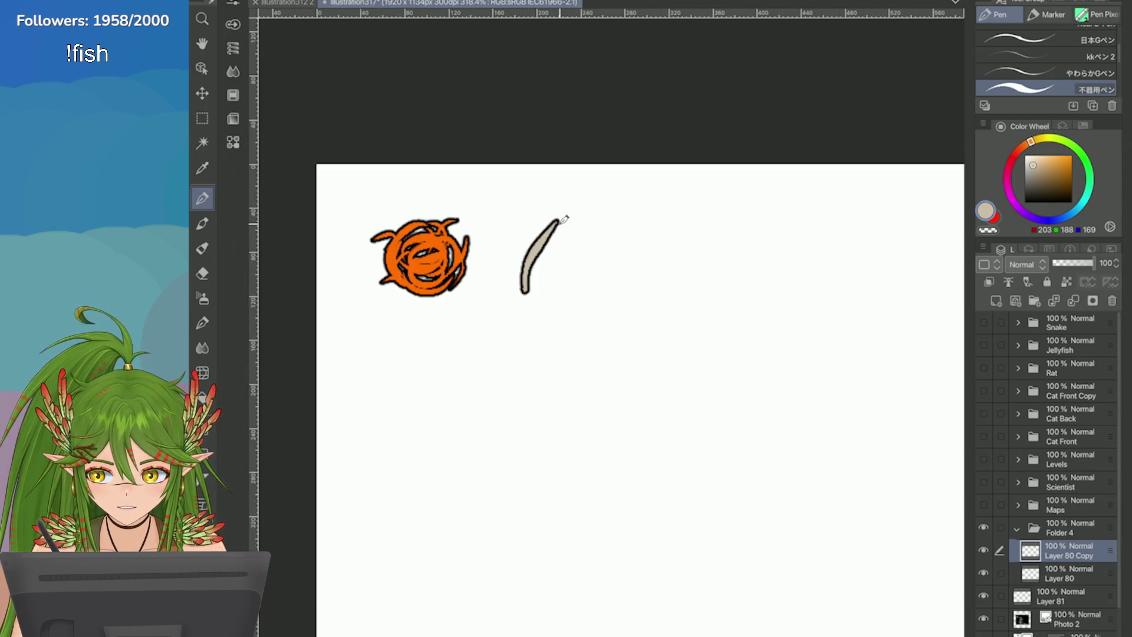
pyautogui.hotkey('ctrl', 'z')
pyautogui.moveTo(521, 287); pyautogui.dragTo(571, 215)
pyautogui.hotkey('ctrl', 'z')
pyautogui.moveTo(557, 289); pyautogui.dragTo(589, 231)
pyautogui.hotkey('ctrl', 'z')
pyautogui.moveTo(557, 289)
pyautogui.mouseDown()
pyautogui.moveTo(610, 211)
pyautogui.moveTo(606, 240)
pyautogui.moveTo(628, 228)
pyautogui.moveTo(582, 320)
pyautogui.moveTo(527, 305)
pyautogui.mouseUp()
pyautogui.hotkey('ctrl', 'z')
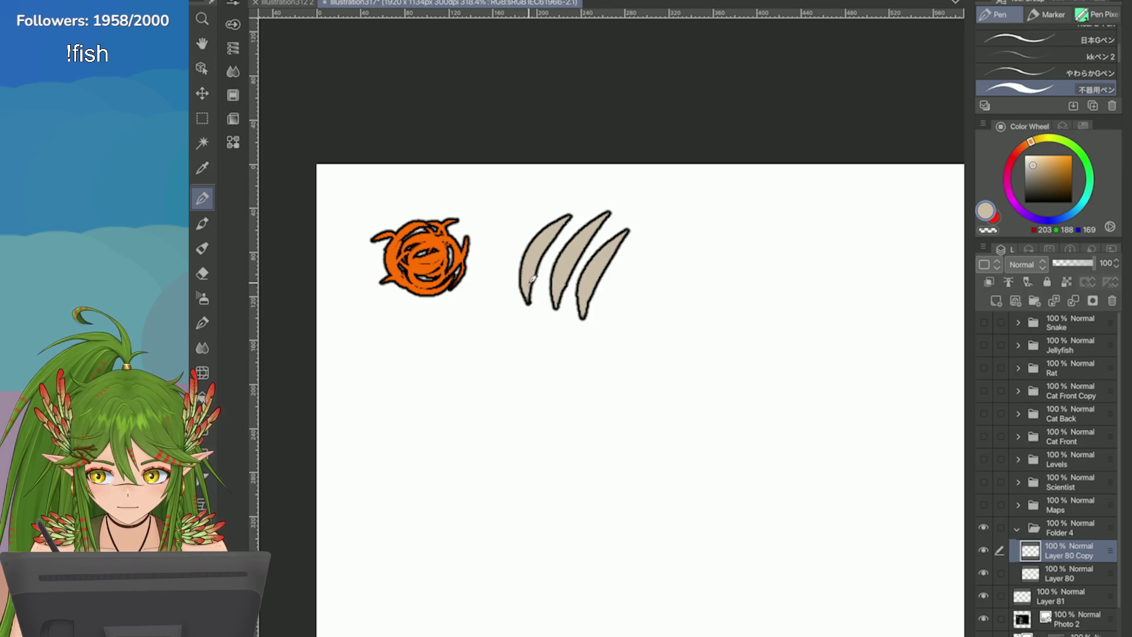
pyautogui.scroll(-3, 766, 284)
pyautogui.scroll(5, 738, 293)
# Step: Apply a transform to the three claws and test an extra claw stroke
pyautogui.hotkey('ctrl', 't')
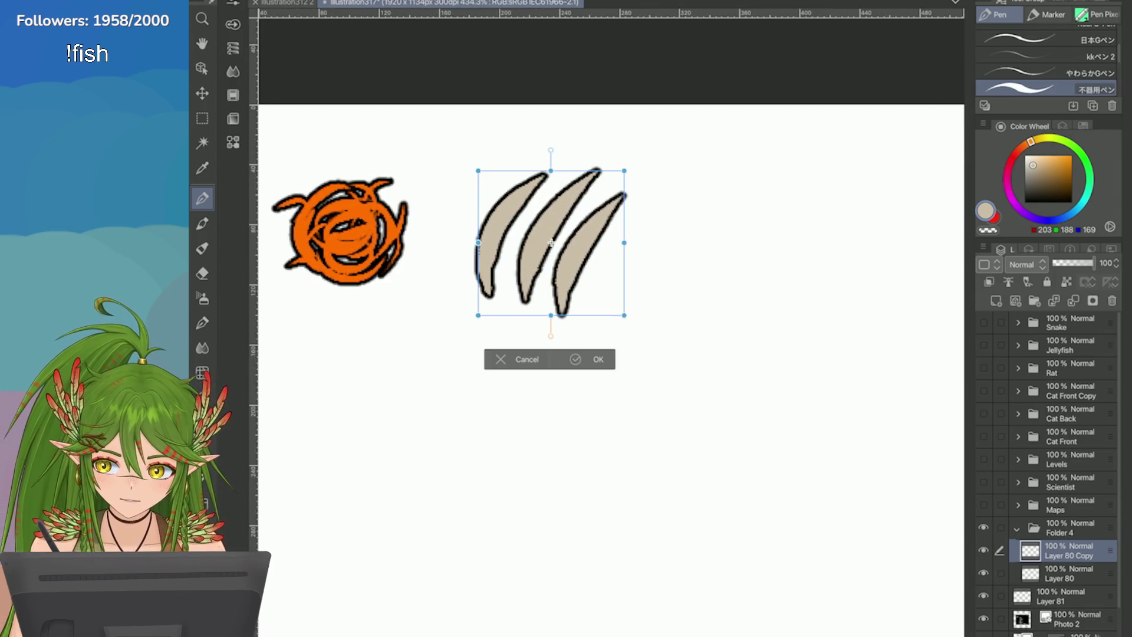
pyautogui.press('Return')
pyautogui.scroll(-4, 611, 365)
pyautogui.scroll(5, 800, 233)
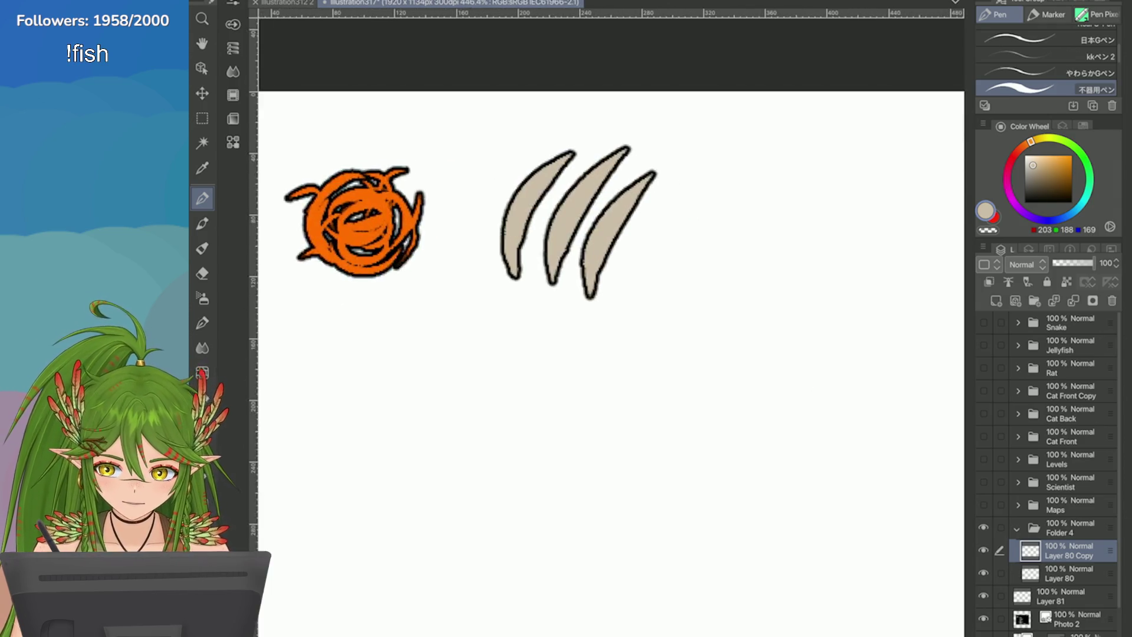
pyautogui.moveTo(594, 257); pyautogui.dragTo(589, 257)
pyautogui.hotkey('ctrl', 'z')
pyautogui.moveTo(557, 300)
pyautogui.mouseDown()
pyautogui.moveTo(613, 227)
pyautogui.moveTo(606, 214)
pyautogui.mouseUp()
pyautogui.hotkey('ctrl', 'z')
# Step: Try small extra claw strokes around the three claws, undoing each one
pyautogui.scroll(-4, 766, 269)
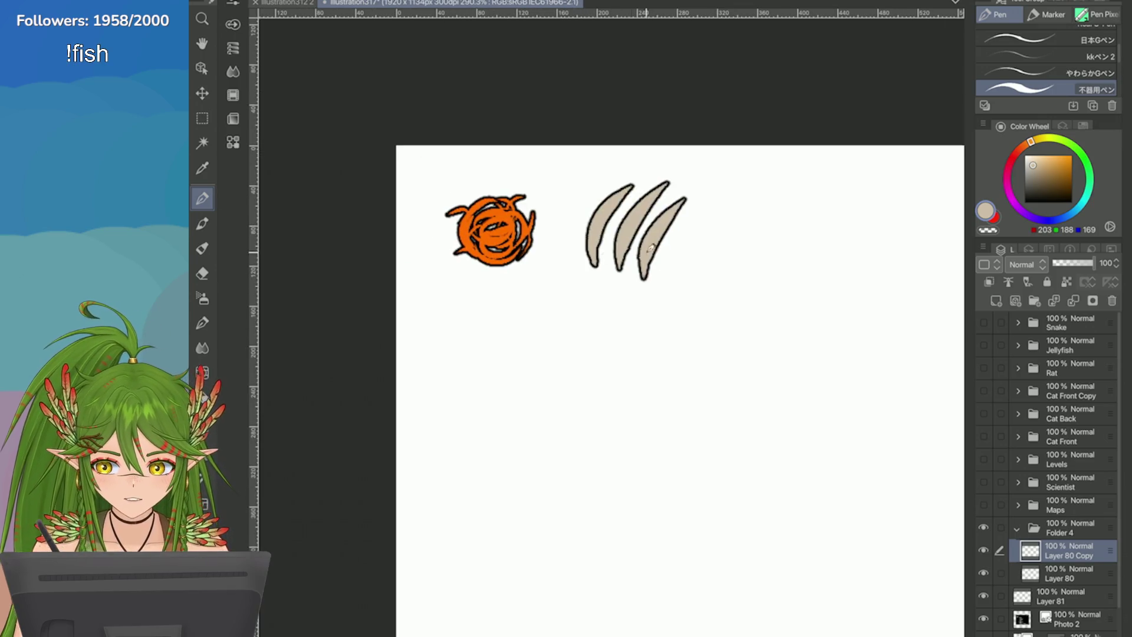
pyautogui.scroll(-5, 756, 254)
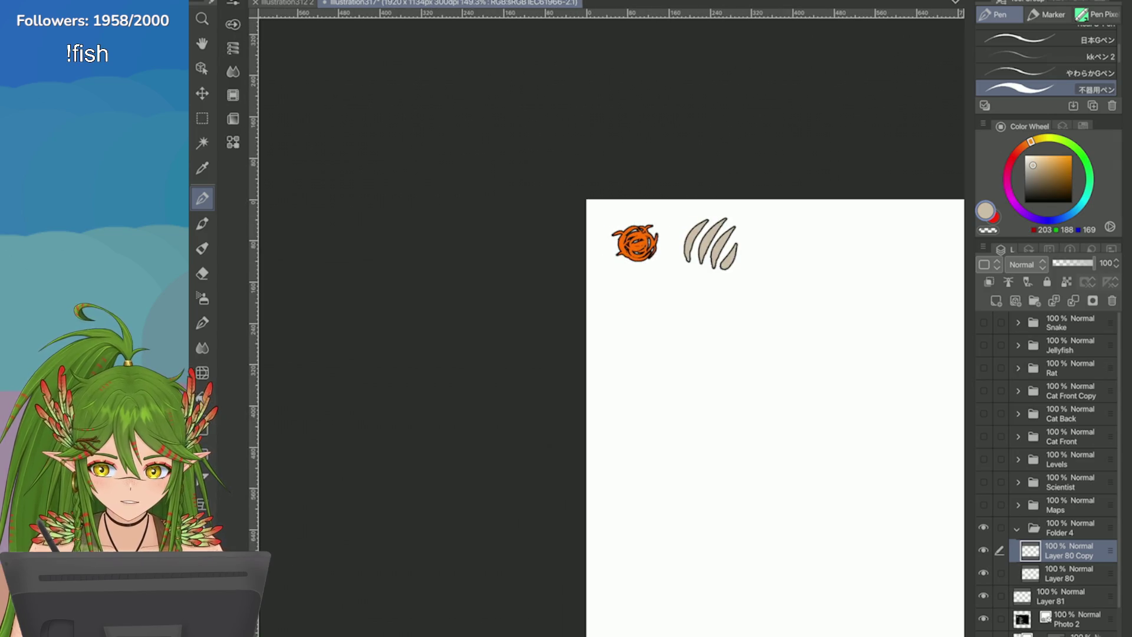
pyautogui.scroll(5, 841, 290)
pyautogui.hotkey('ctrl', 'z')
pyautogui.moveTo(452, 217); pyautogui.dragTo(459, 166)
pyautogui.hotkey('ctrl', 'z')
pyautogui.moveTo(540, 229); pyautogui.dragTo(573, 172)
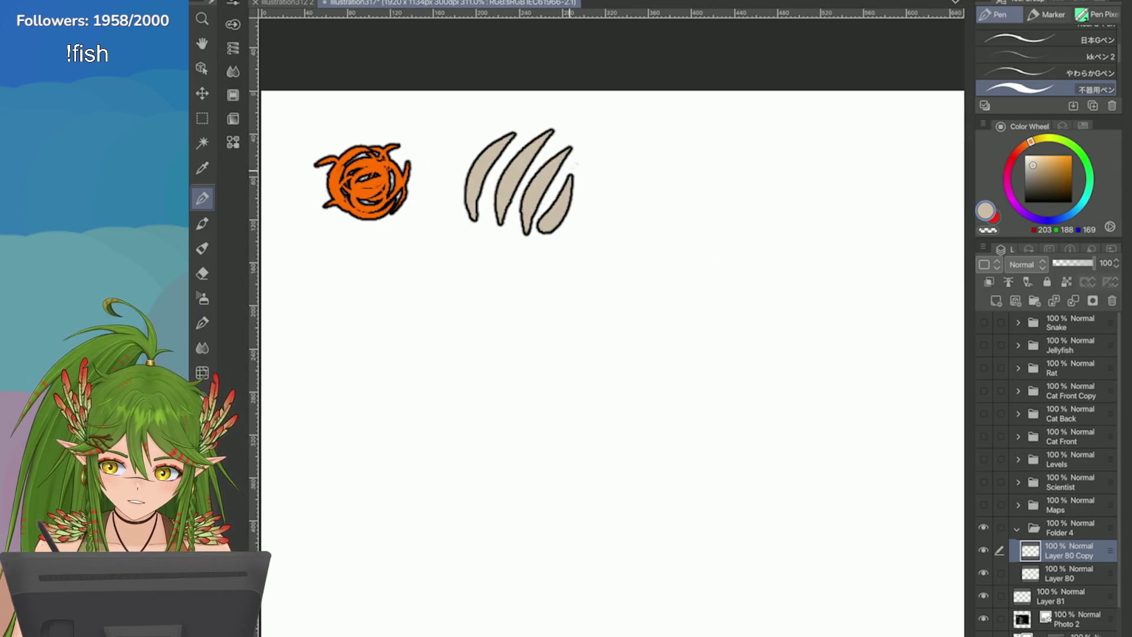
pyautogui.hotkey('ctrl', 'z')
pyautogui.moveTo(541, 236)
pyautogui.mouseDown()
pyautogui.moveTo(611, 209)
pyautogui.moveTo(605, 183)
pyautogui.mouseUp()
pyautogui.hotkey('ctrl', 'z')
pyautogui.hotkey('ctrl', 'z')
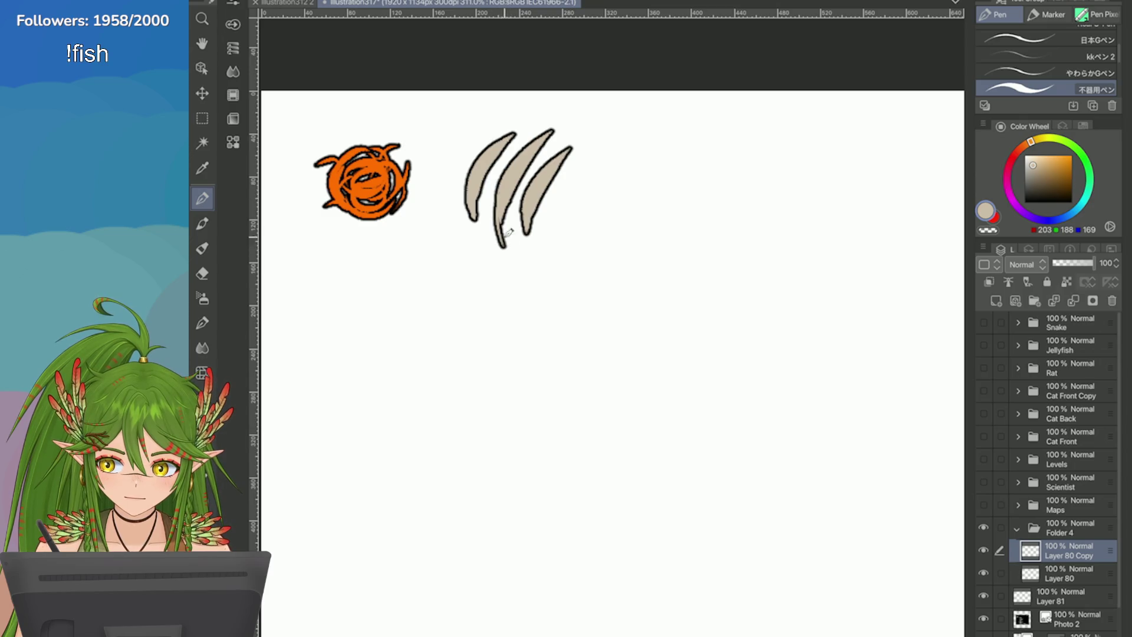
# Step: Extend the middle claw's tip downward
pyautogui.moveTo(501, 234); pyautogui.dragTo(509, 193)
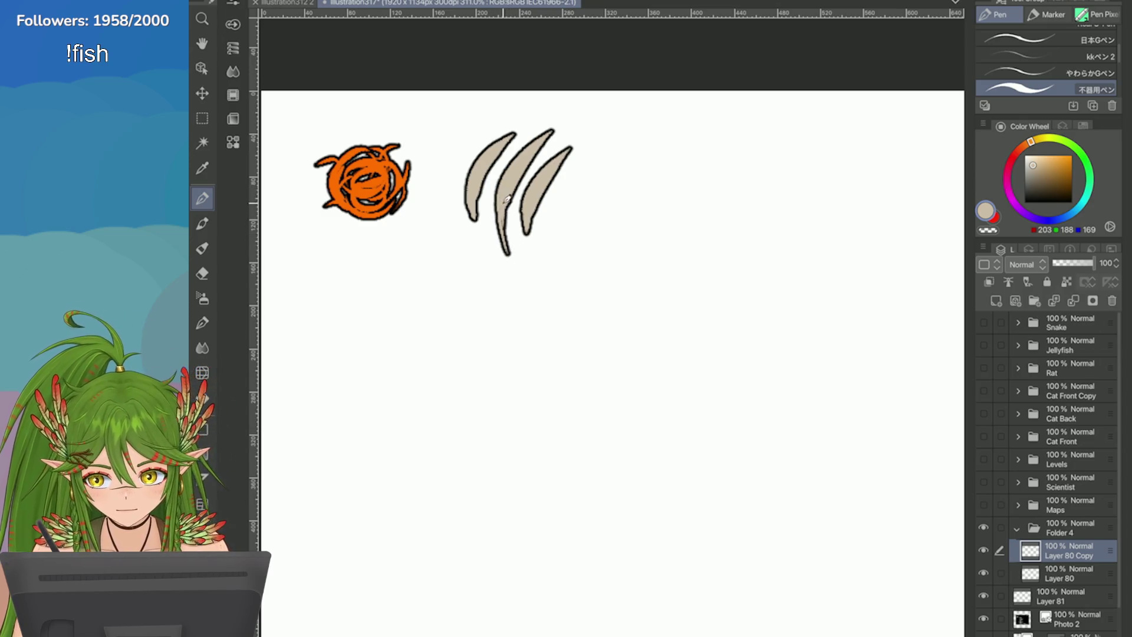
pyautogui.moveTo(501, 251); pyautogui.dragTo(504, 206)
pyautogui.hotkey('ctrl', 'z')
pyautogui.moveTo(506, 247); pyautogui.dragTo(511, 198)
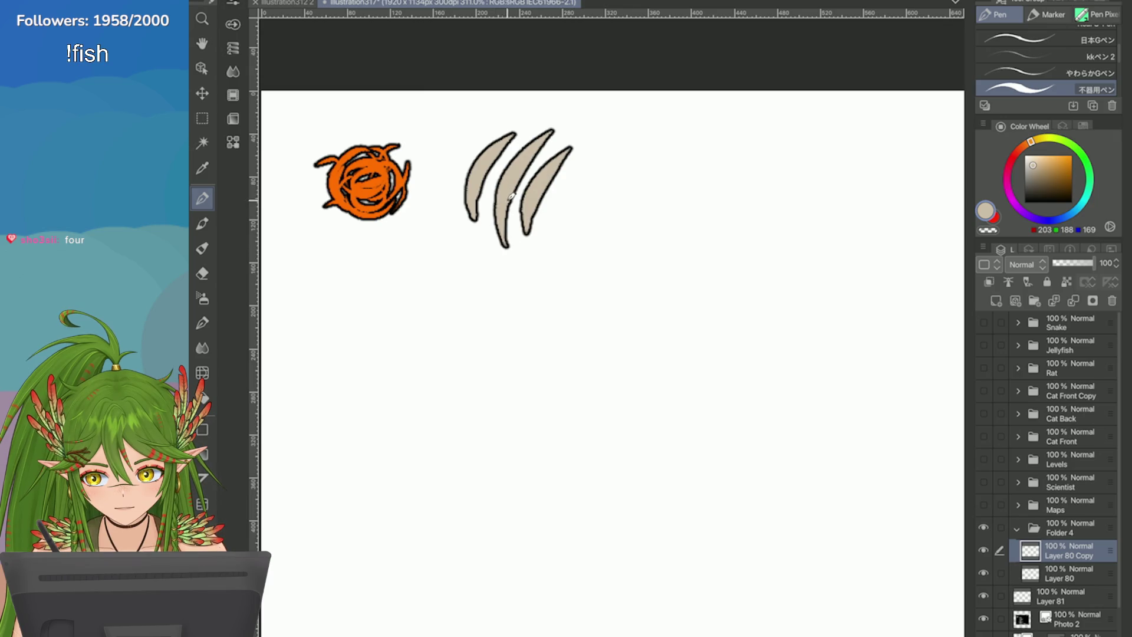
pyautogui.scroll(-3, 766, 413)
pyautogui.scroll(1, 767, 412)
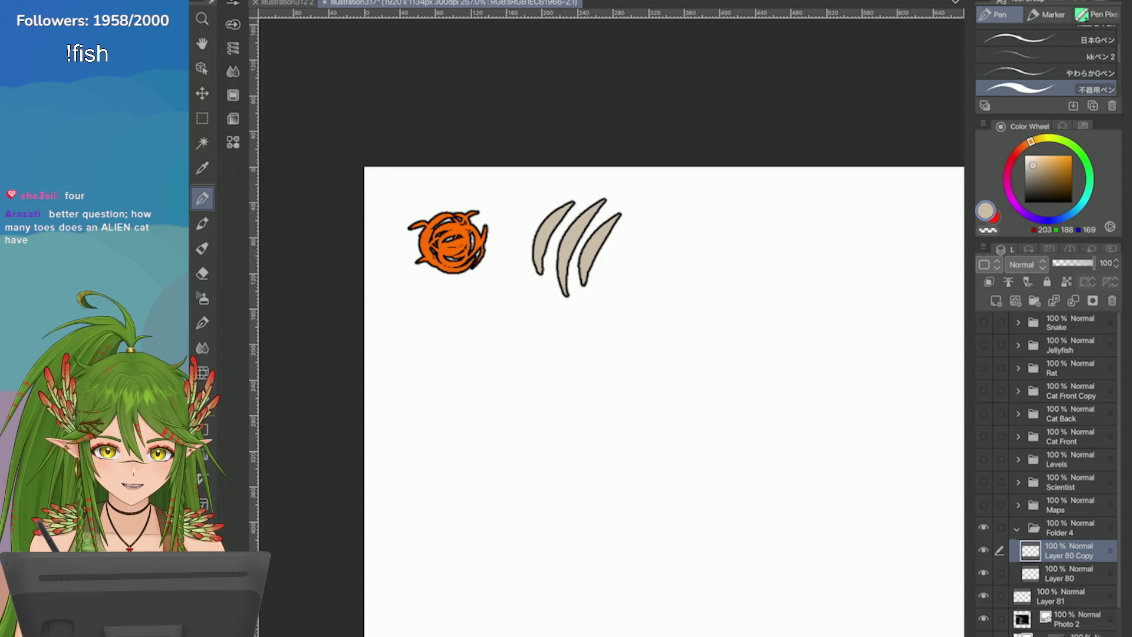
# Step: Review the finished claws and save the canvas with Ctrl+S
pyautogui.scroll(3, 668, 319)
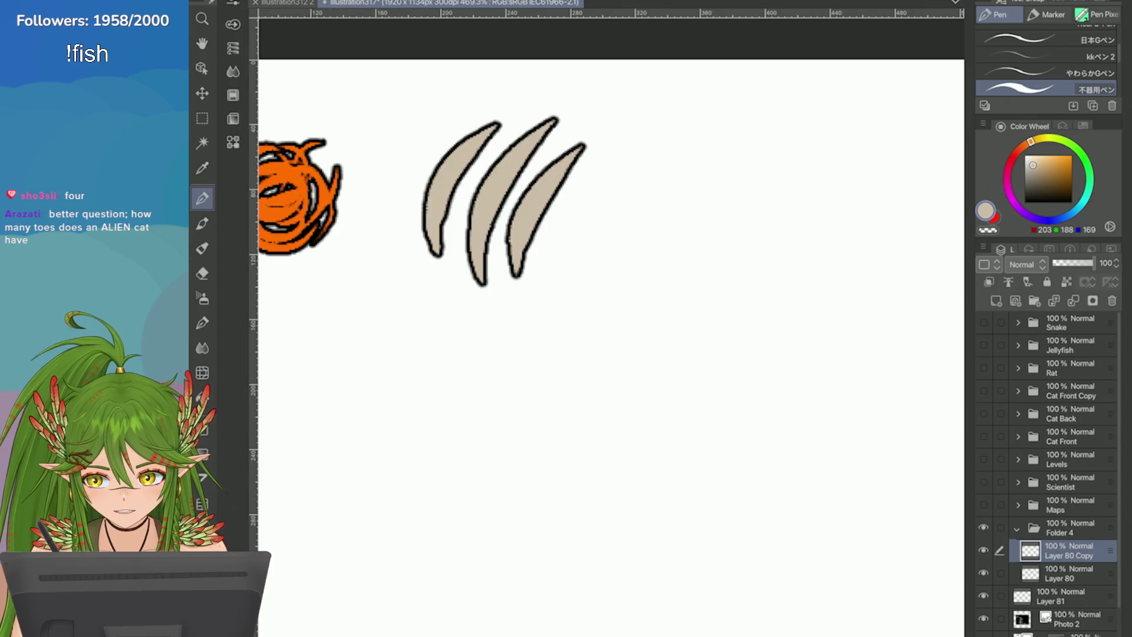
pyautogui.scroll(-6, 560, 230)
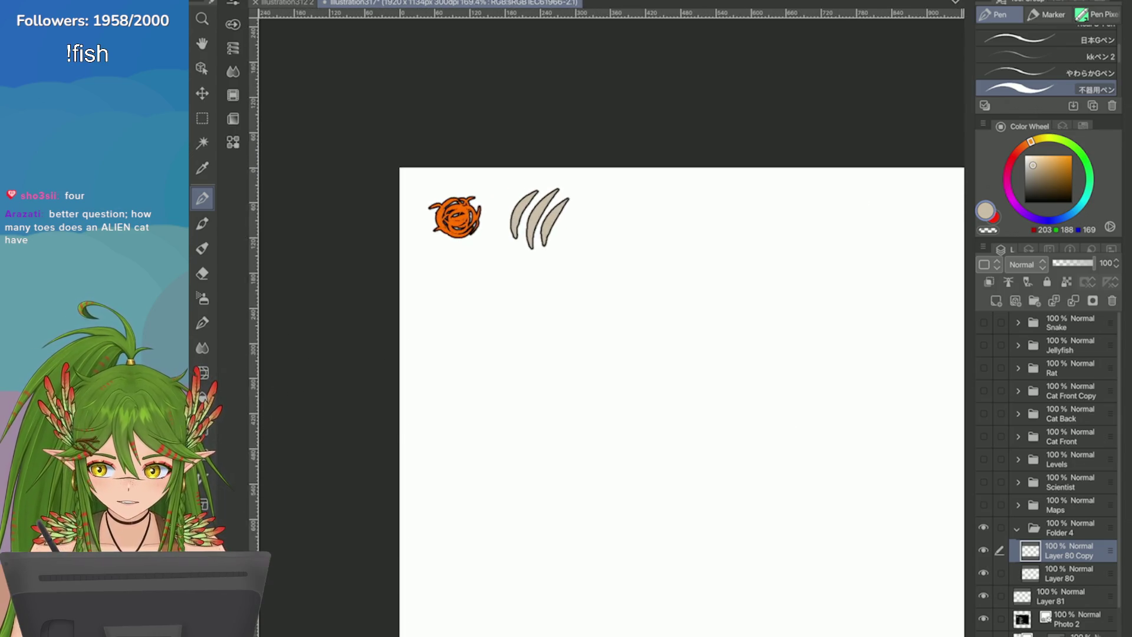
pyautogui.scroll(2, 477, 263)
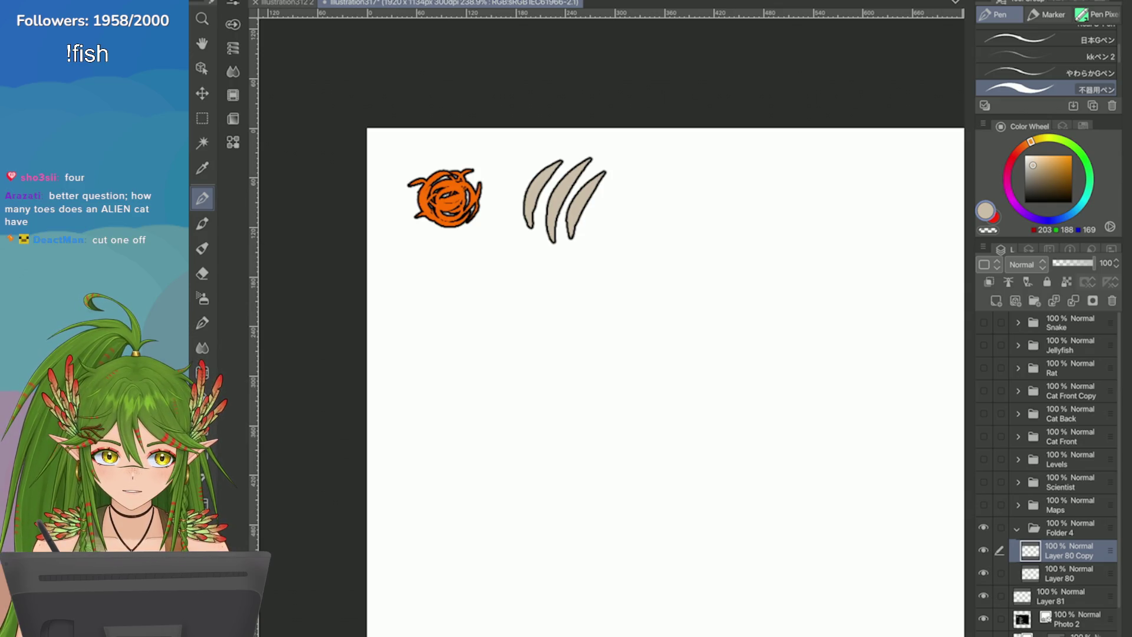
pyautogui.scroll(-3, 821, 348)
pyautogui.hotkey('ctrl', 's')
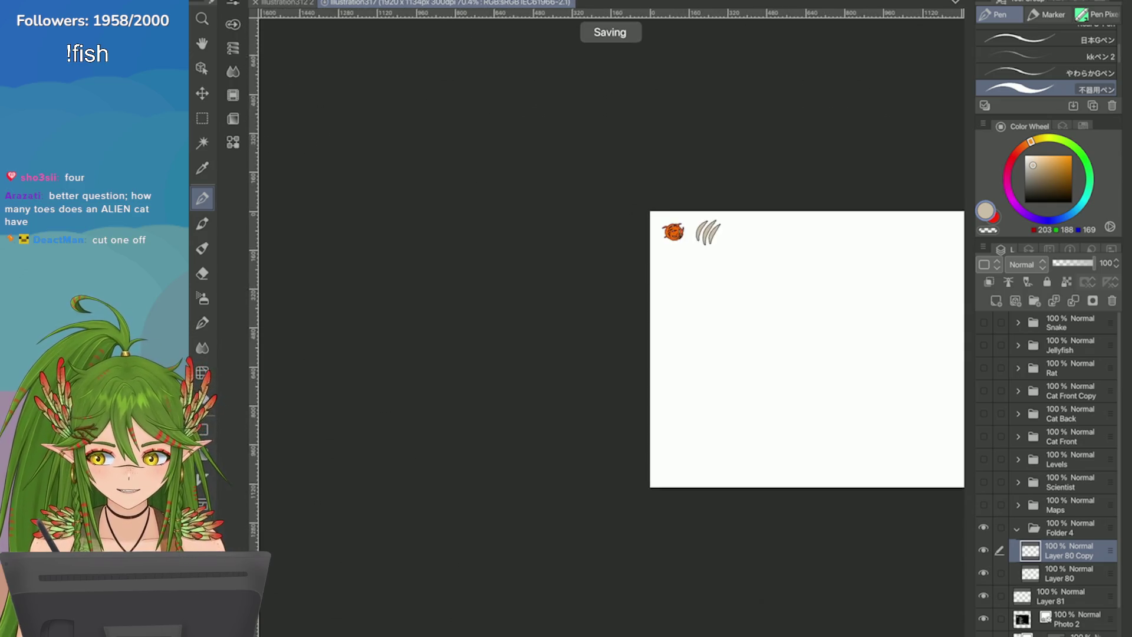
# Step: Strike through Claws in red on the weapons list on Layer 81
pyautogui.scroll(3, 821, 348)
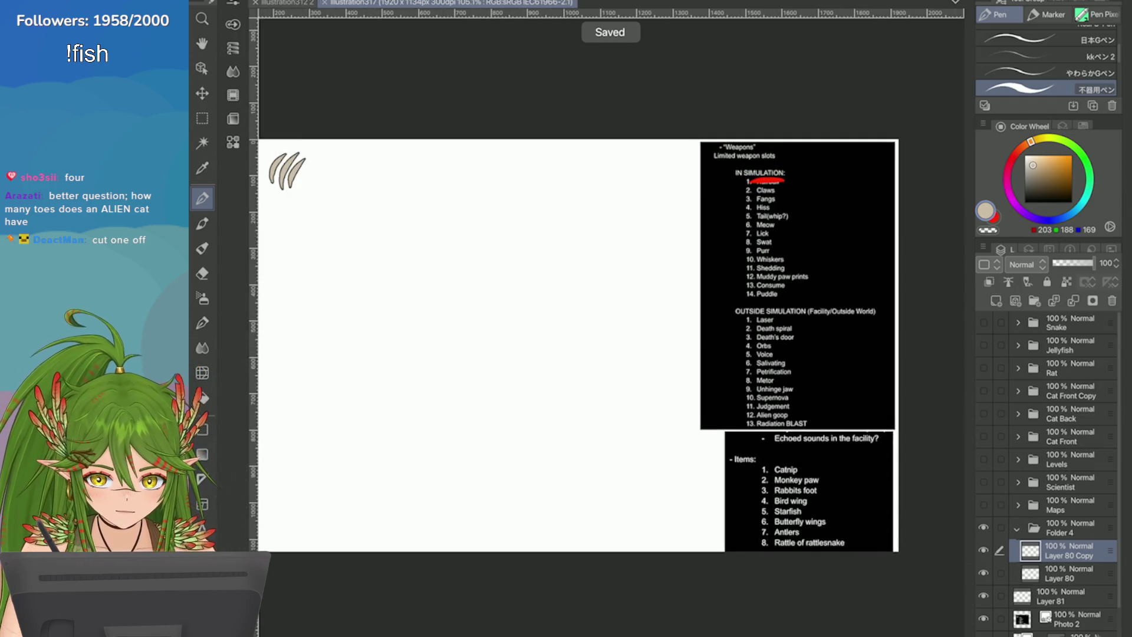
pyautogui.click(1061, 596)
pyautogui.press('x')
pyautogui.moveTo(750, 190); pyautogui.dragTo(775, 190)
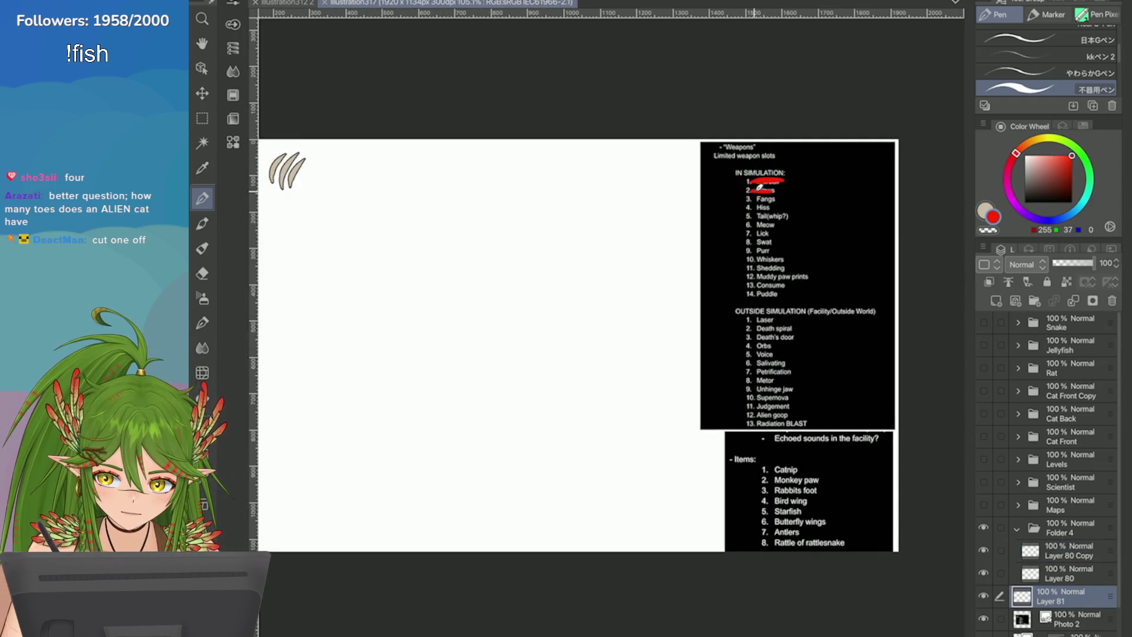
pyautogui.press('x')
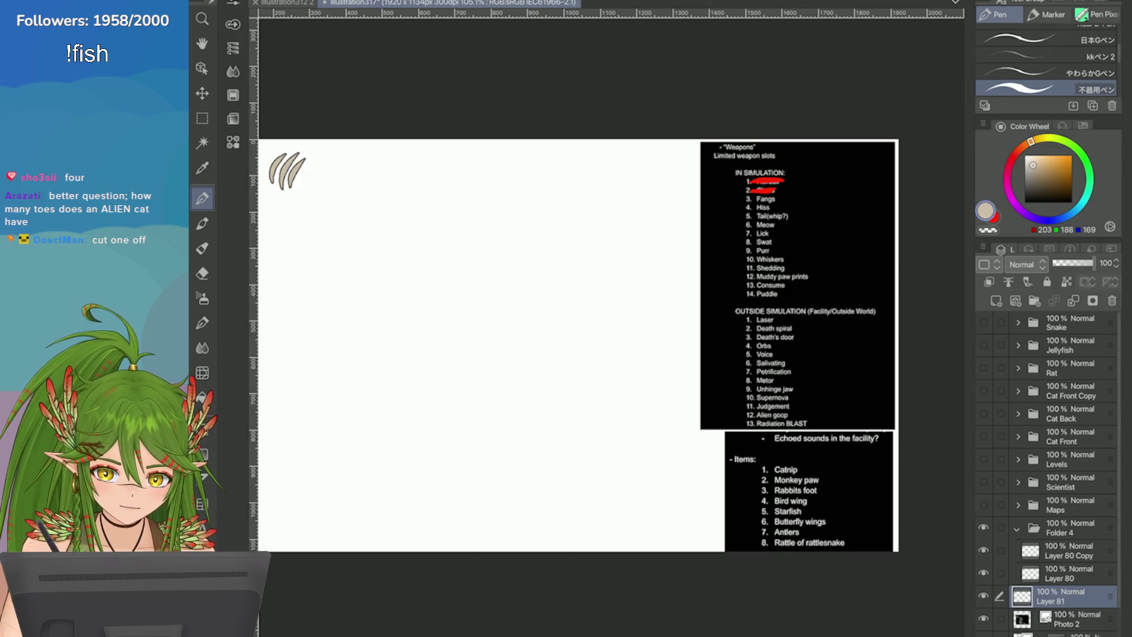
# Step: Duplicate the claws layer as Layer 80 Copy 2 and lighten the colour toward yellow
pyautogui.click(1061, 551)
pyautogui.rightClick(1061, 551)
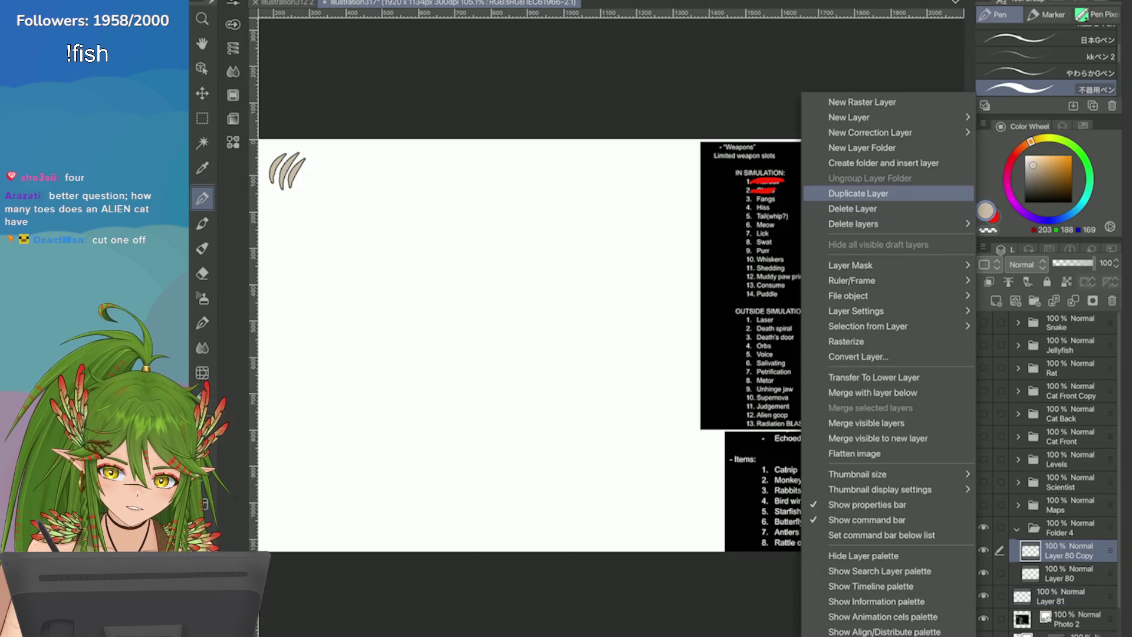
pyautogui.click(929, 193)
pyautogui.click(1041, 139)
pyautogui.click(1029, 158)
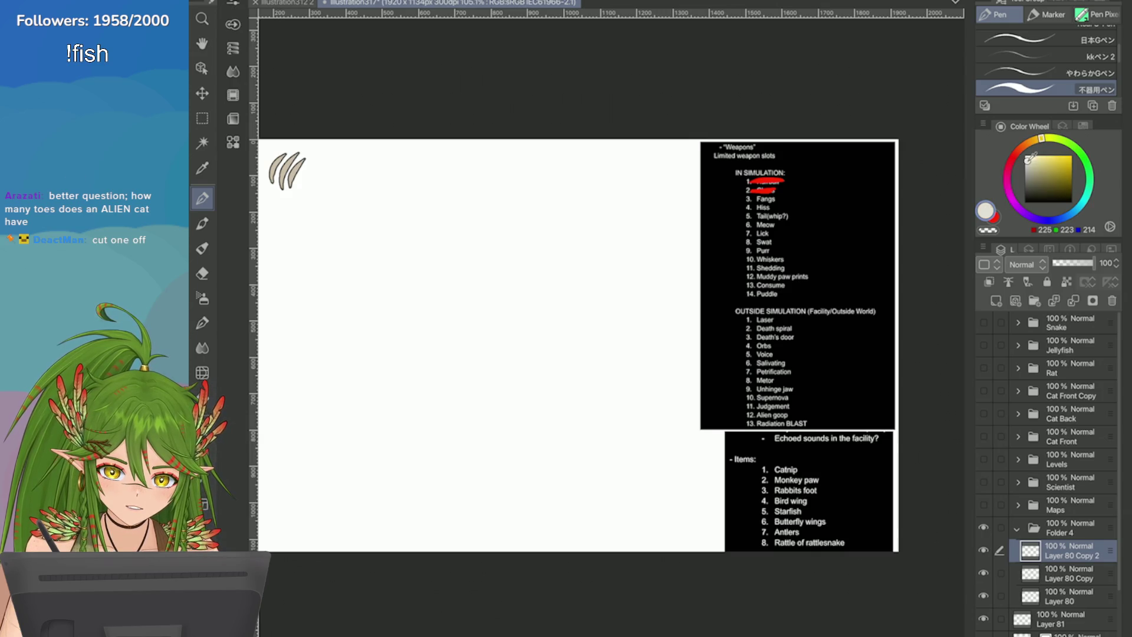
# Step: Settle on a muted yellow and clear the copied claws from Layer 80 Copy 2
pyautogui.click(1041, 164)
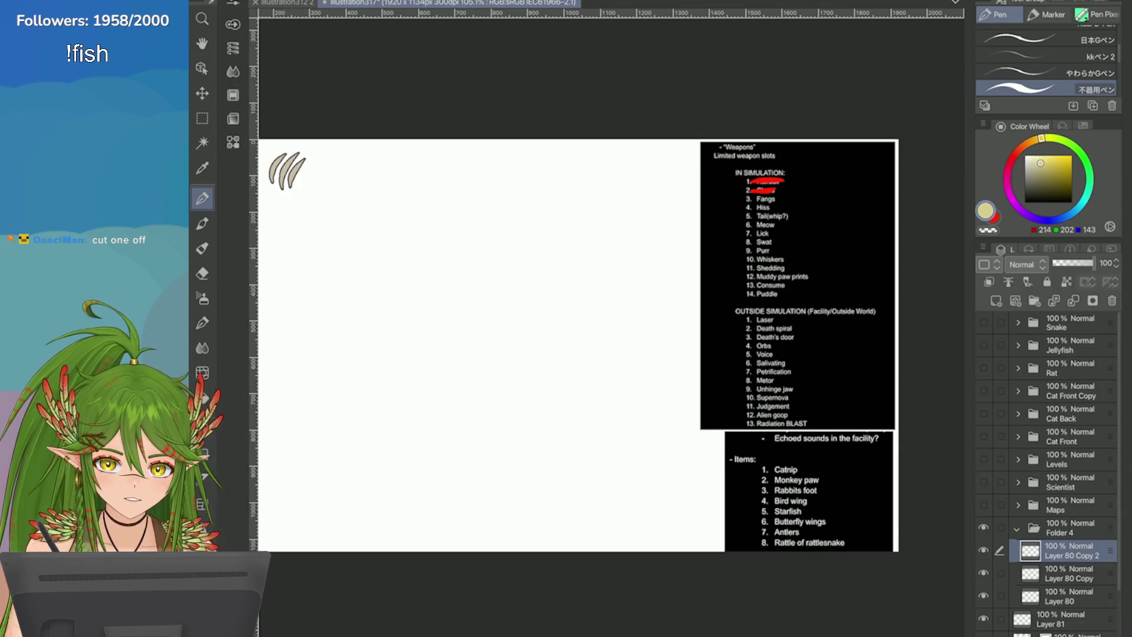
pyautogui.hotkey('ctrl', '0')
pyautogui.scroll(5, 467, 199)
pyautogui.scroll(2, 721, 133)
pyautogui.hotkey('ctrl', 't')
pyautogui.moveTo(543, 253); pyautogui.dragTo(663, 253)
pyautogui.press('Return')
pyautogui.hotkey('ctrl', 'z')
pyautogui.scroll(2, 547, 179)
# Step: Paint the straight yellow gum bar of the fangs right of the claws
pyautogui.moveTo(568, 200); pyautogui.dragTo(476, 199)
pyautogui.hotkey('ctrl', 'z')
pyautogui.moveTo(575, 203)
pyautogui.mouseDown()
pyautogui.moveTo(479, 200)
pyautogui.moveTo(518, 208)
pyautogui.moveTo(488, 209)
pyautogui.moveTo(502, 226)
pyautogui.mouseUp()
pyautogui.hotkey('ctrl', 'z')
pyautogui.moveTo(596, 206)
pyautogui.mouseDown()
pyautogui.moveTo(577, 224)
pyautogui.moveTo(580, 248)
pyautogui.moveTo(585, 209)
pyautogui.mouseUp()
pyautogui.hotkey('ctrl', 'z')
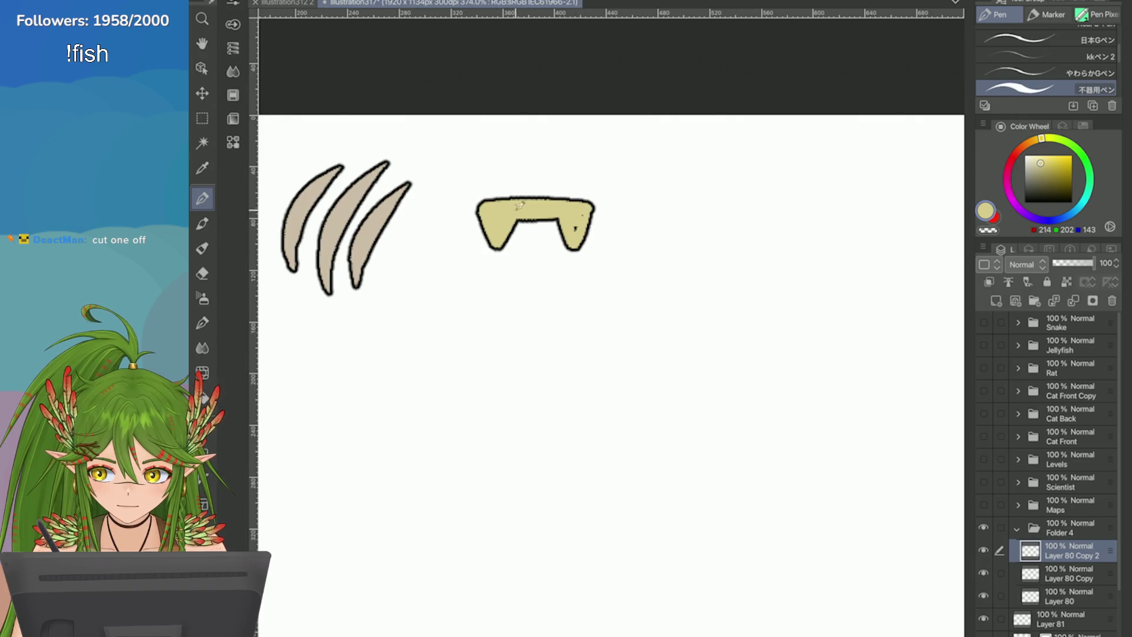
pyautogui.hotkey('ctrl', 'z')
pyautogui.hotkey('ctrl', 'z')
pyautogui.hotkey('ctrl', 'z')
pyautogui.moveTo(612, 212); pyautogui.dragTo(512, 213)
pyautogui.hotkey('ctrl', 'z')
pyautogui.moveTo(612, 215)
pyautogui.mouseDown()
pyautogui.moveTo(484, 225)
pyautogui.moveTo(495, 215)
pyautogui.mouseUp()
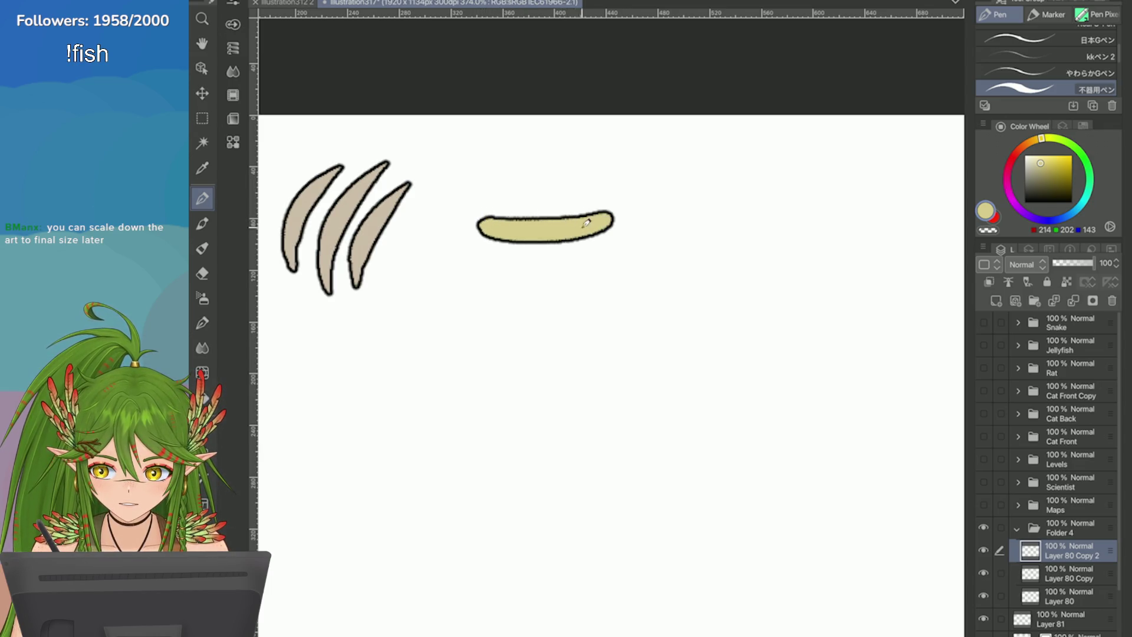
pyautogui.hotkey('ctrl', 'z')
pyautogui.moveTo(588, 223); pyautogui.dragTo(492, 223)
pyautogui.moveTo(589, 224)
pyautogui.mouseDown()
pyautogui.moveTo(582, 259)
pyautogui.moveTo(560, 236)
pyautogui.moveTo(495, 244)
pyautogui.moveTo(492, 265)
pyautogui.mouseUp()
pyautogui.hotkey('ctrl', 'z')
pyautogui.hotkey('ctrl', 'z')
# Step: Shape pointed teeth inside the yellow bar and fill the tooth gaps yellow
pyautogui.moveTo(569, 232); pyautogui.dragTo(527, 238)
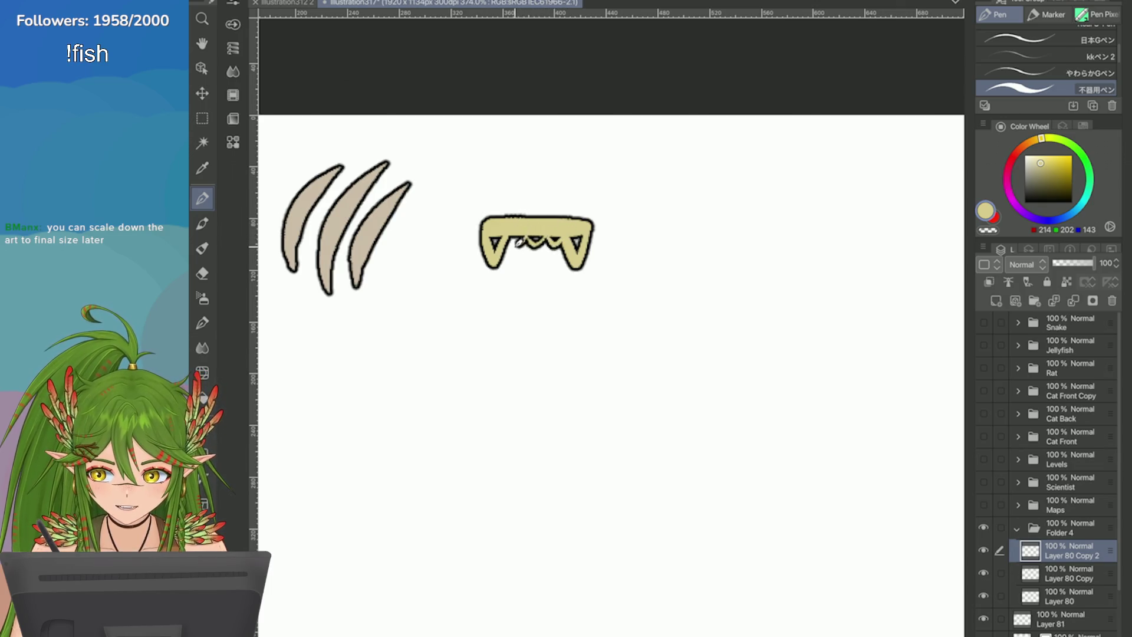
pyautogui.scroll(-5, 517, 241)
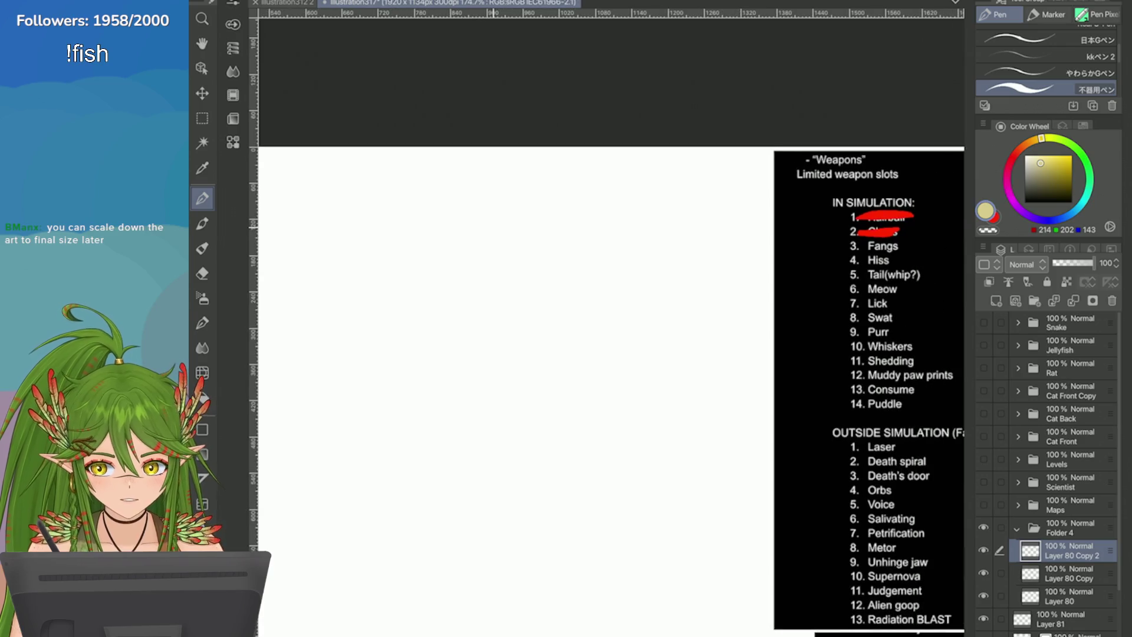
pyautogui.scroll(-2, 854, 294)
pyautogui.scroll(8, 855, 295)
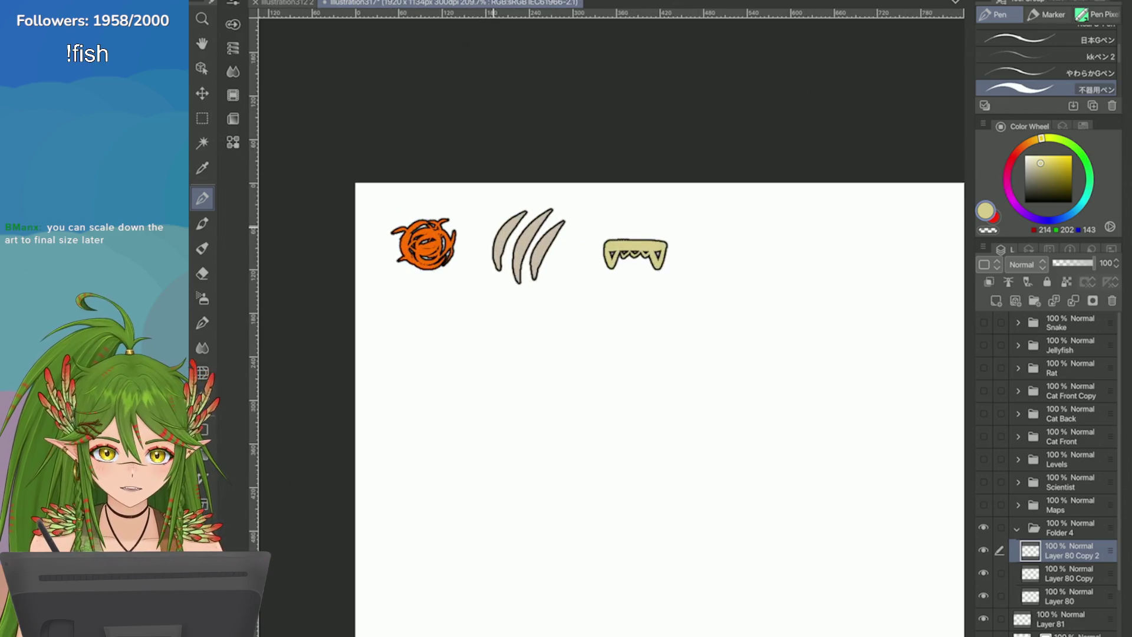
pyautogui.scroll(4, 517, 260)
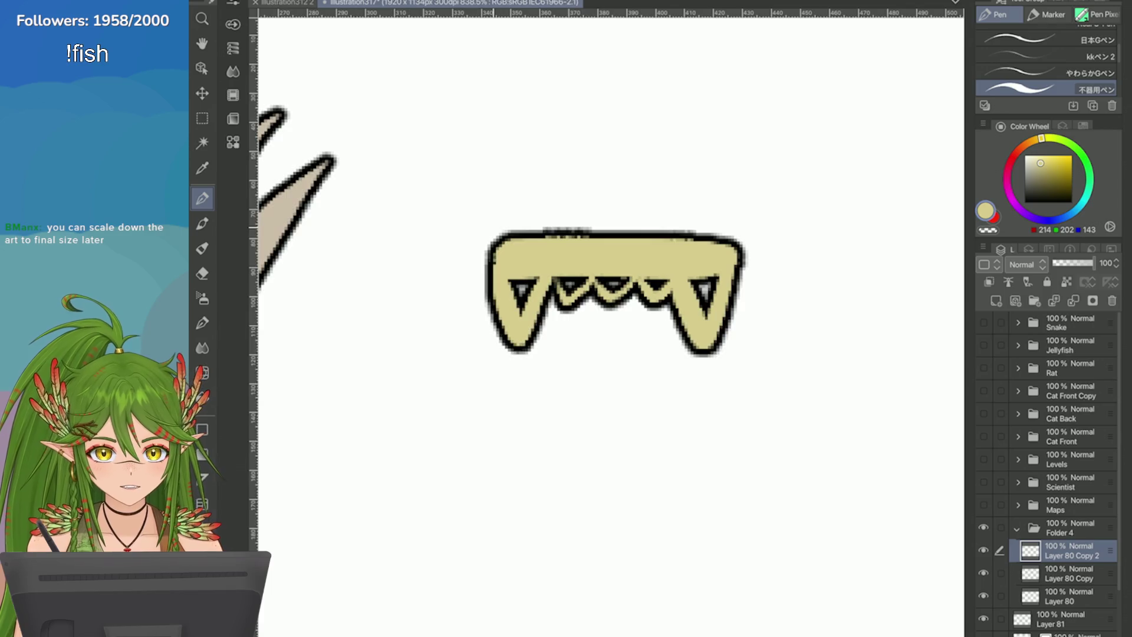
pyautogui.moveTo(501, 259)
pyautogui.mouseDown()
pyautogui.moveTo(534, 268)
pyautogui.moveTo(454, 248)
pyautogui.moveTo(605, 246)
pyautogui.moveTo(556, 240)
pyautogui.moveTo(636, 267)
pyautogui.moveTo(615, 295)
pyautogui.moveTo(646, 256)
pyautogui.moveTo(624, 287)
pyautogui.mouseUp()
pyautogui.moveTo(652, 245); pyautogui.dragTo(683, 304)
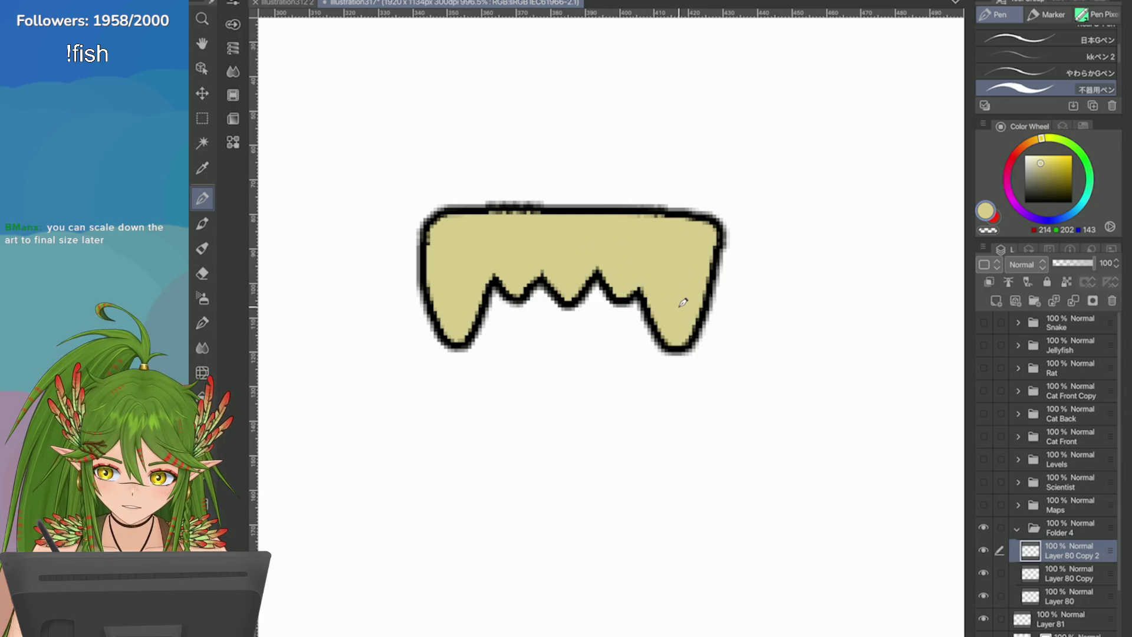
# Step: Touch up the fangs' corner outlines and try a transparent-colour notch
pyautogui.moveTo(707, 220)
pyautogui.mouseDown()
pyautogui.moveTo(731, 236)
pyautogui.moveTo(722, 231)
pyautogui.mouseUp()
pyautogui.hotkey('ctrl', 'z')
pyautogui.moveTo(424, 211); pyautogui.dragTo(439, 265)
pyautogui.click(987, 230)
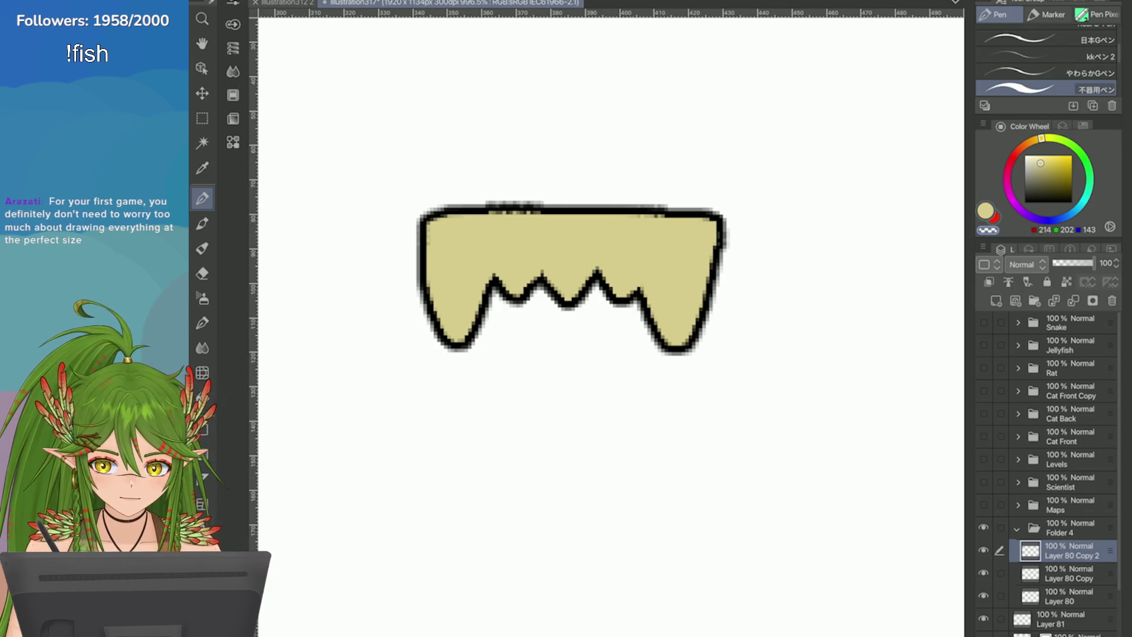
pyautogui.moveTo(644, 208); pyautogui.dragTo(645, 230)
pyautogui.hotkey('ctrl', 'z')
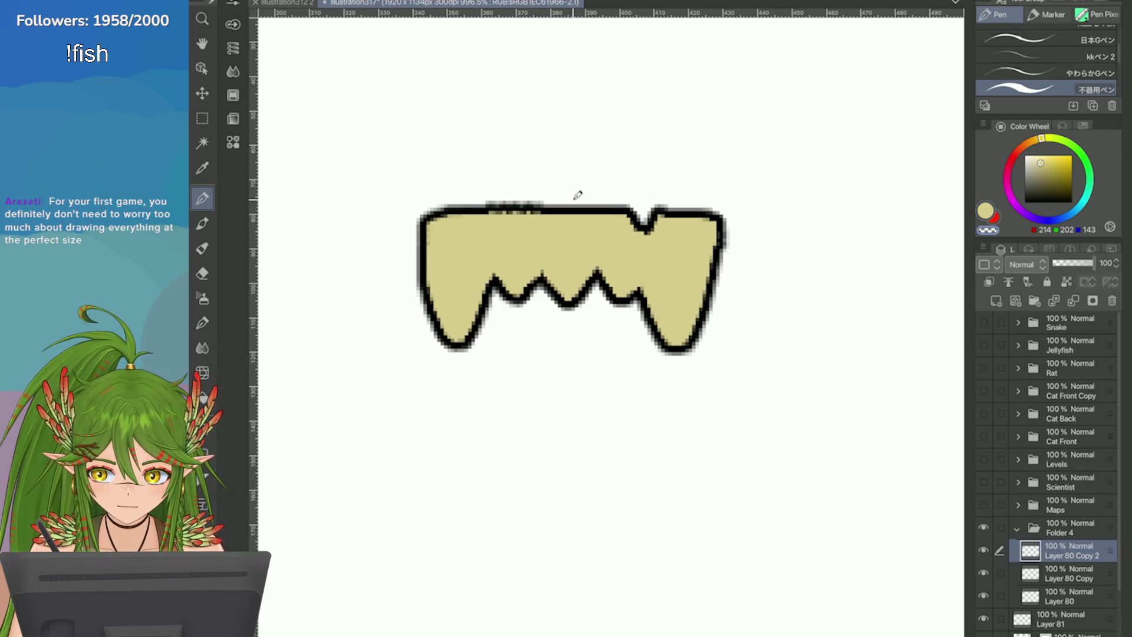
pyautogui.scroll(-5, 493, 182)
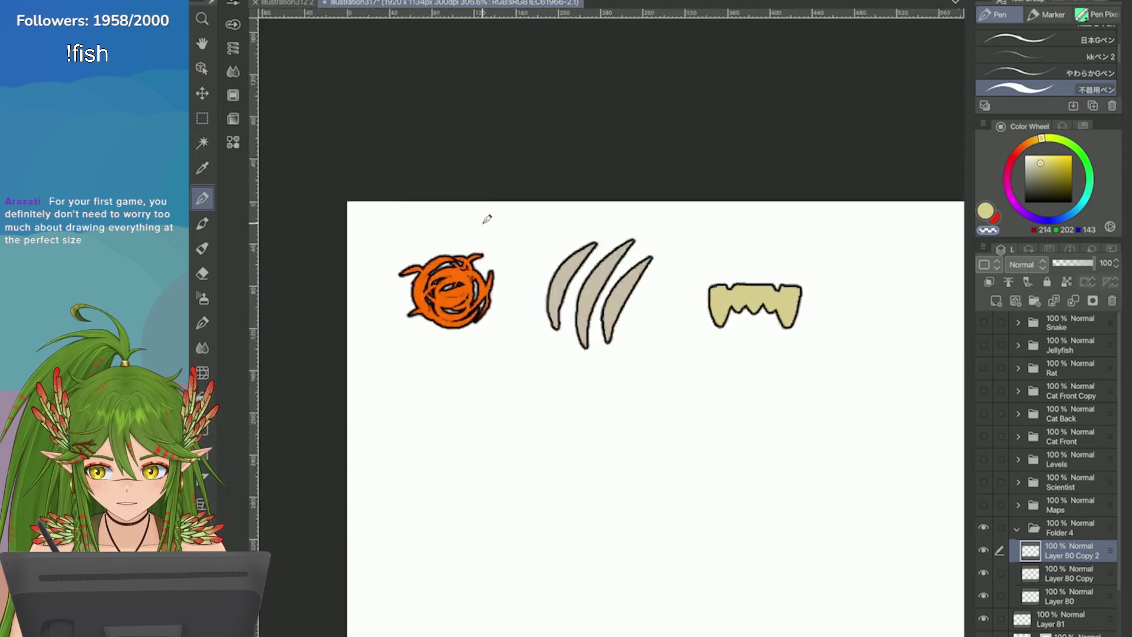
# Step: Reshape the left and right tooth tips of the fangs
pyautogui.scroll(4, 479, 242)
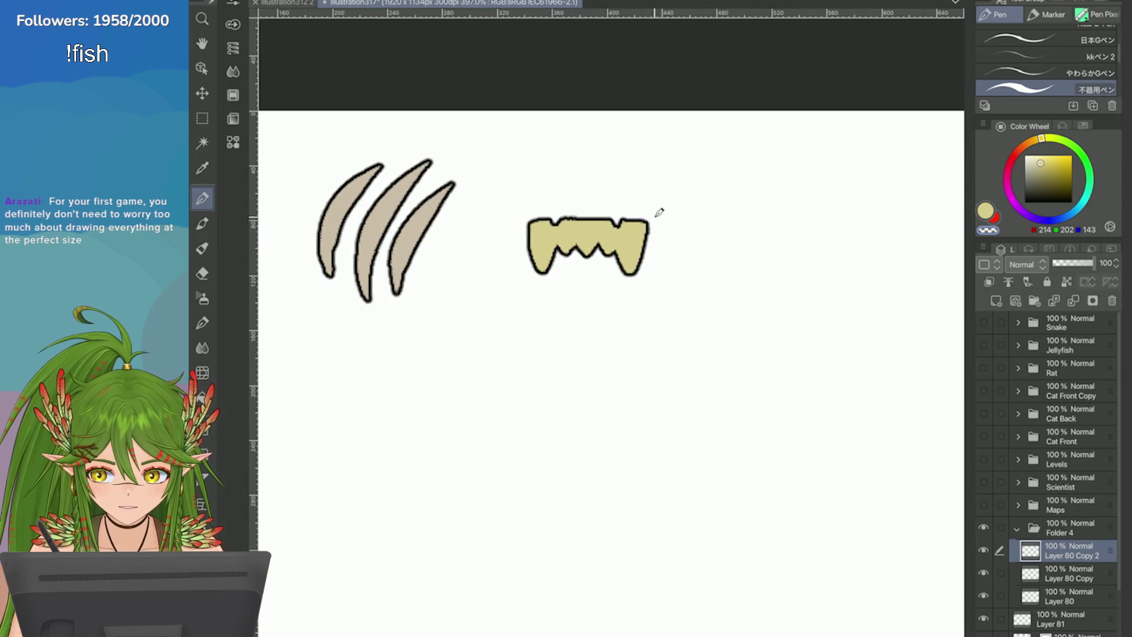
pyautogui.moveTo(524, 241); pyautogui.dragTo(543, 275)
pyautogui.moveTo(627, 253); pyautogui.dragTo(631, 274)
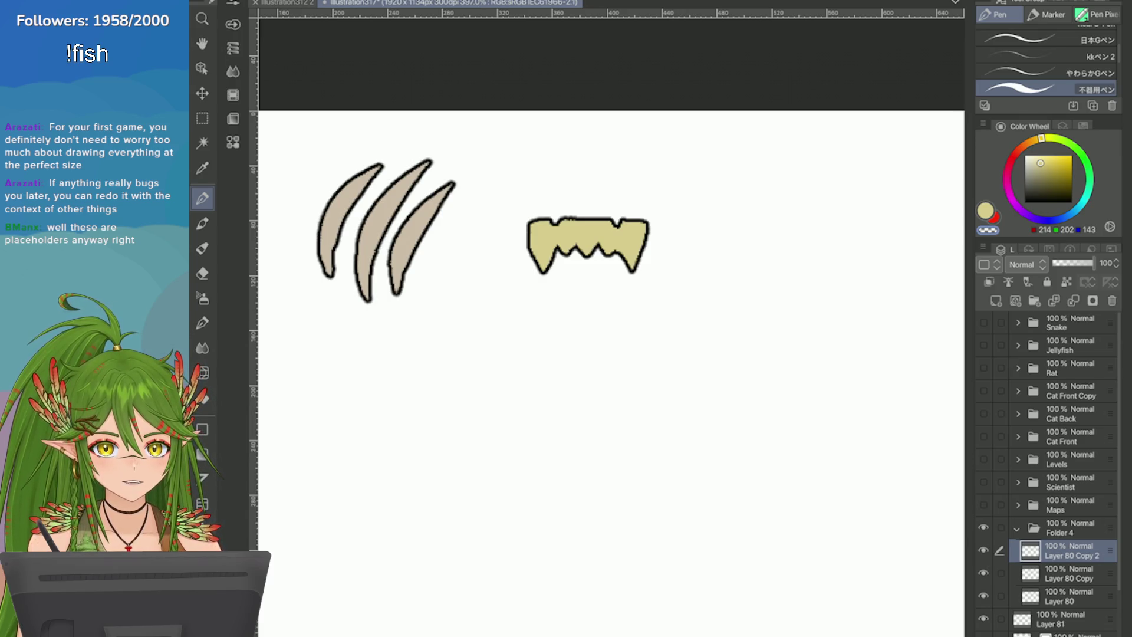
# Step: Move the fangs left and up, then nudge them slightly left into line with the claws
pyautogui.hotkey('ctrl', 't')
pyautogui.moveTo(588, 243)
pyautogui.mouseDown()
pyautogui.moveTo(551, 237)
pyautogui.moveTo(568, 234)
pyautogui.mouseUp()
pyautogui.press('Return')
pyautogui.scroll(-6, 795, 227)
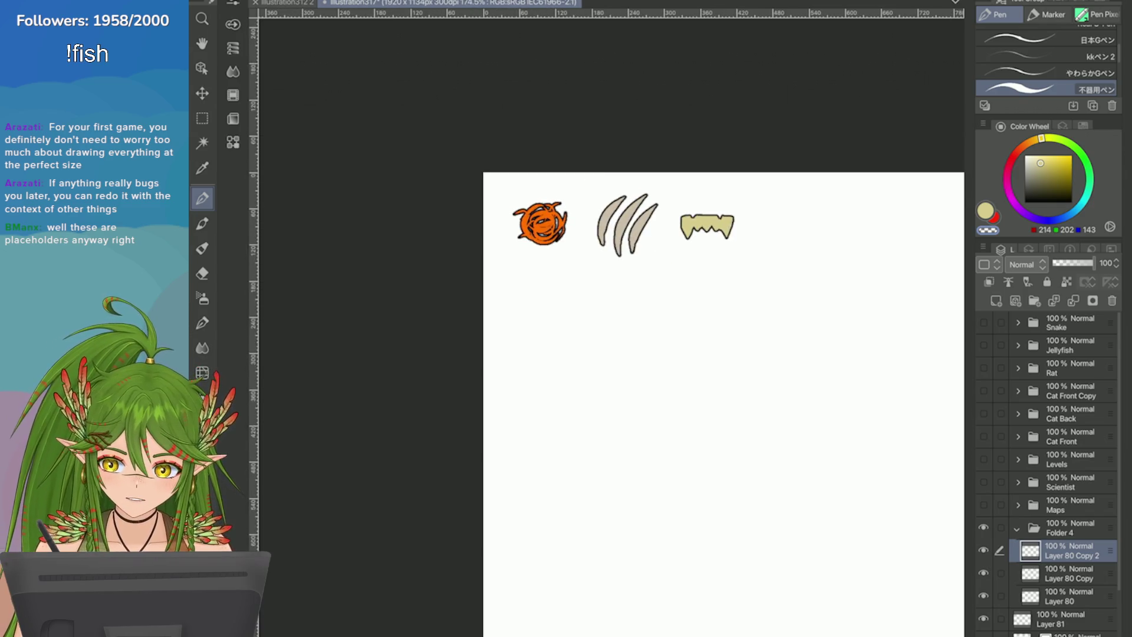
pyautogui.scroll(2, 825, 266)
pyautogui.scroll(5, 590, 236)
pyautogui.scroll(-1, 589, 236)
pyautogui.scroll(3, 737, 245)
pyautogui.scroll(-5, 737, 295)
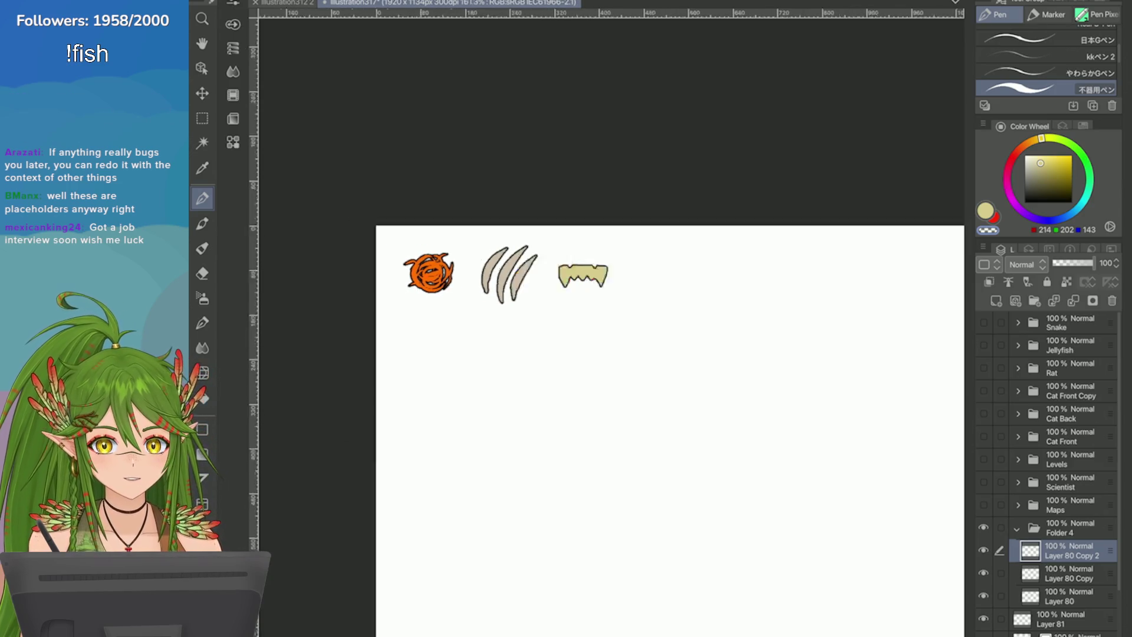
pyautogui.scroll(2, 590, 353)
pyautogui.scroll(-2, 589, 354)
pyautogui.scroll(1, 589, 354)
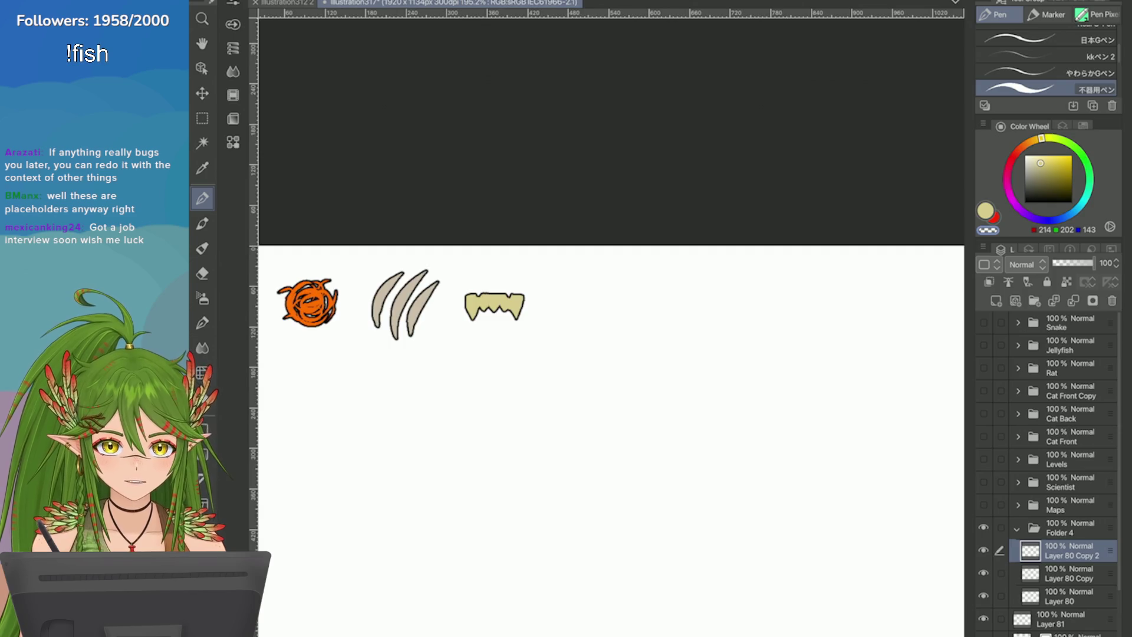
pyautogui.scroll(-1, 607, 424)
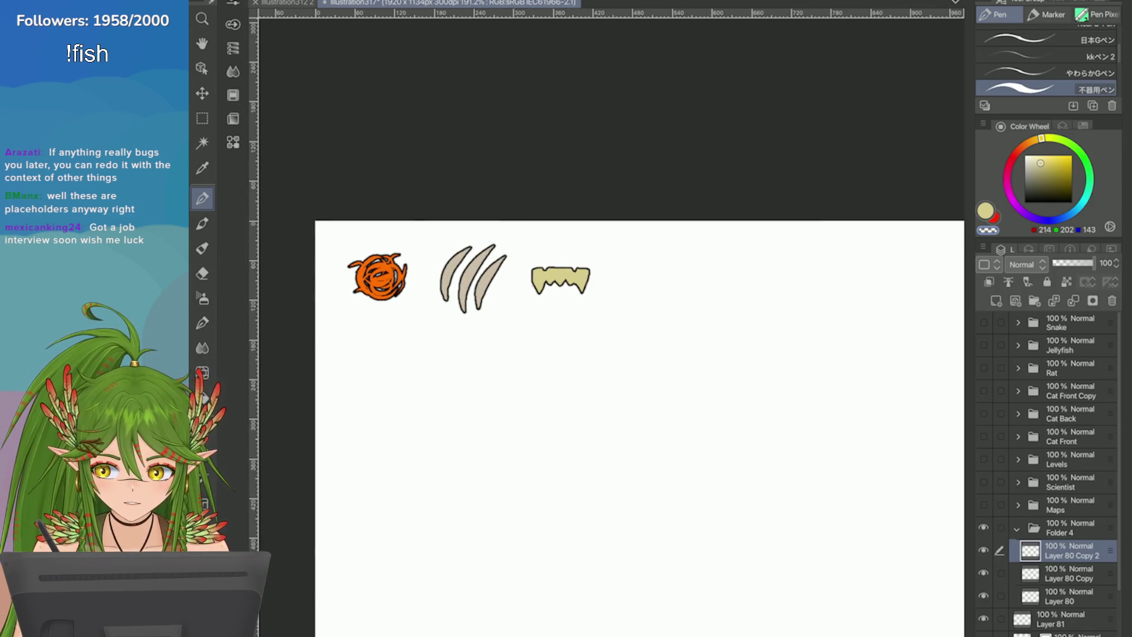
pyautogui.hotkey('ctrl', 't')
pyautogui.press('Left')
pyautogui.press('Left')
pyautogui.press('Left')
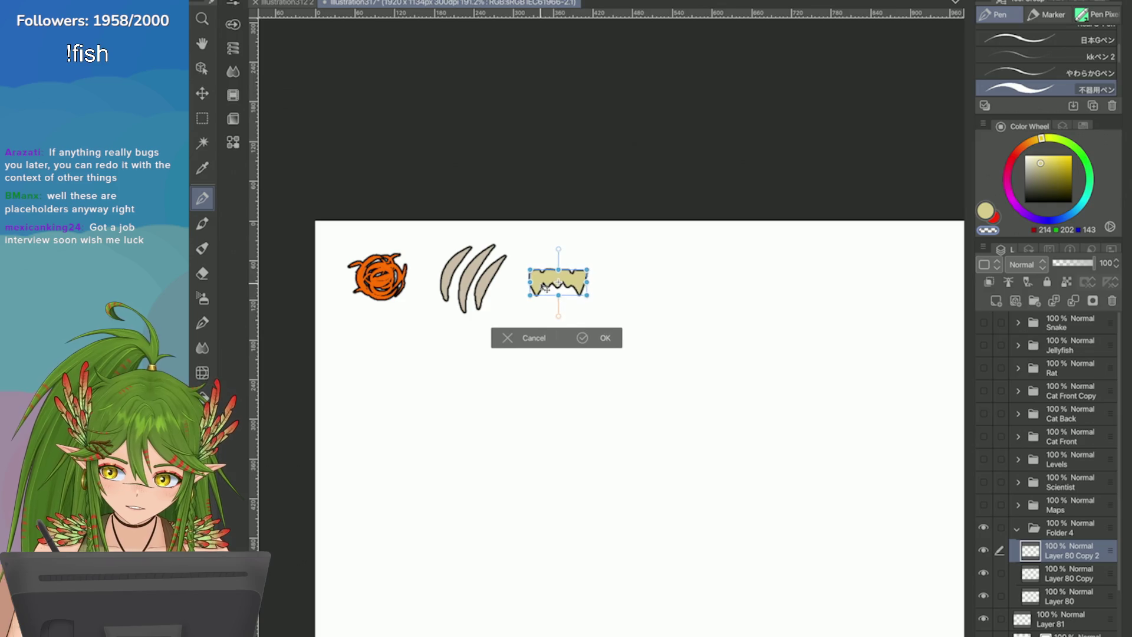
pyautogui.press('Return')
# Step: Save the canvas and select the weapons-list annotation layer
pyautogui.hotkey('ctrl', 's')
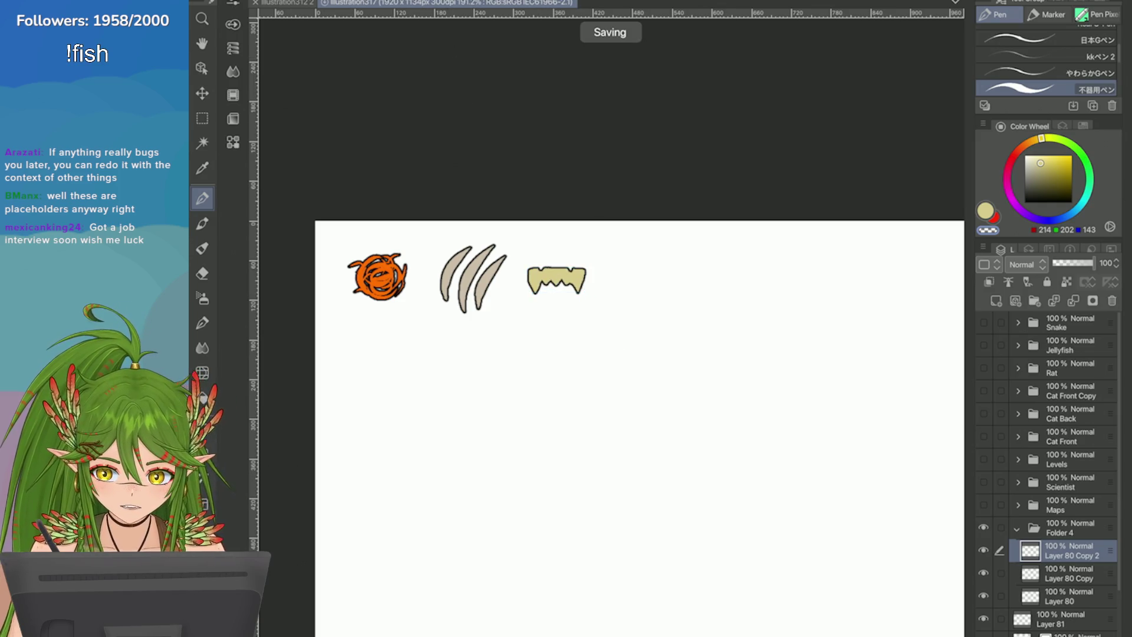
pyautogui.scroll(-3, 640, 424)
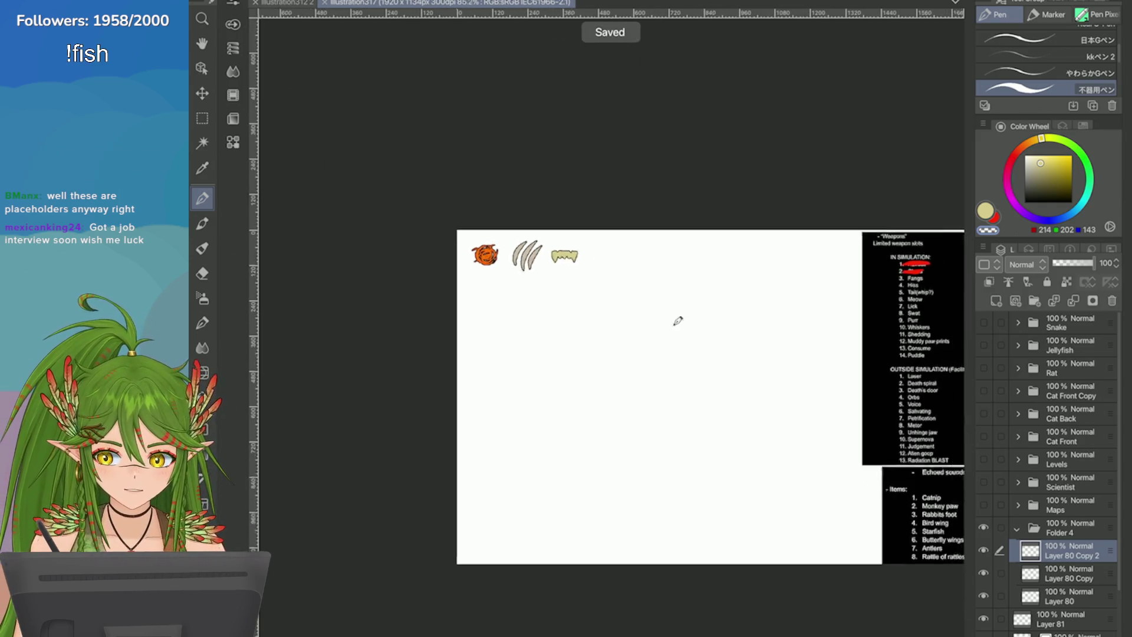
pyautogui.click(1055, 619)
# Step: Set the drawing colour to pure red
pyautogui.scroll(2, 639, 406)
pyautogui.scroll(2, 859, 355)
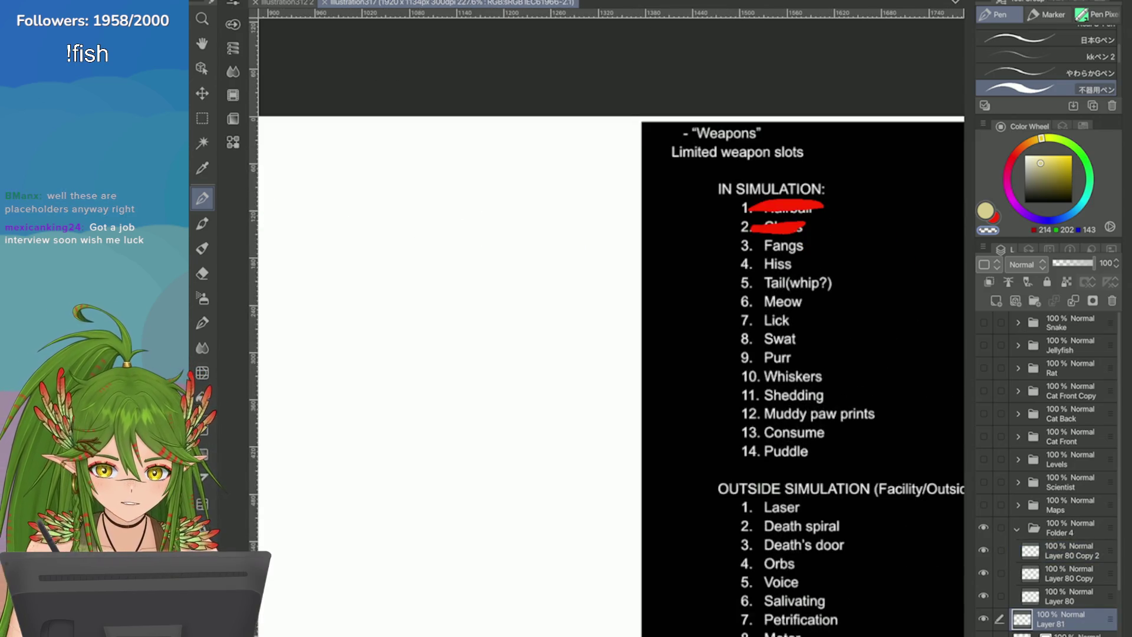
pyautogui.click(1013, 157)
pyautogui.click(1071, 155)
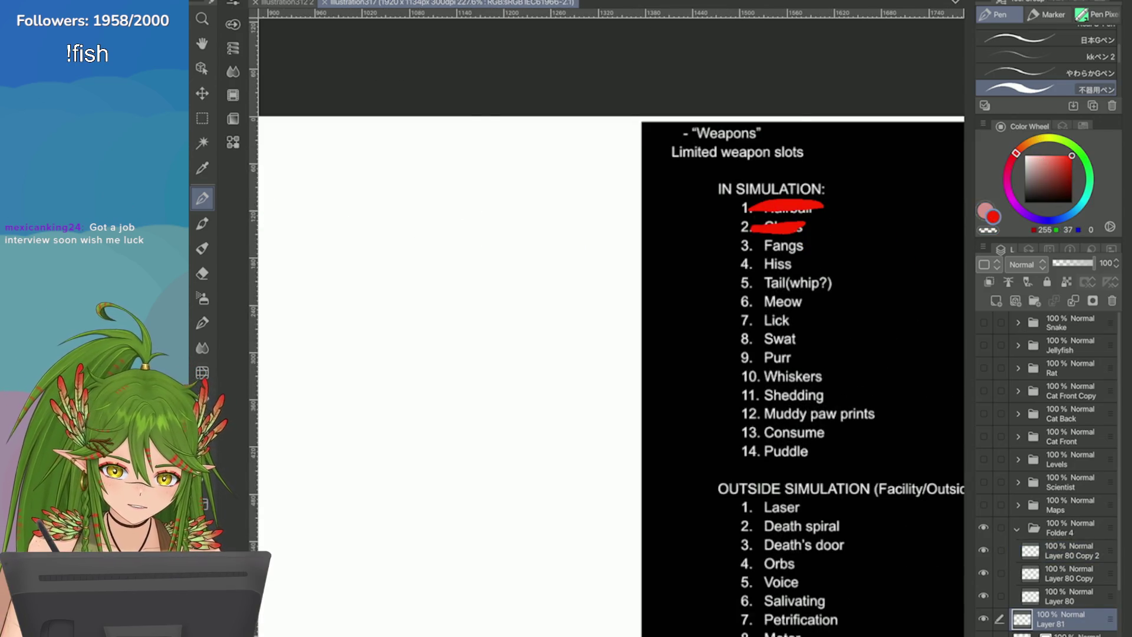
# Step: Redraw the red strike-through over Fangs, the third weapon in the list
pyautogui.moveTo(805, 246); pyautogui.dragTo(755, 248)
pyautogui.hotkey('ctrl', 'z')
pyautogui.hotkey('ctrl', 'z')
pyautogui.hotkey('ctrl', 'z')
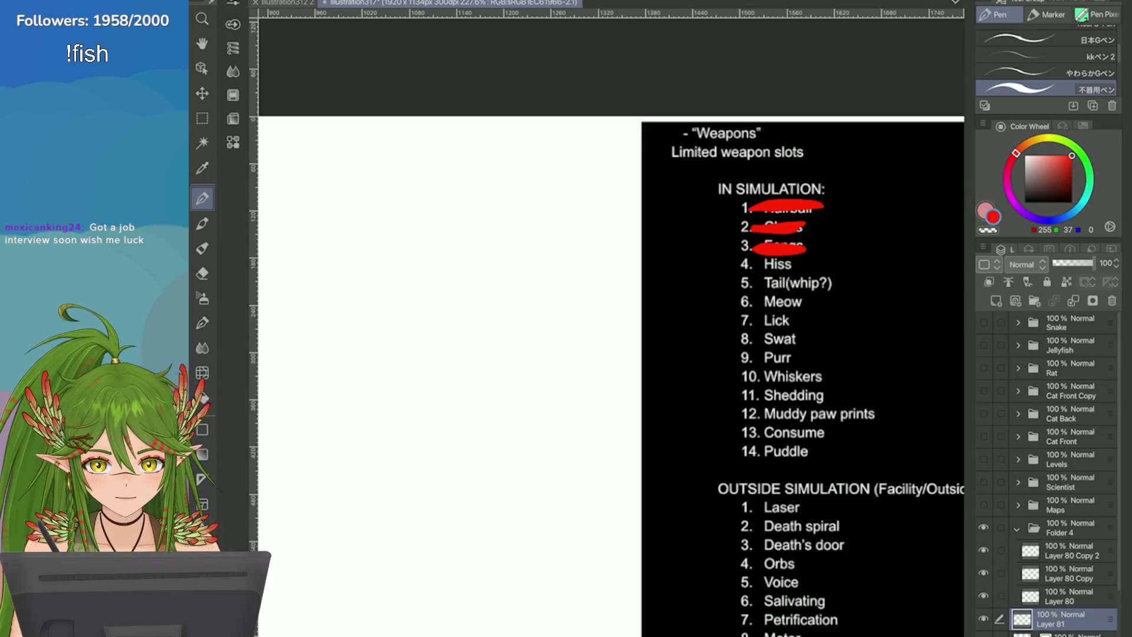
pyautogui.scroll(-1, 607, 371)
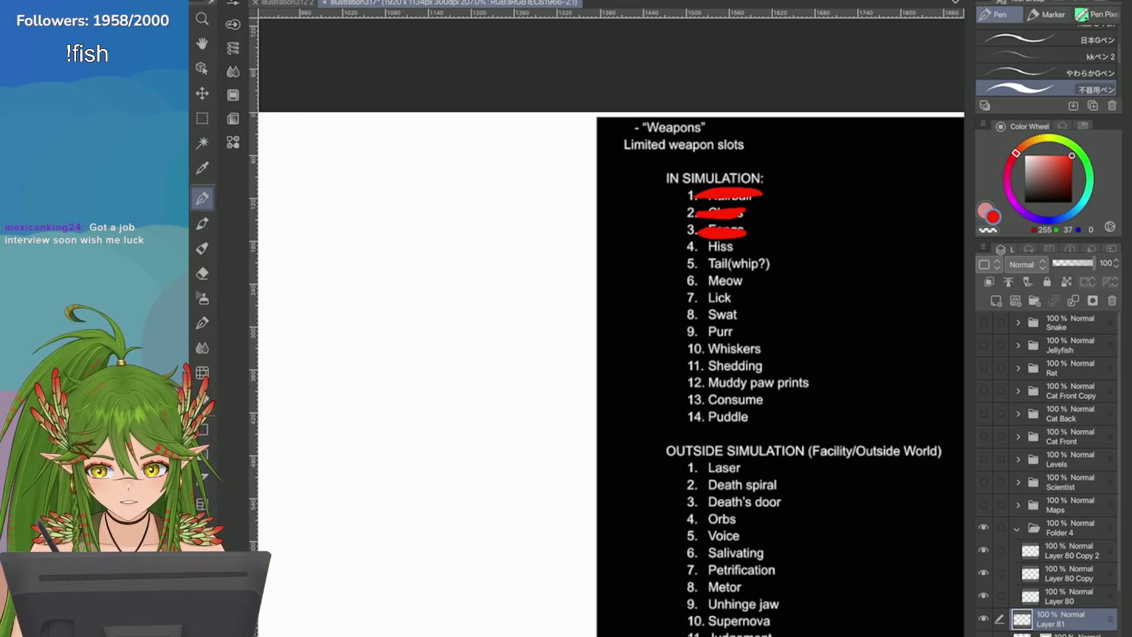
pyautogui.scroll(4, 828, 226)
pyautogui.hotkey('ctrl', 'z')
pyautogui.moveTo(669, 233); pyautogui.dragTo(594, 235)
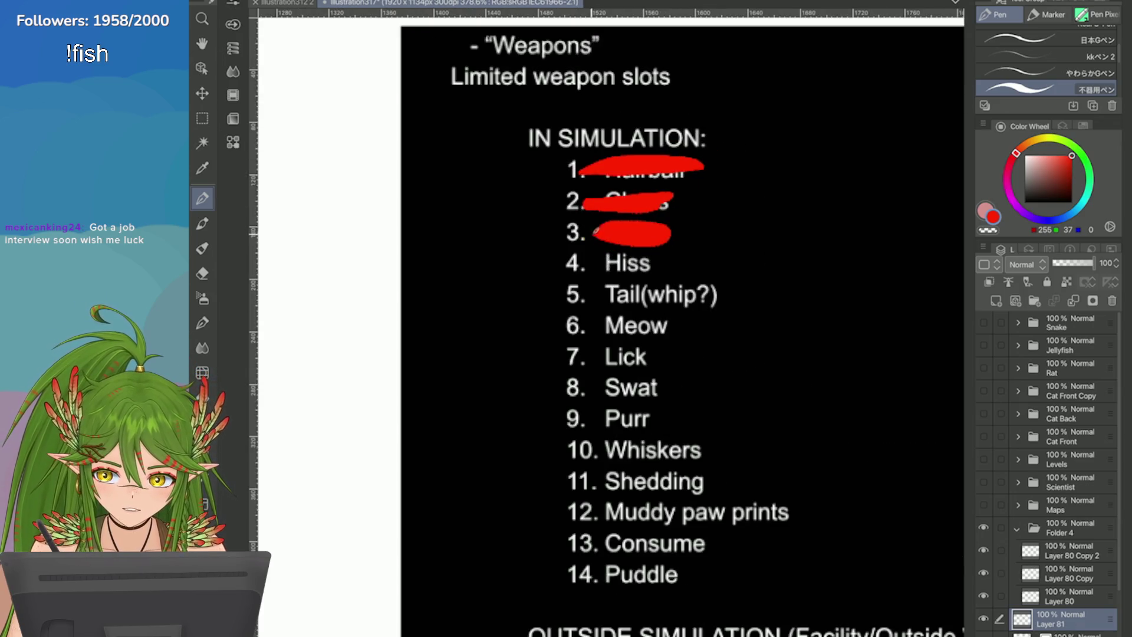
pyautogui.scroll(-8, 825, 295)
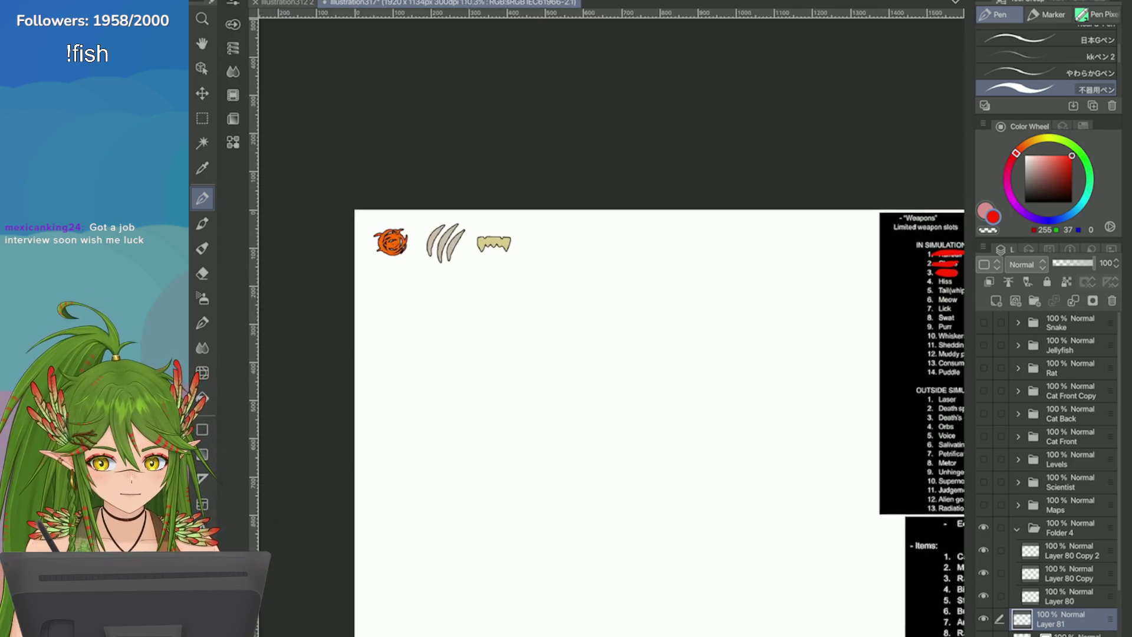
pyautogui.click(1067, 550)
# Step: Duplicate Layer 80 Copy 2 into a new Layer 80 Copy 3
pyautogui.click(982, 246)
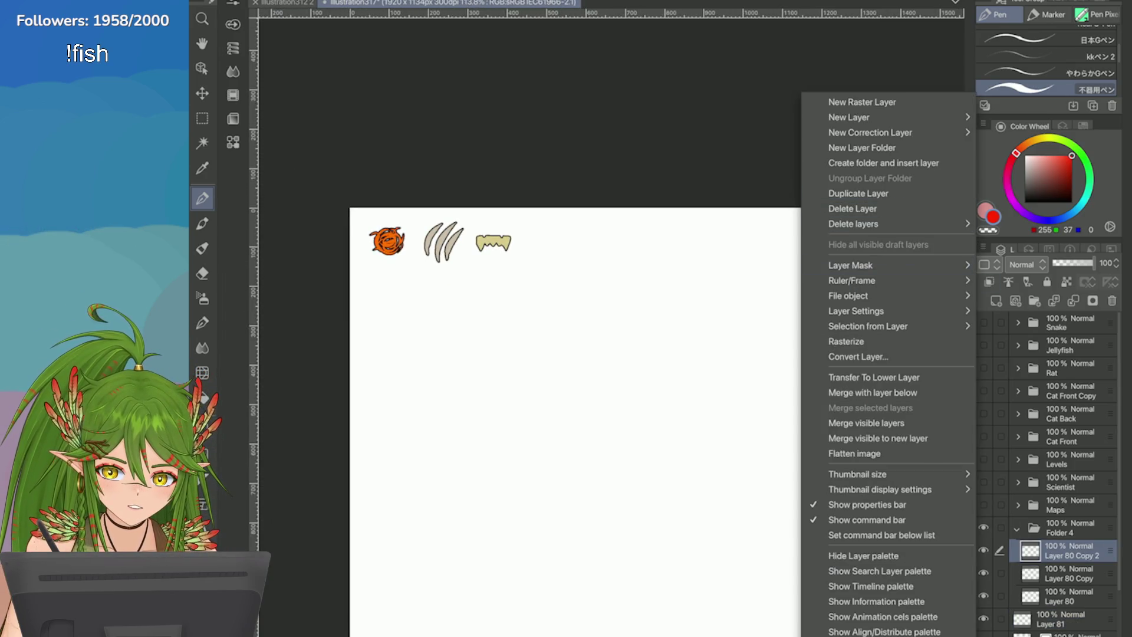
pyautogui.click(858, 193)
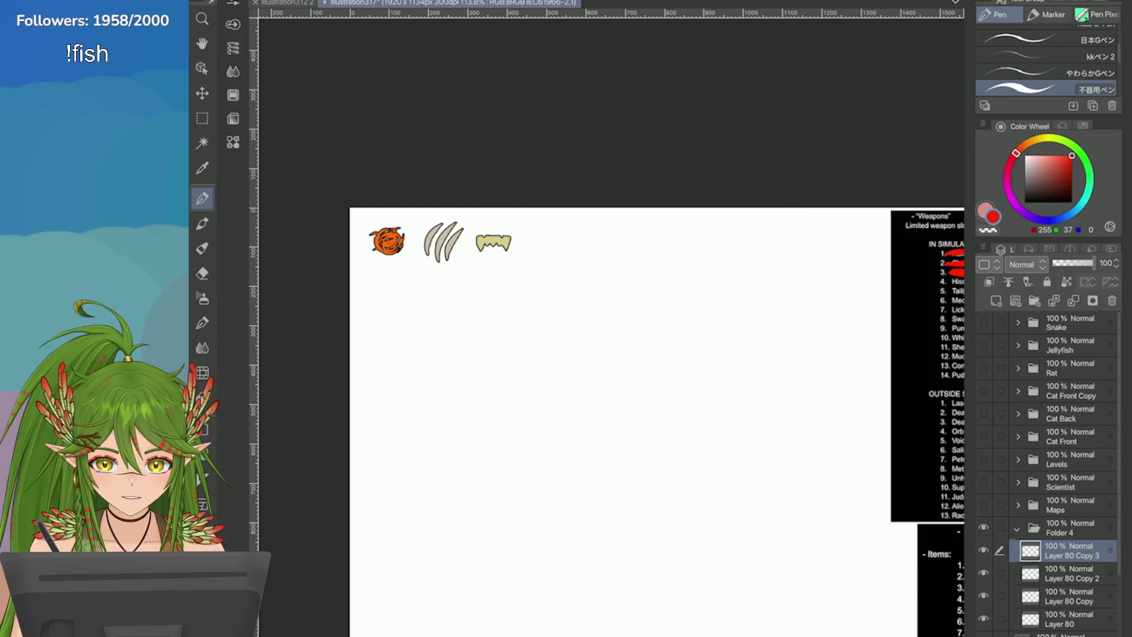
pyautogui.scroll(4, 438, 253)
# Step: Reset the drawing colour to black and undo a test mark near the fangs
pyautogui.press('x')
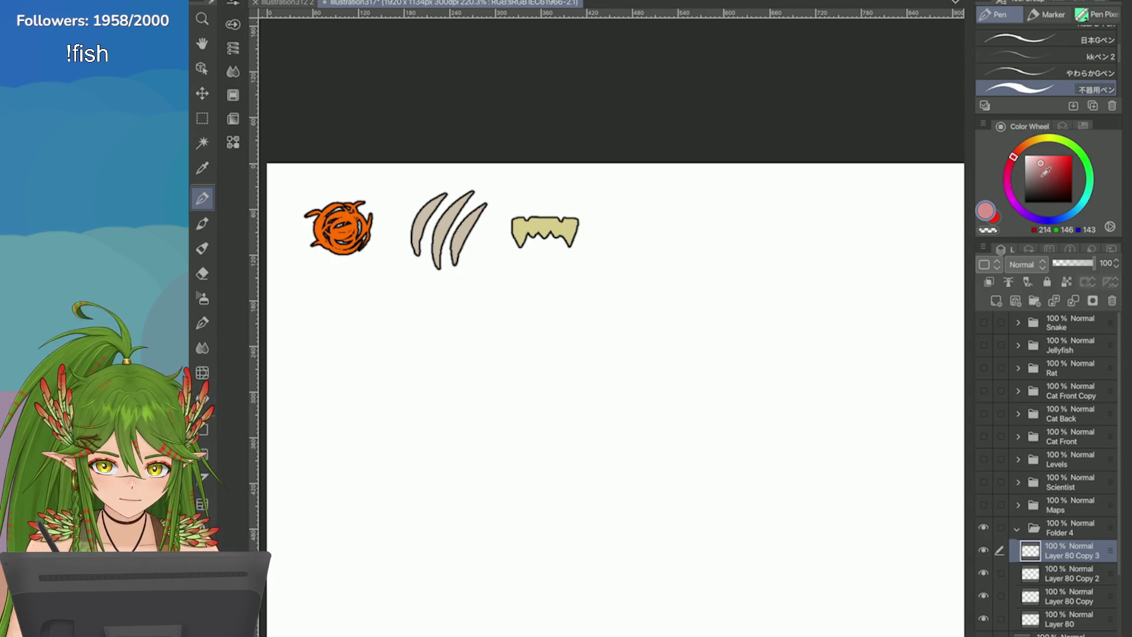
pyautogui.scroll(-5, 464, 245)
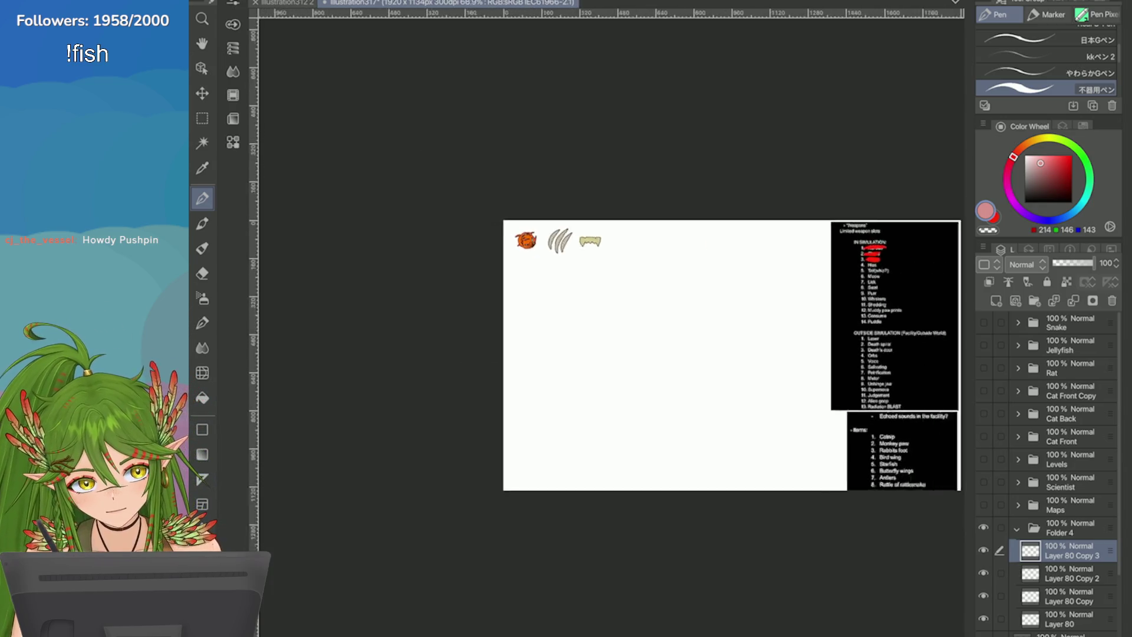
pyautogui.scroll(5, 908, 286)
pyautogui.scroll(-3, 908, 286)
pyautogui.scroll(4, 908, 286)
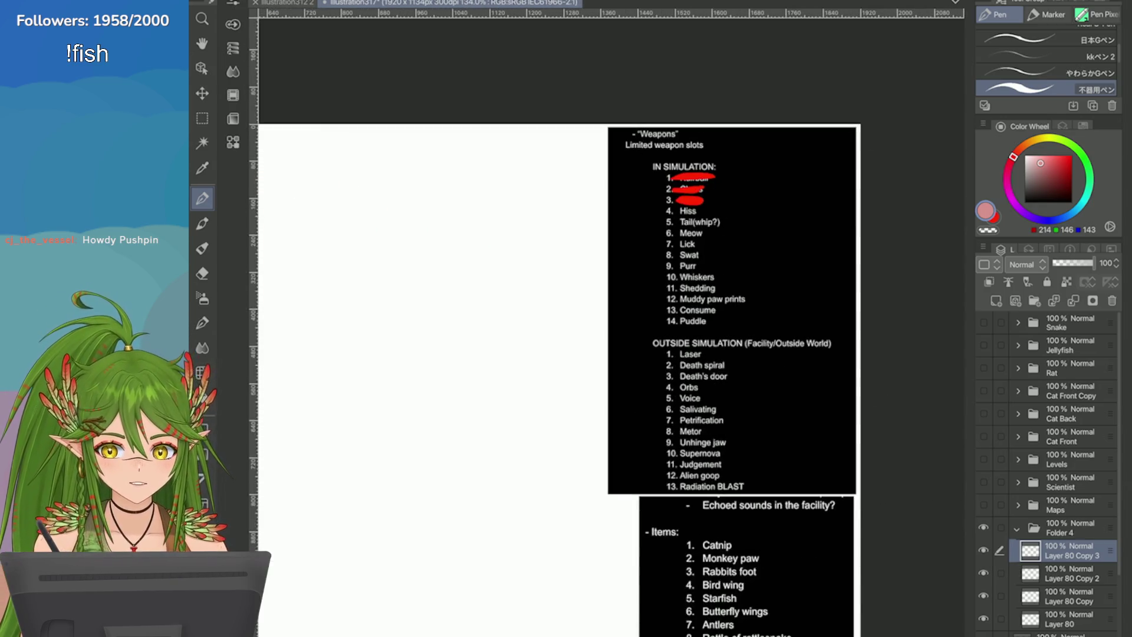
pyautogui.scroll(2, 777, 174)
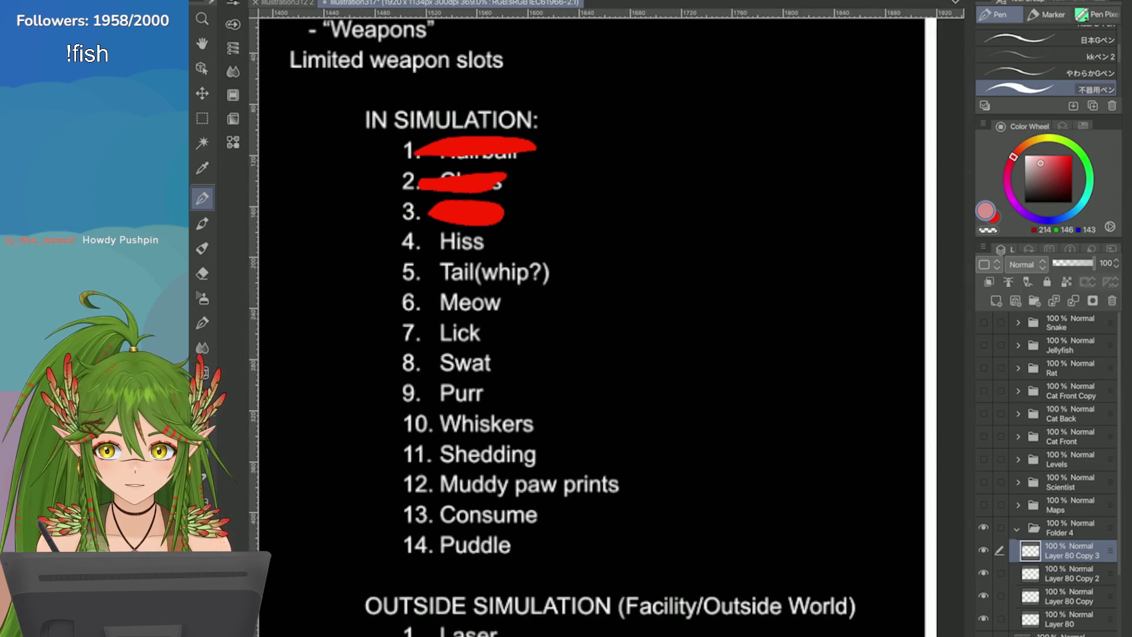
pyautogui.scroll(-6, 850, 311)
pyautogui.scroll(4, 476, 298)
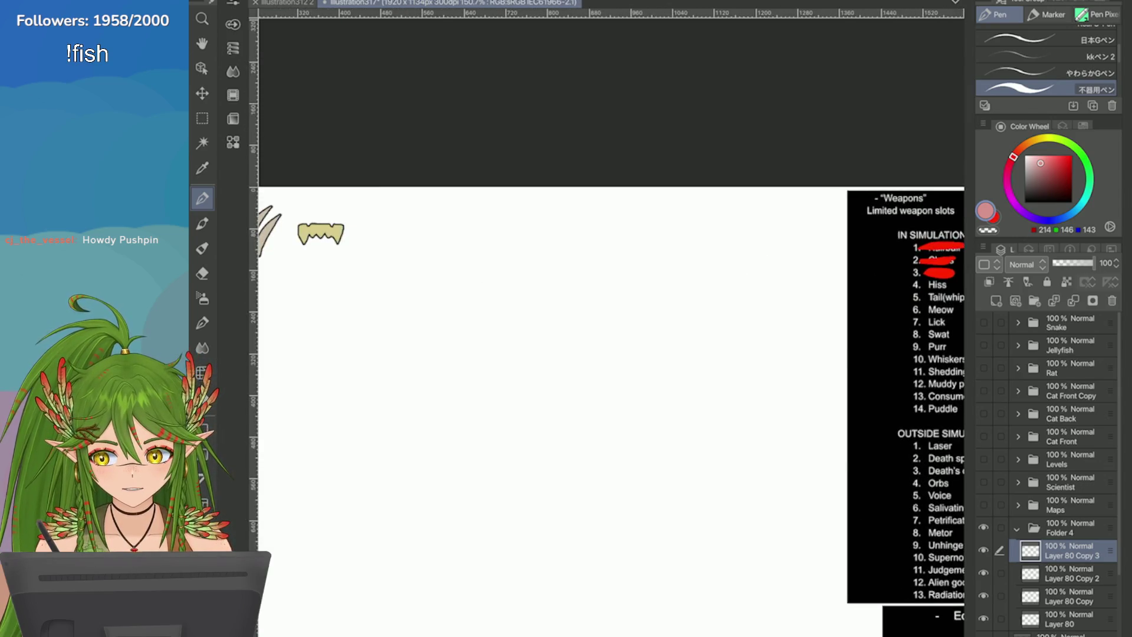
pyautogui.scroll(4, 672, 265)
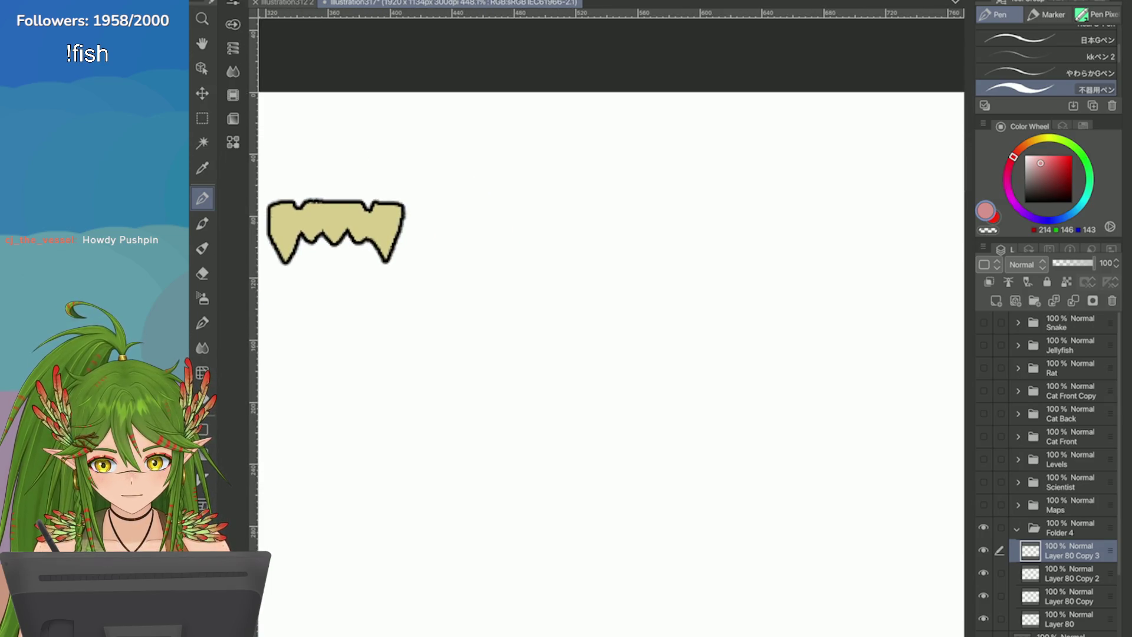
pyautogui.press('d')
pyautogui.moveTo(483, 206); pyautogui.dragTo(512, 188)
pyautogui.hotkey('ctrl', 'z')
pyautogui.hotkey('ctrl', 'z')
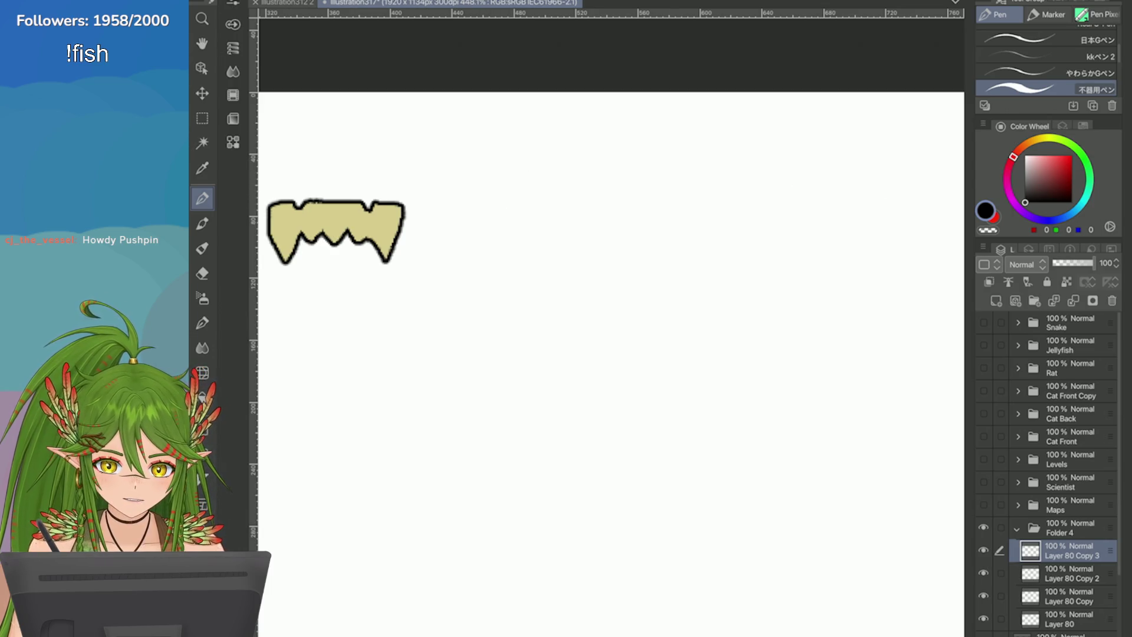
# Step: Pick a slightly deep orange as the drawing colour on the Color Wheel
pyautogui.click(1032, 140)
pyautogui.click(1071, 156)
pyautogui.click(1029, 142)
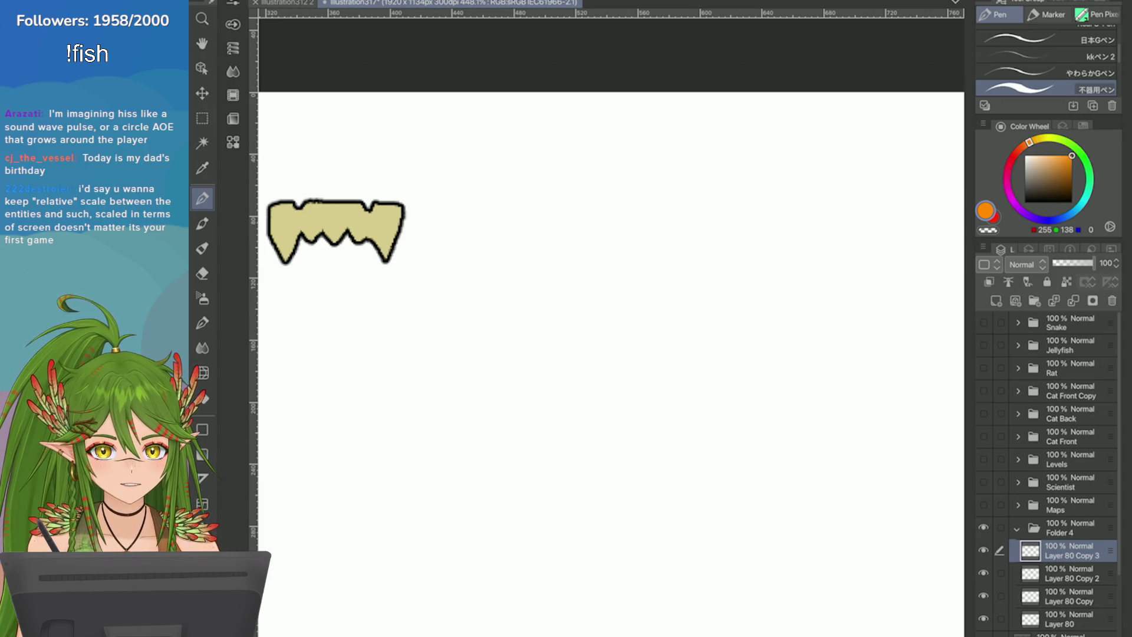
pyautogui.scroll(-3, 611, 364)
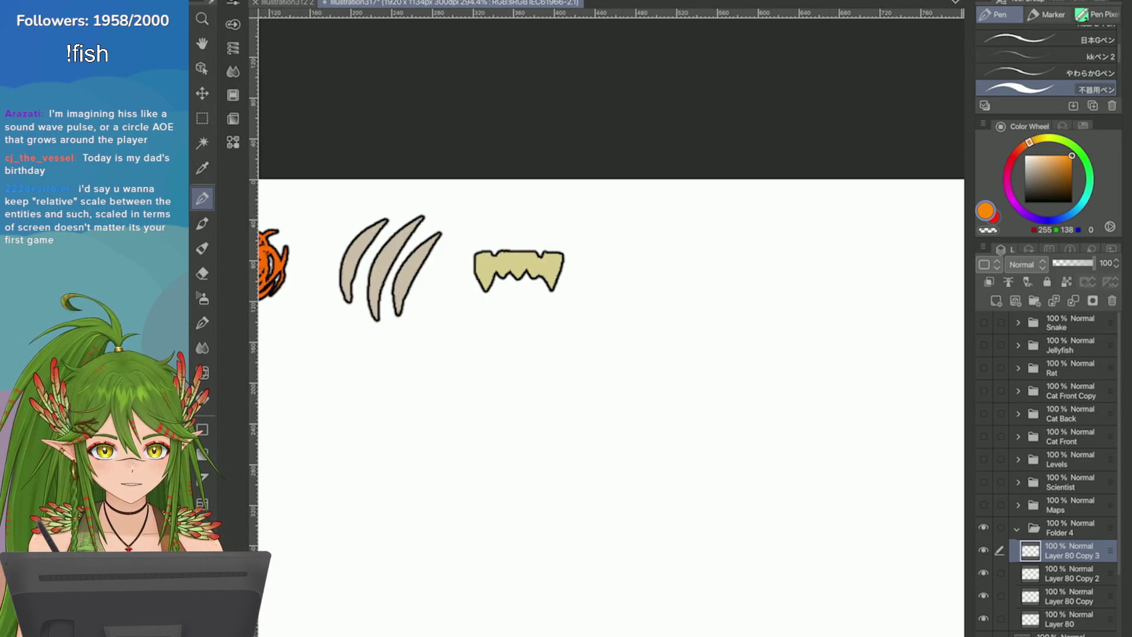
pyautogui.scroll(2, 529, 479)
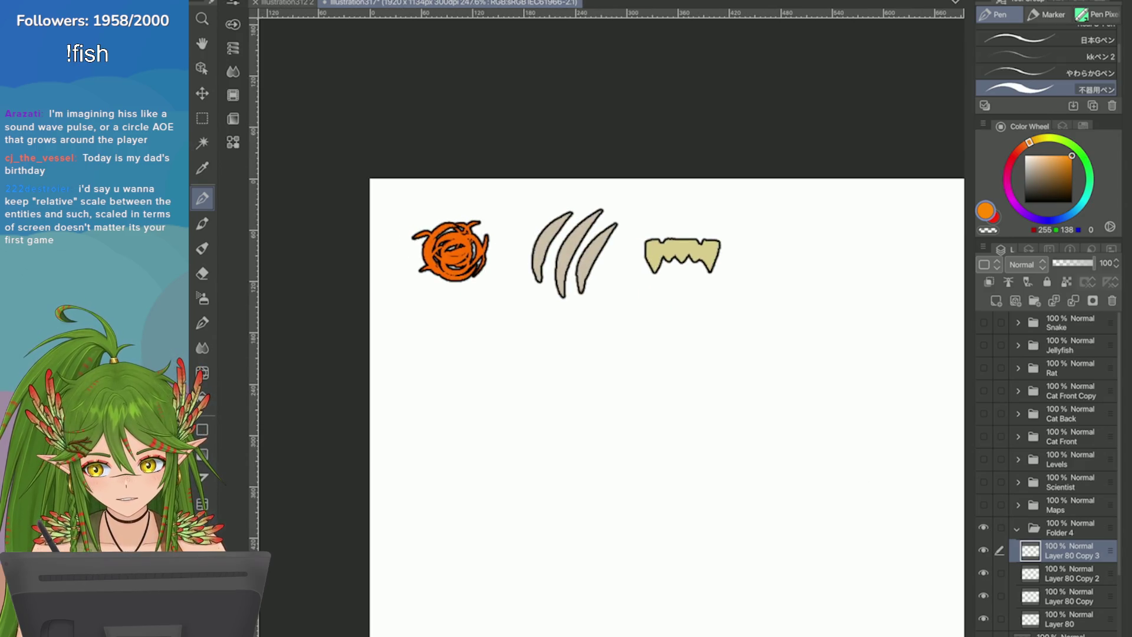
pyautogui.scroll(2, 825, 241)
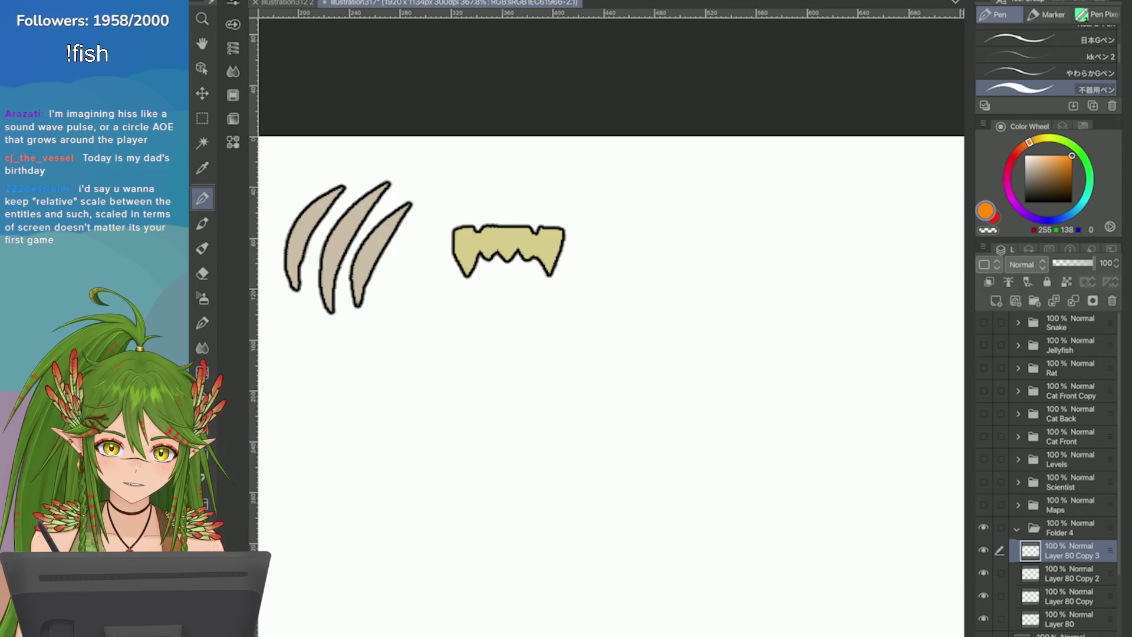
# Step: Switch to grey and try wave strokes right of the fangs, undoing each attempt
pyautogui.moveTo(626, 241); pyautogui.dragTo(704, 242)
pyautogui.scroll(1, 704, 242)
pyautogui.hotkey('ctrl', 'z')
pyautogui.click(1029, 171)
pyautogui.moveTo(551, 227)
pyautogui.mouseDown()
pyautogui.moveTo(574, 229)
pyautogui.moveTo(586, 196)
pyautogui.moveTo(599, 245)
pyautogui.moveTo(619, 212)
pyautogui.moveTo(667, 226)
pyautogui.mouseUp()
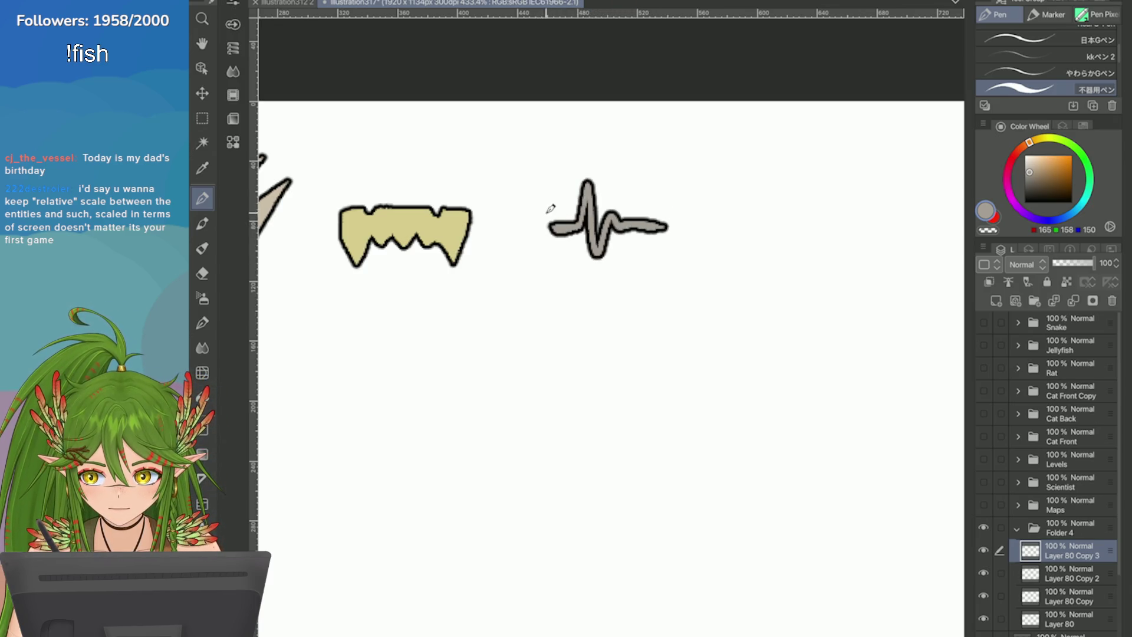
pyautogui.scroll(-2, 551, 209)
pyautogui.scroll(3, 551, 210)
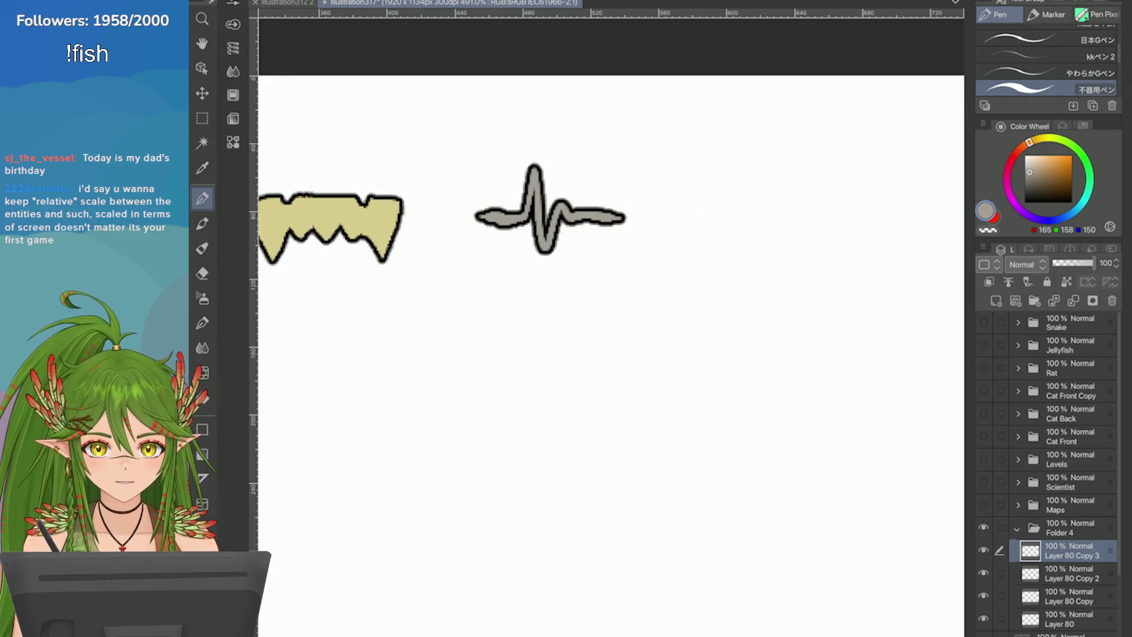
pyautogui.hotkey('ctrl', 'z')
pyautogui.moveTo(486, 221)
pyautogui.mouseDown()
pyautogui.moveTo(546, 187)
pyautogui.moveTo(571, 208)
pyautogui.moveTo(603, 169)
pyautogui.moveTo(634, 232)
pyautogui.moveTo(667, 210)
pyautogui.moveTo(712, 215)
pyautogui.mouseUp()
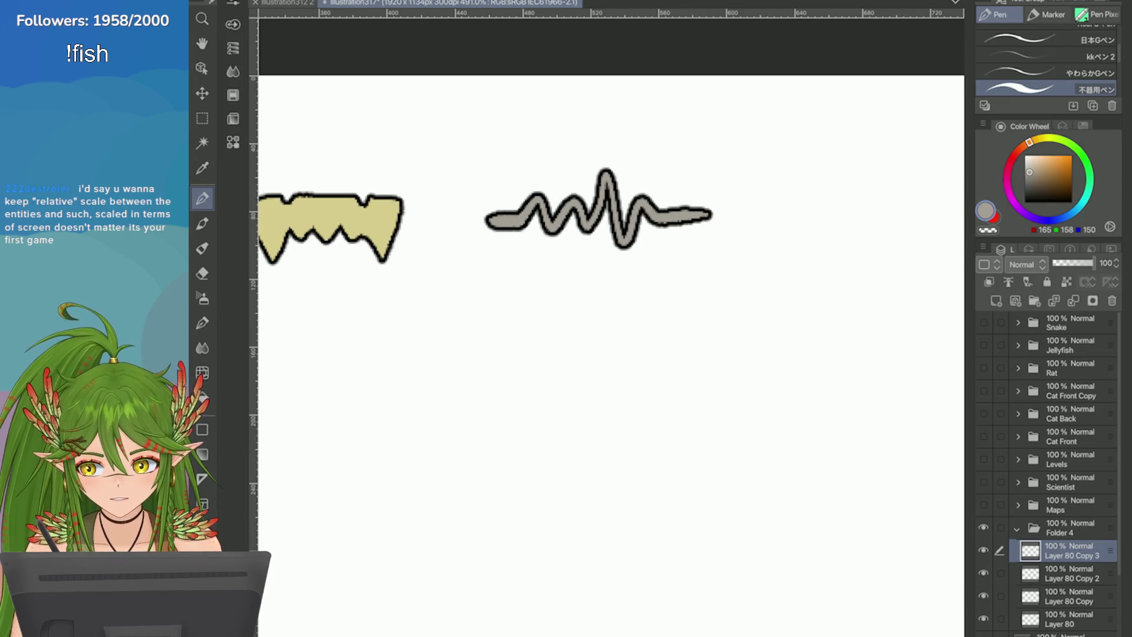
pyautogui.moveTo(565, 296)
pyautogui.mouseDown()
pyautogui.moveTo(583, 291)
pyautogui.moveTo(586, 372)
pyautogui.mouseUp()
pyautogui.hotkey('ctrl', 'z')
pyautogui.moveTo(571, 298); pyautogui.dragTo(566, 353)
pyautogui.moveTo(590, 283); pyautogui.dragTo(595, 391)
pyautogui.moveTo(639, 277)
pyautogui.mouseDown()
pyautogui.moveTo(677, 308)
pyautogui.moveTo(642, 398)
pyautogui.mouseUp()
pyautogui.hotkey('ctrl', 'z')
pyautogui.hotkey('ctrl', 'z')
pyautogui.hotkey('ctrl', 'z')
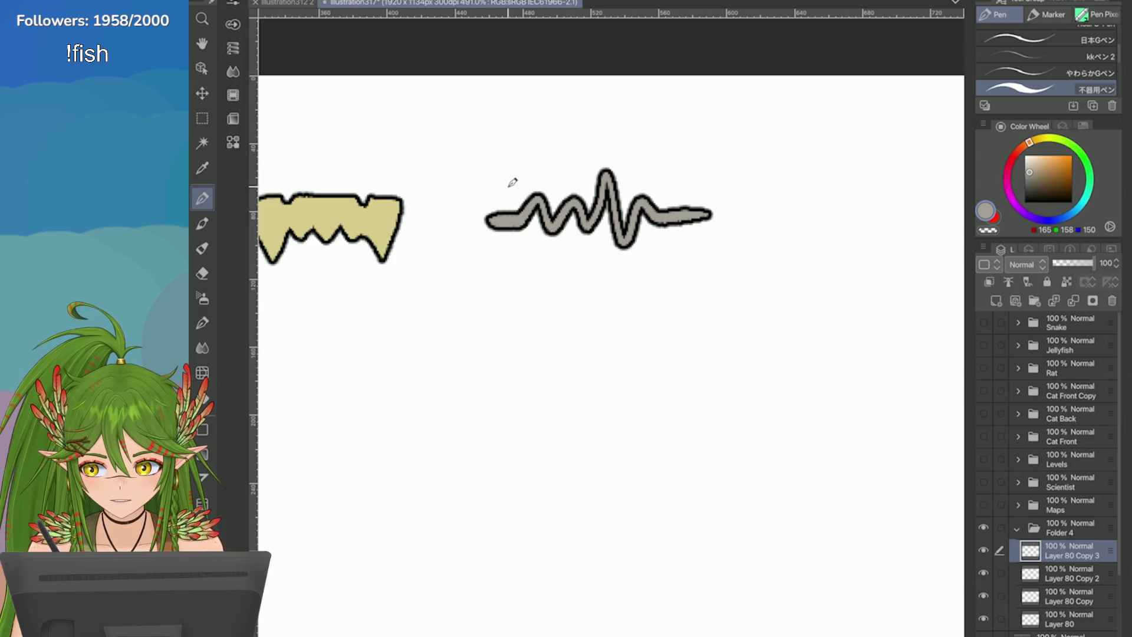
# Step: Draw three growing grey crescents right of the fangs, retrying strokes until they fit
pyautogui.moveTo(511, 201); pyautogui.dragTo(513, 245)
pyautogui.hotkey('ctrl', 'z')
pyautogui.moveTo(533, 171)
pyautogui.mouseDown()
pyautogui.moveTo(556, 253)
pyautogui.moveTo(541, 271)
pyautogui.mouseUp()
pyautogui.hotkey('ctrl', 'z')
pyautogui.hotkey('ctrl', 'z')
pyautogui.hotkey('ctrl', 'z')
pyautogui.hotkey('ctrl', 'z')
pyautogui.moveTo(615, 166)
pyautogui.mouseDown()
pyautogui.moveTo(604, 277)
pyautogui.moveTo(632, 252)
pyautogui.moveTo(604, 283)
pyautogui.mouseUp()
pyautogui.hotkey('ctrl', 'z')
pyautogui.hotkey('ctrl', 'z')
pyautogui.hotkey('ctrl', 'z')
pyautogui.moveTo(590, 144)
pyautogui.mouseDown()
pyautogui.moveTo(652, 230)
pyautogui.moveTo(607, 288)
pyautogui.mouseUp()
pyautogui.scroll(-1, 855, 289)
pyautogui.scroll(1, 581, 332)
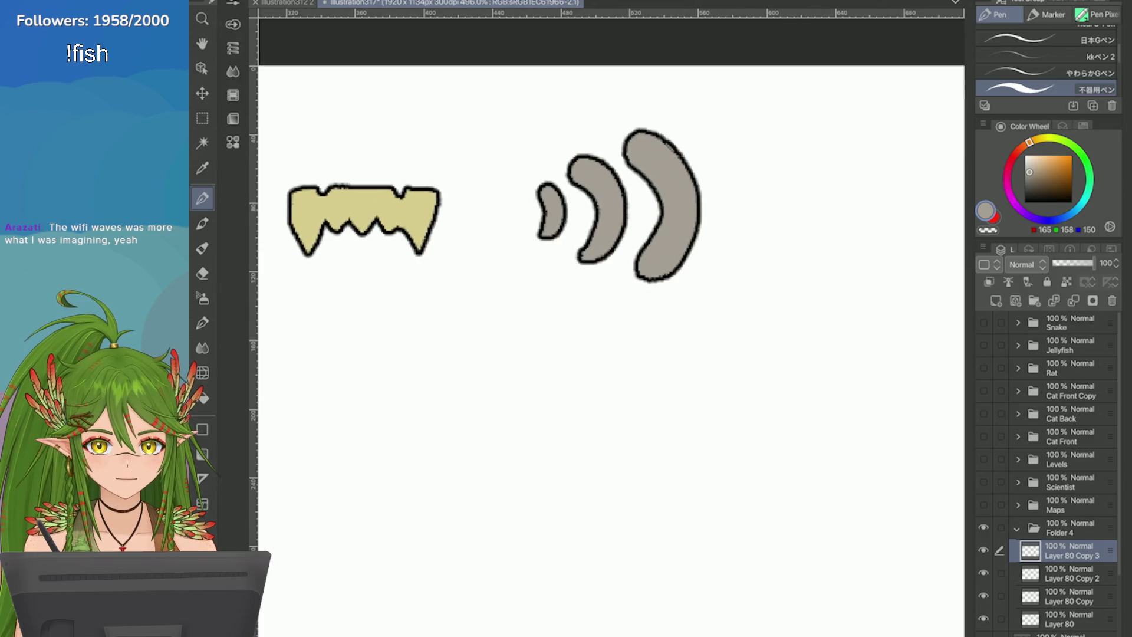
pyautogui.scroll(-3, 612, 350)
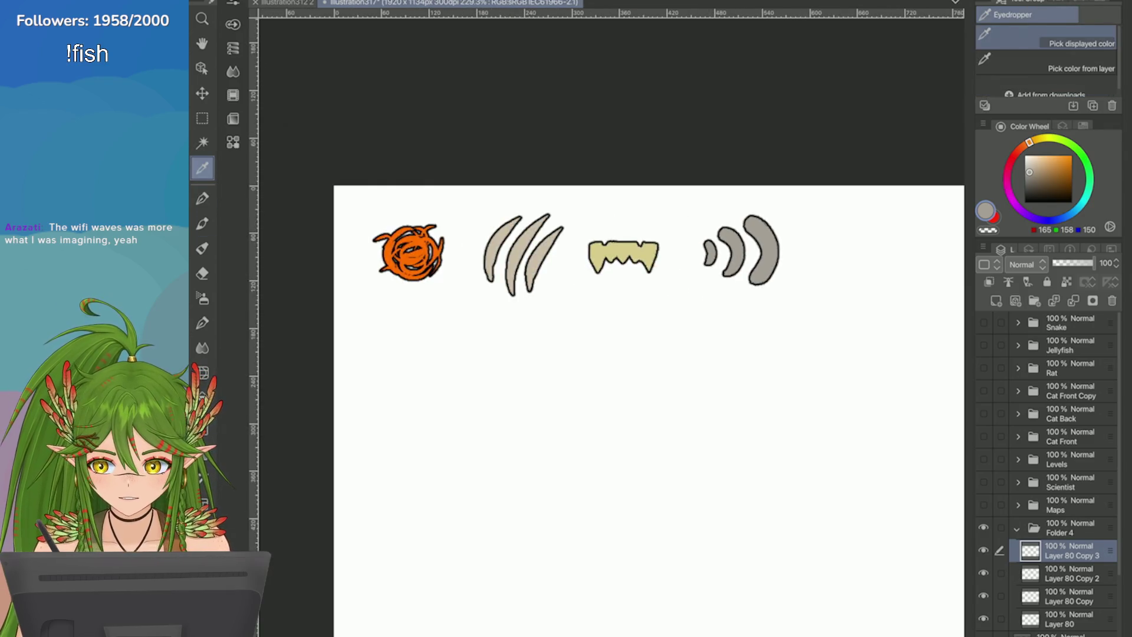
# Step: Lasso-select the three grey crescents and shift them left toward the fangs
pyautogui.scroll(2, 611, 350)
pyautogui.press('m')
pyautogui.click(1046, 51)
pyautogui.moveTo(585, 152); pyautogui.dragTo(579, 159)
pyautogui.click(702, 354)
pyautogui.moveTo(602, 304); pyautogui.dragTo(583, 309)
pyautogui.press('Return')
pyautogui.hotkey('ctrl', 'd')
# Step: Save the canvas and review the row of four icons
pyautogui.scroll(-1, 503, 336)
pyautogui.scroll(-5, 503, 336)
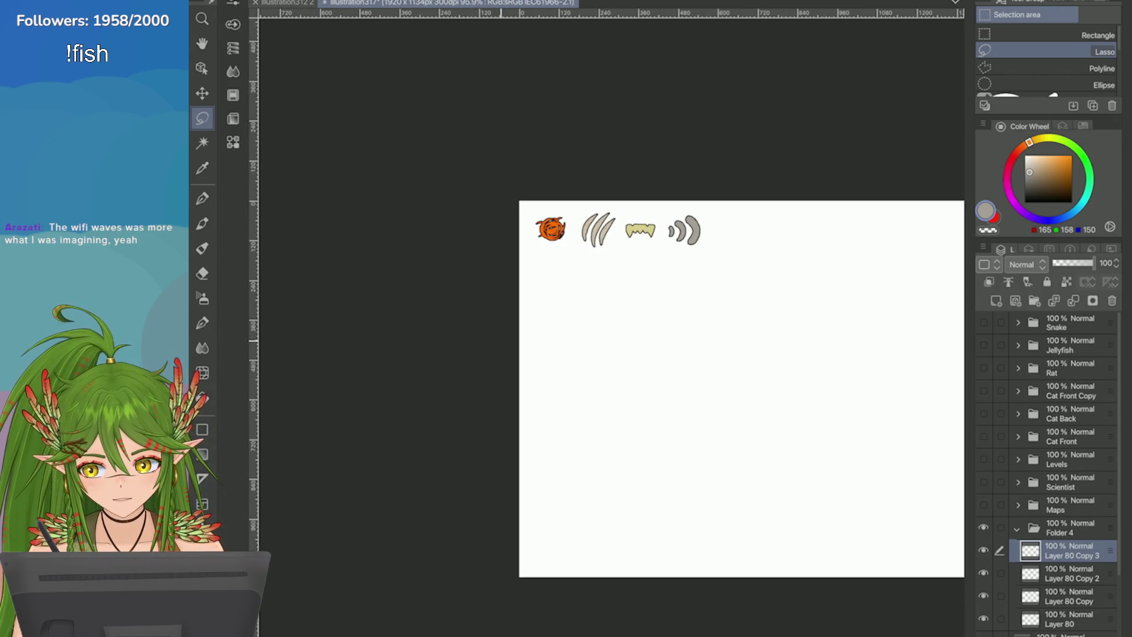
pyautogui.scroll(1, 502, 336)
pyautogui.hotkey('ctrl', 's')
pyautogui.scroll(4, 503, 337)
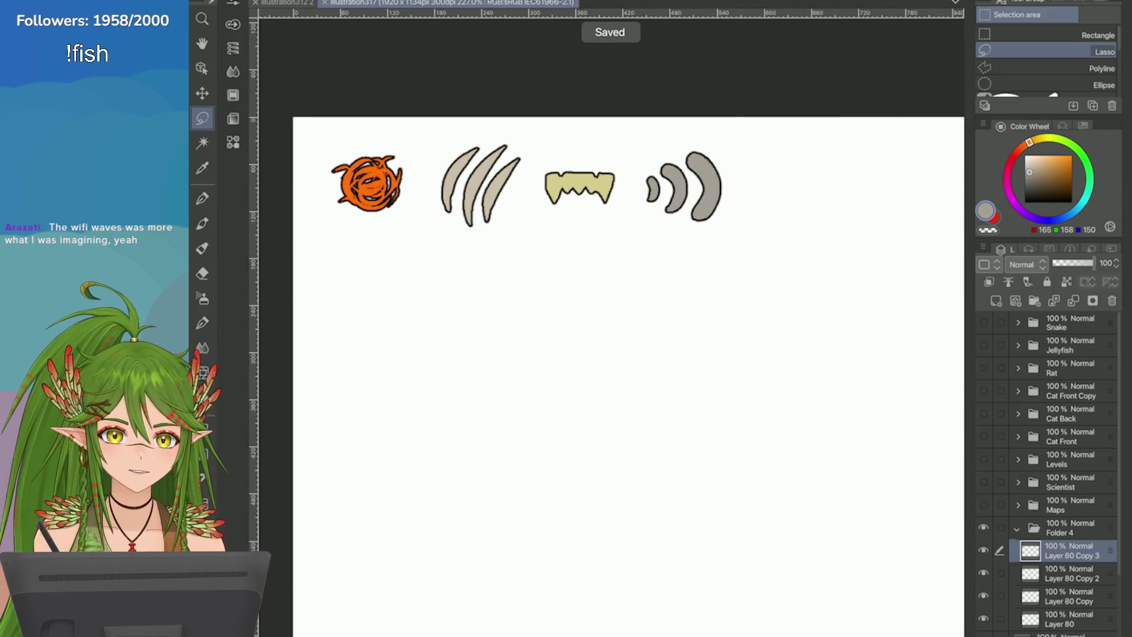
pyautogui.scroll(-3, 503, 336)
pyautogui.scroll(3, 503, 337)
pyautogui.scroll(-3, 503, 337)
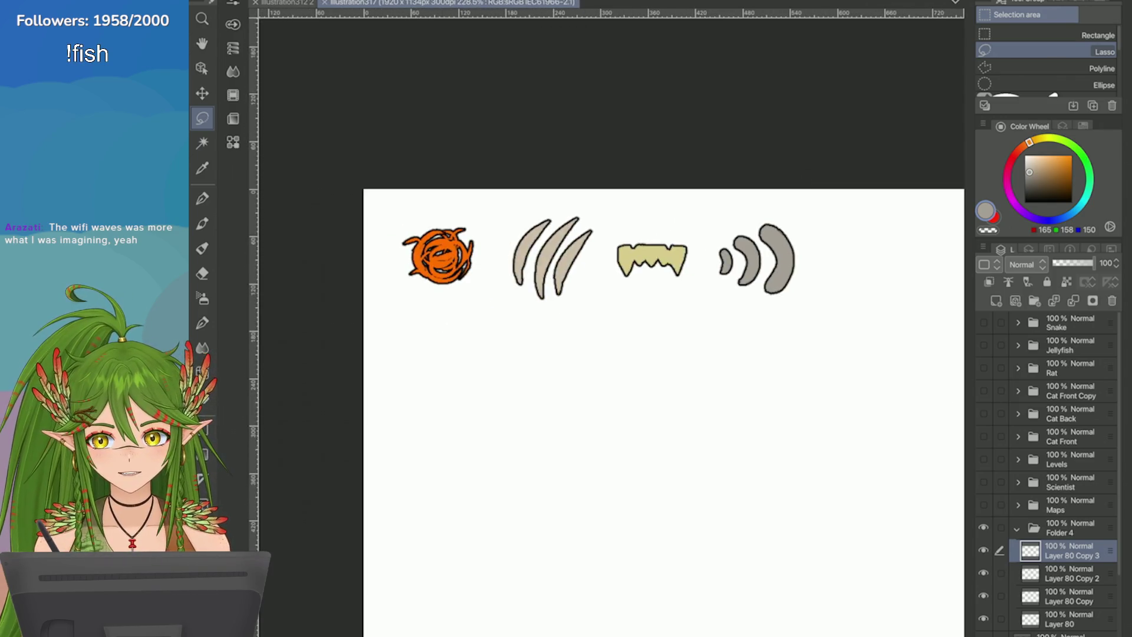
pyautogui.scroll(3, 503, 337)
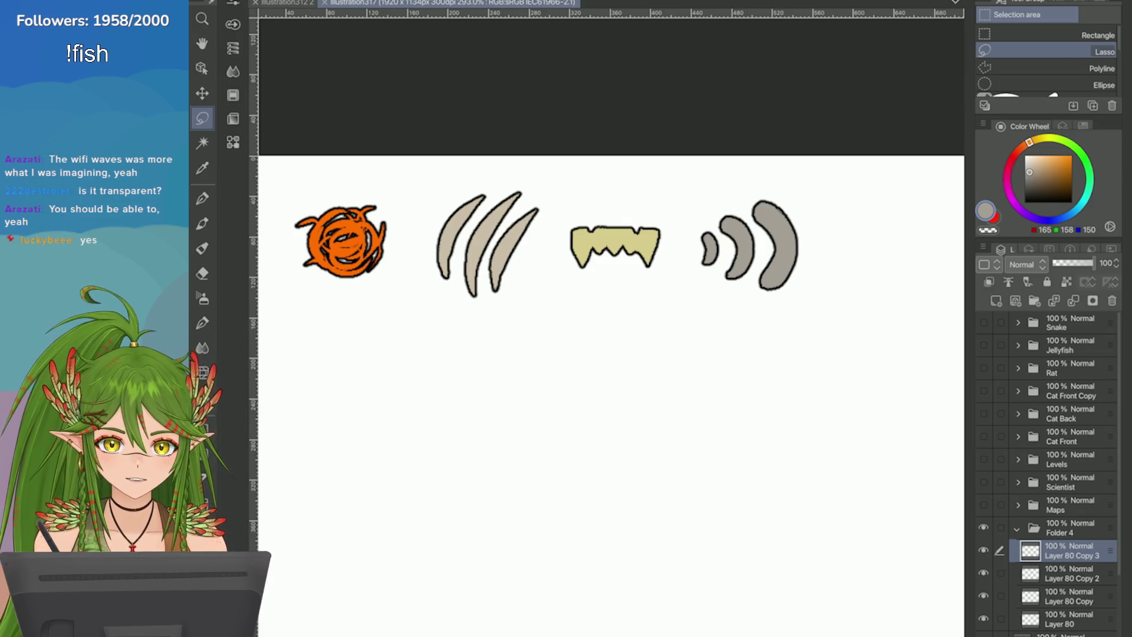
pyautogui.scroll(-3, 611, 389)
pyautogui.scroll(2, 611, 389)
pyautogui.scroll(-3, 611, 389)
pyautogui.scroll(5, 600, 204)
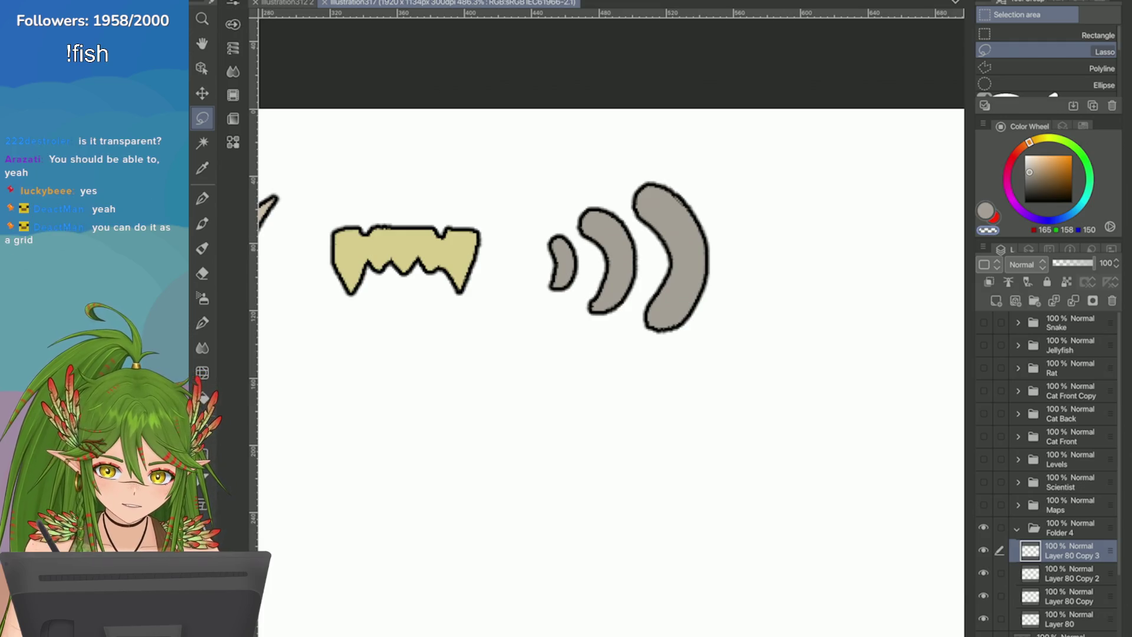
# Step: Reshape the large crescent's top edge and lower tip, then open the layer options menu
pyautogui.press('p')
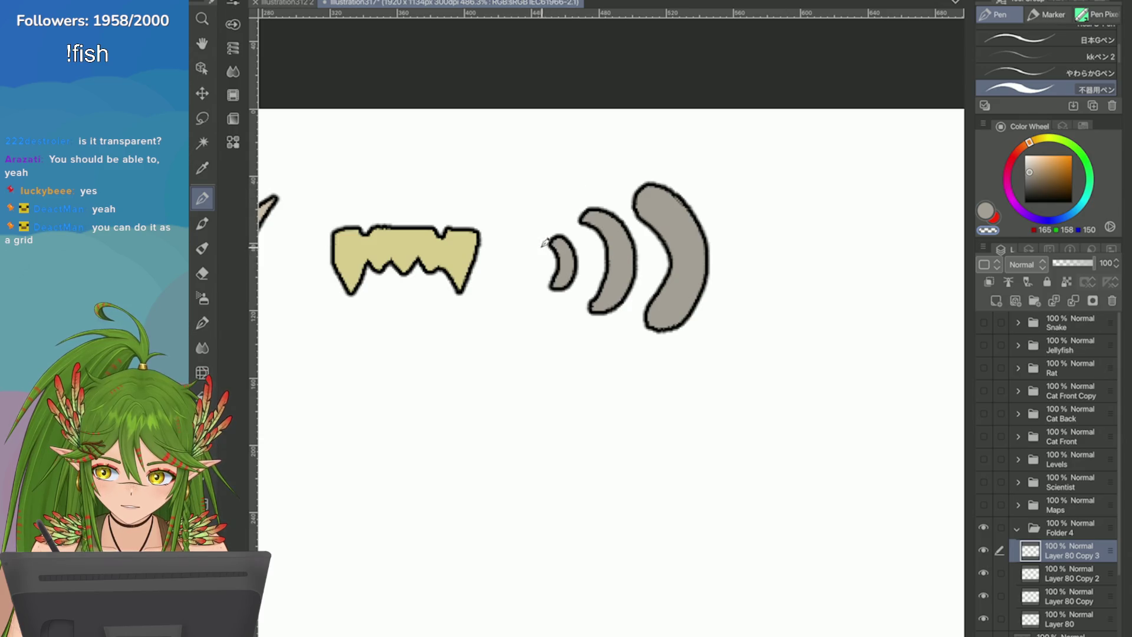
pyautogui.moveTo(710, 209)
pyautogui.mouseDown()
pyautogui.moveTo(635, 168)
pyautogui.moveTo(637, 203)
pyautogui.mouseUp()
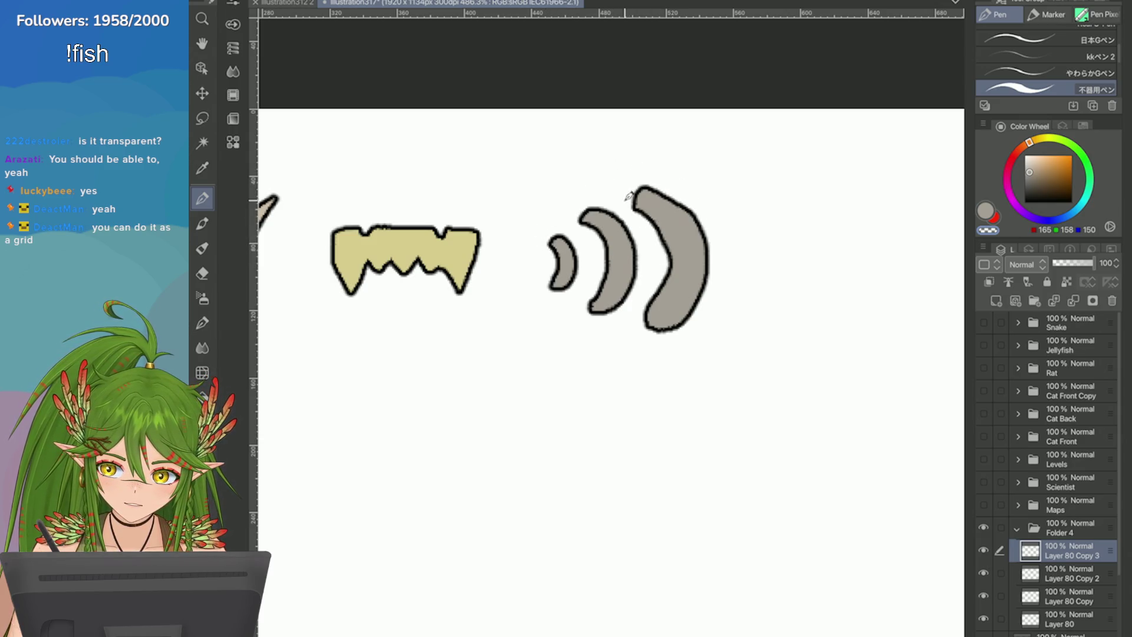
pyautogui.moveTo(662, 283)
pyautogui.mouseDown()
pyautogui.moveTo(626, 331)
pyautogui.moveTo(619, 324)
pyautogui.moveTo(637, 328)
pyautogui.moveTo(701, 297)
pyautogui.mouseUp()
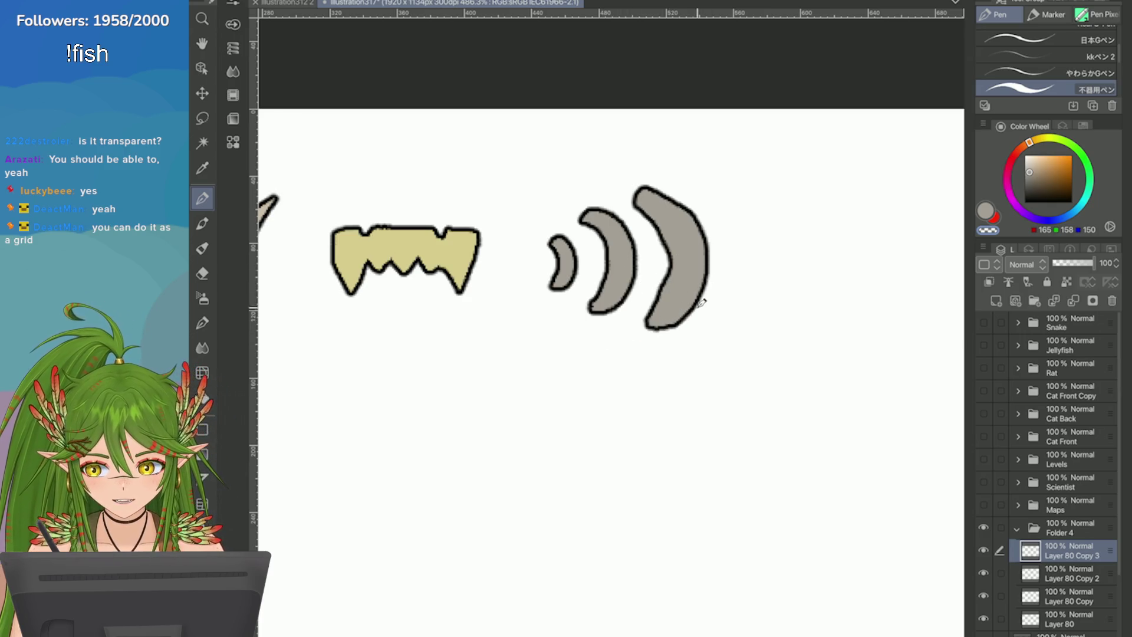
pyautogui.scroll(-2, 705, 299)
pyautogui.scroll(1, 630, 304)
pyautogui.scroll(-4, 628, 308)
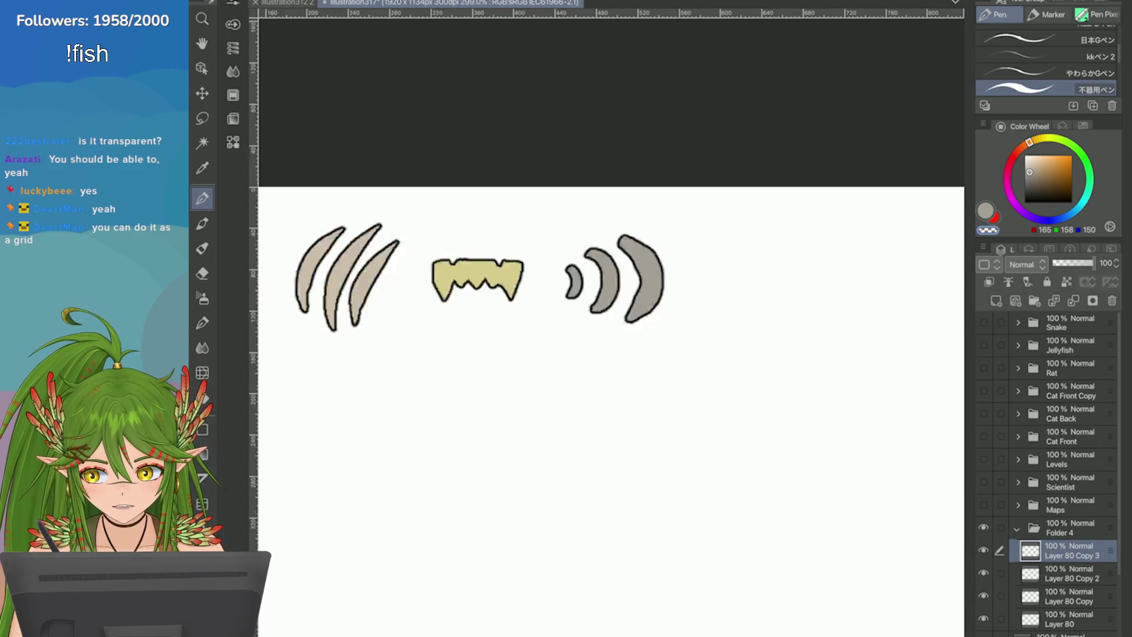
pyautogui.scroll(3, 821, 517)
pyautogui.scroll(2, 470, 253)
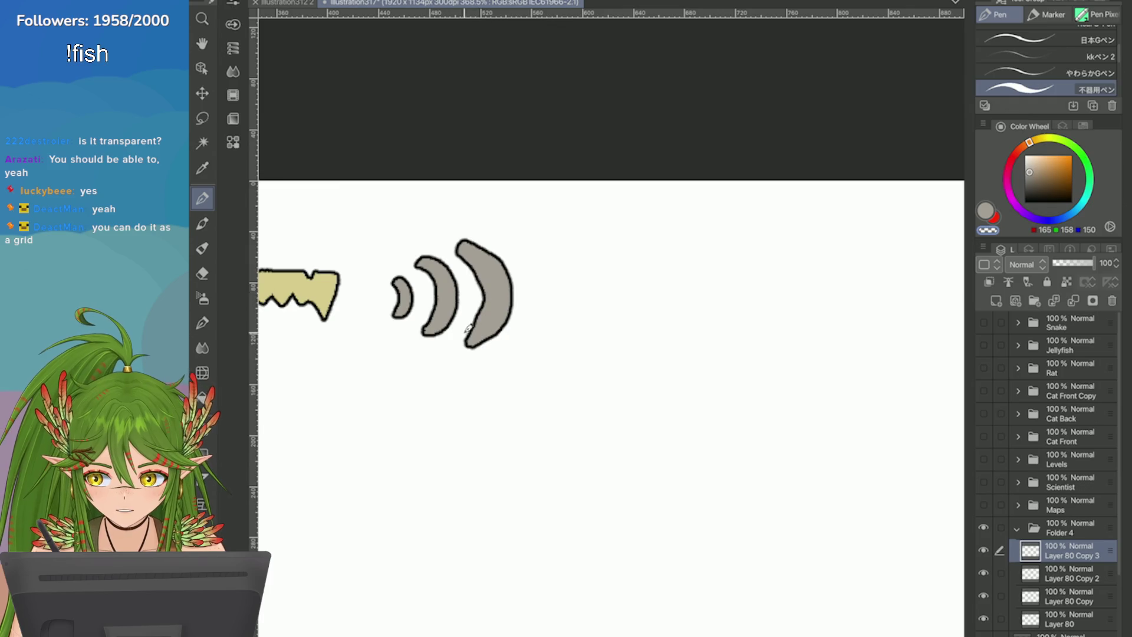
pyautogui.scroll(-4, 471, 295)
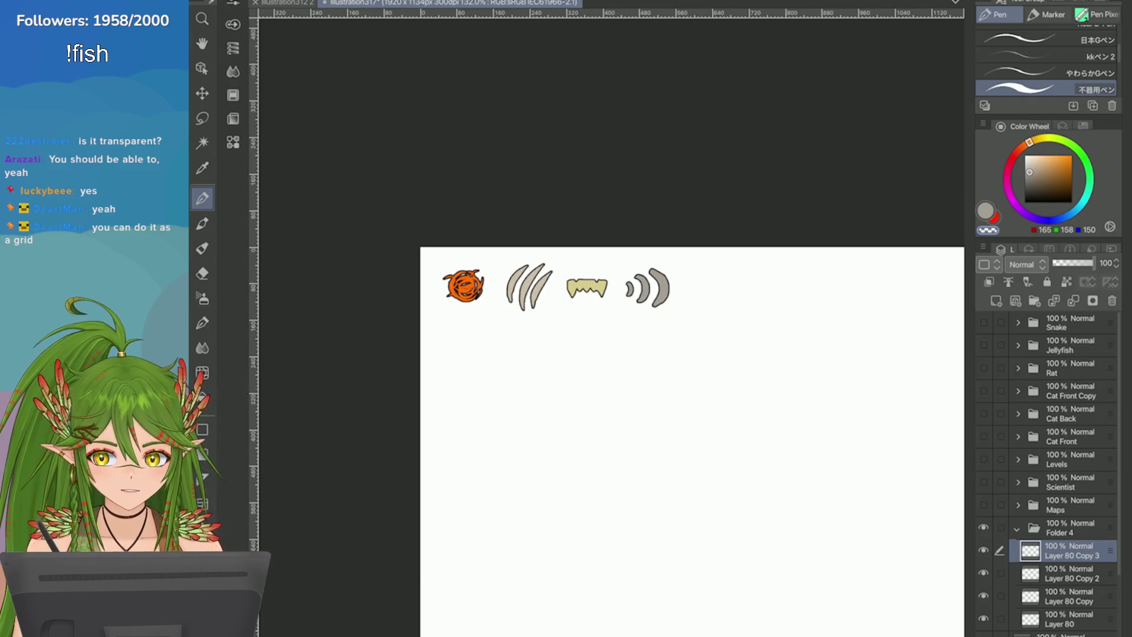
pyautogui.scroll(1, 619, 413)
pyautogui.moveTo(983, 550); pyautogui.dragTo(983, 573)
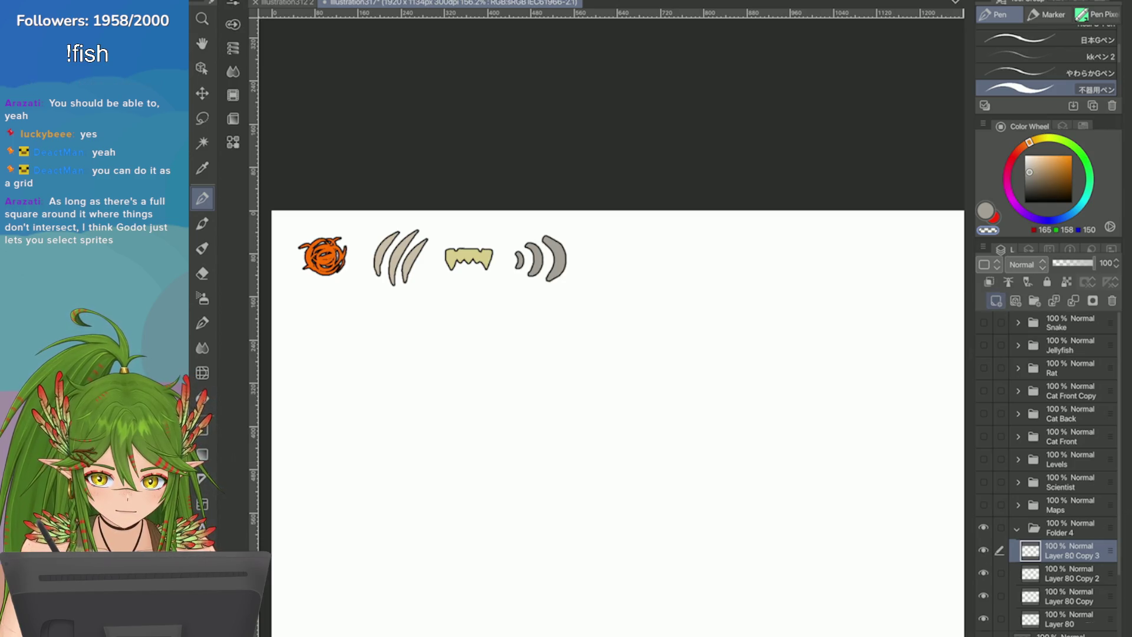
pyautogui.click(983, 247)
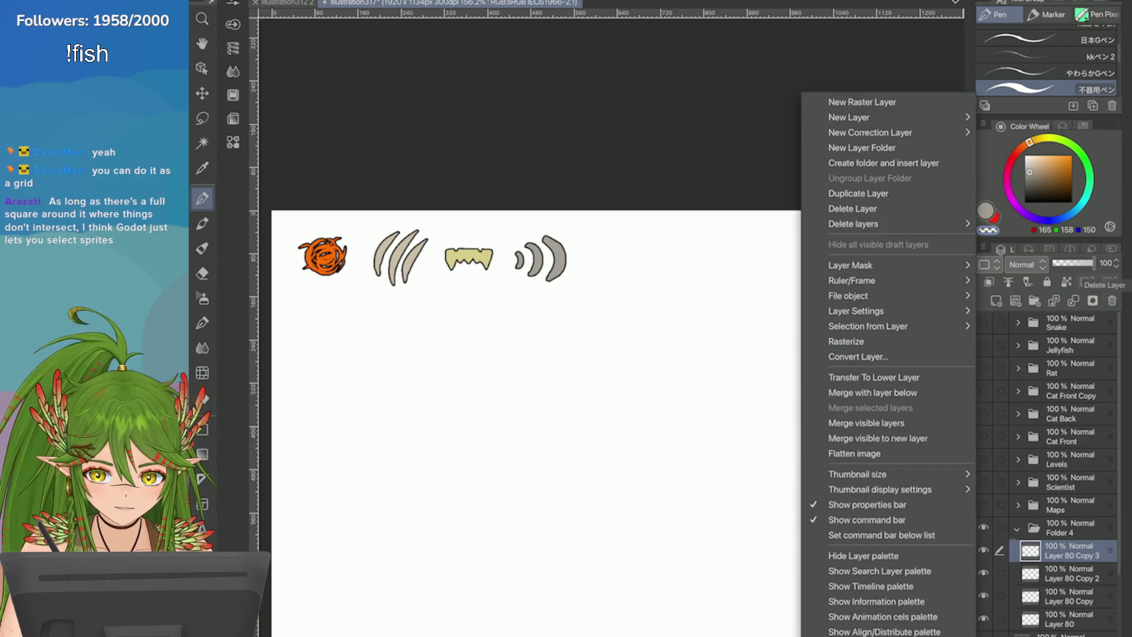
# Step: Duplicate the icon layer into Layer 80 Copy 4 and bring the weapons list into view
pyautogui.click(855, 195)
pyautogui.scroll(-3, 707, 259)
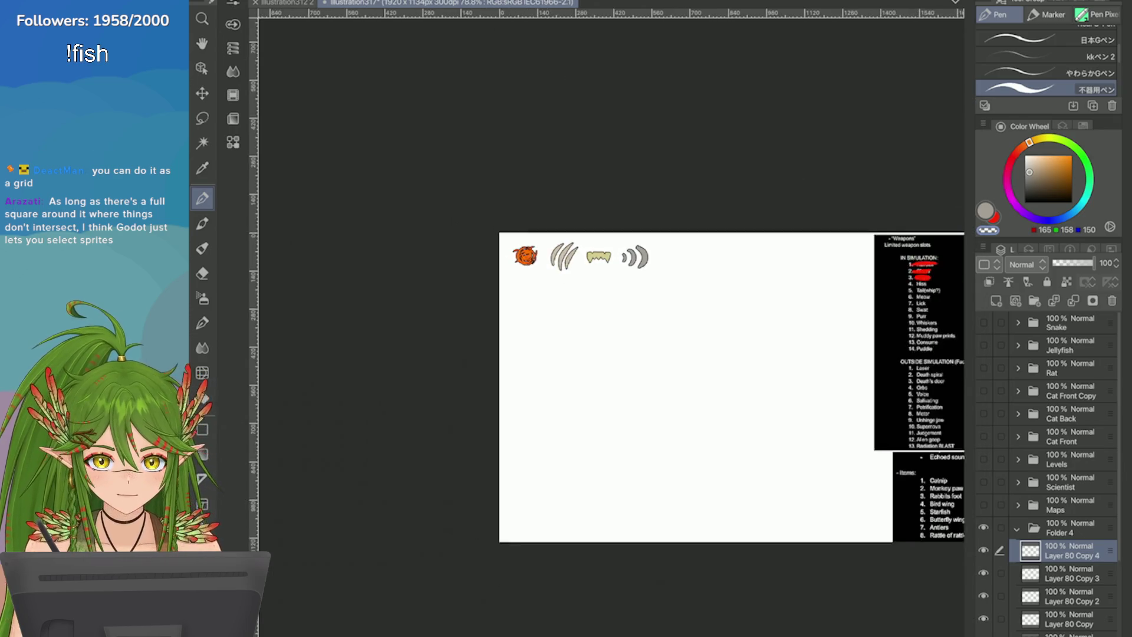
pyautogui.moveTo(707, 295); pyautogui.dragTo(604, 272)
pyautogui.scroll(2, 618, 365)
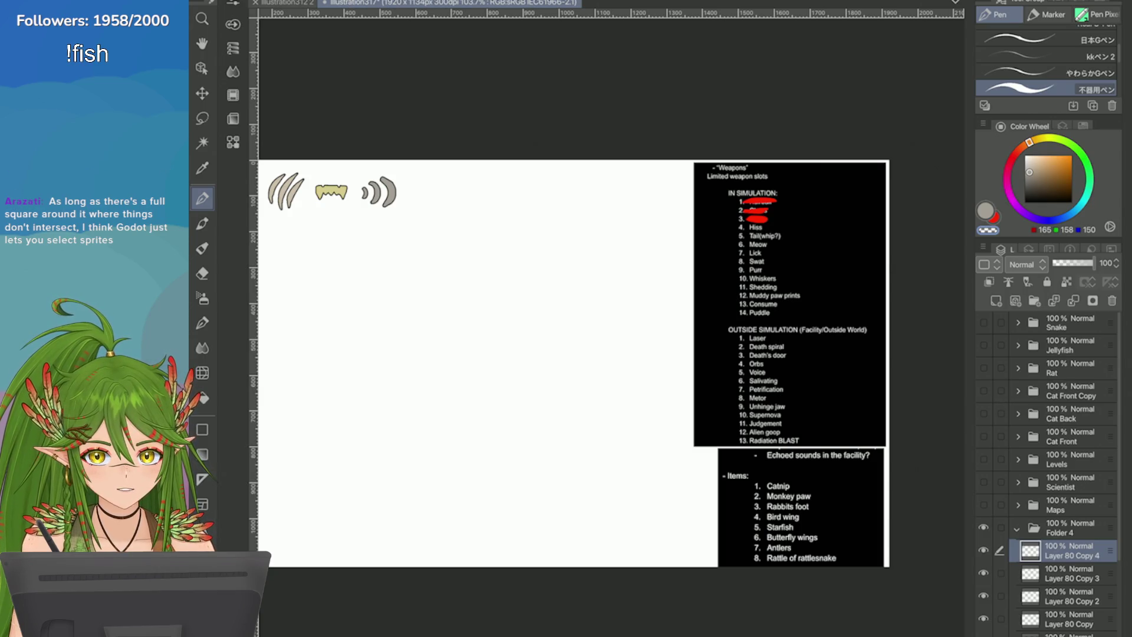
pyautogui.scroll(-3, 1055, 471)
# Step: On the list layer, strike through item 4, Hiss, in red
pyautogui.click(1061, 576)
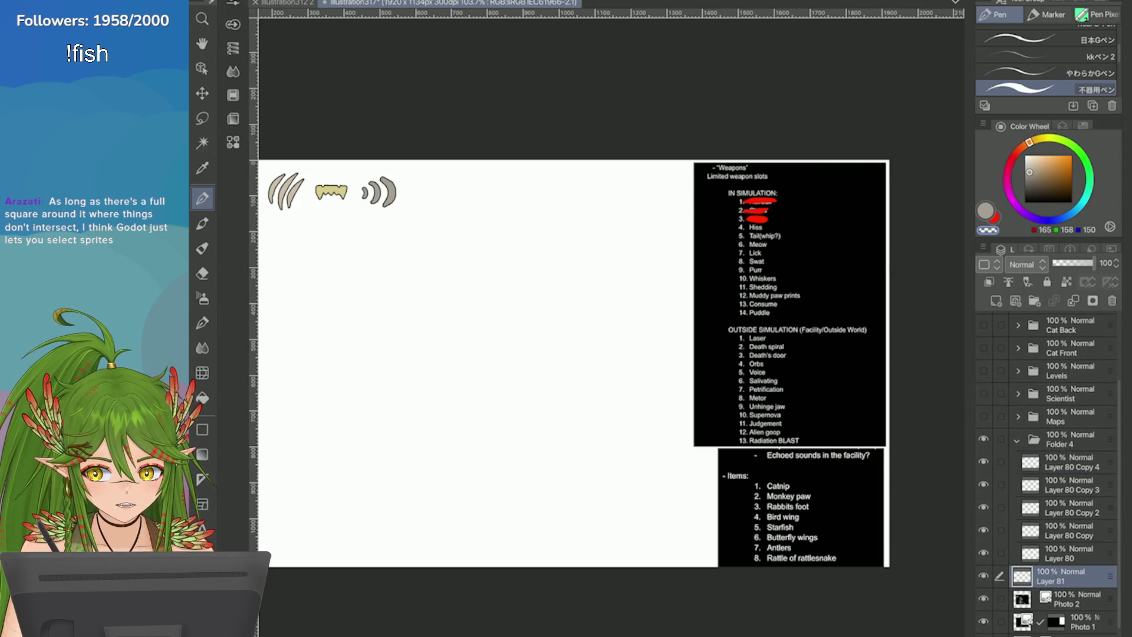
pyautogui.keyDown('alt'); pyautogui.click(758, 201); pyautogui.keyUp('alt')
pyautogui.scroll(2, 814, 225)
pyautogui.scroll(3, 828, 233)
pyautogui.moveTo(613, 223); pyautogui.dragTo(659, 224)
pyautogui.scroll(-3, 871, 241)
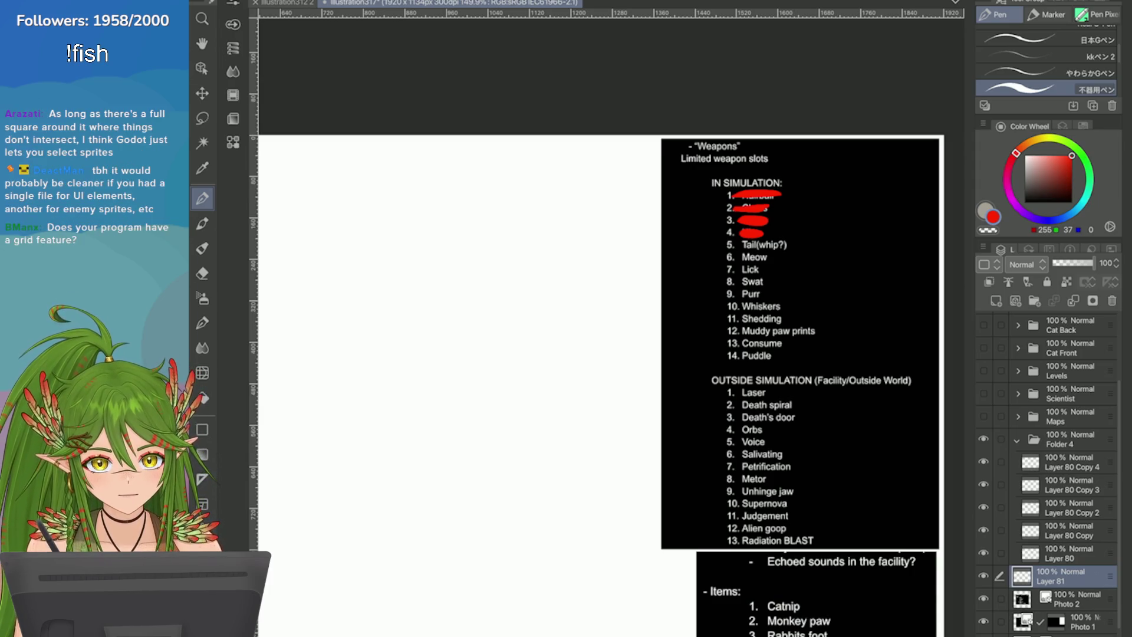
pyautogui.scroll(-3, 899, 344)
pyautogui.click(466, 1)
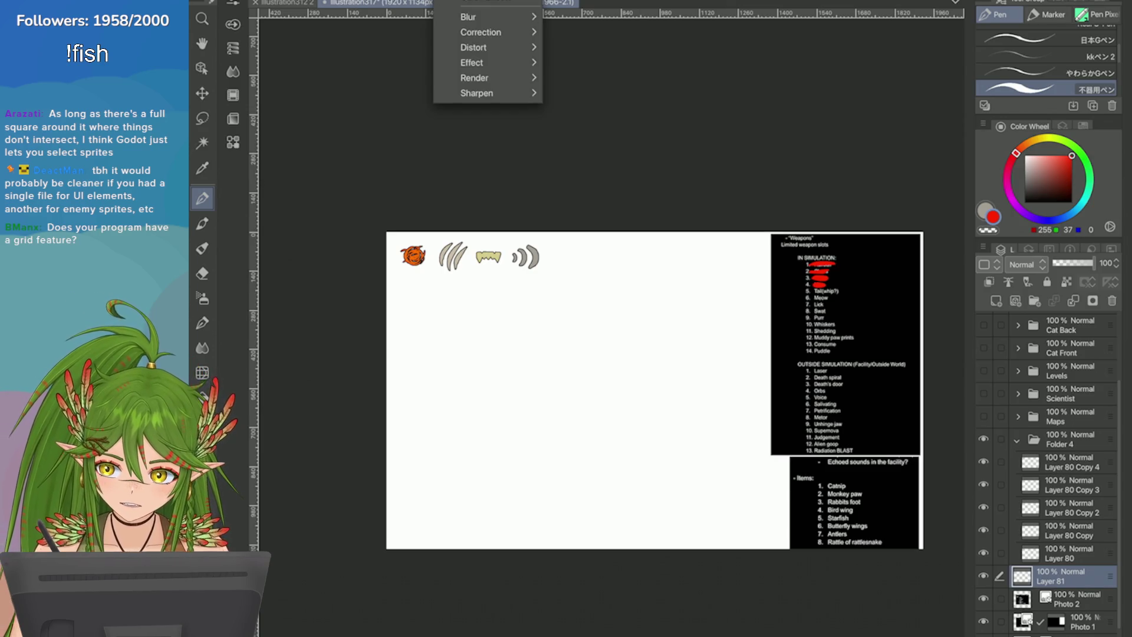
# Step: Turn on the grid, starting from the centre with a 467 px gap and 4 divisions
pyautogui.click(437, 235)
pyautogui.click(425, 1)
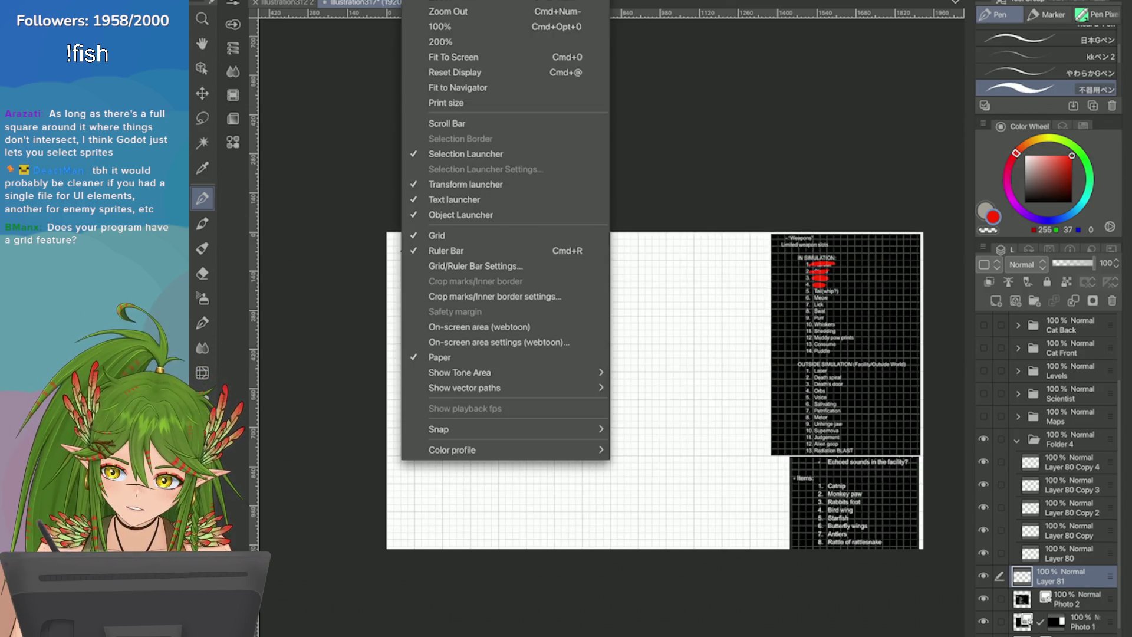
pyautogui.click(475, 266)
pyautogui.click(430, 402)
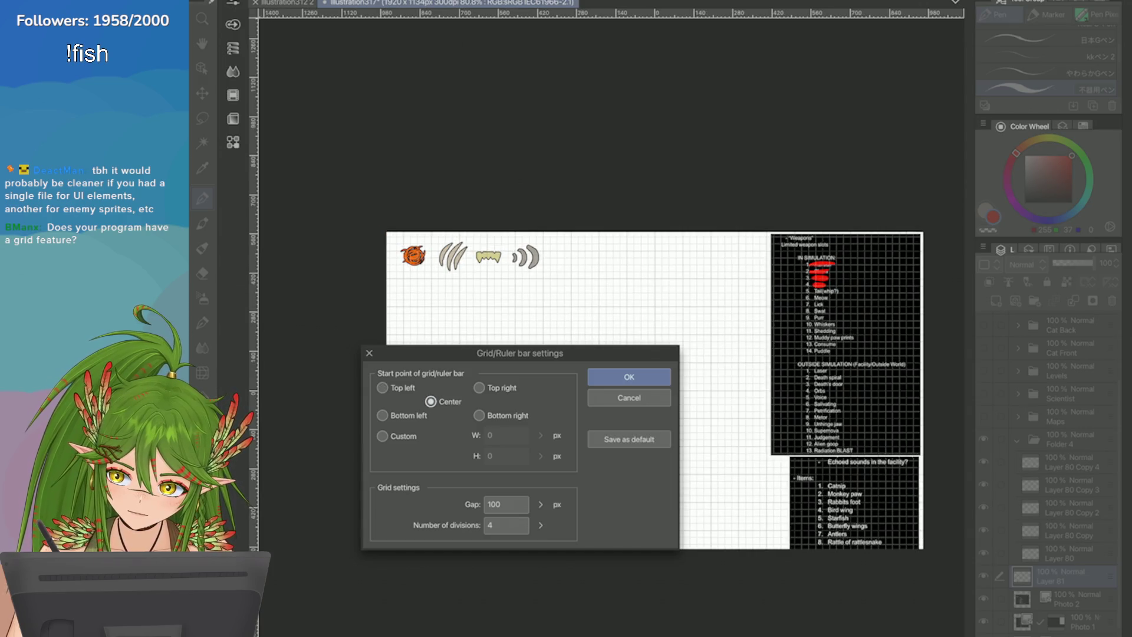
pyautogui.moveTo(540, 504)
pyautogui.mouseDown()
pyautogui.moveTo(540, 472)
pyautogui.moveTo(540, 490)
pyautogui.mouseUp()
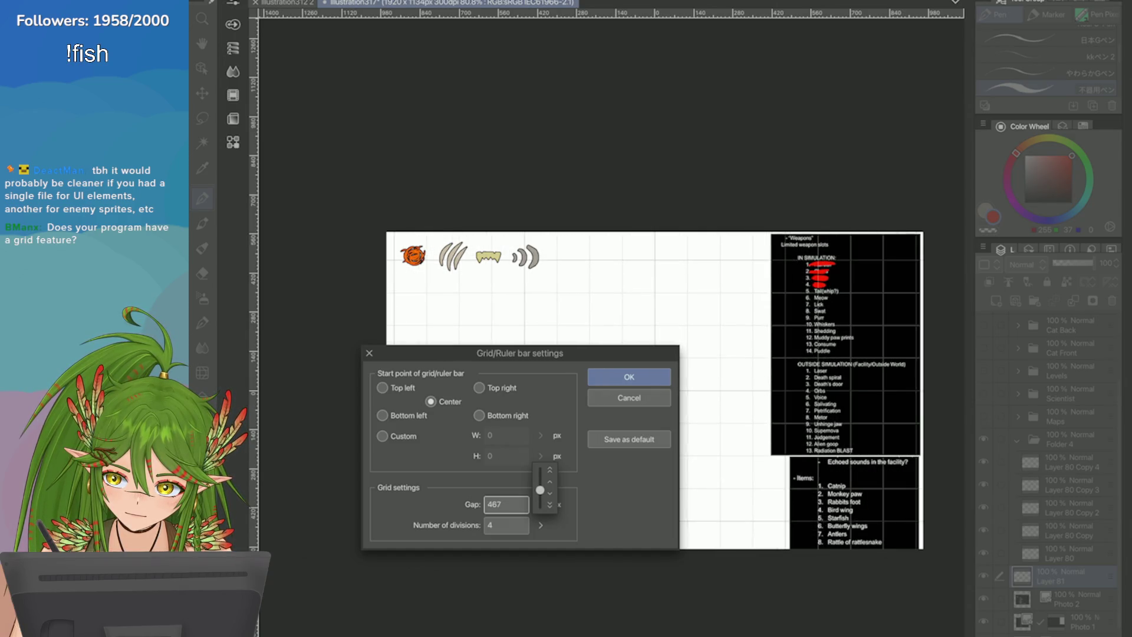
pyautogui.click(540, 525)
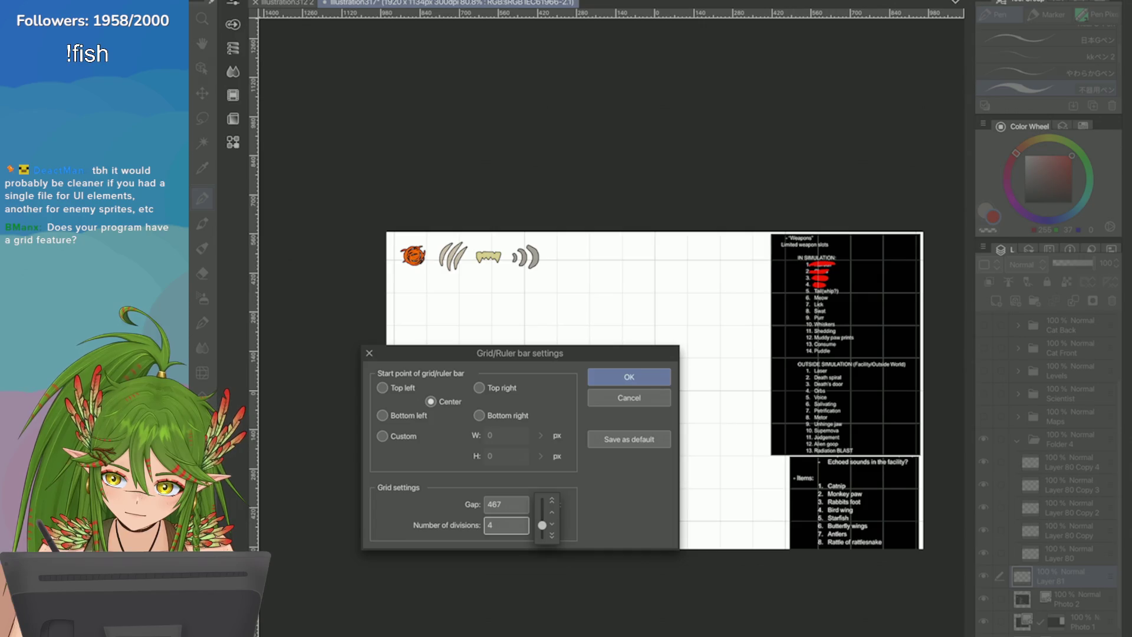
pyautogui.click(625, 373)
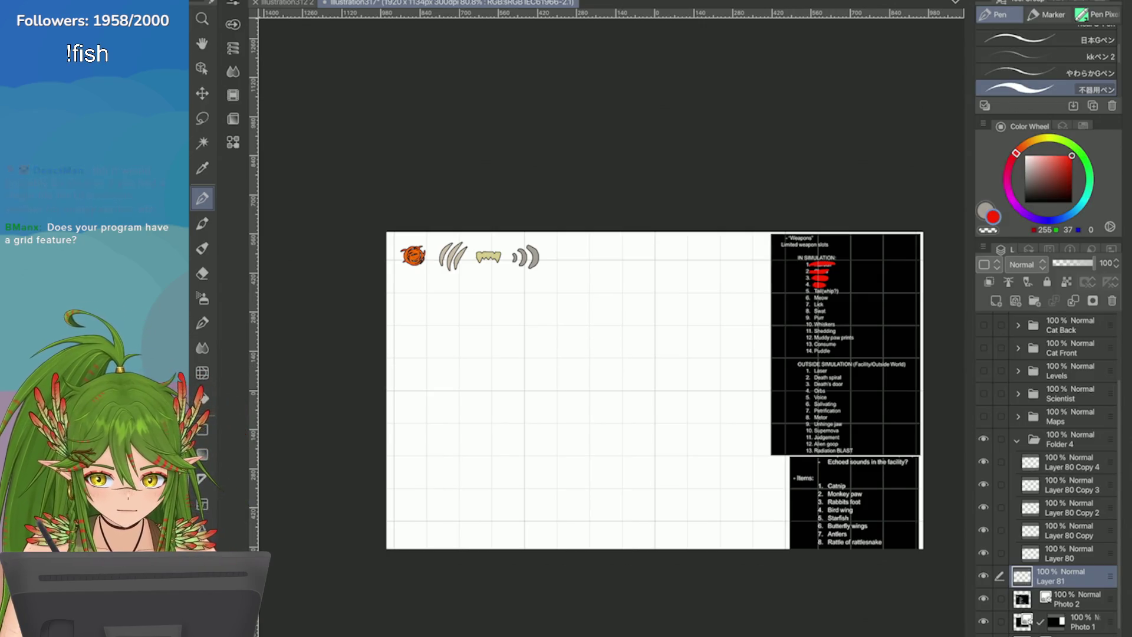
pyautogui.doubleClick(1061, 439)
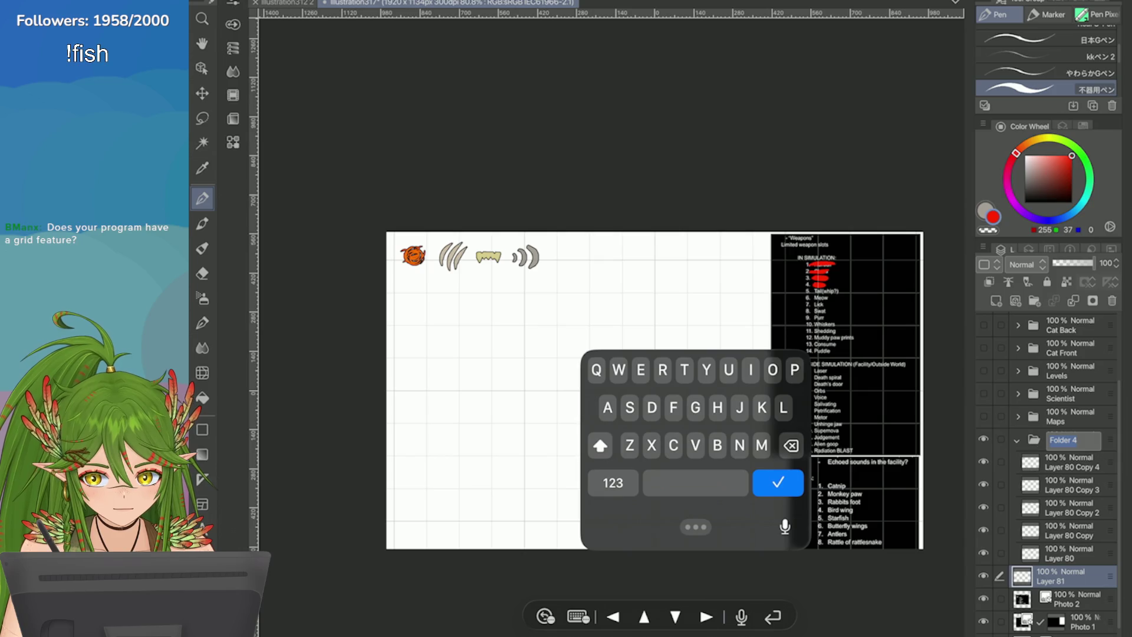
# Step: Select Folder 4 and apply a transform to the whole icon row
pyautogui.press('Return')
pyautogui.hotkey('ctrl', 't')
pyautogui.scroll(4, 452, 335)
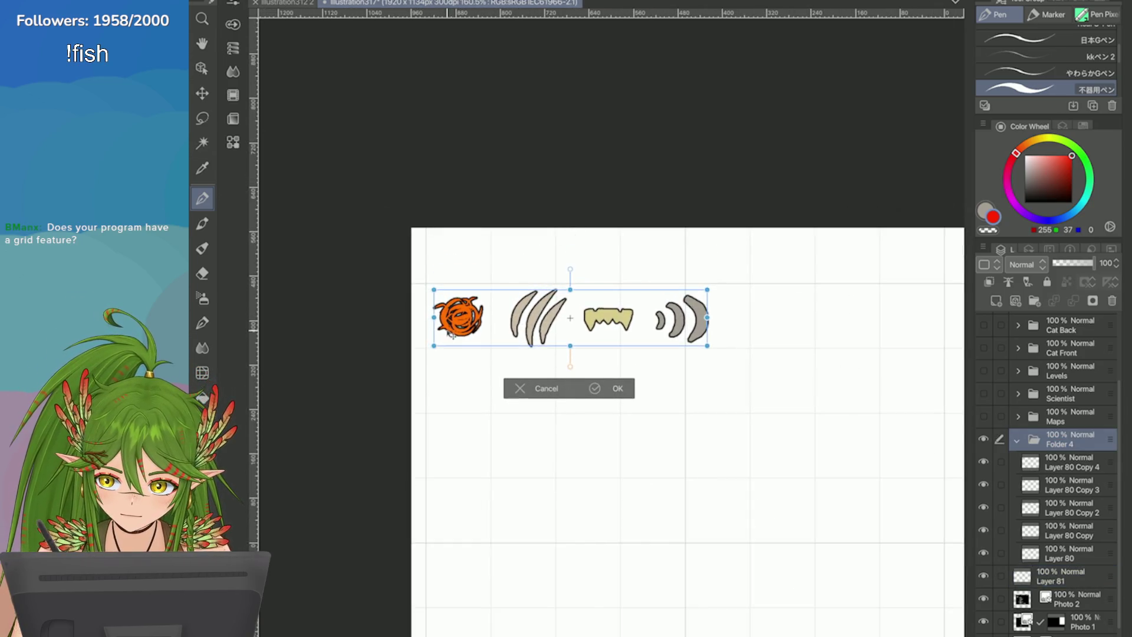
pyautogui.click(594, 388)
# Step: Lasso the claws icon and move it left into its grid cell
pyautogui.press('m')
pyautogui.moveTo(513, 250)
pyautogui.mouseDown()
pyautogui.moveTo(539, 379)
pyautogui.moveTo(566, 256)
pyautogui.mouseUp()
pyautogui.click(589, 404)
pyautogui.moveTo(522, 348); pyautogui.dragTo(510, 354)
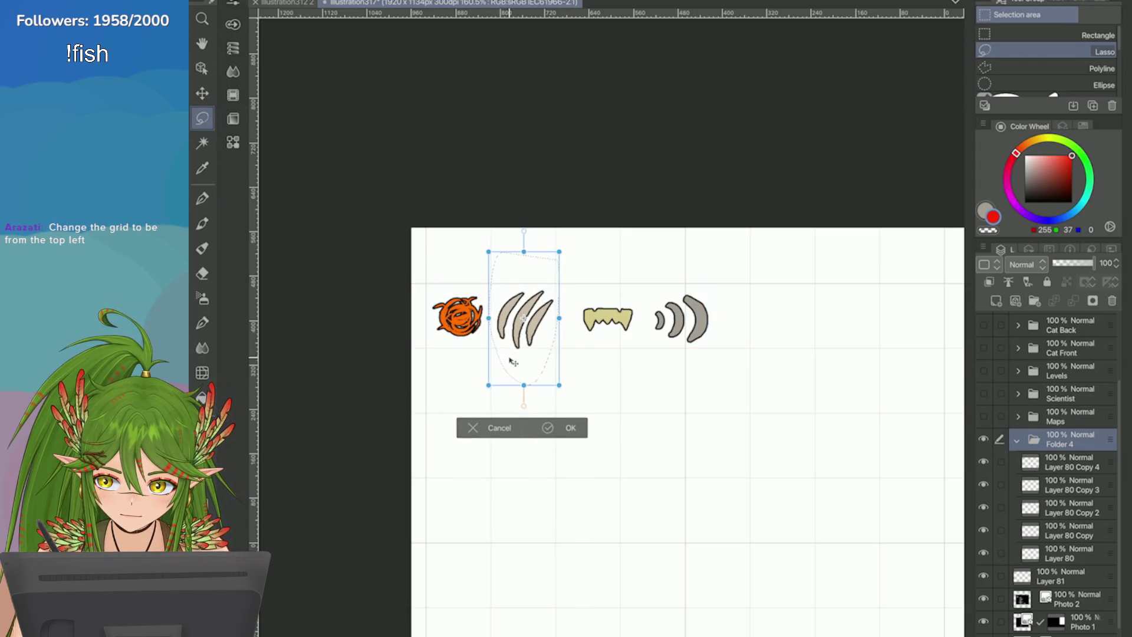
pyautogui.press('Return')
# Step: Select the fangs icon and shift it left toward the claws
pyautogui.moveTo(579, 264)
pyautogui.mouseDown()
pyautogui.moveTo(636, 270)
pyautogui.moveTo(579, 266)
pyautogui.mouseUp()
pyautogui.hotkey('ctrl', 't')
pyautogui.moveTo(600, 346); pyautogui.dragTo(583, 346)
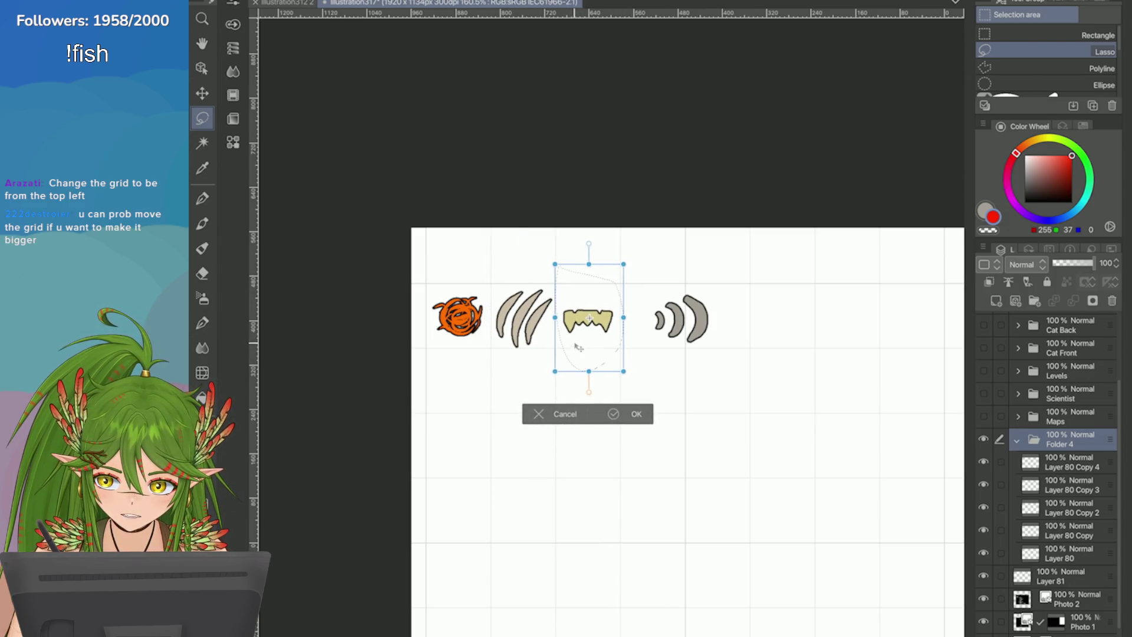
pyautogui.press('Return')
# Step: Select the hiss waves, move them left, and clear the selection
pyautogui.moveTo(646, 248); pyautogui.dragTo(760, 275)
pyautogui.scroll(1, 760, 275)
pyautogui.scroll(1, 627, 396)
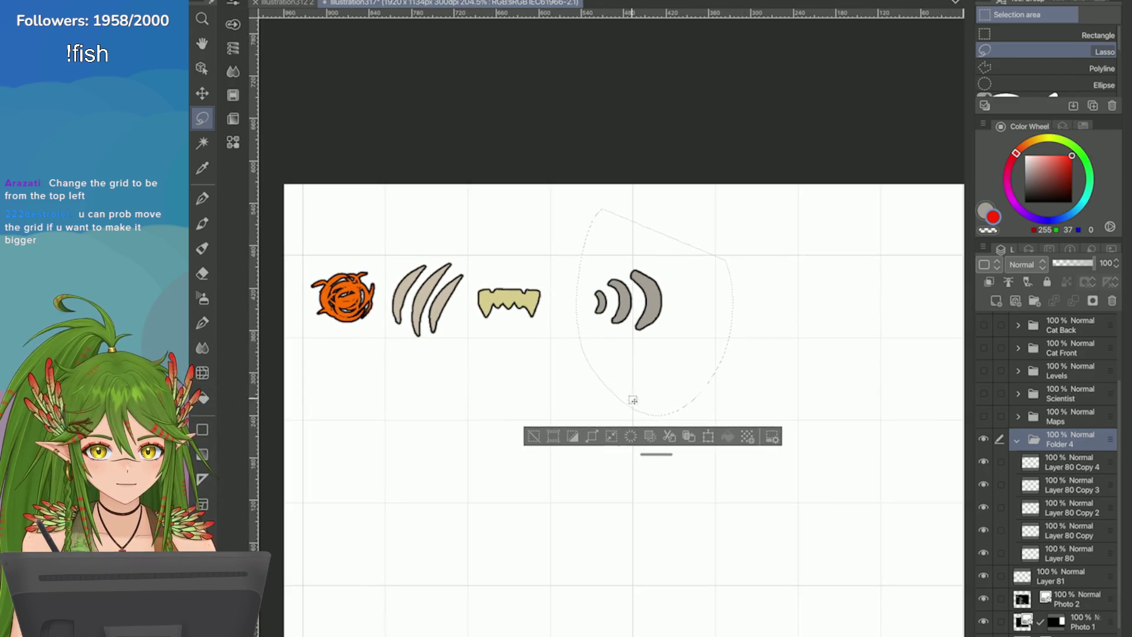
pyautogui.hotkey('ctrl', 't')
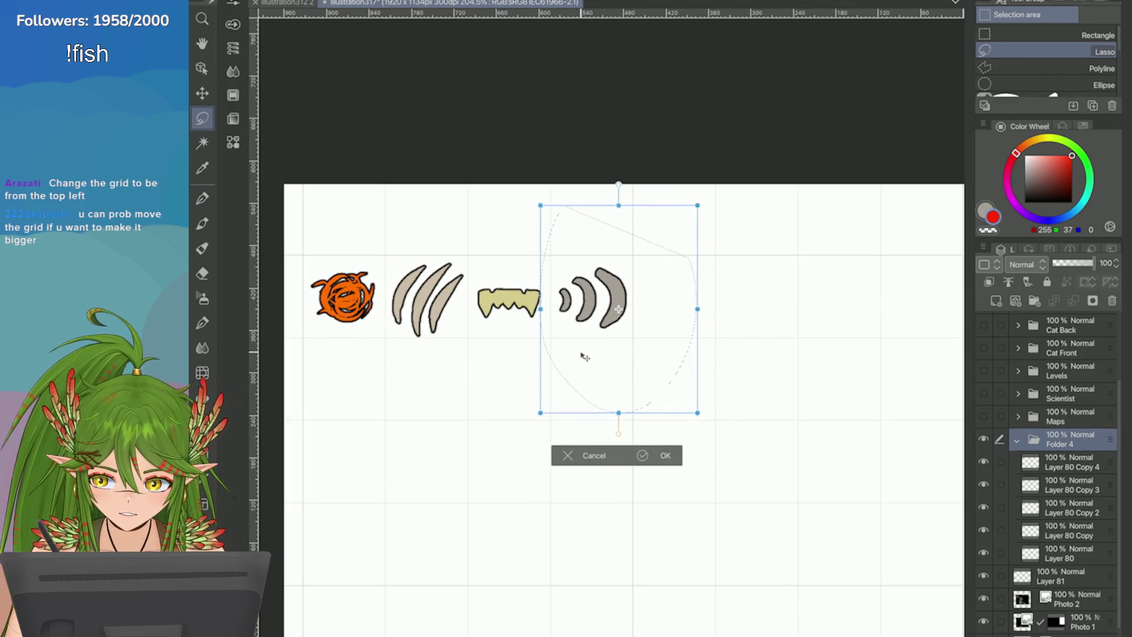
pyautogui.click(641, 456)
pyautogui.click(495, 431)
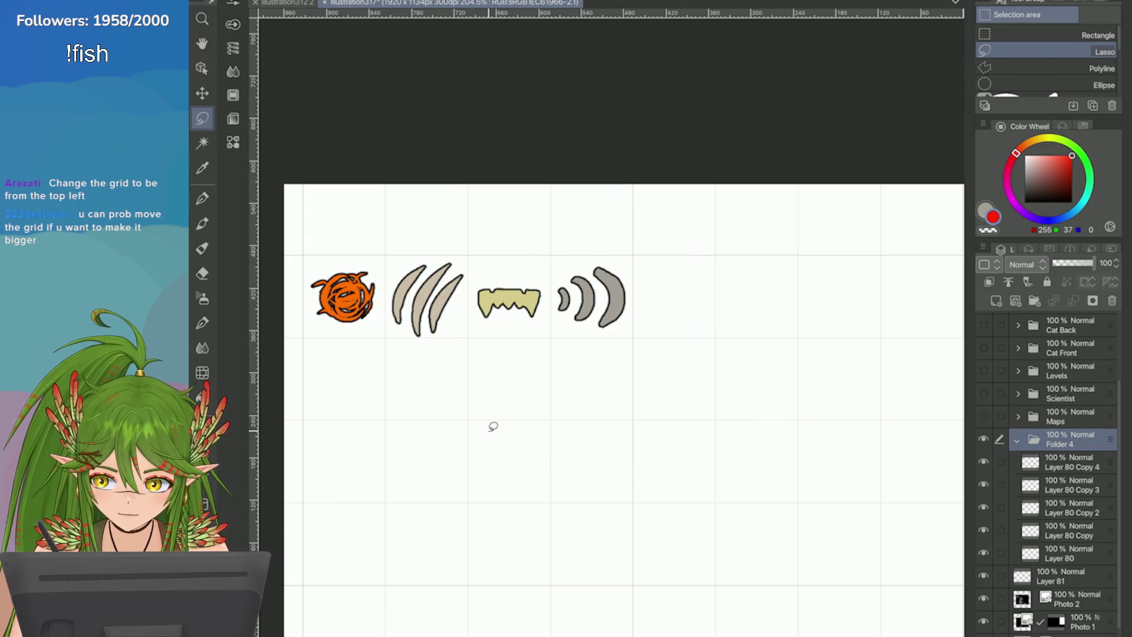
# Step: Reselect the claws icon, nudge it slightly up, and deselect
pyautogui.scroll(2, 495, 412)
pyautogui.moveTo(472, 255)
pyautogui.mouseDown()
pyautogui.moveTo(493, 377)
pyautogui.moveTo(563, 224)
pyautogui.moveTo(565, 235)
pyautogui.mouseUp()
pyautogui.hotkey('ctrl', 't')
pyautogui.moveTo(495, 371); pyautogui.dragTo(497, 379)
pyautogui.click(543, 443)
pyautogui.hotkey('ctrl', 'd')
pyautogui.scroll(-3, 728, 239)
pyautogui.scroll(-1, 701, 400)
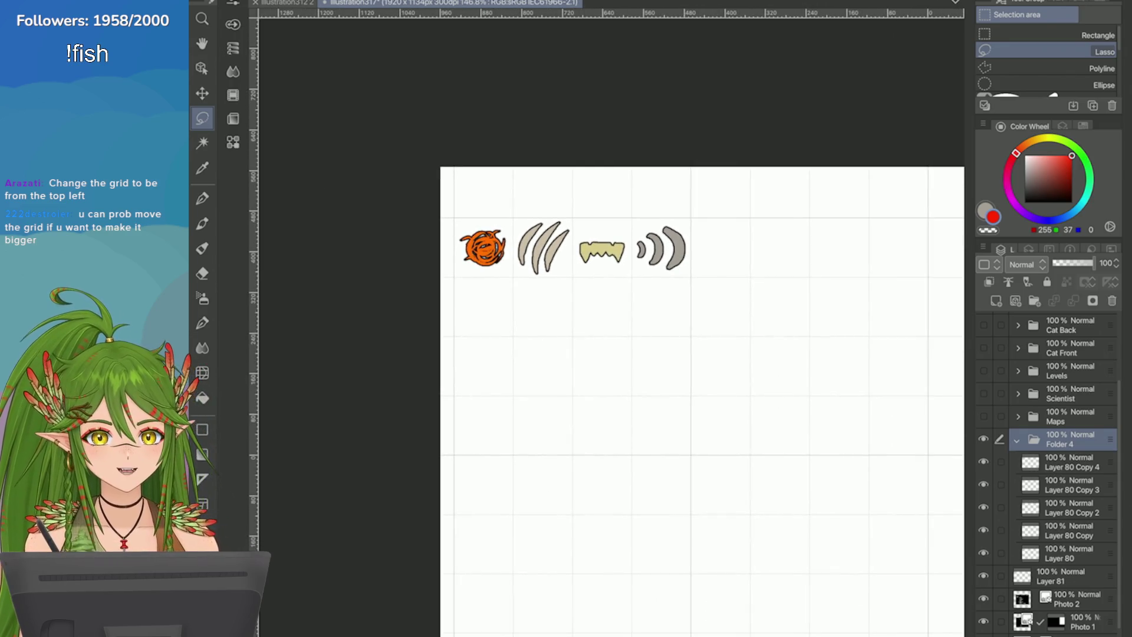
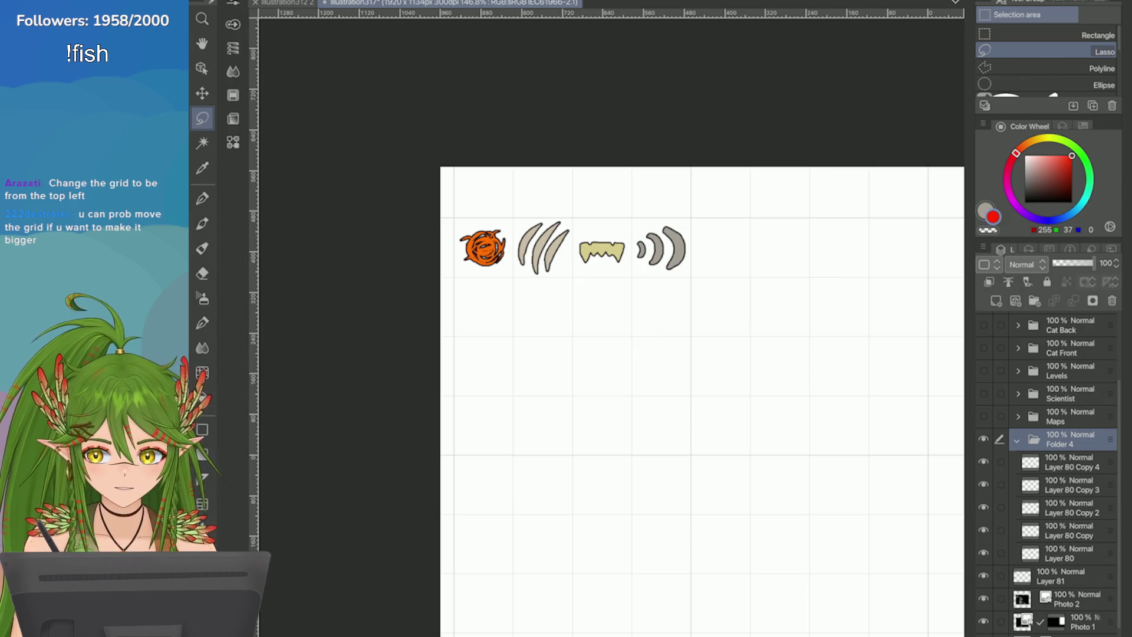
# Step: Set the grid's start point to the top-left corner of the canvas
pyautogui.click(469, 1)
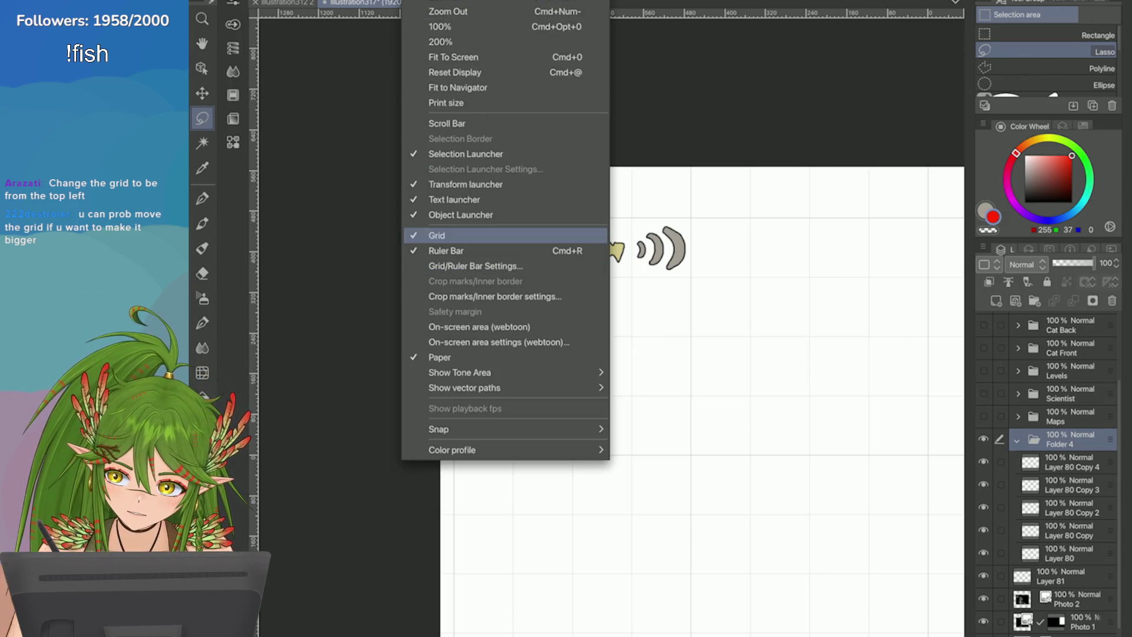
pyautogui.click(447, 266)
pyautogui.click(382, 387)
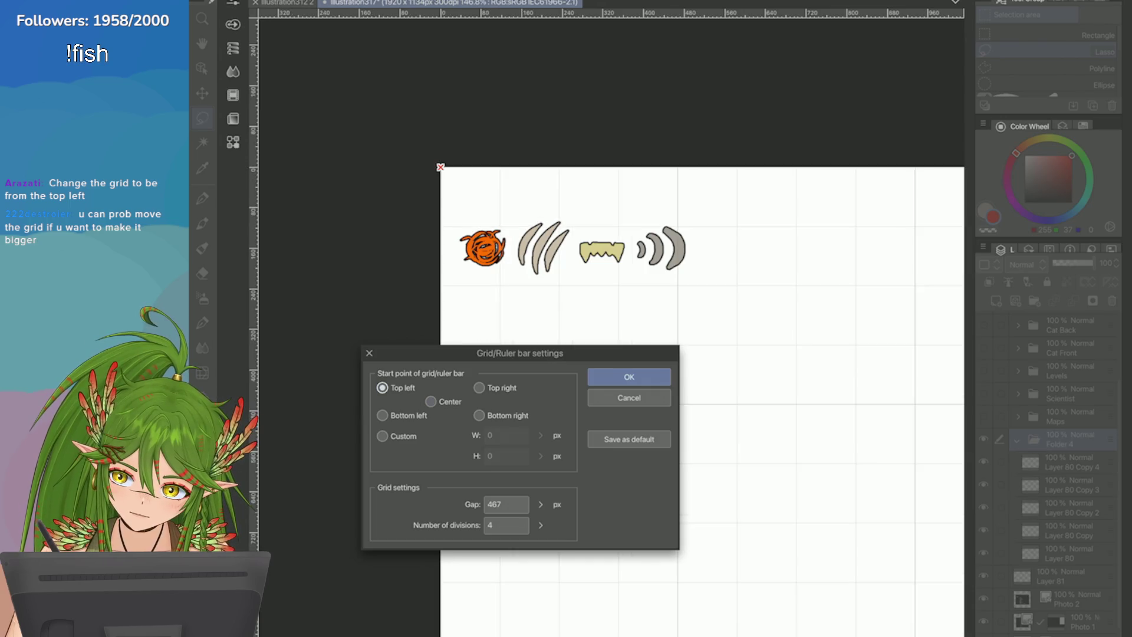
pyautogui.click(628, 376)
# Step: Move the Folder 4 weapon icons into the canvas's top-left corner
pyautogui.click(1061, 416)
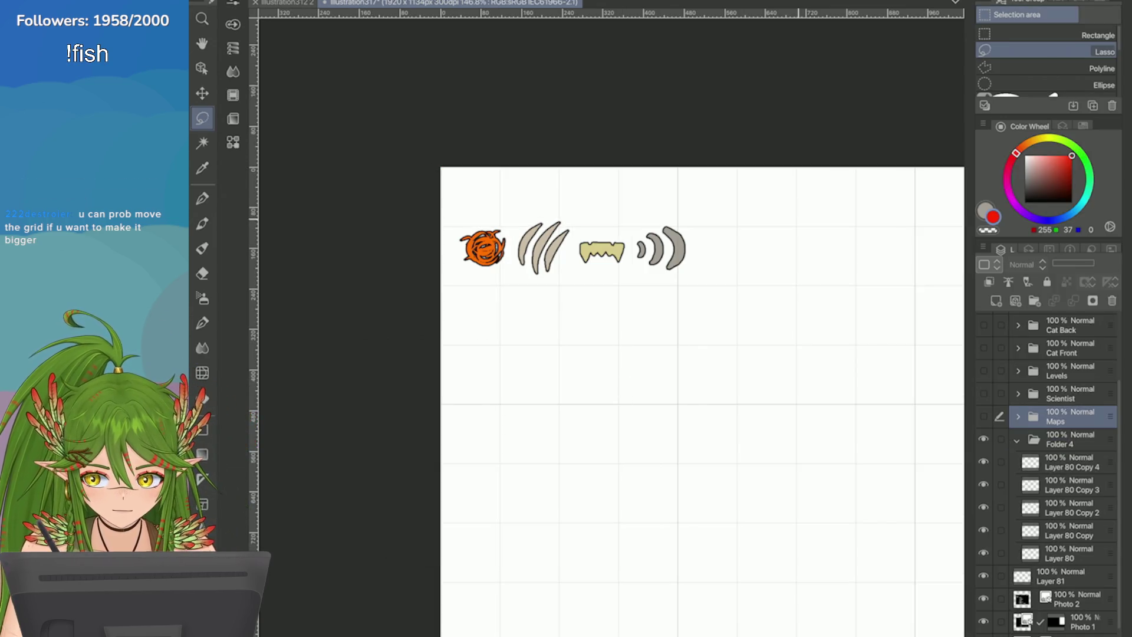
pyautogui.hotkey('alt', '[')
pyautogui.hotkey('ctrl', 't')
pyautogui.moveTo(493, 264); pyautogui.dragTo(476, 216)
pyautogui.click(584, 266)
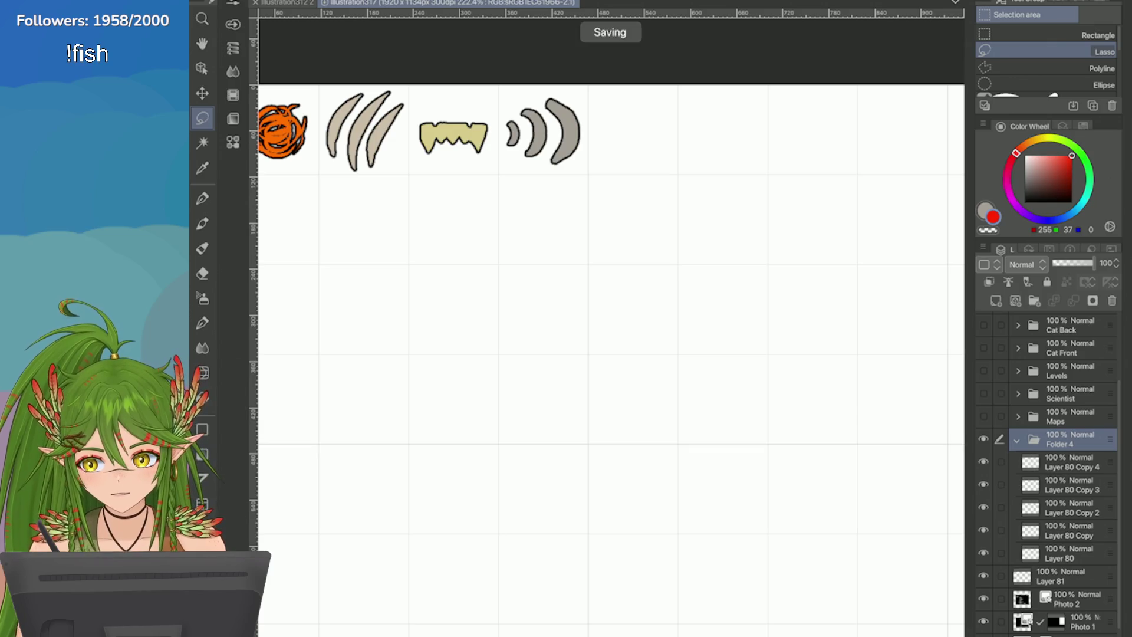
# Step: Save the illustration and select the Layer 80 Copy 4 layer
pyautogui.hotkey('ctrl', 's')
pyautogui.scroll(2, 815, 480)
pyautogui.scroll(1, 770, 201)
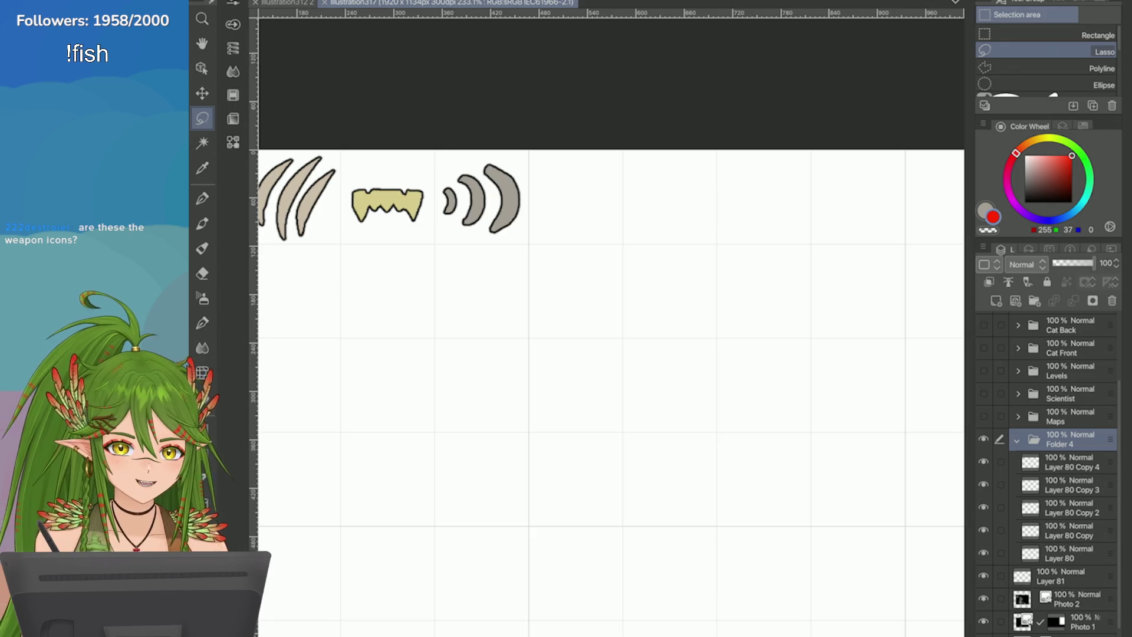
pyautogui.scroll(-3, 761, 243)
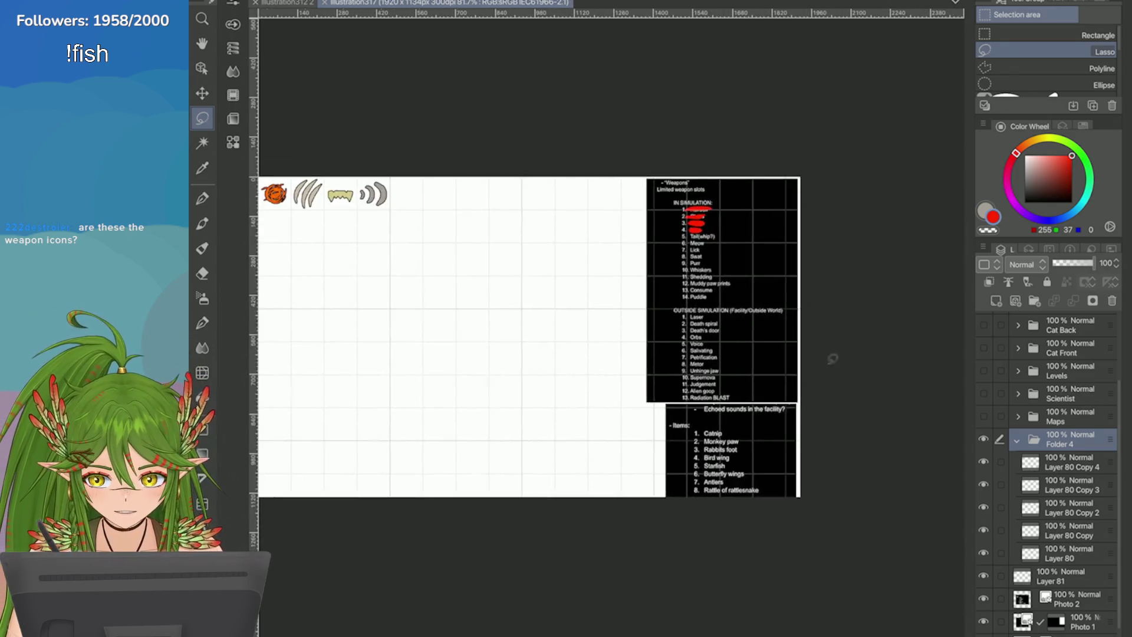
pyautogui.scroll(3, 802, 287)
pyautogui.scroll(-4, 884, 182)
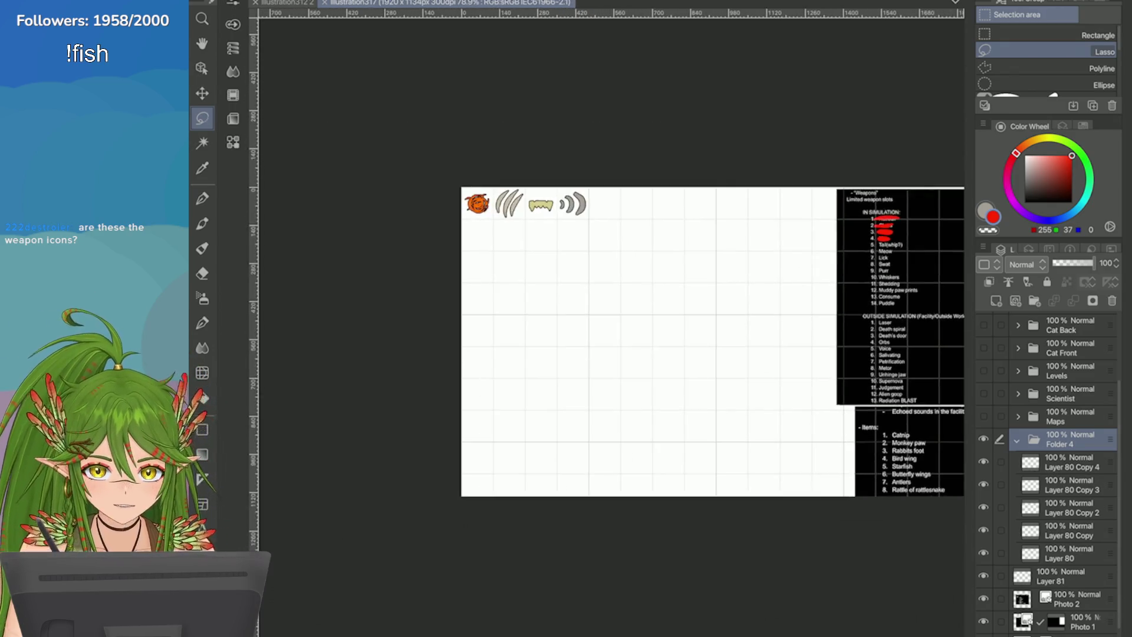
pyautogui.scroll(3, 931, 431)
pyautogui.click(1068, 461)
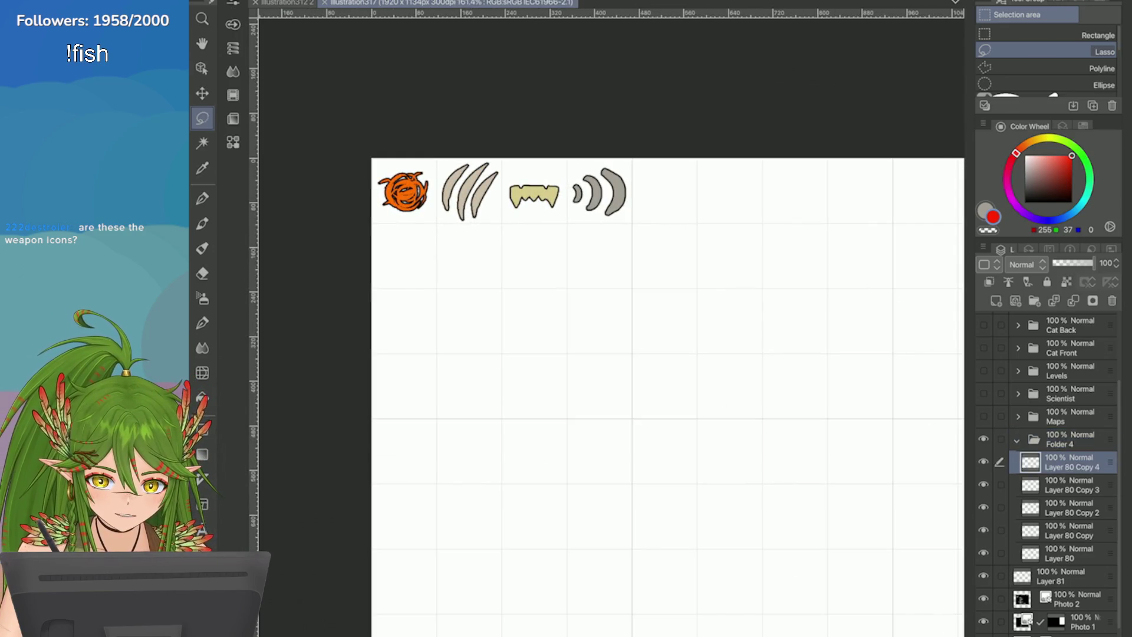
# Step: Sample the icons' orange and draw a hook-shaped tail arcing up and left, right of the sound waves
pyautogui.keyDown('alt'); pyautogui.click(403, 192); pyautogui.keyUp('alt')
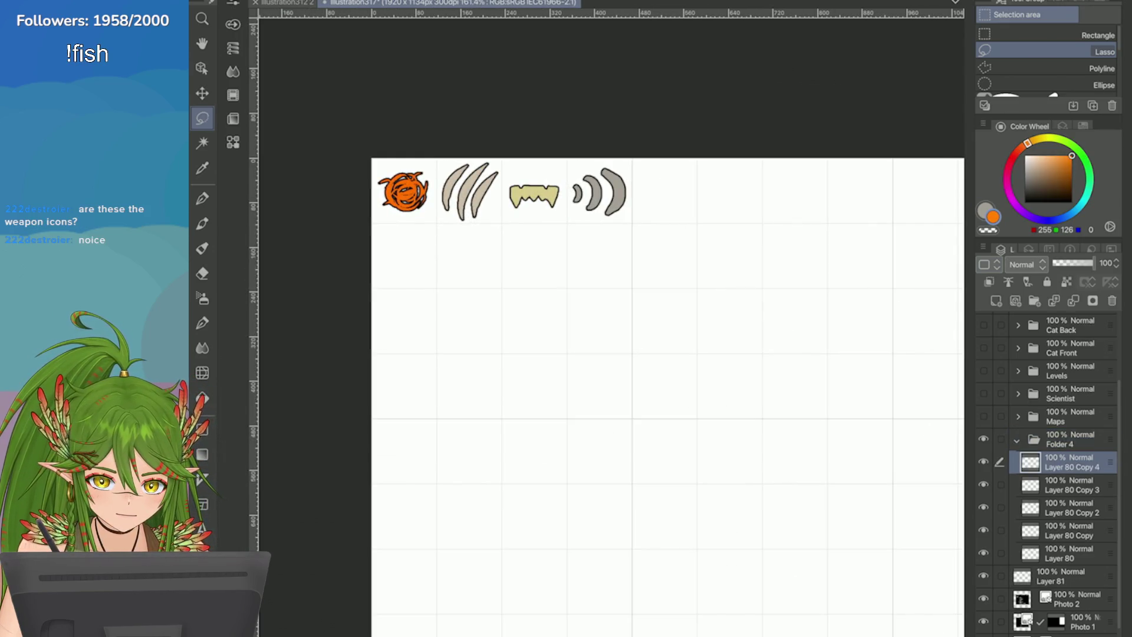
pyautogui.press('p')
pyautogui.scroll(3, 768, 181)
pyautogui.moveTo(598, 241); pyautogui.dragTo(504, 209)
pyautogui.hotkey('ctrl', 'z')
pyautogui.moveTo(598, 242)
pyautogui.mouseDown()
pyautogui.moveTo(525, 176)
pyautogui.moveTo(504, 198)
pyautogui.mouseUp()
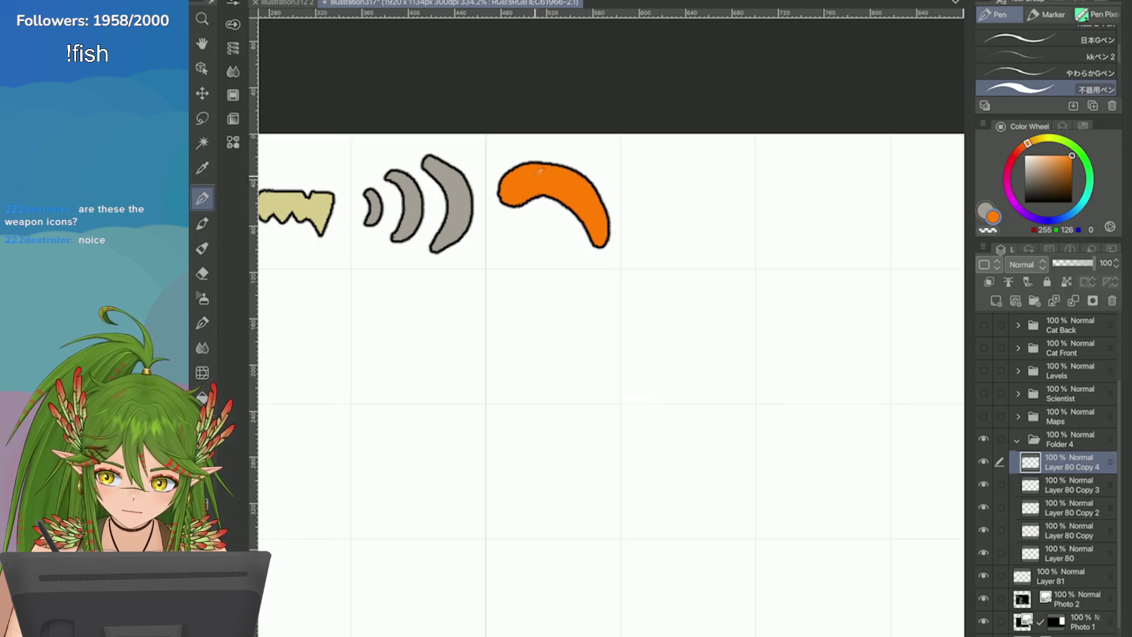
pyautogui.hotkey('ctrl', 'z')
pyautogui.hotkey('ctrl', 'z')
pyautogui.moveTo(601, 236)
pyautogui.mouseDown()
pyautogui.moveTo(513, 213)
pyautogui.moveTo(518, 245)
pyautogui.moveTo(548, 174)
pyautogui.moveTo(606, 190)
pyautogui.moveTo(528, 234)
pyautogui.mouseUp()
pyautogui.hotkey('ctrl', 'z')
pyautogui.hotkey('ctrl', 'z')
pyautogui.hotkey('ctrl', 'z')
pyautogui.moveTo(542, 177); pyautogui.dragTo(516, 242)
pyautogui.moveTo(593, 182)
pyautogui.mouseDown()
pyautogui.moveTo(546, 177)
pyautogui.moveTo(521, 195)
pyautogui.moveTo(560, 239)
pyautogui.moveTo(517, 214)
pyautogui.moveTo(554, 242)
pyautogui.mouseUp()
pyautogui.hotkey('ctrl', 'z')
pyautogui.hotkey('ctrl', 'z')
pyautogui.hotkey('ctrl', 'z')
pyautogui.hotkey('ctrl', 'z')
pyautogui.moveTo(603, 189)
pyautogui.mouseDown()
pyautogui.moveTo(514, 217)
pyautogui.moveTo(577, 227)
pyautogui.mouseUp()
pyautogui.hotkey('ctrl', 'z')
pyautogui.moveTo(592, 187)
pyautogui.mouseDown()
pyautogui.moveTo(504, 206)
pyautogui.moveTo(532, 216)
pyautogui.mouseUp()
pyautogui.hotkey('ctrl', 'z')
pyautogui.moveTo(606, 194)
pyautogui.mouseDown()
pyautogui.moveTo(518, 242)
pyautogui.moveTo(525, 250)
pyautogui.moveTo(527, 190)
pyautogui.moveTo(507, 254)
pyautogui.mouseUp()
pyautogui.hotkey('ctrl', 'z')
pyautogui.hotkey('ctrl', 'z')
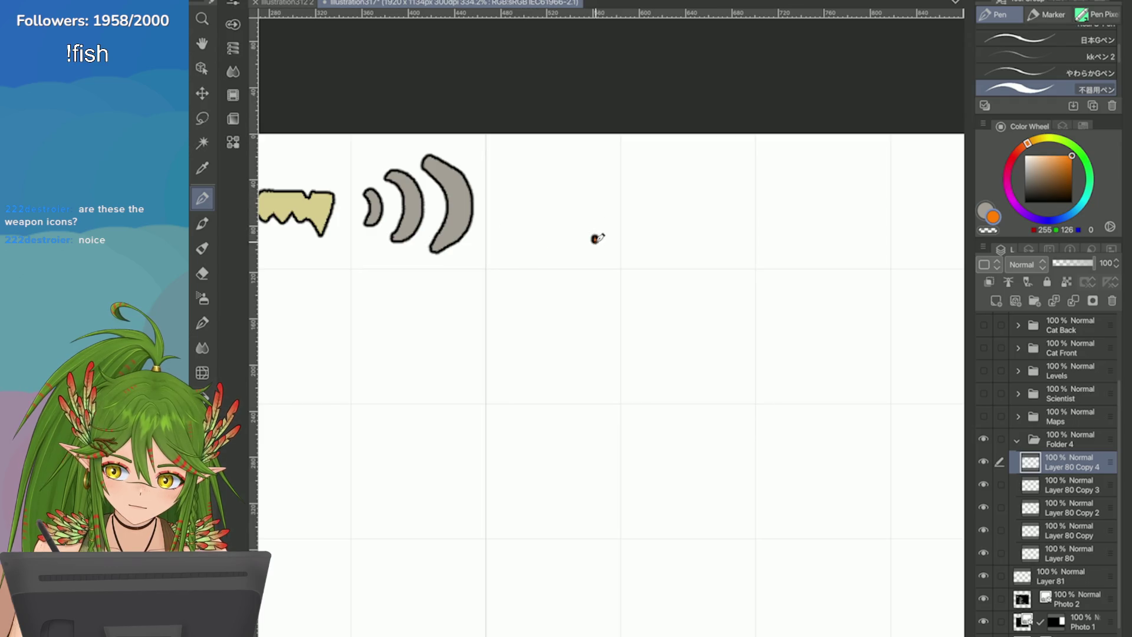
pyautogui.moveTo(599, 248); pyautogui.dragTo(524, 208)
pyautogui.hotkey('ctrl', 'z')
pyautogui.moveTo(598, 247); pyautogui.dragTo(526, 200)
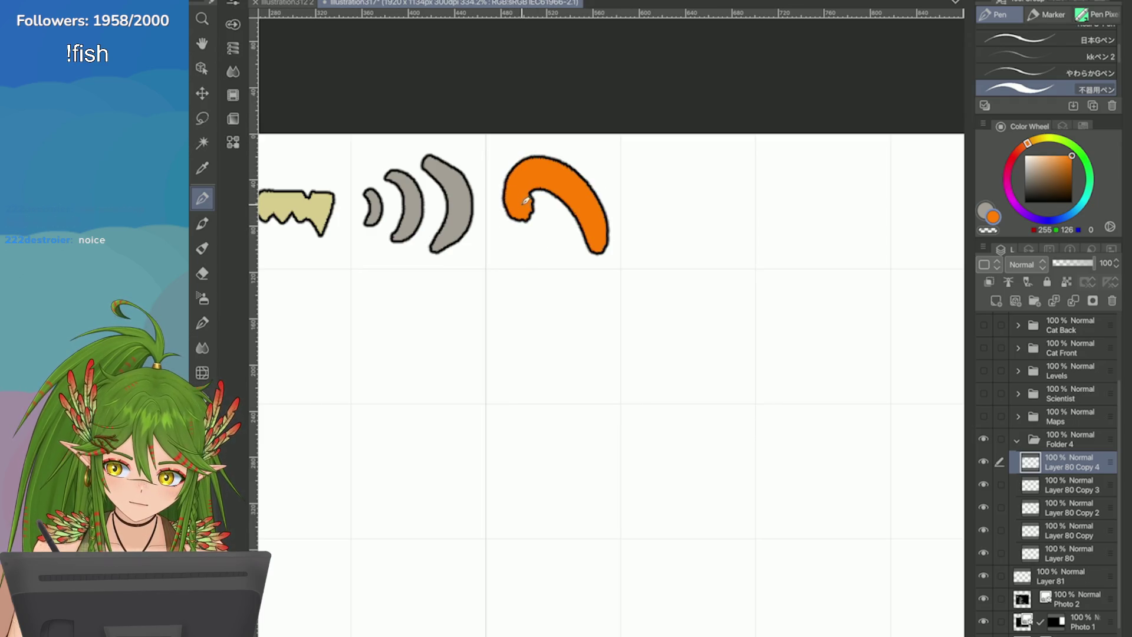
# Step: Zoom in and try smoothing the hook's inner left tip
pyautogui.hotkey('ctrl', 't')
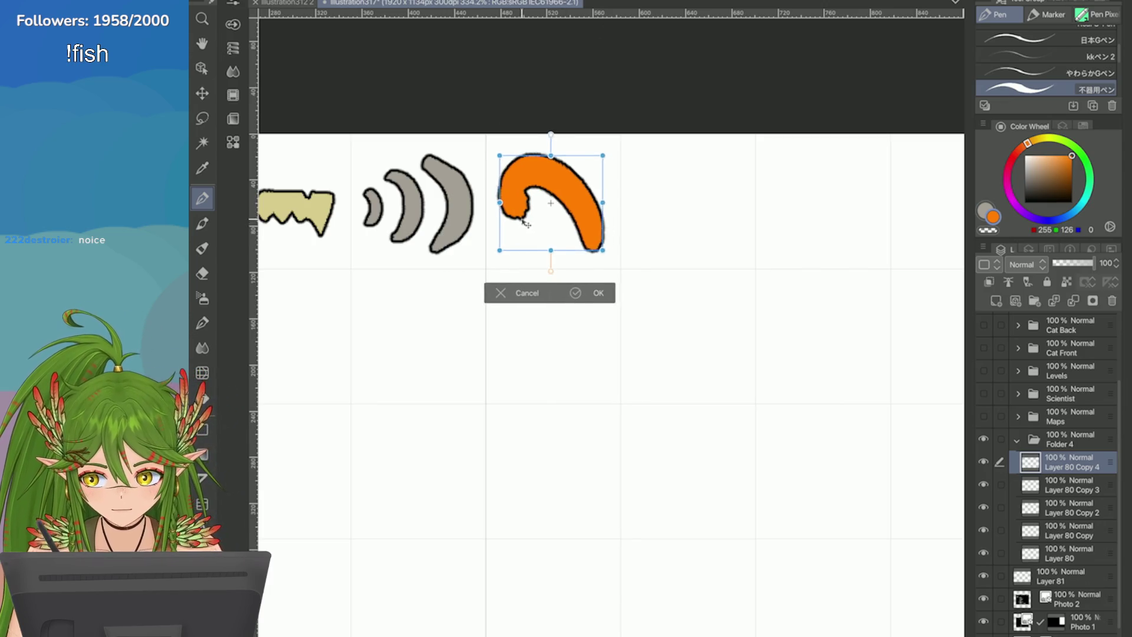
pyautogui.press('Return')
pyautogui.hotkey('ctrl', '+')
pyautogui.scroll(1, 519, 177)
pyautogui.moveTo(519, 168)
pyautogui.mouseDown()
pyautogui.moveTo(513, 224)
pyautogui.moveTo(522, 218)
pyautogui.mouseUp()
pyautogui.hotkey('ctrl', 'z')
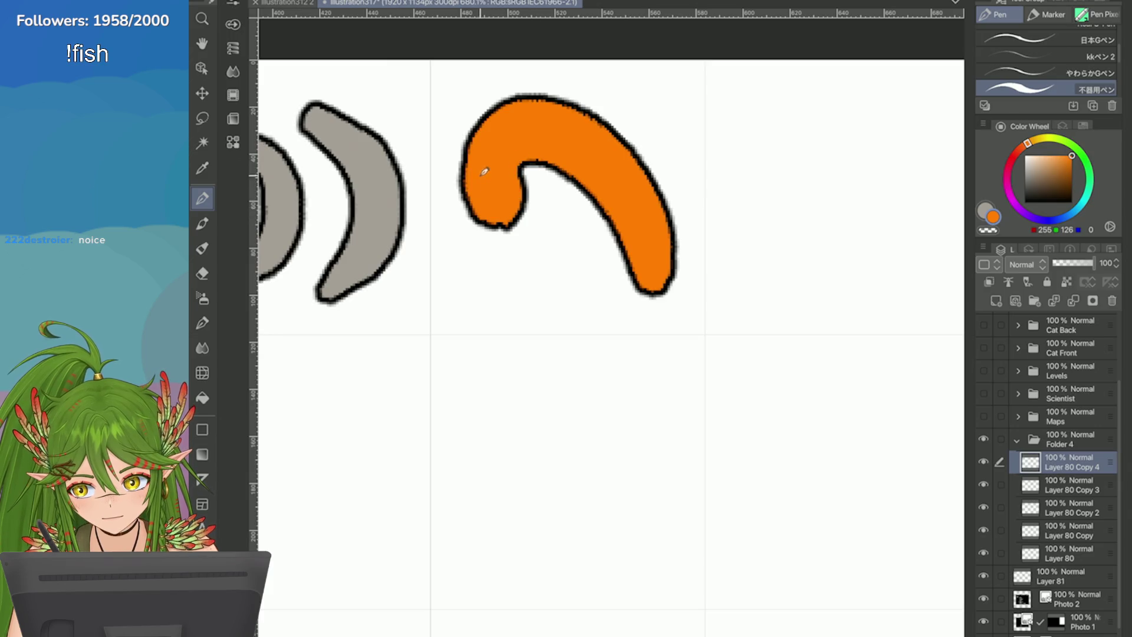
# Step: Switch to black and try outline strokes around the orange hook
pyautogui.keyDown('alt'); pyautogui.click(519, 168); pyautogui.keyUp('alt')
pyautogui.moveTo(651, 107); pyautogui.dragTo(671, 127)
pyautogui.moveTo(616, 85); pyautogui.dragTo(654, 109)
pyautogui.hotkey('ctrl', 'z')
pyautogui.press(',')
pyautogui.moveTo(481, 101); pyautogui.dragTo(445, 129)
pyautogui.hotkey('ctrl', 'z')
pyautogui.moveTo(486, 80); pyautogui.dragTo(443, 153)
pyautogui.hotkey('ctrl', 'z')
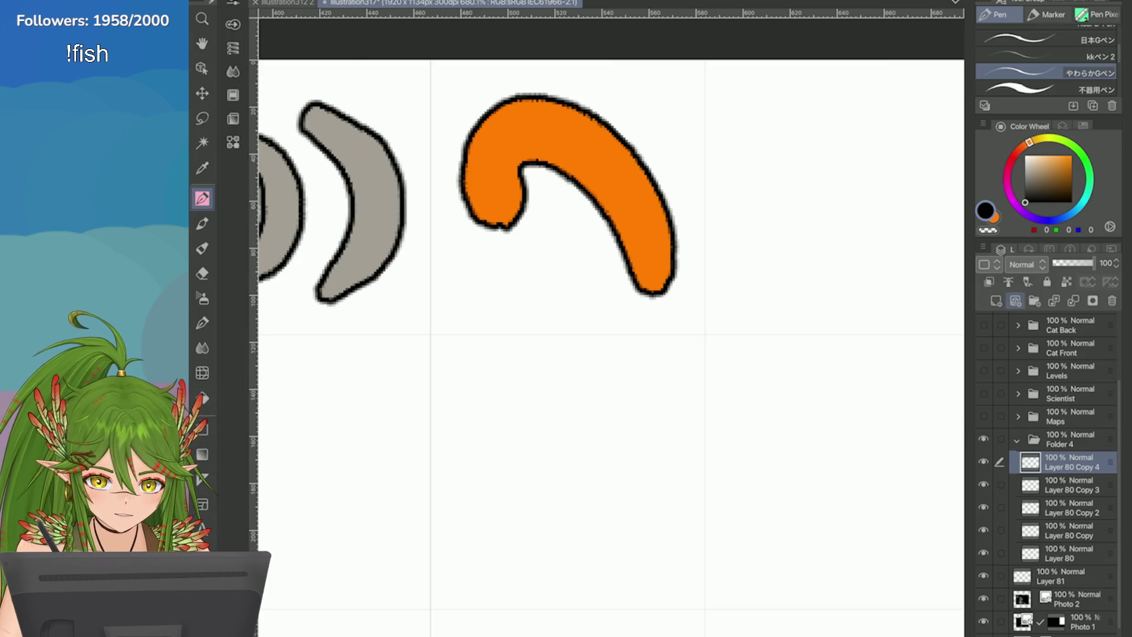
# Step: Add a new layer above the tail icon
pyautogui.click(1015, 300)
pyautogui.moveTo(580, 97); pyautogui.dragTo(648, 118)
pyautogui.hotkey('ctrl', 'z')
pyautogui.press('.')
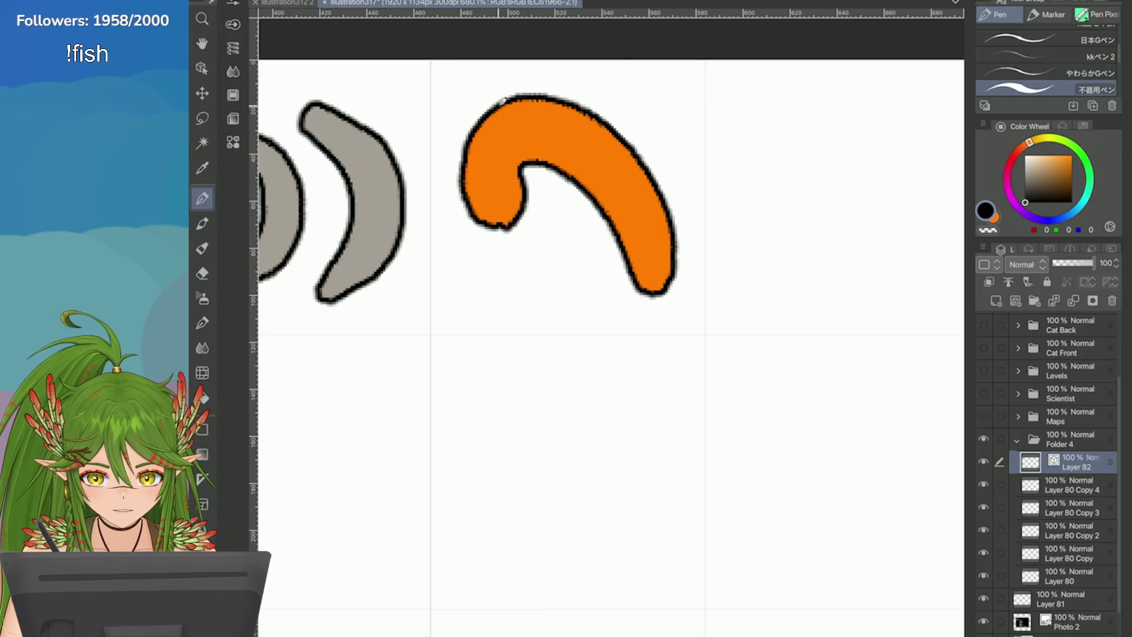
# Step: Draw a short black motion arc above the orange hook
pyautogui.moveTo(546, 233); pyautogui.dragTo(479, 248)
pyautogui.hotkey('ctrl', 'z')
pyautogui.moveTo(554, 74)
pyautogui.mouseDown()
pyautogui.moveTo(624, 100)
pyautogui.moveTo(648, 130)
pyautogui.moveTo(495, 83)
pyautogui.moveTo(443, 141)
pyautogui.mouseUp()
pyautogui.hotkey('ctrl', 'z')
pyautogui.hotkey('ctrl', 'z')
pyautogui.hotkey('ctrl', 'z')
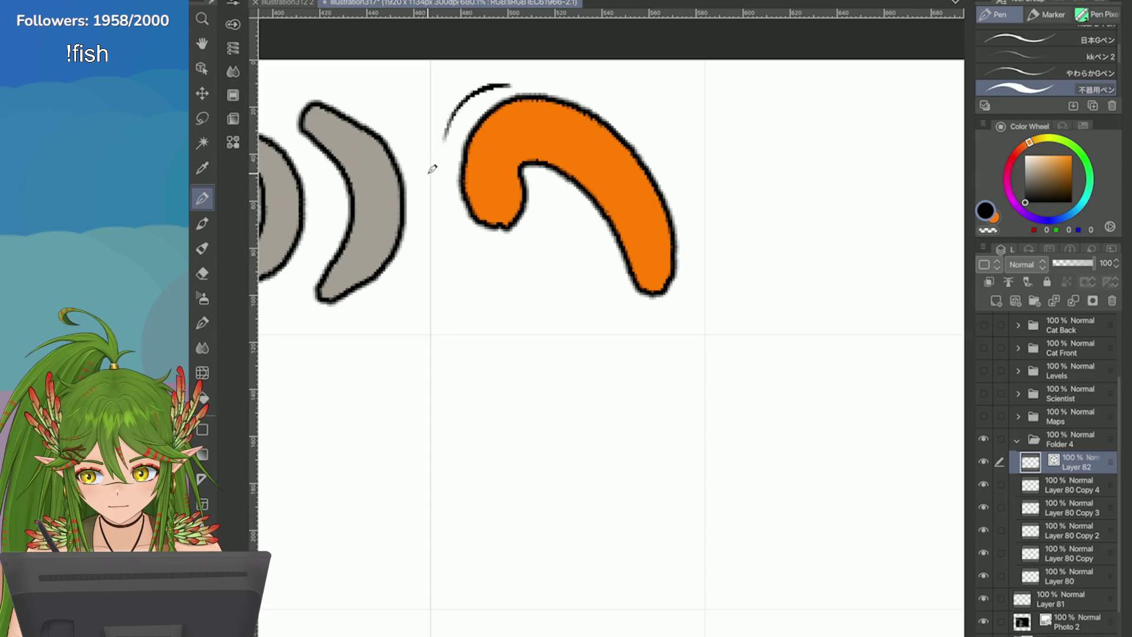
pyautogui.scroll(-3, 432, 169)
pyautogui.scroll(2, 541, 257)
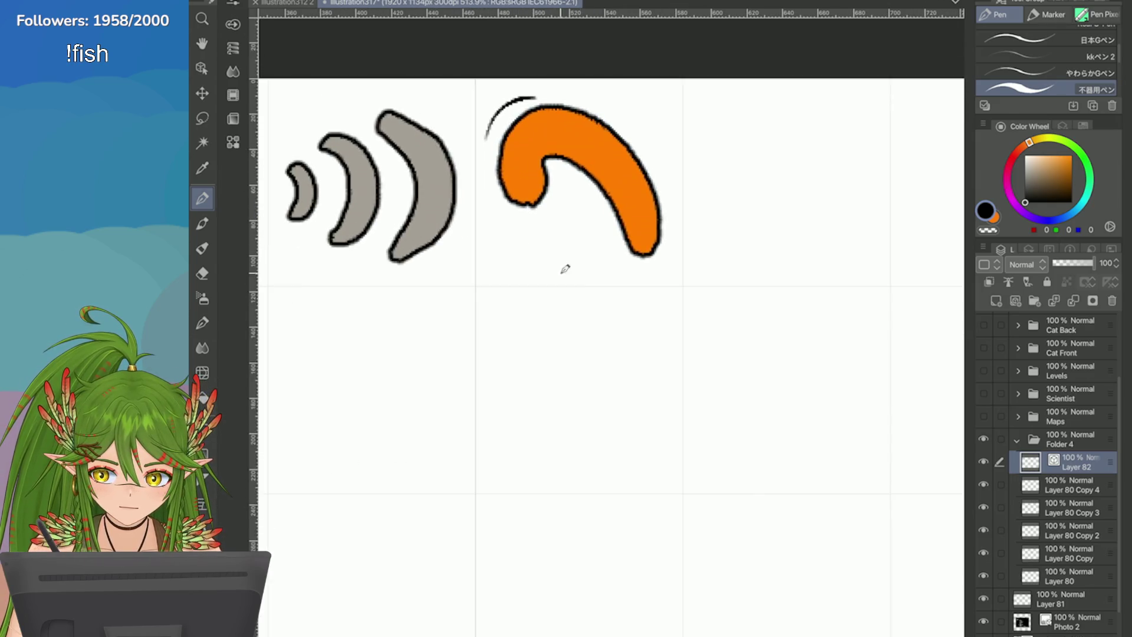
# Step: Merge the arc into the tail layer, erase the tail's bottom tip flat, and outline the cut in black
pyautogui.click(1028, 283)
pyautogui.moveTo(663, 247)
pyautogui.mouseDown()
pyautogui.moveTo(619, 258)
pyautogui.moveTo(633, 243)
pyautogui.mouseUp()
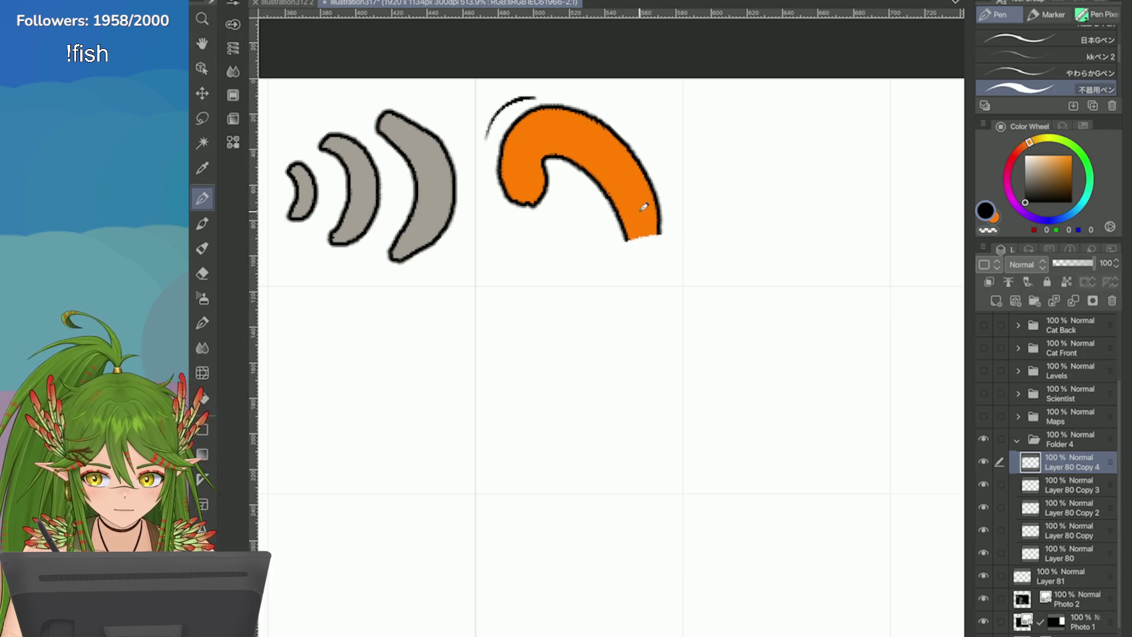
pyautogui.scroll(2, 643, 202)
pyautogui.moveTo(597, 295); pyautogui.dragTo(616, 257)
pyautogui.scroll(-3, 607, 318)
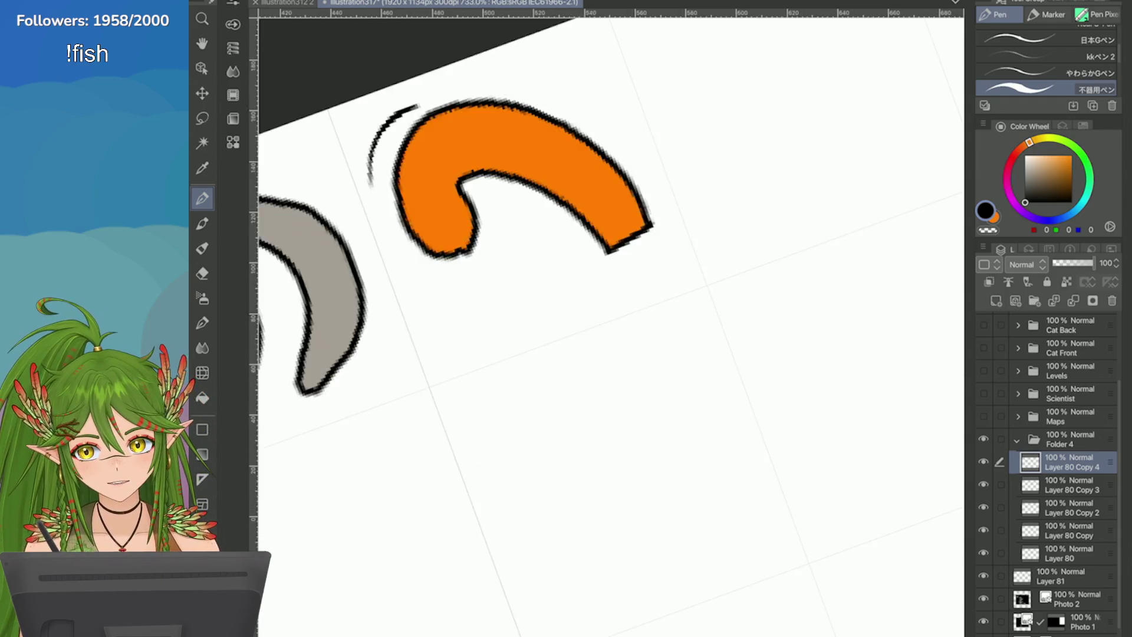
pyautogui.hotkey('ctrl', 't')
pyautogui.press('Return')
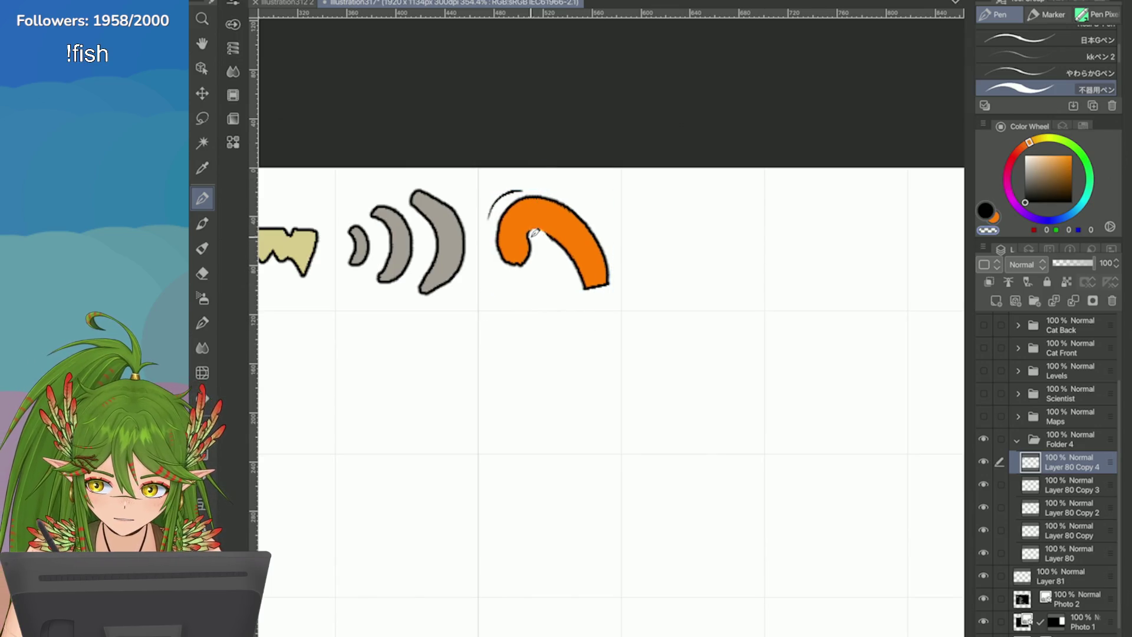
pyautogui.scroll(-8, 533, 232)
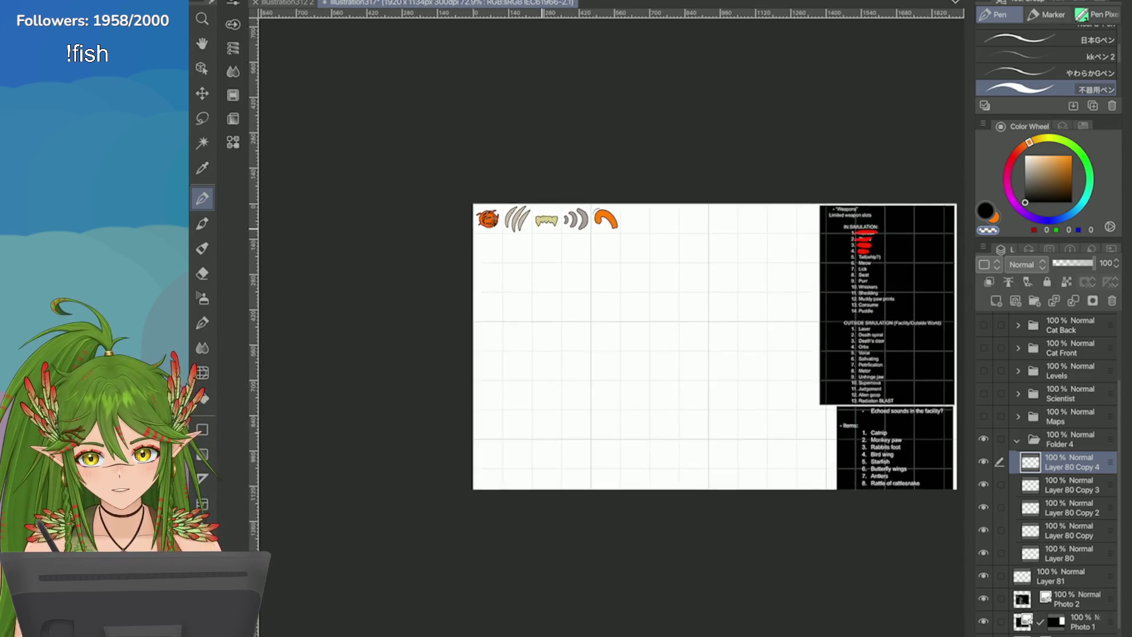
# Step: Cross out 'Tail(whip?)' in red on the Layer 81 weapons list and save
pyautogui.scroll(4, 830, 311)
pyautogui.scroll(-3, 825, 295)
pyautogui.scroll(4, 825, 294)
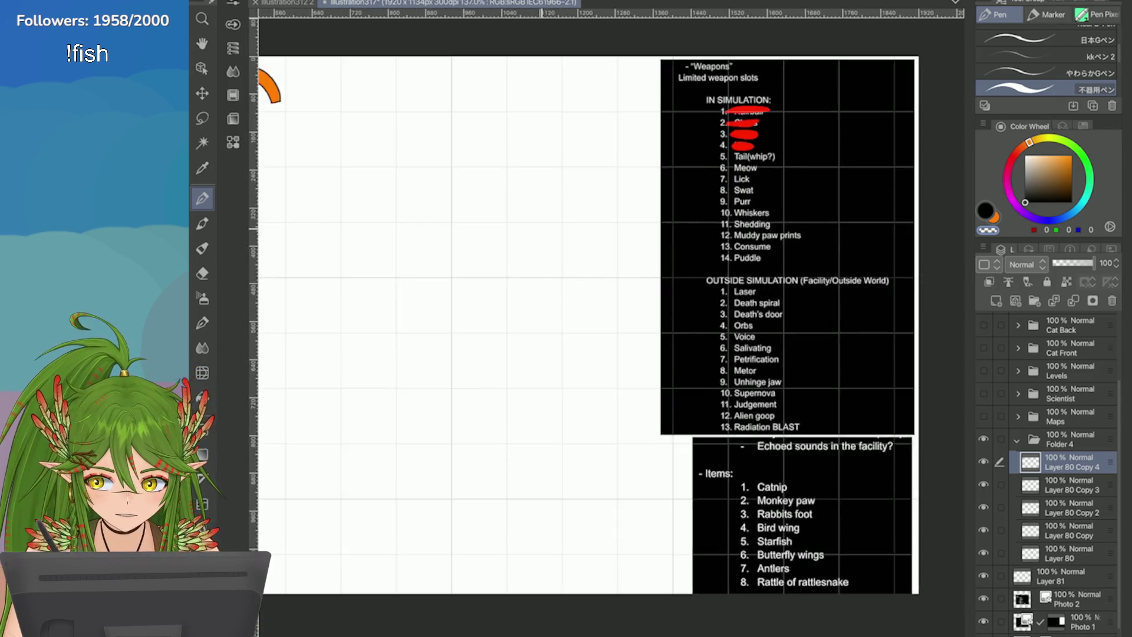
pyautogui.click(1061, 576)
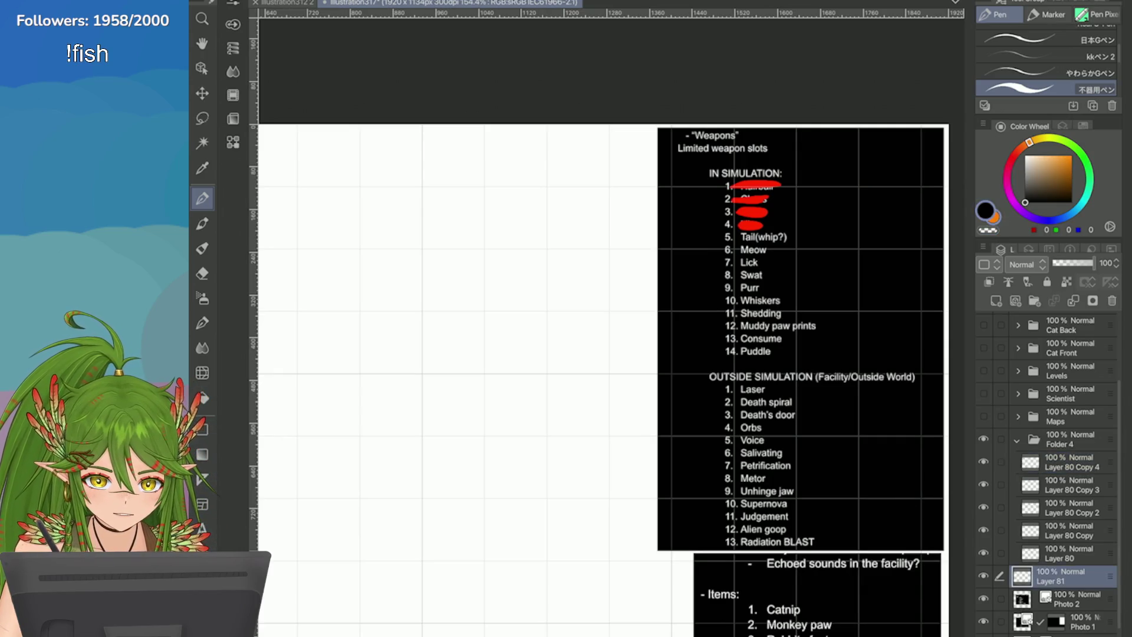
pyautogui.press('x')
pyautogui.moveTo(766, 237); pyautogui.dragTo(740, 233)
pyautogui.scroll(-3, 766, 236)
pyautogui.scroll(-2, 766, 247)
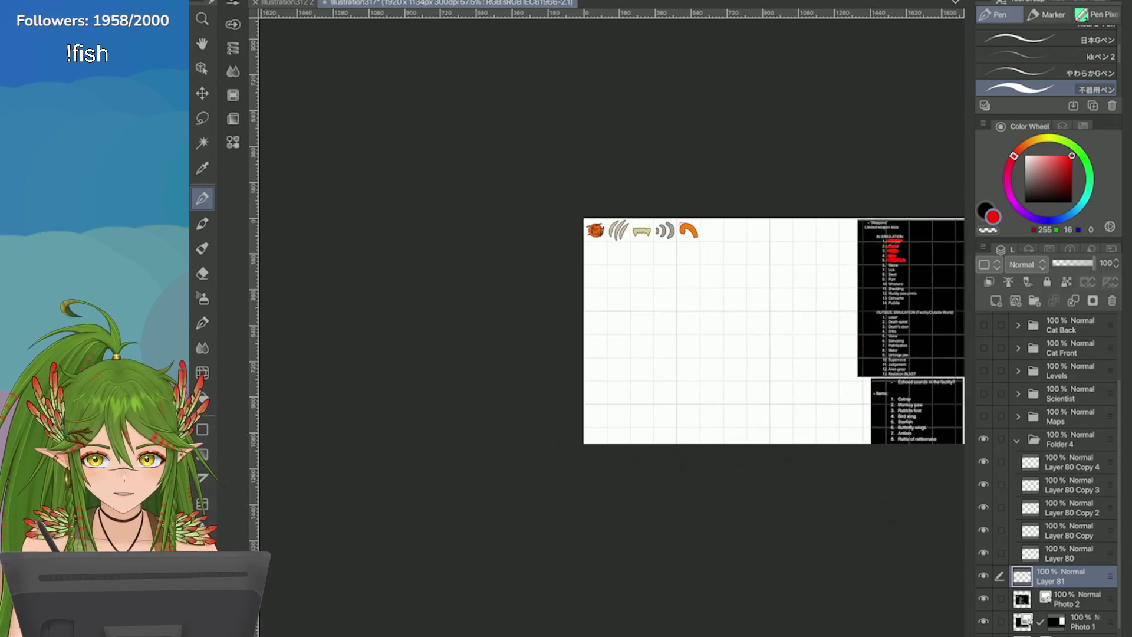
pyautogui.scroll(4, 732, 256)
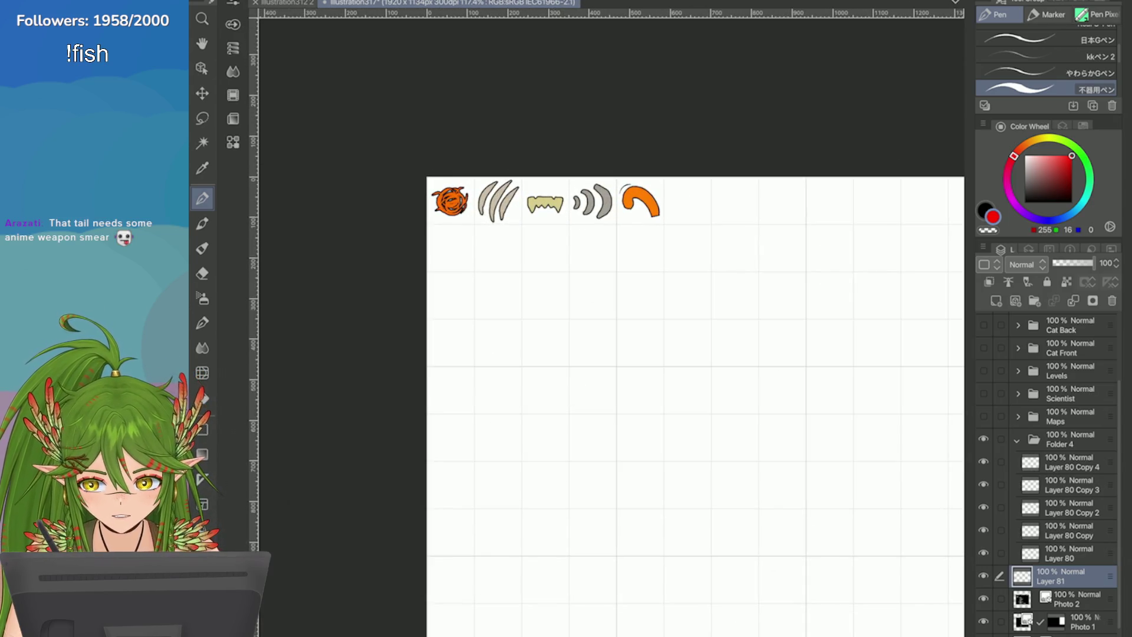
pyautogui.hotkey('ctrl', 's')
# Step: Select the tail icon's layer and sample its orange as the drawing colour
pyautogui.scroll(2, 765, 348)
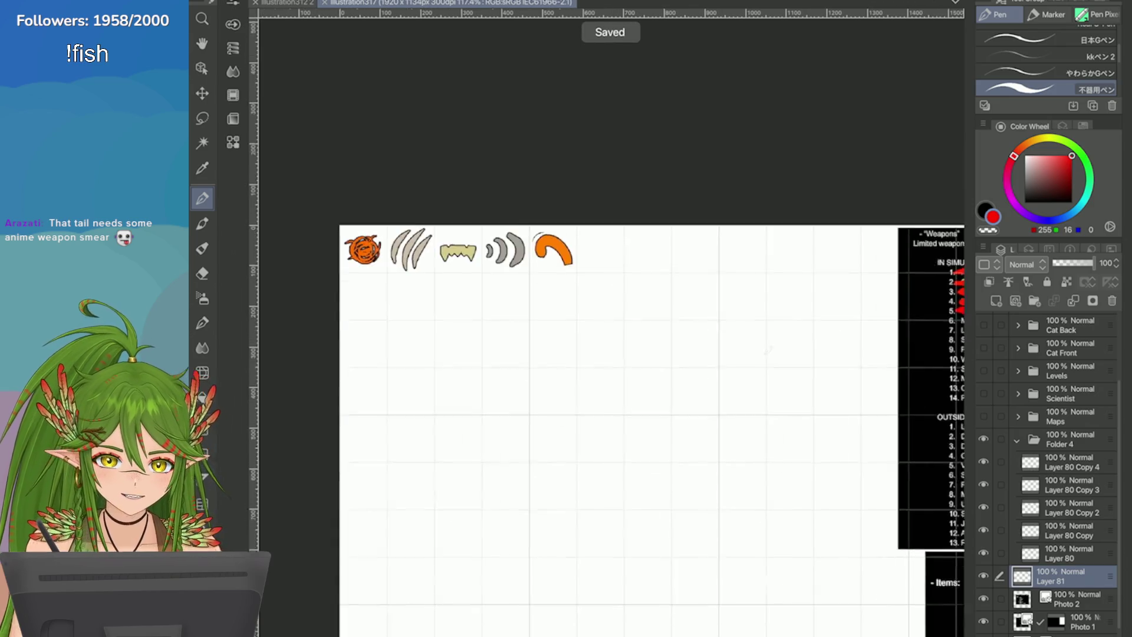
pyautogui.scroll(6, 436, 176)
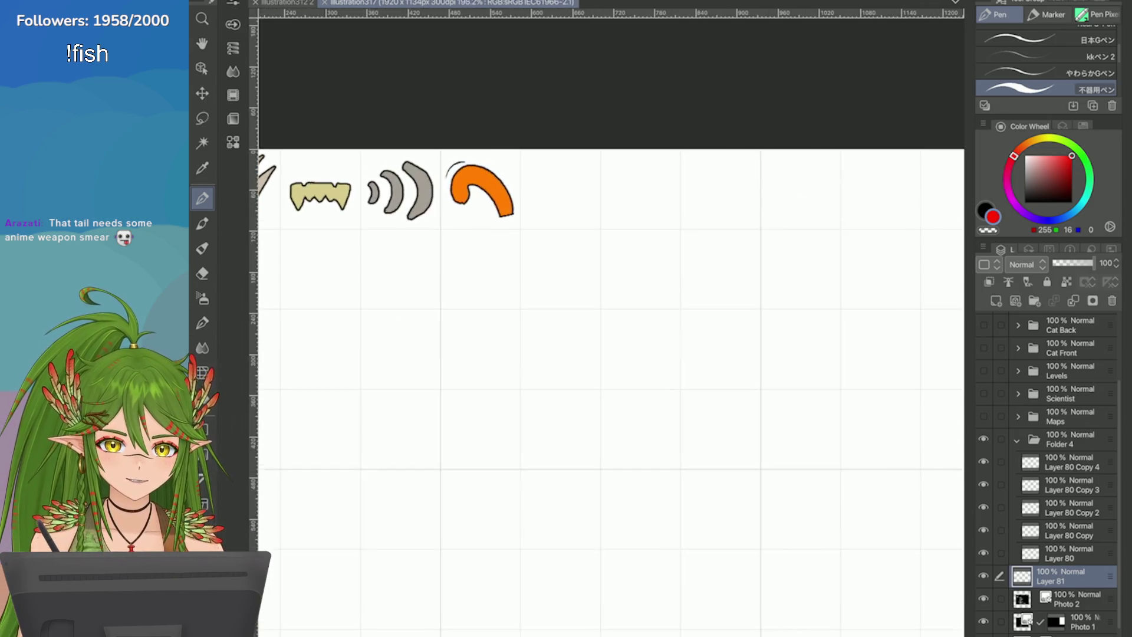
pyautogui.scroll(-8, 783, 308)
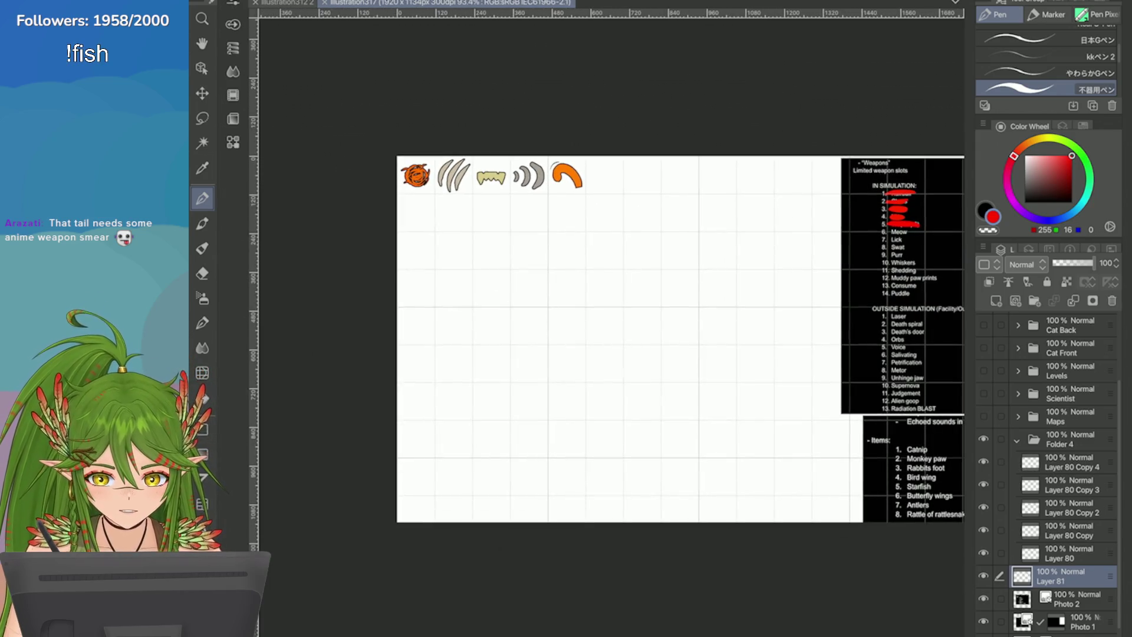
pyautogui.click(1068, 462)
pyautogui.keyDown('alt'); pyautogui.click(567, 176); pyautogui.keyUp('alt')
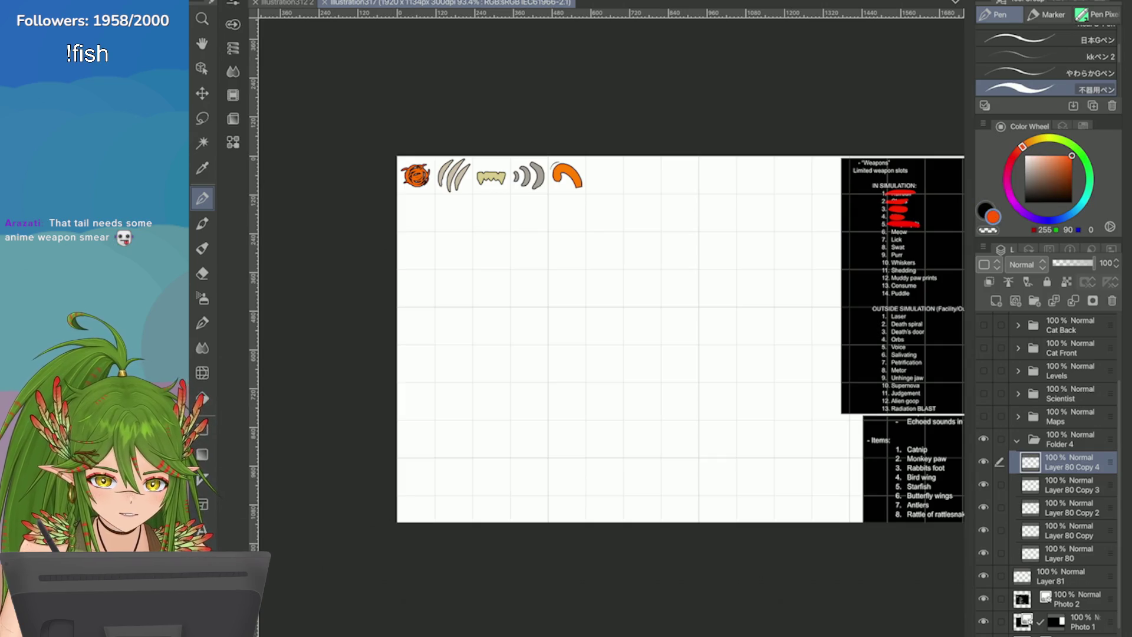
pyautogui.scroll(1, 546, 162)
pyautogui.click(505, 200)
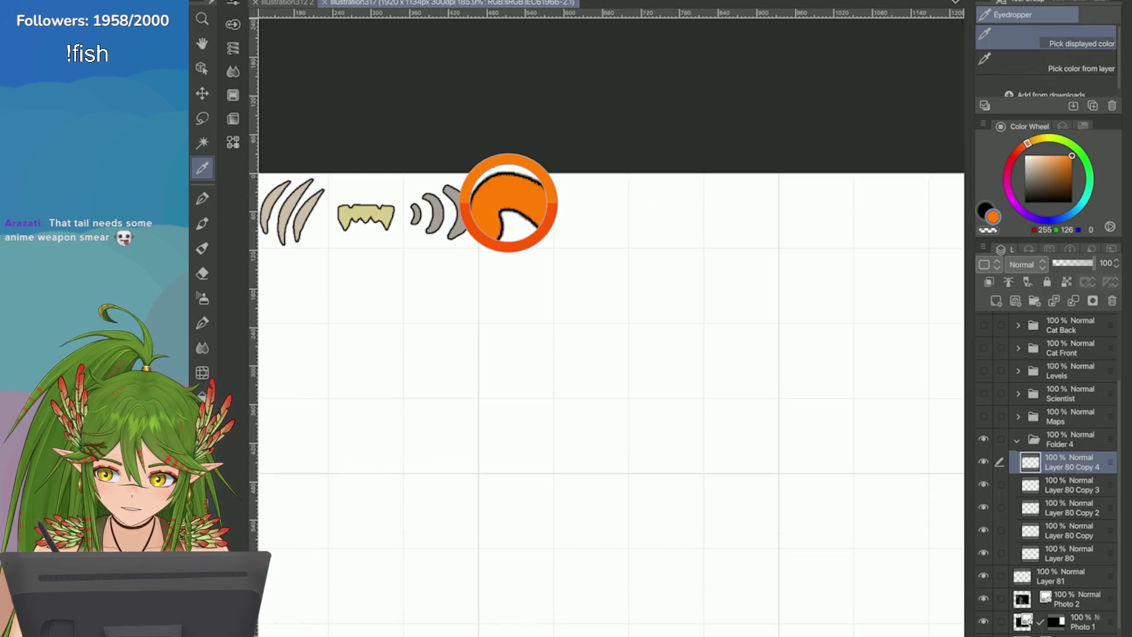
# Step: Draw a short orange flick stroke on the tail with the Pen
pyautogui.scroll(2, 505, 201)
pyautogui.press('p')
pyautogui.moveTo(454, 180)
pyautogui.mouseDown()
pyautogui.moveTo(434, 187)
pyautogui.moveTo(438, 200)
pyautogui.mouseUp()
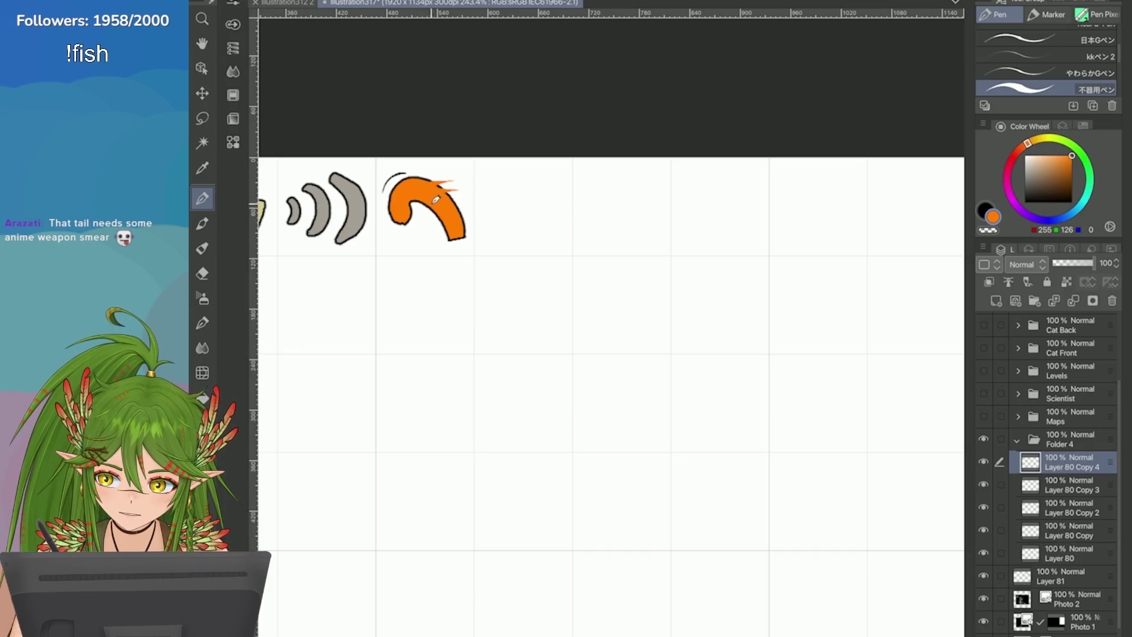
pyautogui.scroll(-3, 456, 194)
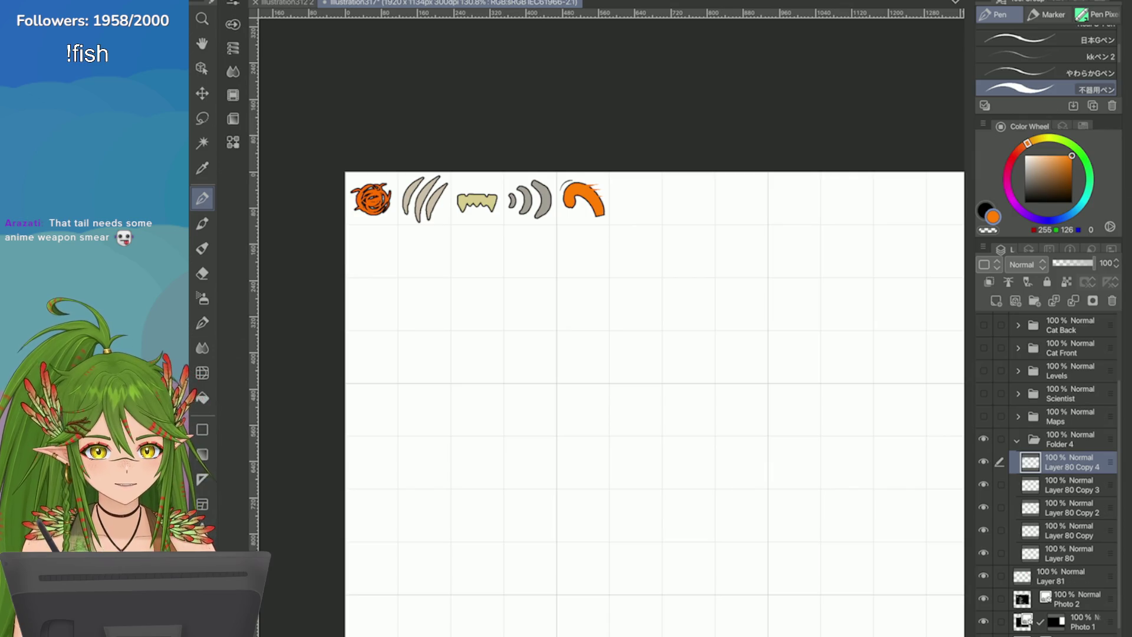
pyautogui.scroll(2, 471, 132)
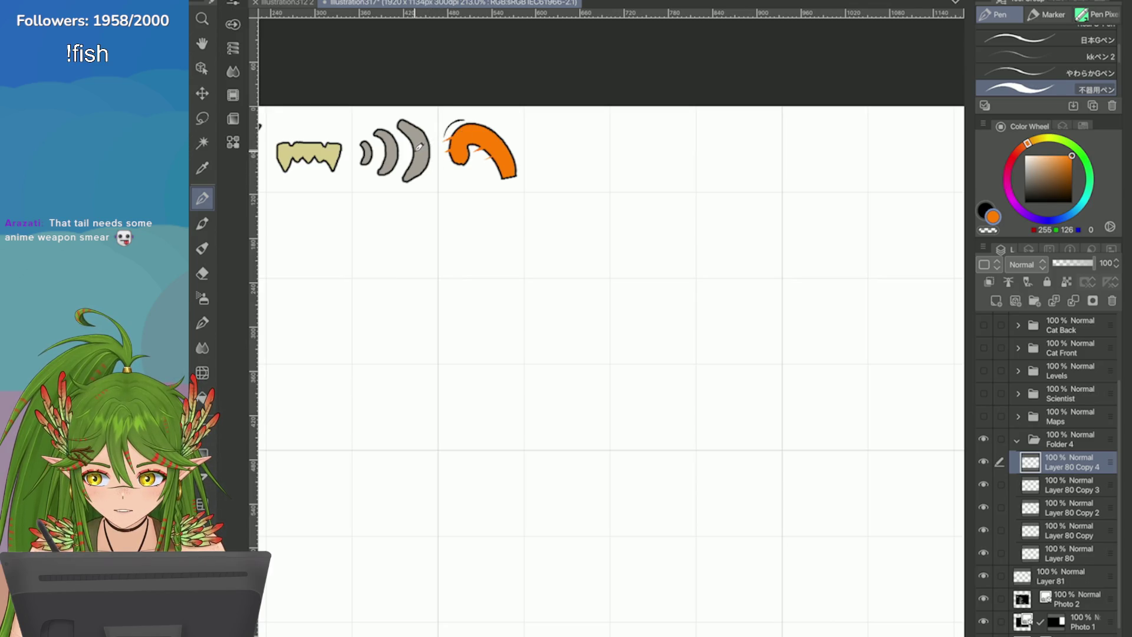
pyautogui.scroll(-3, 702, 392)
pyautogui.scroll(2, 702, 392)
pyautogui.hscroll(5, 607, 400)
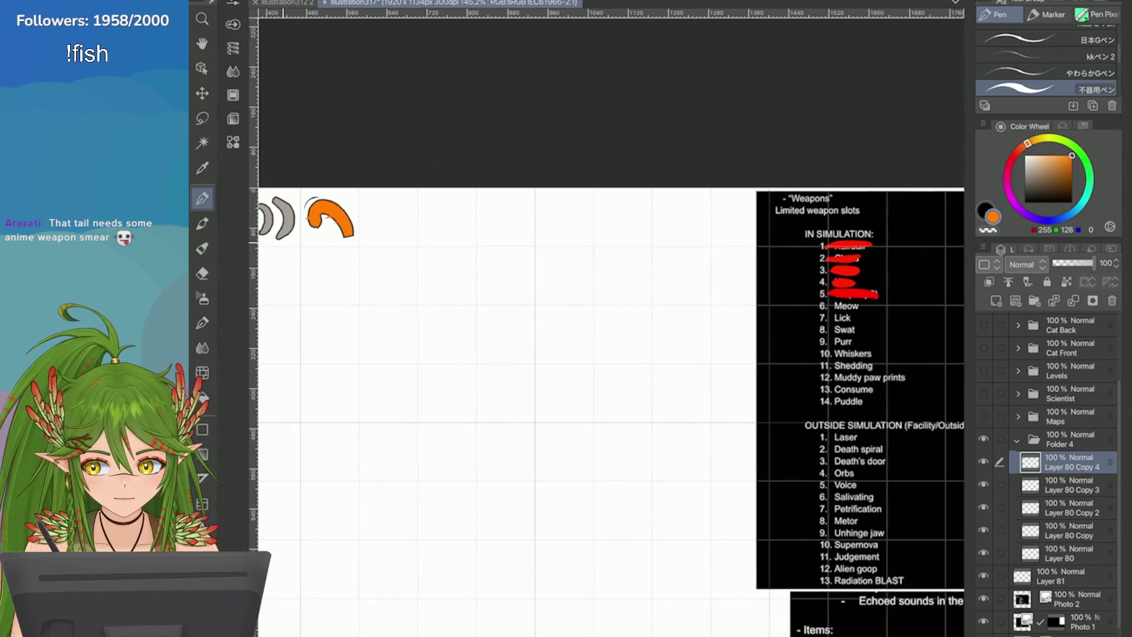
# Step: Save the illustration and open the layer options menu
pyautogui.hotkey('ctrl', 's')
pyautogui.scroll(1, 606, 399)
pyautogui.scroll(6, 301, 153)
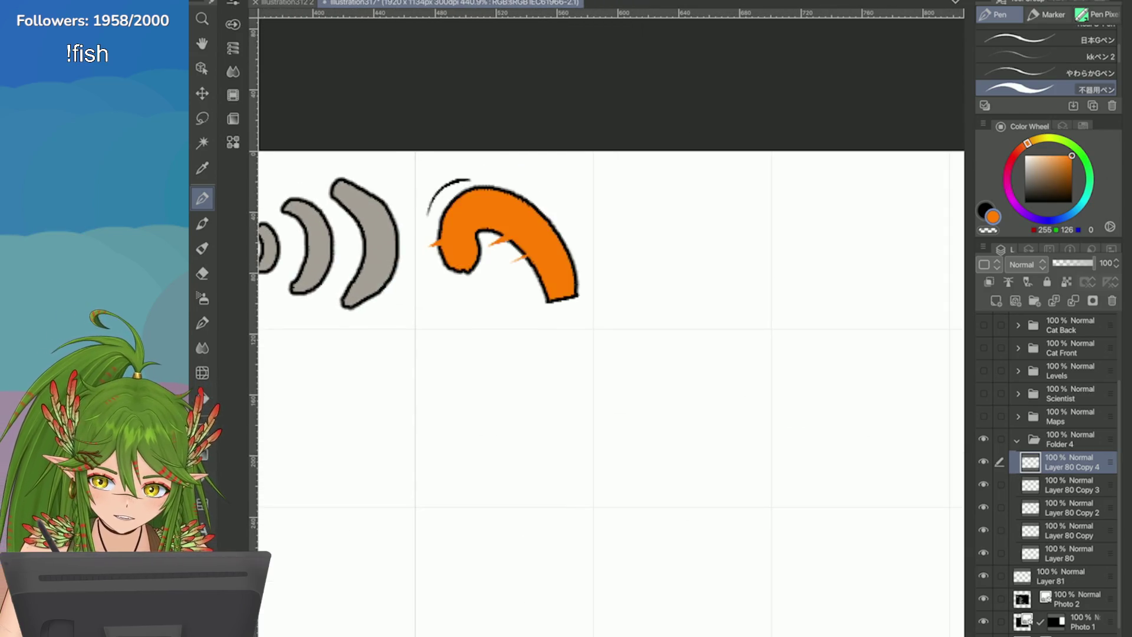
pyautogui.click(983, 246)
# Step: Duplicate the grey sound-wave arcs layer above Layer 80 Copy 4 and move the copy right of the tail
pyautogui.click(1067, 485)
pyautogui.click(983, 246)
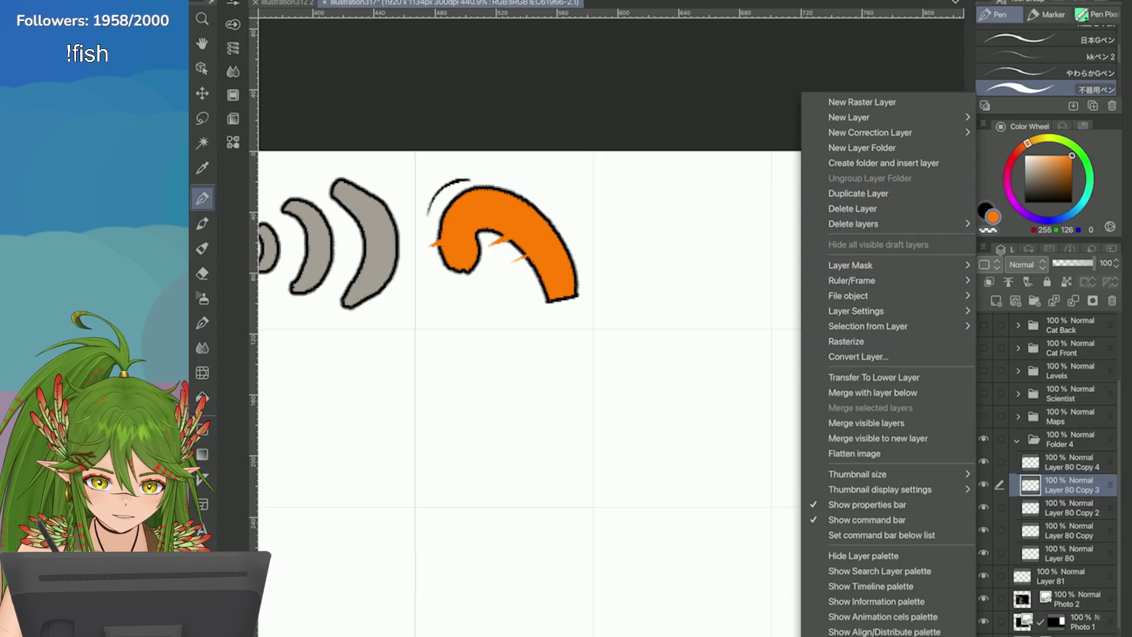
pyautogui.click(857, 193)
pyautogui.moveTo(1067, 484); pyautogui.dragTo(1067, 458)
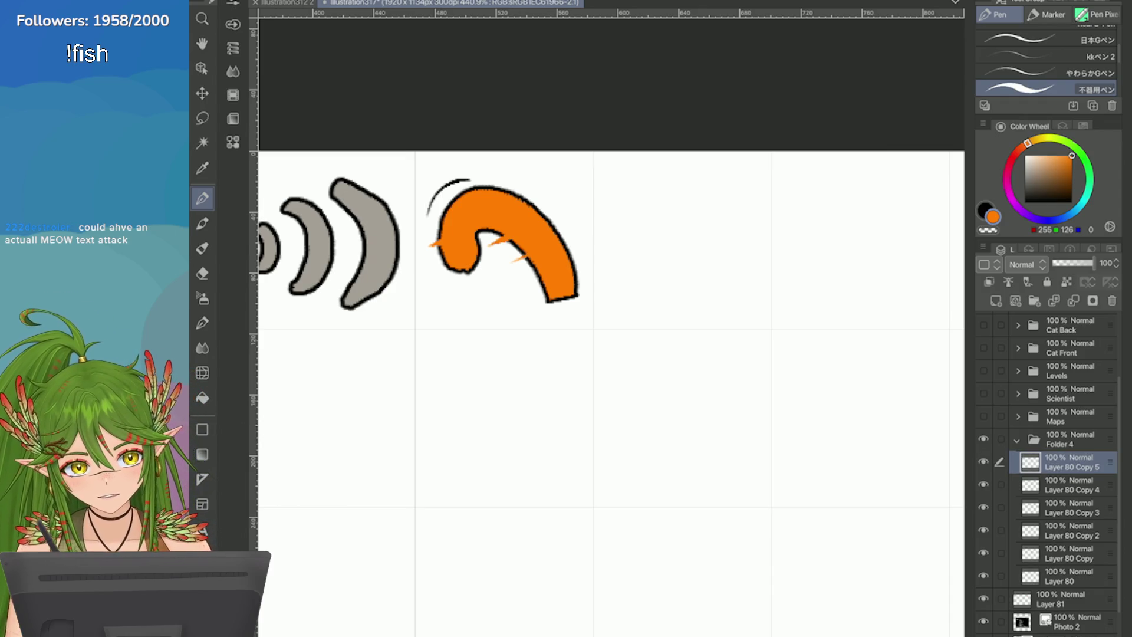
pyautogui.hotkey('ctrl', 't')
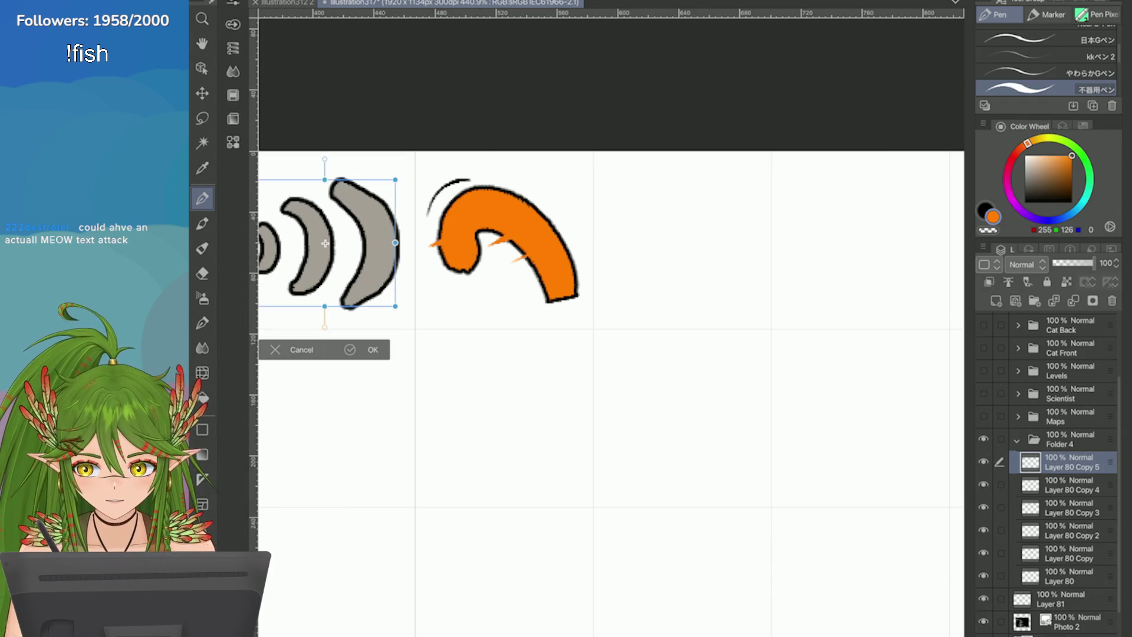
pyautogui.moveTo(330, 260); pyautogui.dragTo(683, 253)
pyautogui.press('Return')
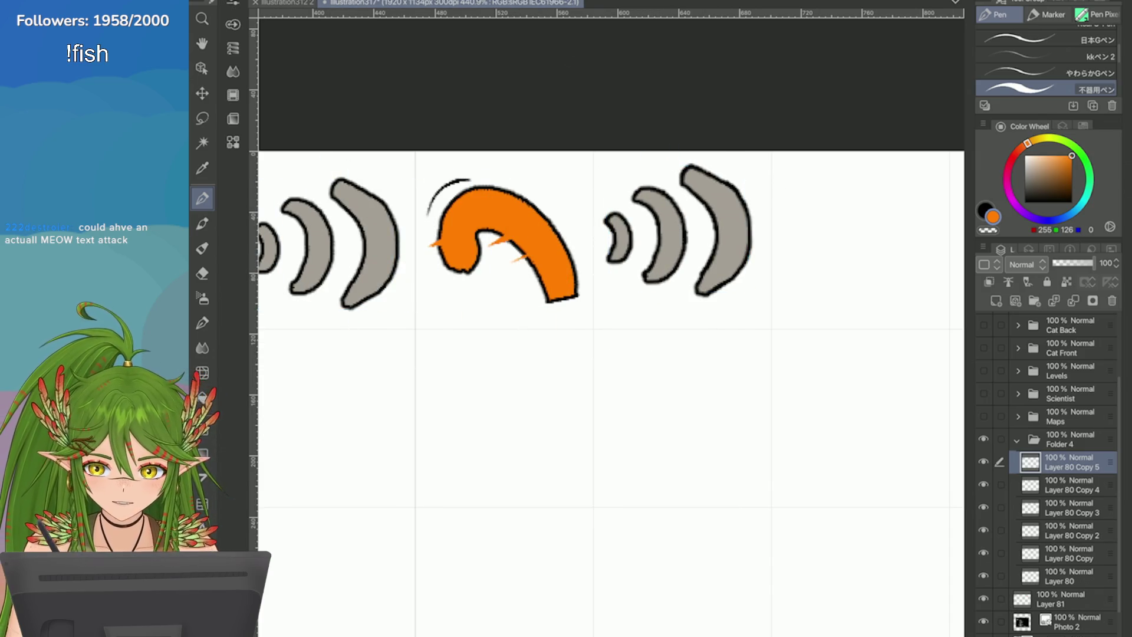
# Step: Clear the copied arcs and block in an orange shape for the next icon
pyautogui.scroll(2, 850, 236)
pyautogui.press('Delete')
pyautogui.moveTo(684, 147)
pyautogui.mouseDown()
pyautogui.moveTo(682, 200)
pyautogui.moveTo(666, 142)
pyautogui.moveTo(656, 174)
pyautogui.moveTo(561, 185)
pyautogui.moveTo(525, 168)
pyautogui.moveTo(526, 312)
pyautogui.moveTo(645, 328)
pyautogui.mouseUp()
# Step: Rework the ends of the orange cat-head shape, reverting the ear and lower-outline edits
pyautogui.hotkey('ctrl', 'z')
pyautogui.hotkey('ctrl', 'z')
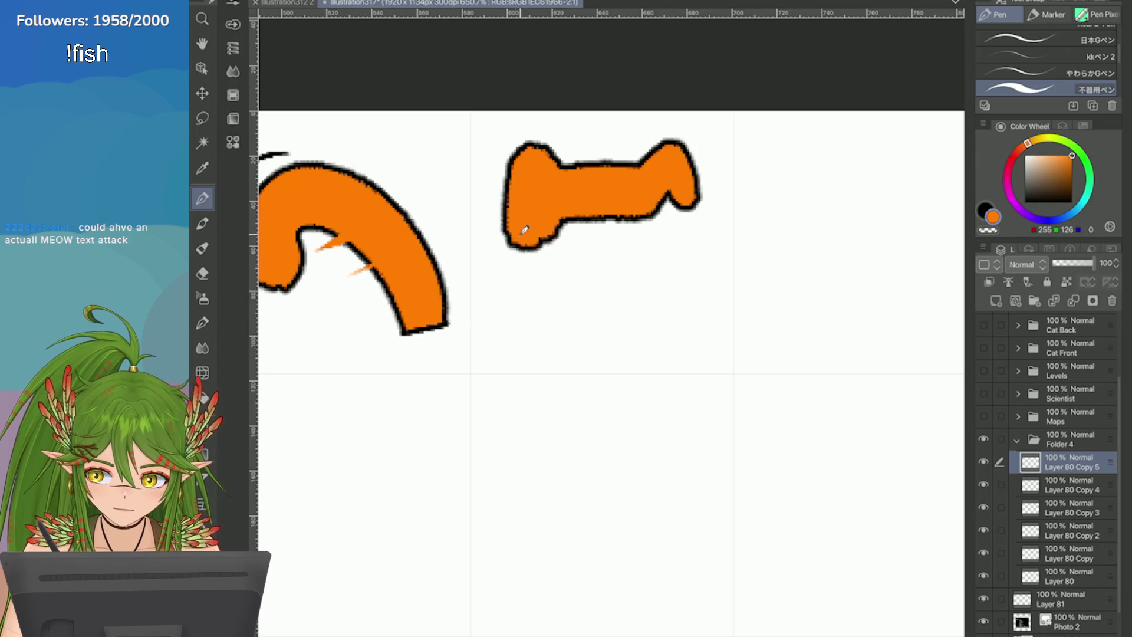
pyautogui.moveTo(530, 223); pyautogui.dragTo(575, 321)
pyautogui.moveTo(682, 187)
pyautogui.mouseDown()
pyautogui.moveTo(705, 283)
pyautogui.moveTo(557, 258)
pyautogui.moveTo(603, 283)
pyautogui.moveTo(576, 272)
pyautogui.mouseUp()
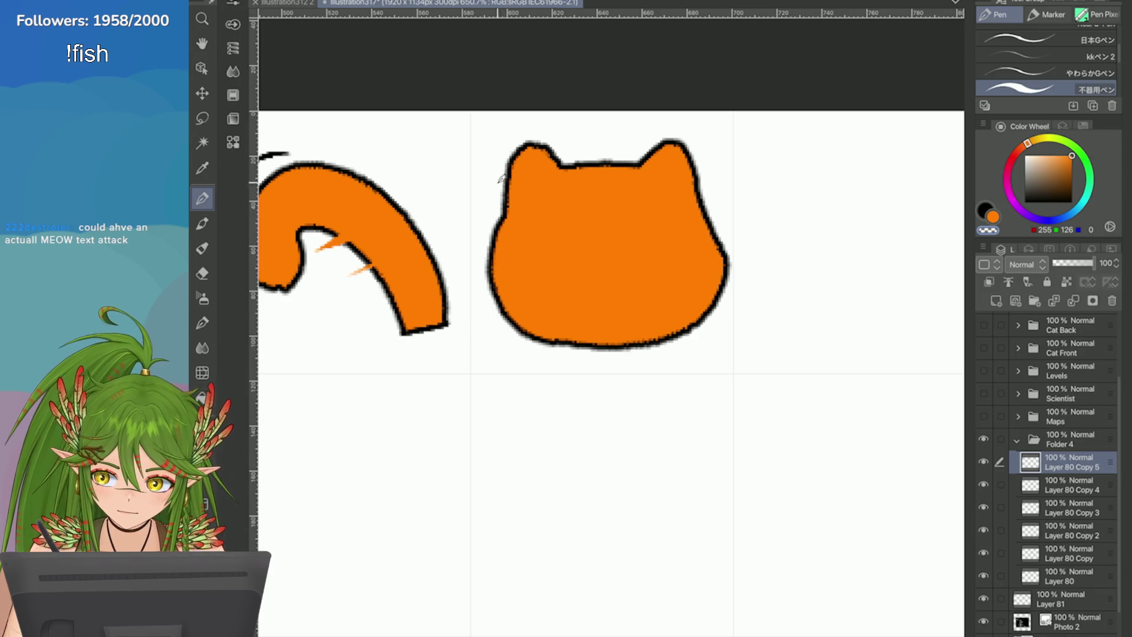
pyautogui.hotkey('ctrl', 'z')
pyautogui.hotkey('ctrl', 'z')
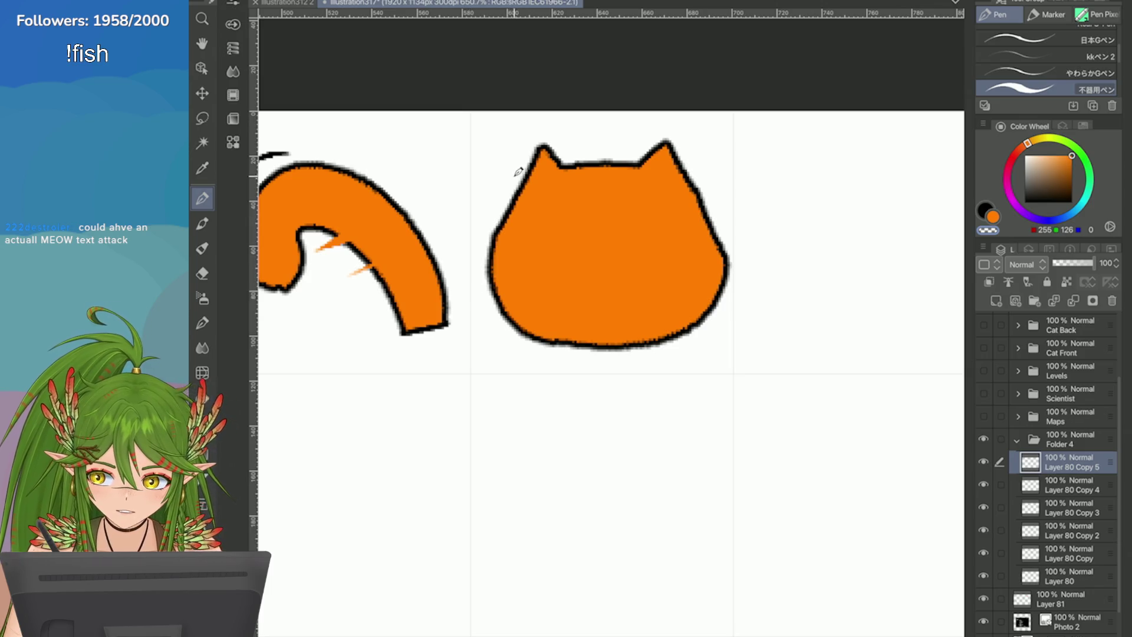
pyautogui.hotkey('ctrl', 'z')
pyautogui.hotkey('ctrl', 'z')
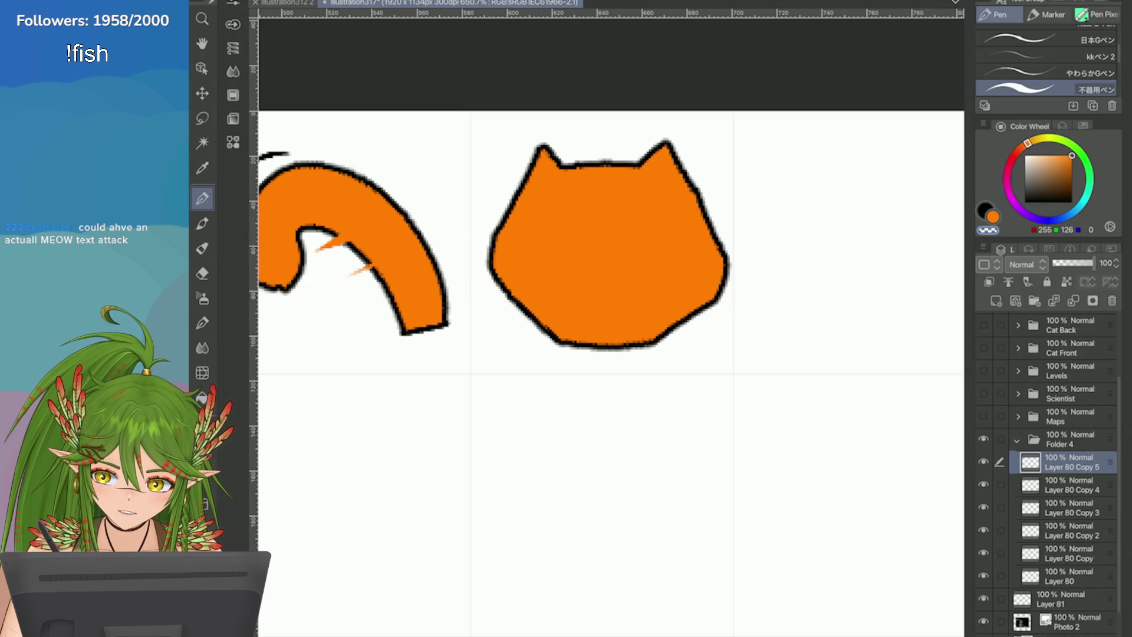
pyautogui.hotkey('ctrl', 'z')
pyautogui.hotkey('ctrl', 'z')
pyautogui.hotkey('ctrl', 'z')
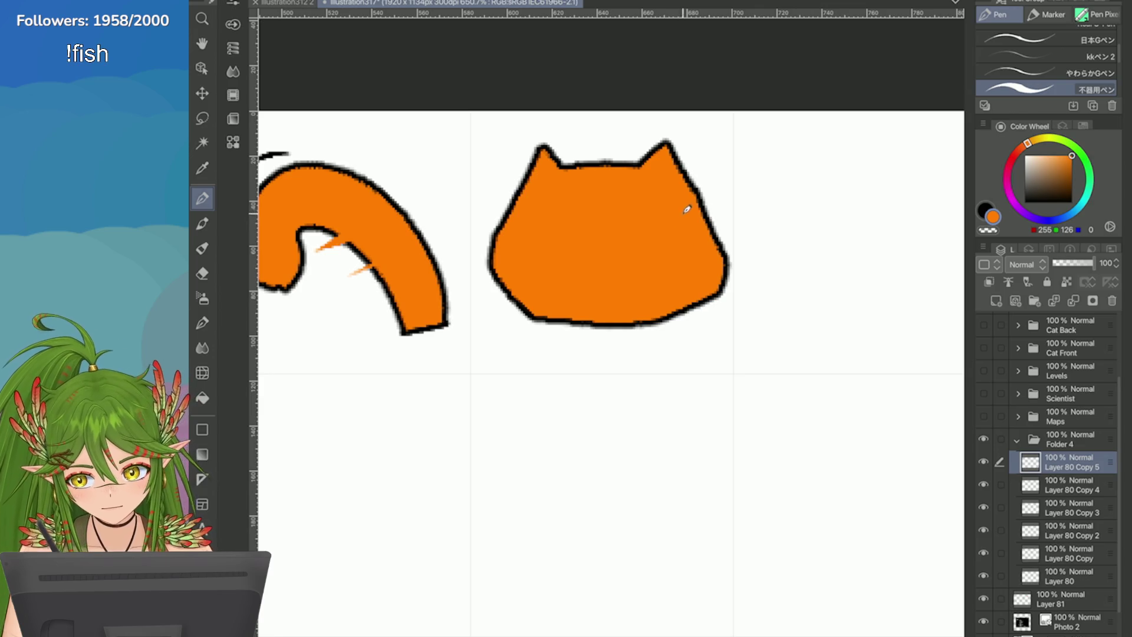
# Step: Add a black eye and a curved mouth to the orange cat head
pyautogui.click(983, 210)
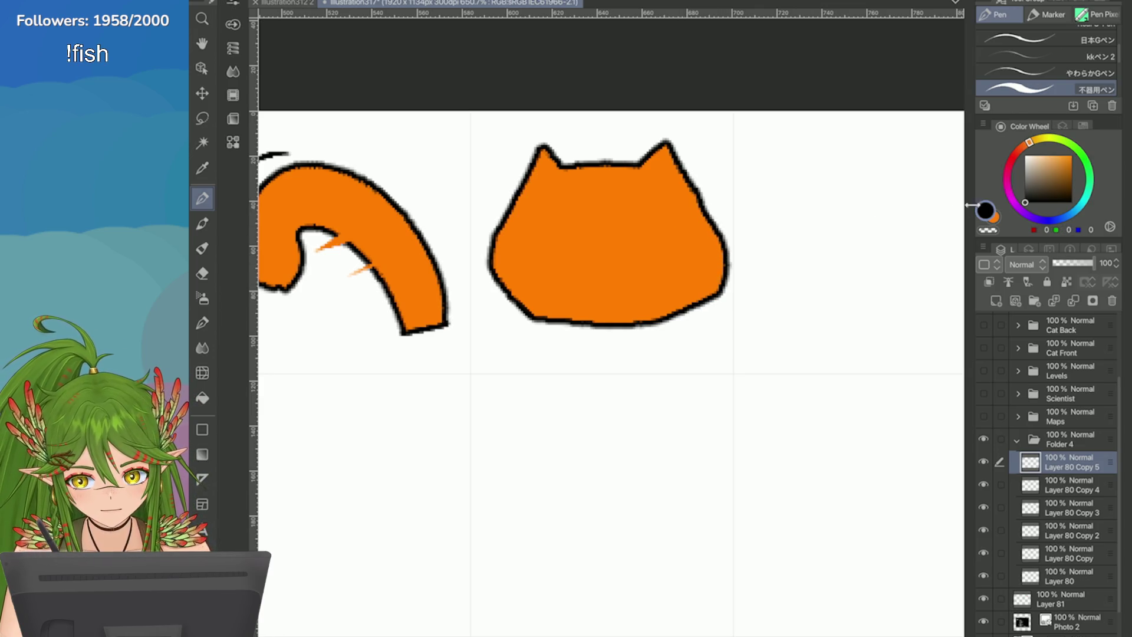
pyautogui.moveTo(626, 202)
pyautogui.mouseDown()
pyautogui.moveTo(624, 247)
pyautogui.moveTo(584, 244)
pyautogui.mouseUp()
pyautogui.hotkey('ctrl', 'z')
pyautogui.hotkey('ctrl', 'z')
pyautogui.moveTo(583, 204); pyautogui.dragTo(584, 241)
pyautogui.moveTo(657, 243)
pyautogui.mouseDown()
pyautogui.moveTo(648, 267)
pyautogui.moveTo(571, 270)
pyautogui.mouseUp()
# Step: Redraw the cat's wavy mouth with a tongue looping around the chin
pyautogui.hotkey('ctrl', 'z')
pyautogui.moveTo(662, 242); pyautogui.dragTo(573, 270)
pyautogui.moveTo(649, 263)
pyautogui.mouseDown()
pyautogui.moveTo(607, 301)
pyautogui.moveTo(568, 263)
pyautogui.moveTo(624, 307)
pyautogui.moveTo(581, 270)
pyautogui.mouseUp()
pyautogui.hotkey('ctrl', 'z')
pyautogui.hotkey('ctrl', 'z')
pyautogui.hotkey('ctrl', 'z')
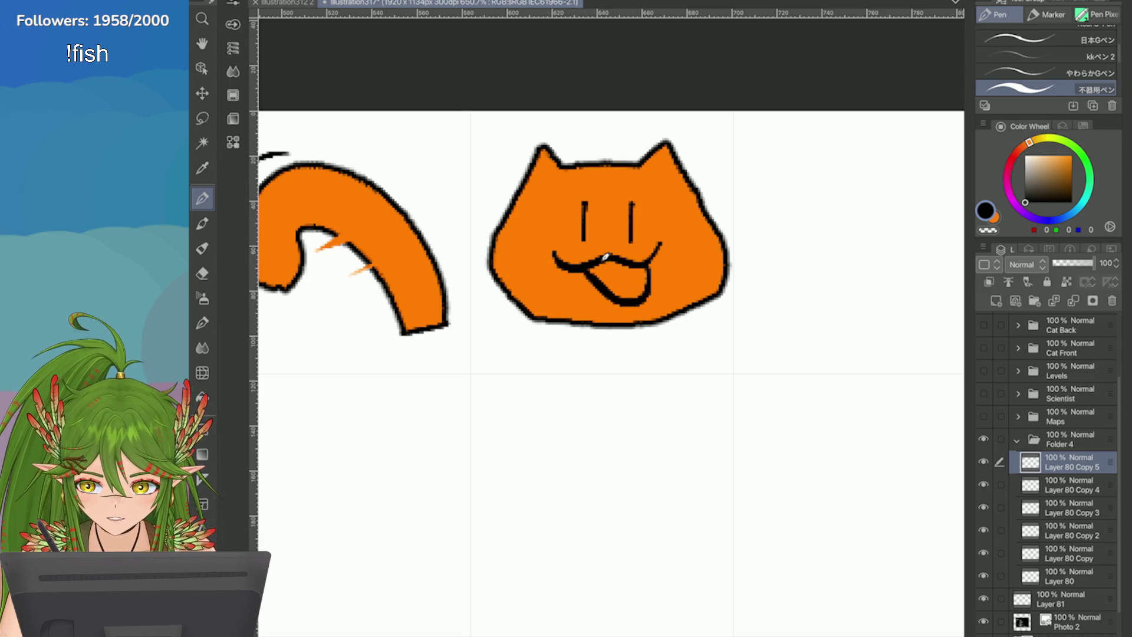
pyautogui.hotkey('ctrl', 'z')
pyautogui.hotkey('ctrl', 'z')
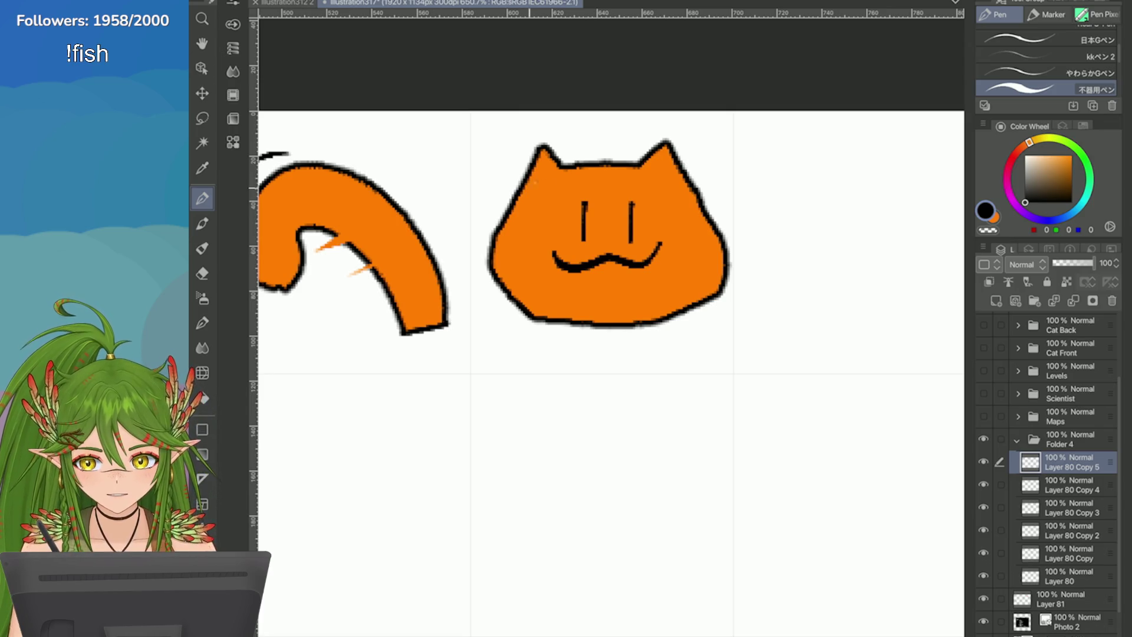
pyautogui.hotkey('ctrl', 'z')
pyautogui.moveTo(554, 255); pyautogui.dragTo(663, 250)
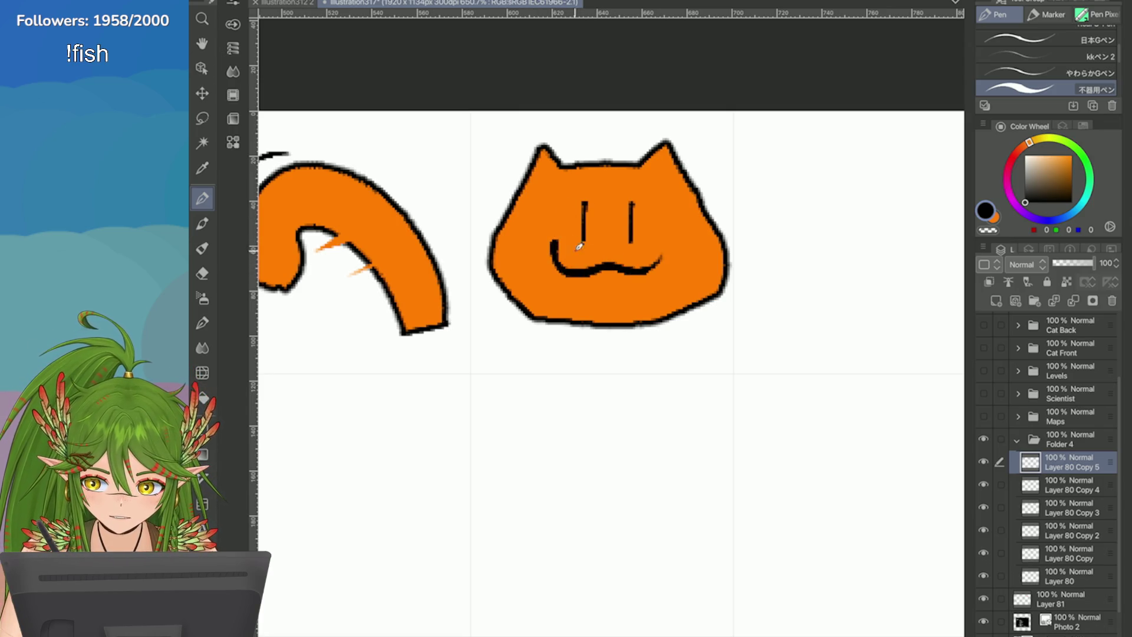
pyautogui.hotkey('ctrl', 'z')
pyautogui.moveTo(548, 247)
pyautogui.mouseDown()
pyautogui.moveTo(619, 263)
pyautogui.moveTo(661, 255)
pyautogui.moveTo(642, 294)
pyautogui.moveTo(569, 272)
pyautogui.mouseUp()
pyautogui.hotkey('ctrl', 'z')
pyautogui.moveTo(648, 272)
pyautogui.mouseDown()
pyautogui.moveTo(627, 333)
pyautogui.moveTo(563, 276)
pyautogui.mouseUp()
pyautogui.hotkey('ctrl', 'z')
pyautogui.moveTo(649, 264)
pyautogui.mouseDown()
pyautogui.moveTo(621, 336)
pyautogui.moveTo(568, 265)
pyautogui.mouseUp()
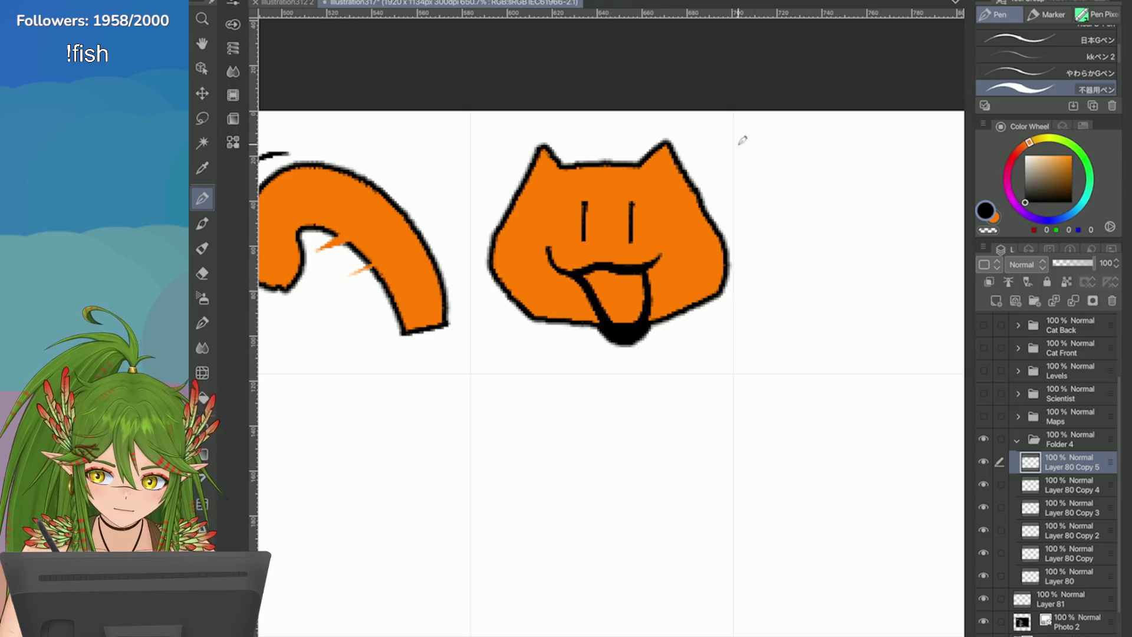
# Step: Fill the cat's tongue with a bright pink
pyautogui.click(993, 216)
pyautogui.click(1006, 178)
pyautogui.click(1061, 156)
pyautogui.moveTo(625, 295)
pyautogui.mouseDown()
pyautogui.moveTo(625, 308)
pyautogui.moveTo(636, 277)
pyautogui.moveTo(615, 318)
pyautogui.moveTo(592, 268)
pyautogui.mouseUp()
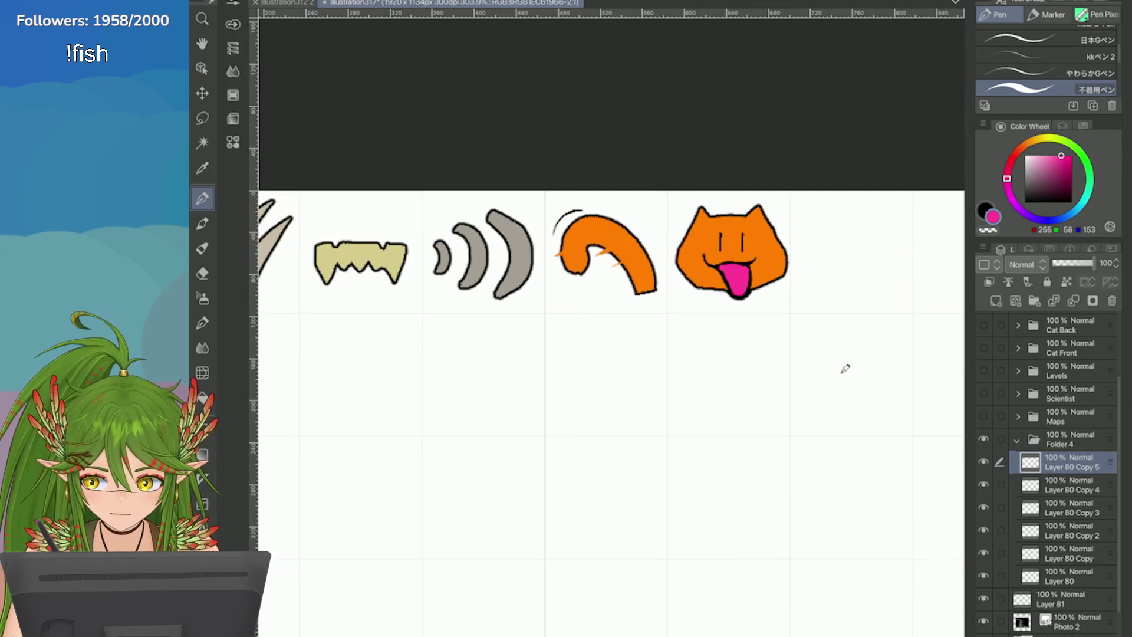
pyautogui.scroll(-3, 839, 258)
pyautogui.scroll(2, 842, 314)
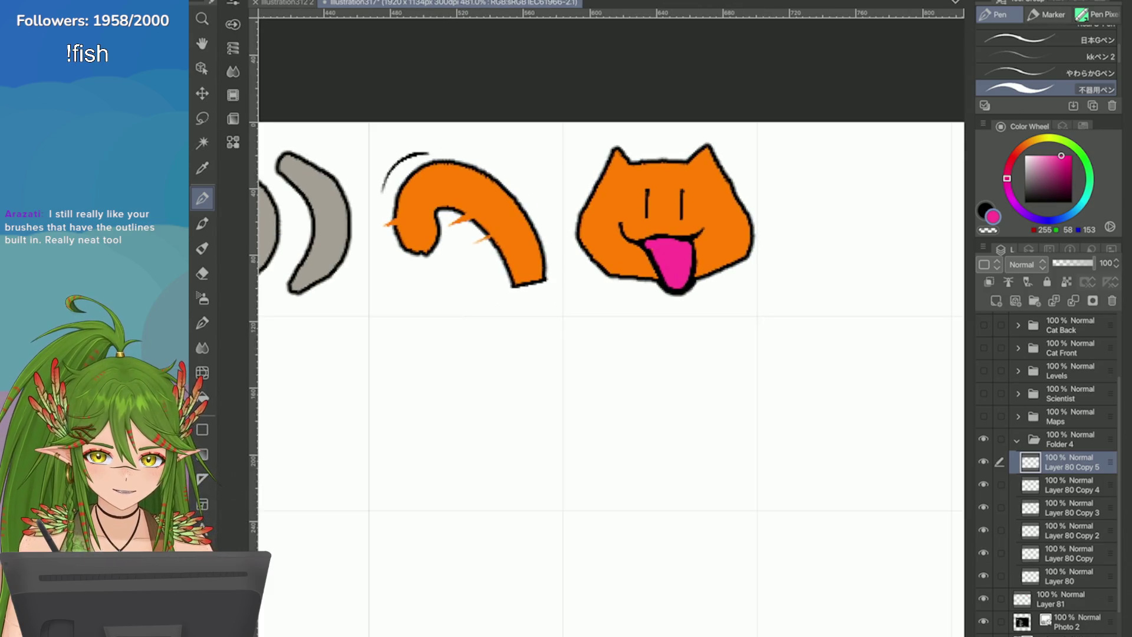
# Step: Draw a black centre line down the pink tongue
pyautogui.click(982, 209)
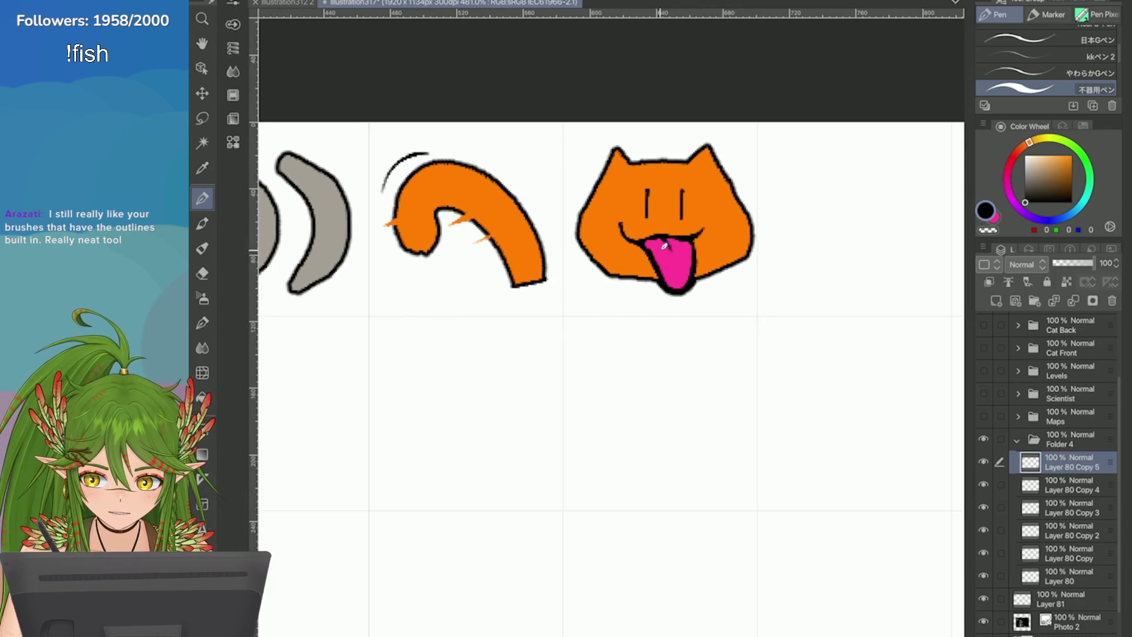
pyautogui.scroll(2, 768, 244)
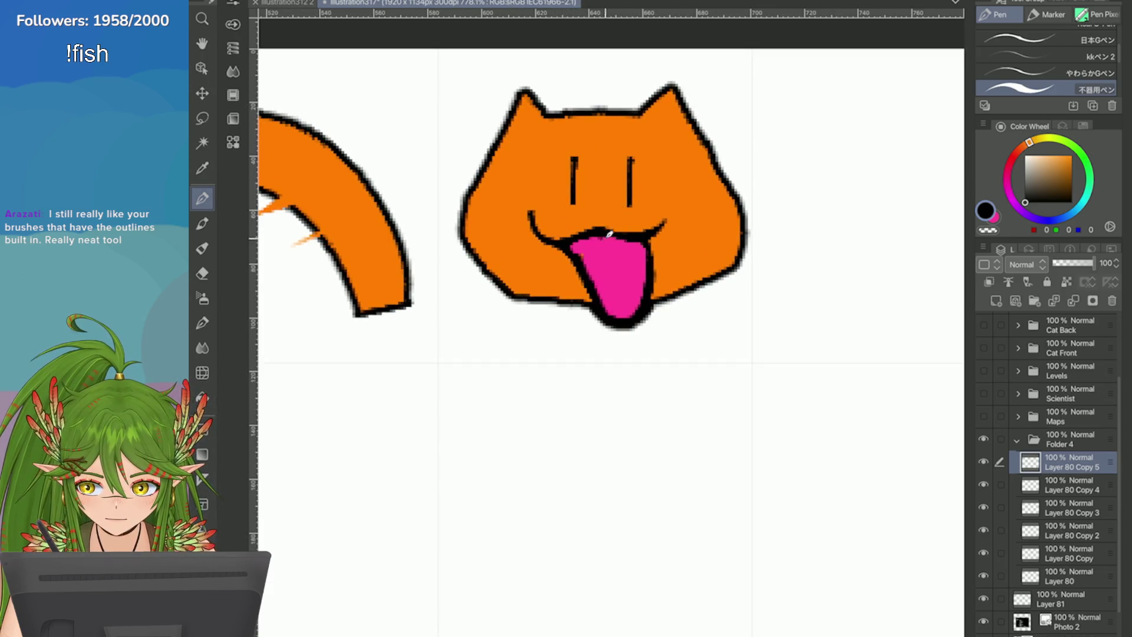
pyautogui.moveTo(608, 235); pyautogui.dragTo(618, 266)
pyautogui.scroll(-5, 869, 417)
pyautogui.scroll(4, 869, 417)
pyautogui.scroll(2, 943, 265)
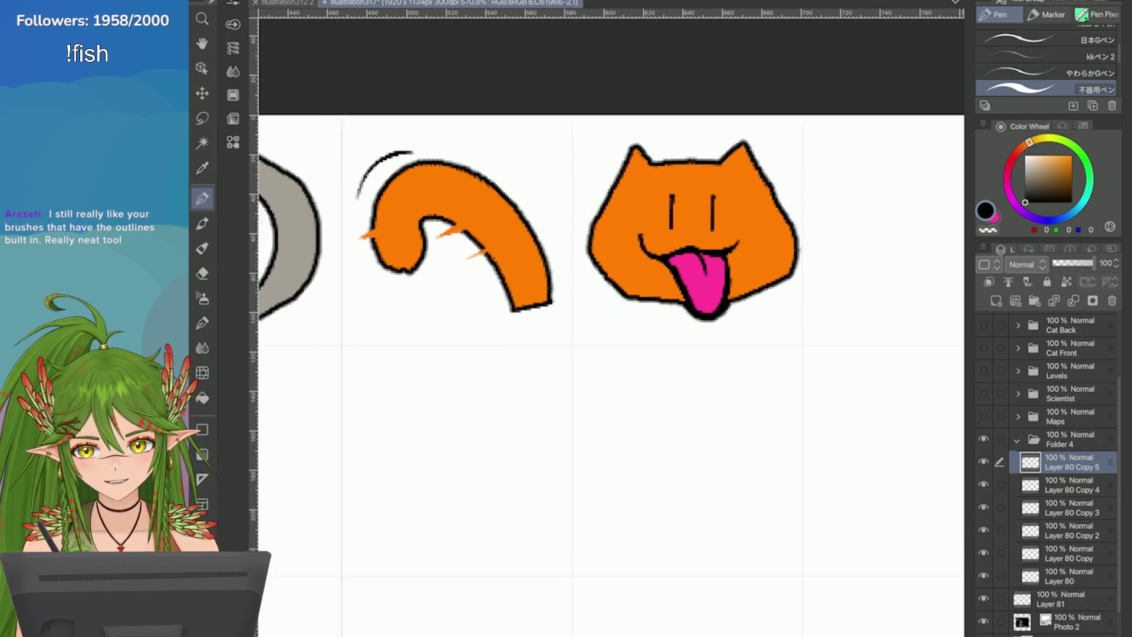
# Step: Transform the cat head and confirm its new placement
pyautogui.hotkey('ctrl', 't')
pyautogui.click(706, 363)
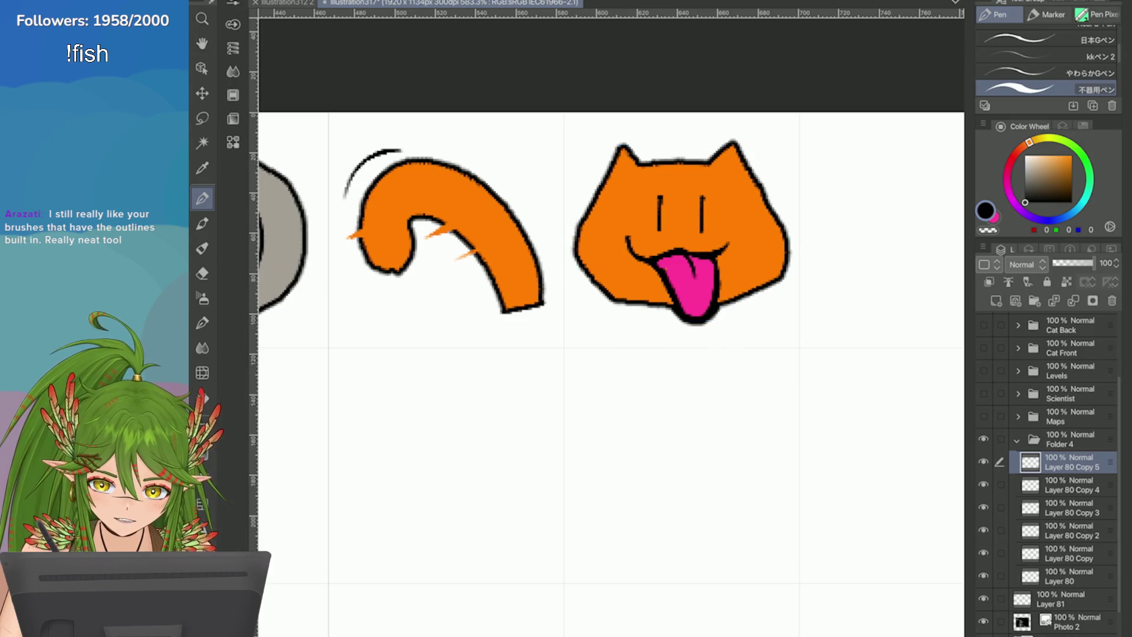
pyautogui.scroll(-3, 706, 363)
pyautogui.scroll(2, 706, 363)
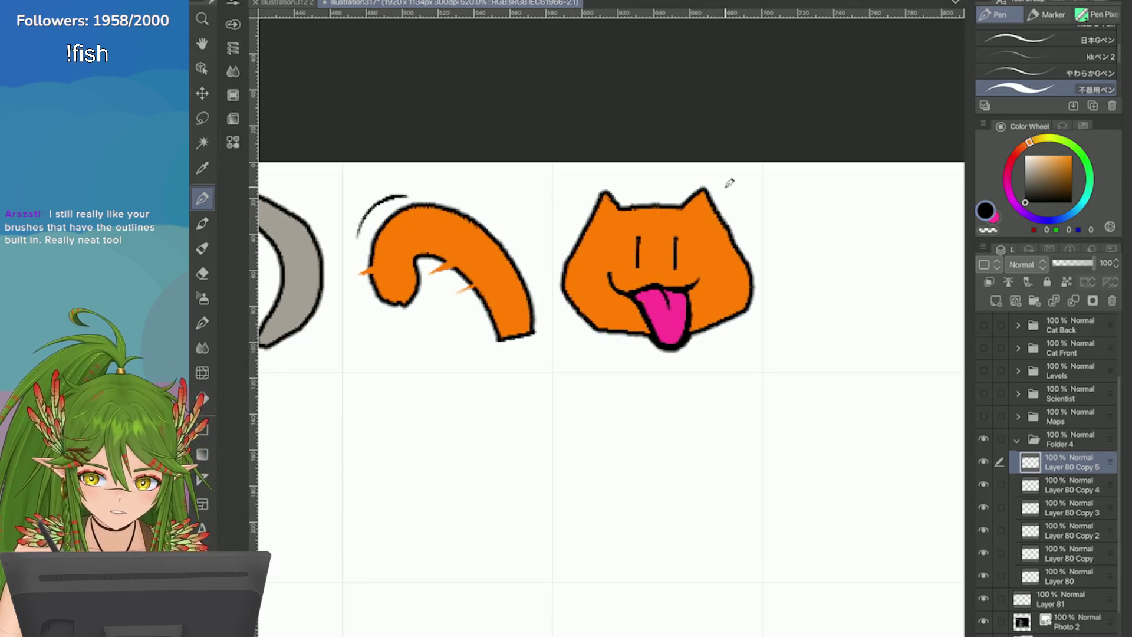
# Step: Add two accent marks beside the cat's right ear with a different pen brush
pyautogui.press(',')
pyautogui.moveTo(731, 170); pyautogui.dragTo(722, 192)
pyautogui.moveTo(732, 205); pyautogui.dragTo(752, 193)
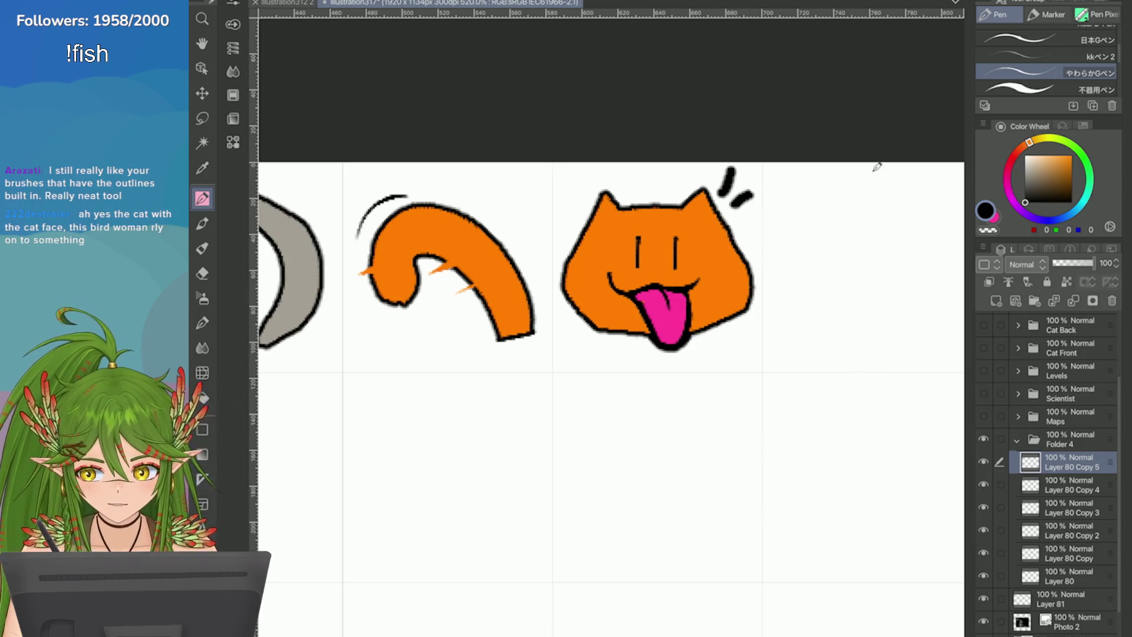
# Step: On Layer 81, strike through 'Meow' in red using the 不器用ペン brush
pyautogui.scroll(-4, 877, 167)
pyautogui.scroll(2, 877, 167)
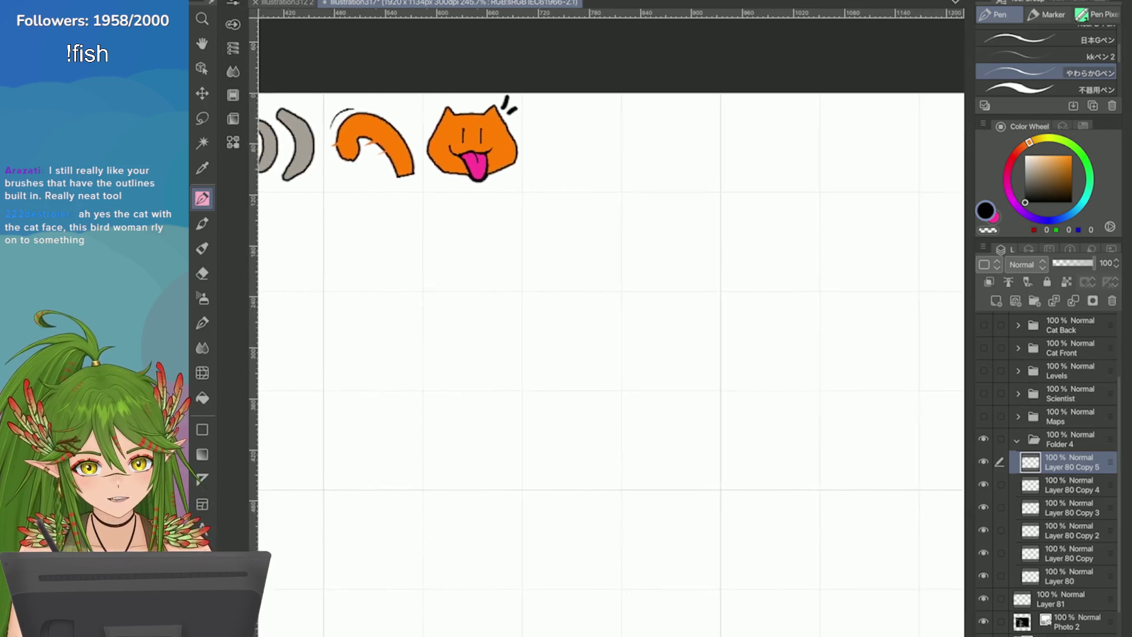
pyautogui.scroll(-1, 920, 286)
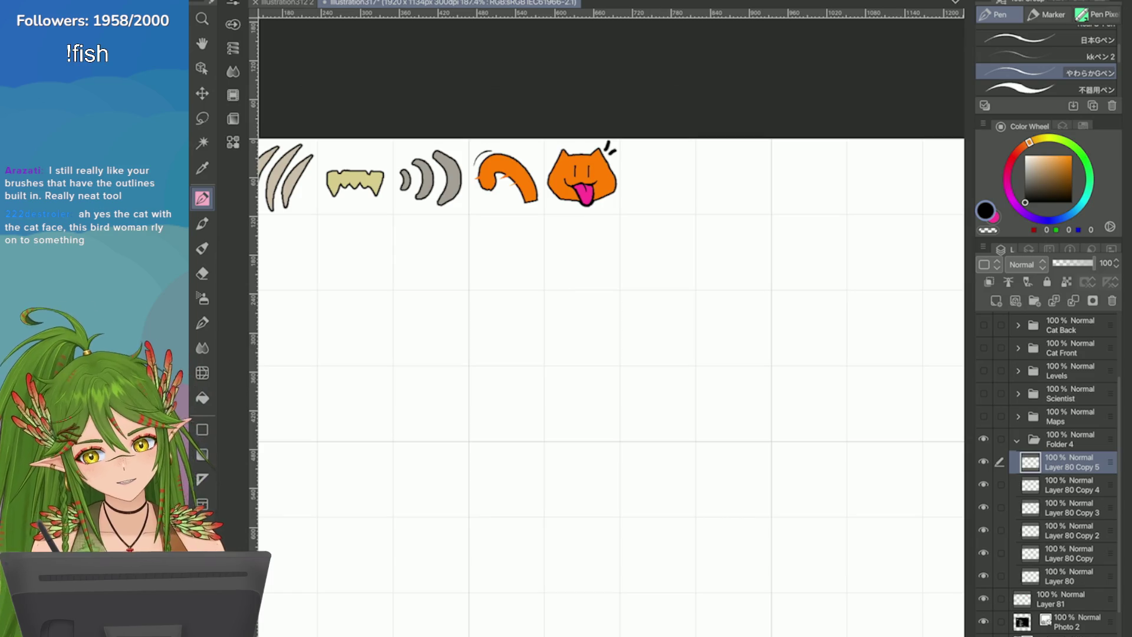
pyautogui.scroll(2, 444, 163)
pyautogui.scroll(-5, 663, 203)
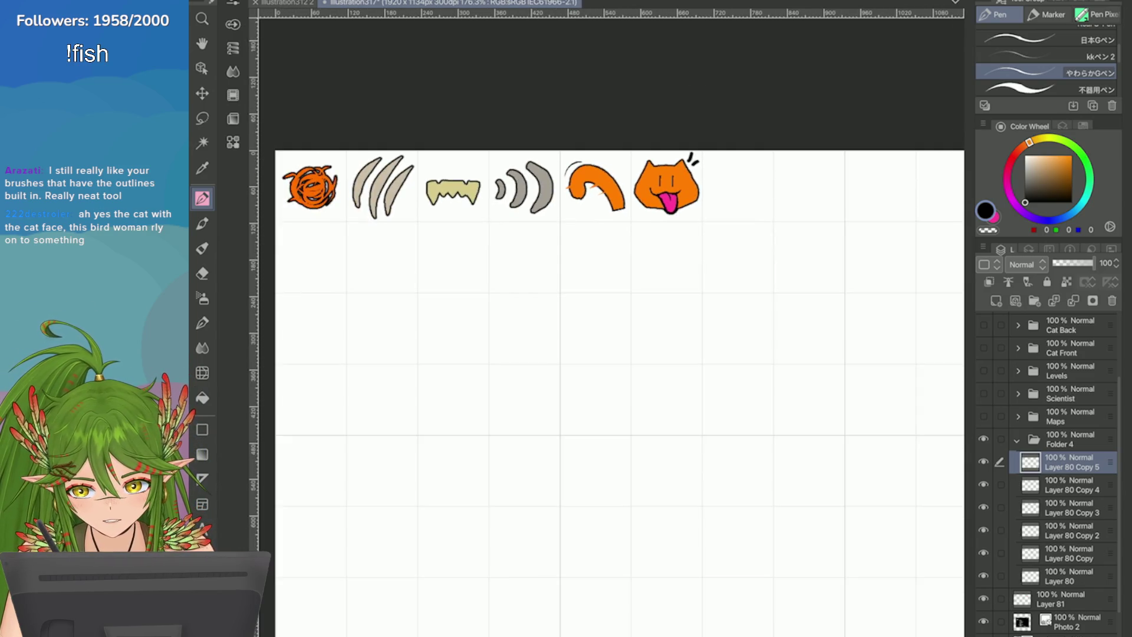
pyautogui.scroll(3, 690, 353)
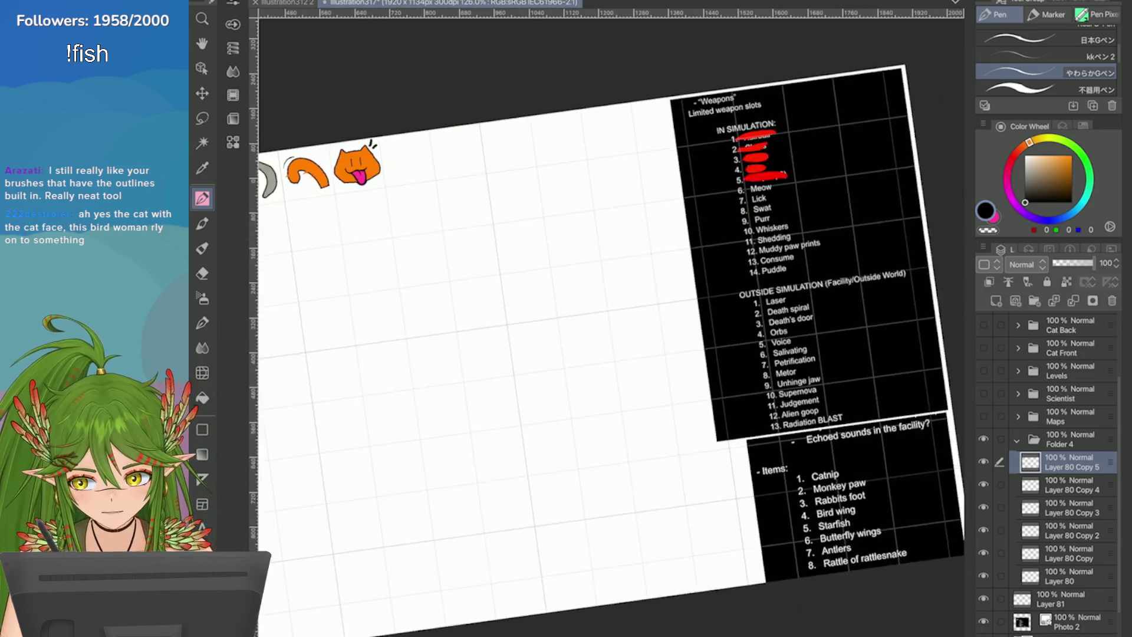
pyautogui.click(1061, 598)
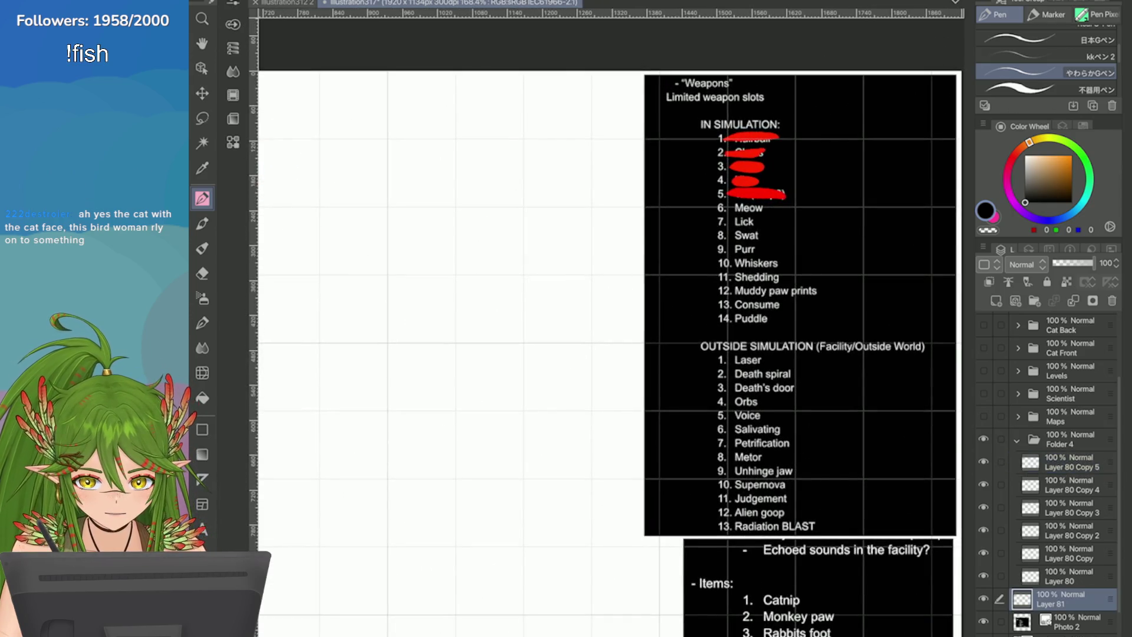
pyautogui.keyDown('alt'); pyautogui.click(745, 167); pyautogui.keyUp('alt')
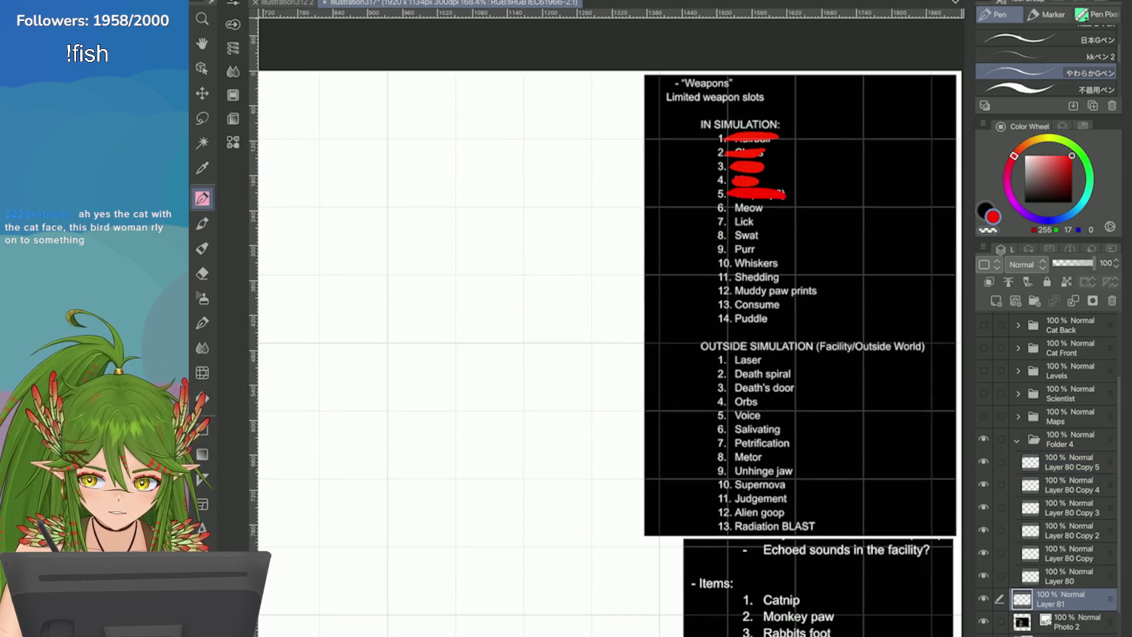
pyautogui.click(1037, 89)
pyautogui.scroll(2, 873, 310)
pyautogui.moveTo(698, 155); pyautogui.dragTo(720, 156)
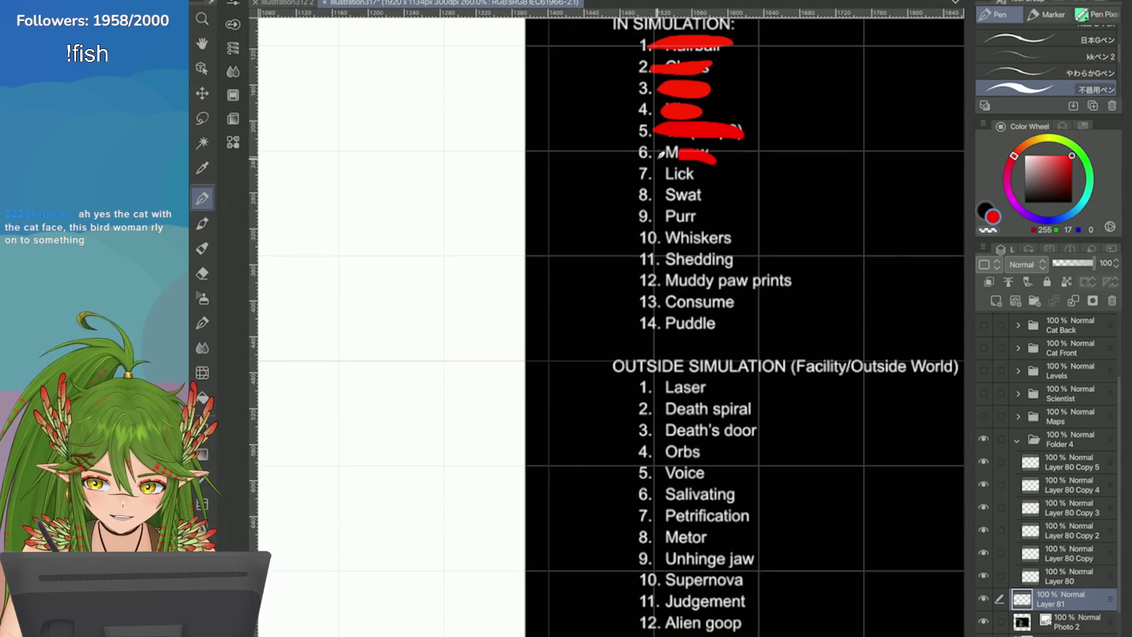
pyautogui.scroll(-5, 673, 146)
pyautogui.scroll(5, 607, 160)
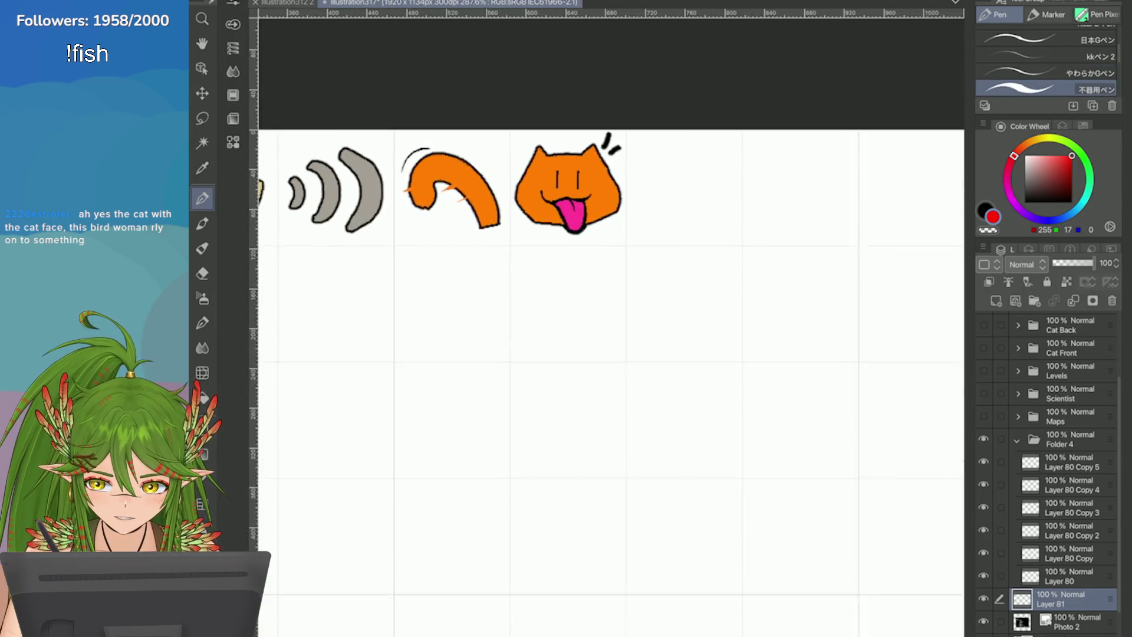
# Step: Duplicate the cat-face layer, leaving the copy in its original position
pyautogui.click(1066, 461)
pyautogui.rightClick(1066, 461)
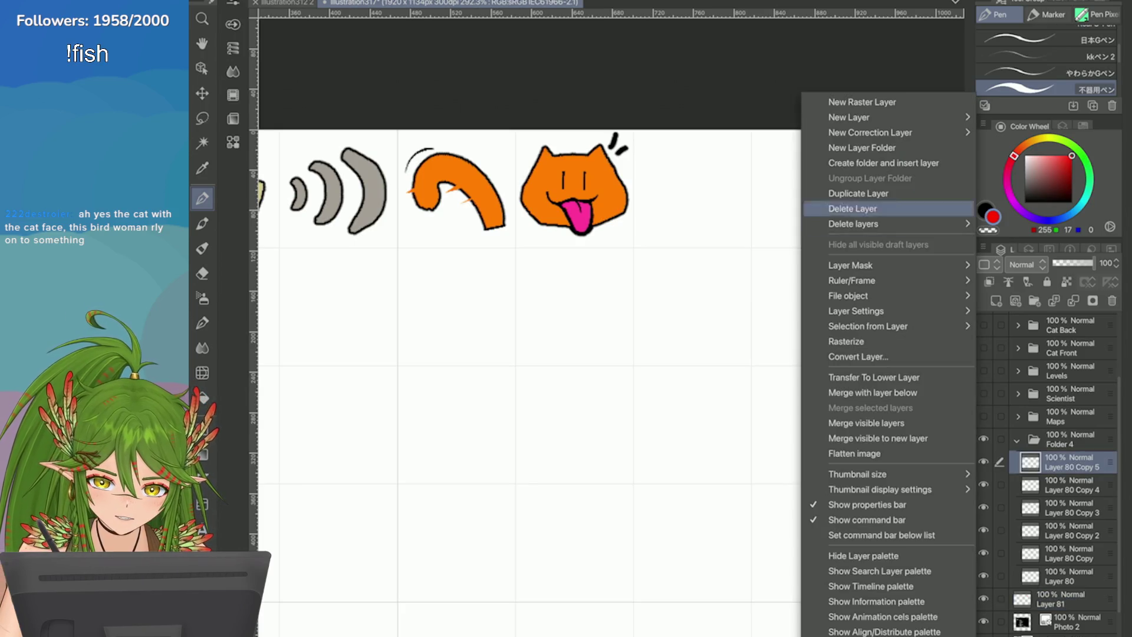
pyautogui.click(825, 193)
pyautogui.hotkey('ctrl', 't')
pyautogui.moveTo(575, 189); pyautogui.dragTo(687, 189)
pyautogui.press('Return')
pyautogui.hotkey('ctrl', 'z')
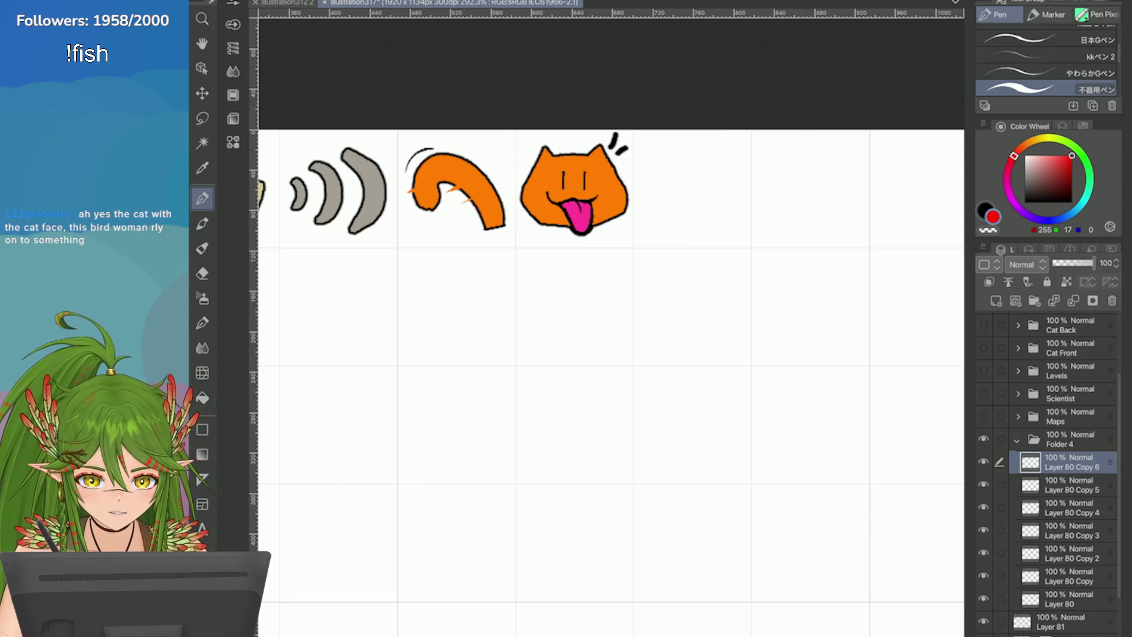
# Step: Pick a softer pink from the cat's tongue and try a black mouth line beside it
pyautogui.keyDown('alt'); pyautogui.click(581, 215); pyautogui.keyUp('alt')
pyautogui.click(1055, 155)
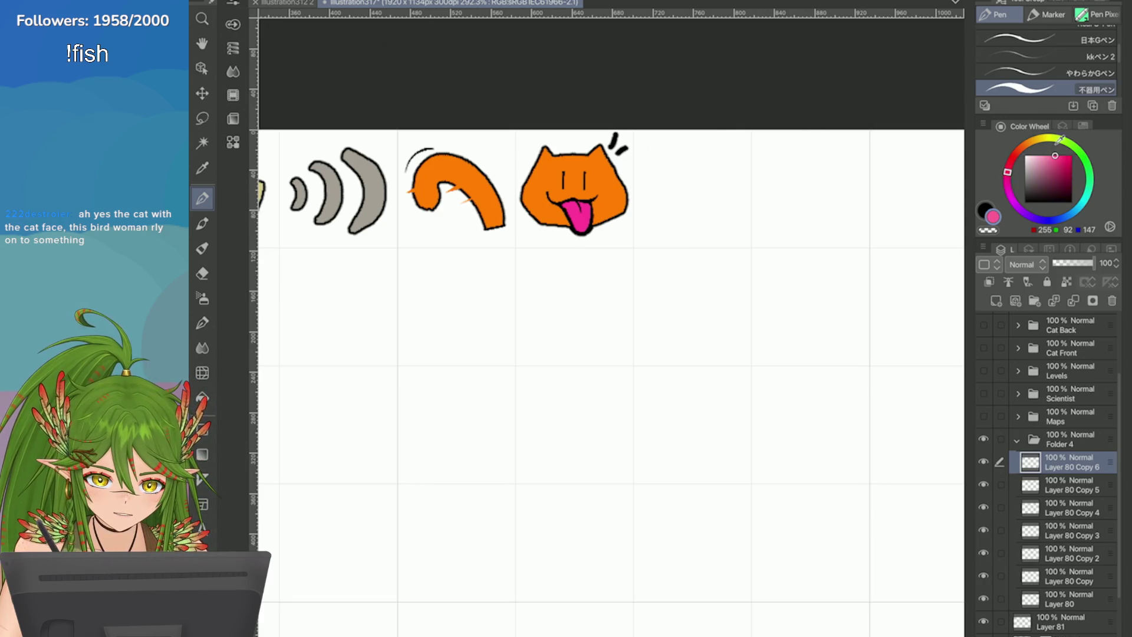
pyautogui.scroll(3, 906, 224)
pyautogui.click(983, 209)
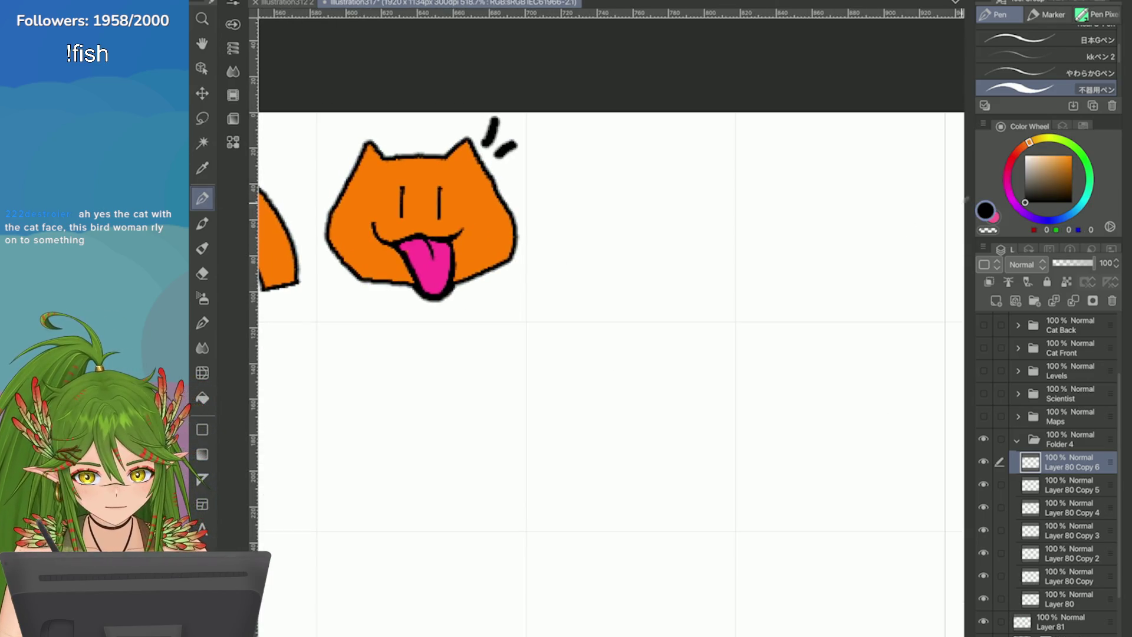
pyautogui.moveTo(705, 178)
pyautogui.mouseDown()
pyautogui.moveTo(548, 219)
pyautogui.moveTo(699, 189)
pyautogui.moveTo(600, 223)
pyautogui.moveTo(554, 211)
pyautogui.moveTo(709, 197)
pyautogui.moveTo(706, 180)
pyautogui.mouseUp()
pyautogui.hotkey('ctrl', 'z')
pyautogui.hotkey('ctrl', 'z')
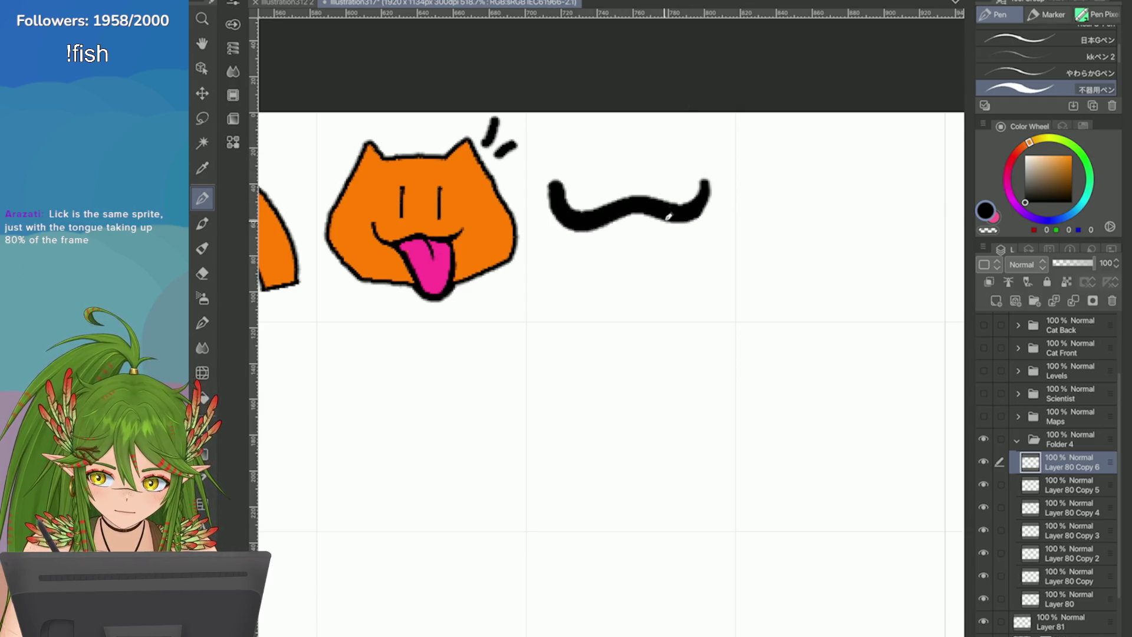
# Step: Move the black mouth line up and fill a solid pink tongue beneath it
pyautogui.press('x')
pyautogui.moveTo(673, 227)
pyautogui.mouseDown()
pyautogui.moveTo(634, 260)
pyautogui.moveTo(607, 226)
pyautogui.mouseUp()
pyautogui.hotkey('ctrl', 'z')
pyautogui.hotkey('ctrl', 't')
pyautogui.moveTo(677, 219)
pyautogui.mouseDown()
pyautogui.moveTo(678, 193)
pyautogui.moveTo(632, 233)
pyautogui.moveTo(579, 195)
pyautogui.mouseUp()
pyautogui.press('Return')
pyautogui.moveTo(694, 267)
pyautogui.mouseDown()
pyautogui.moveTo(680, 232)
pyautogui.moveTo(677, 253)
pyautogui.moveTo(604, 203)
pyautogui.mouseUp()
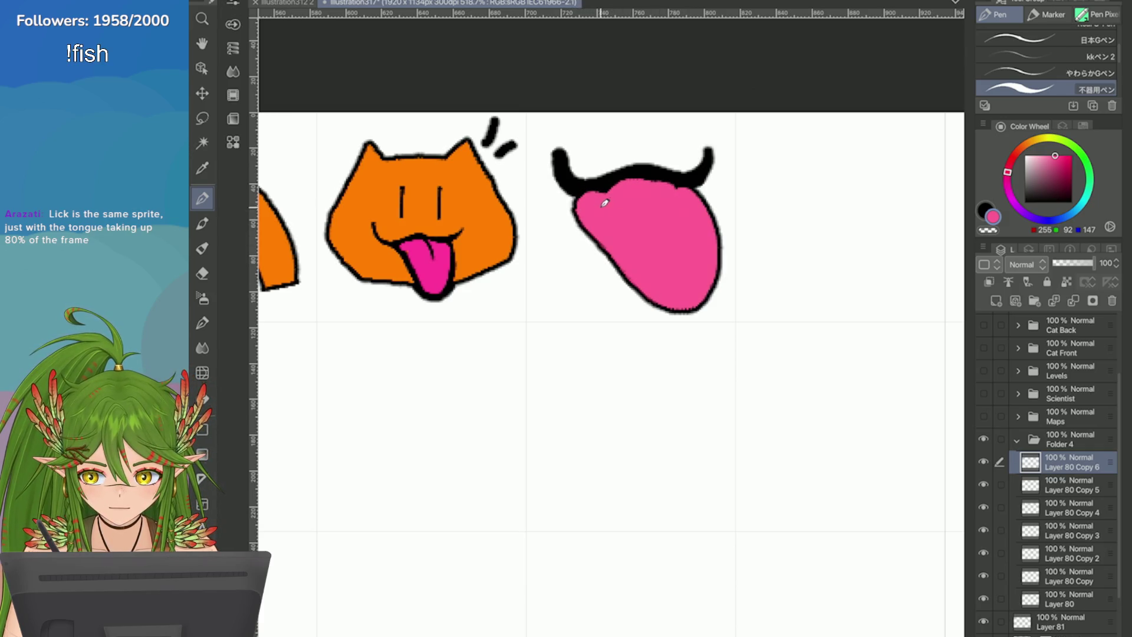
# Step: Thicken the black line along the tongue's top and add a curved centre line
pyautogui.press('x')
pyautogui.moveTo(698, 172); pyautogui.dragTo(598, 185)
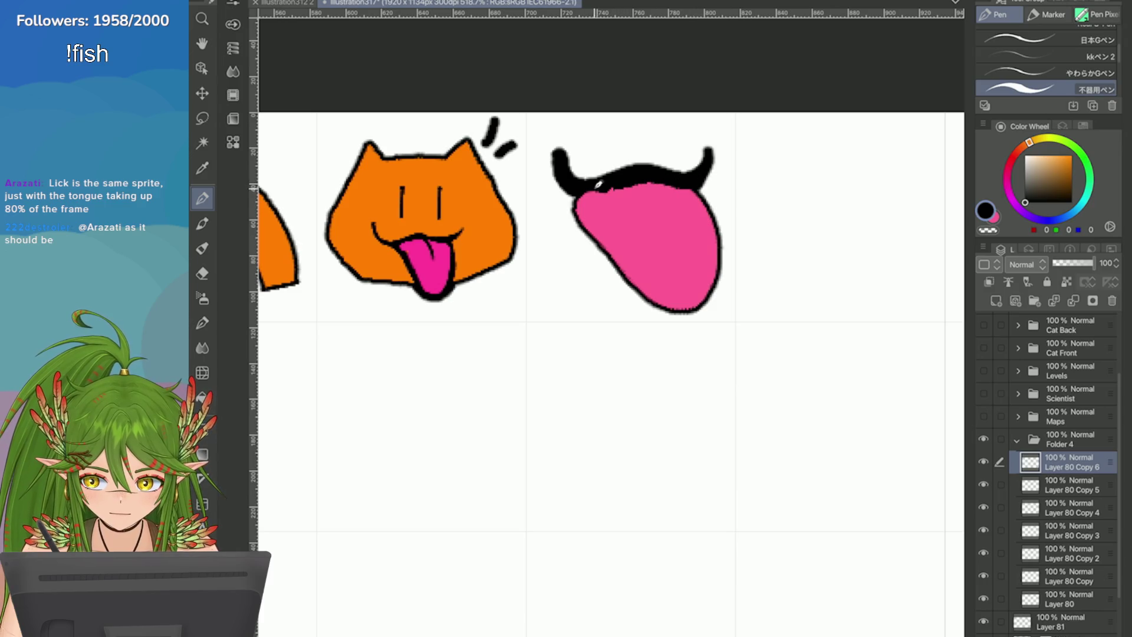
pyautogui.moveTo(690, 179); pyautogui.dragTo(560, 190)
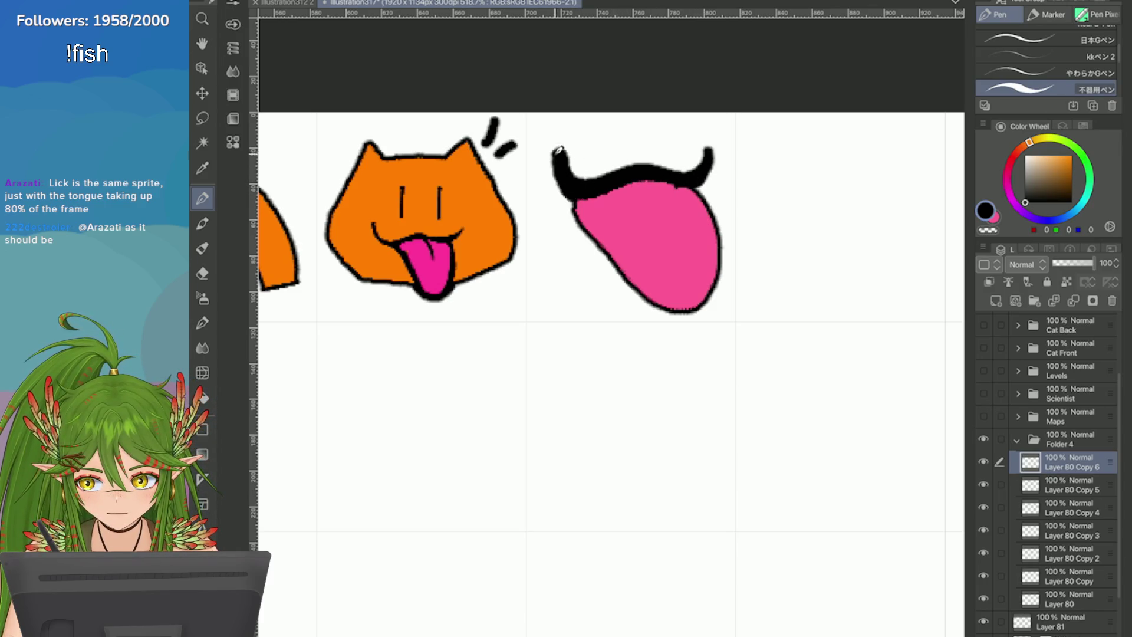
pyautogui.moveTo(635, 176); pyautogui.dragTo(672, 239)
pyautogui.hotkey('ctrl', 'z')
pyautogui.moveTo(646, 182); pyautogui.dragTo(672, 247)
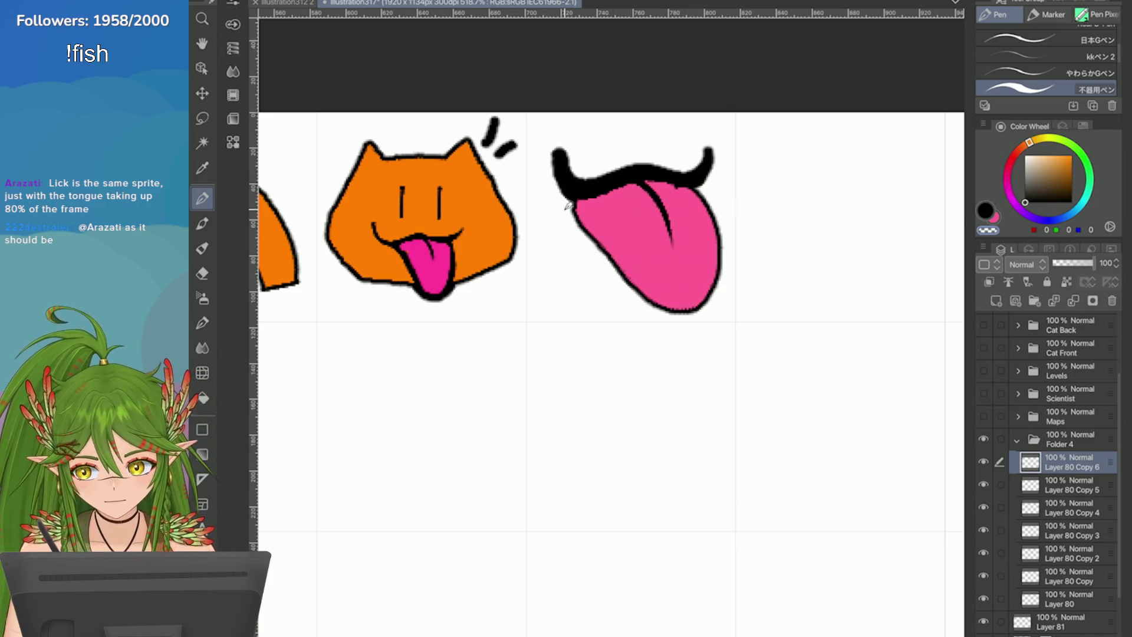
# Step: Trim the tongue's lower-left edge and round off its bottom
pyautogui.scroll(-2, 596, 254)
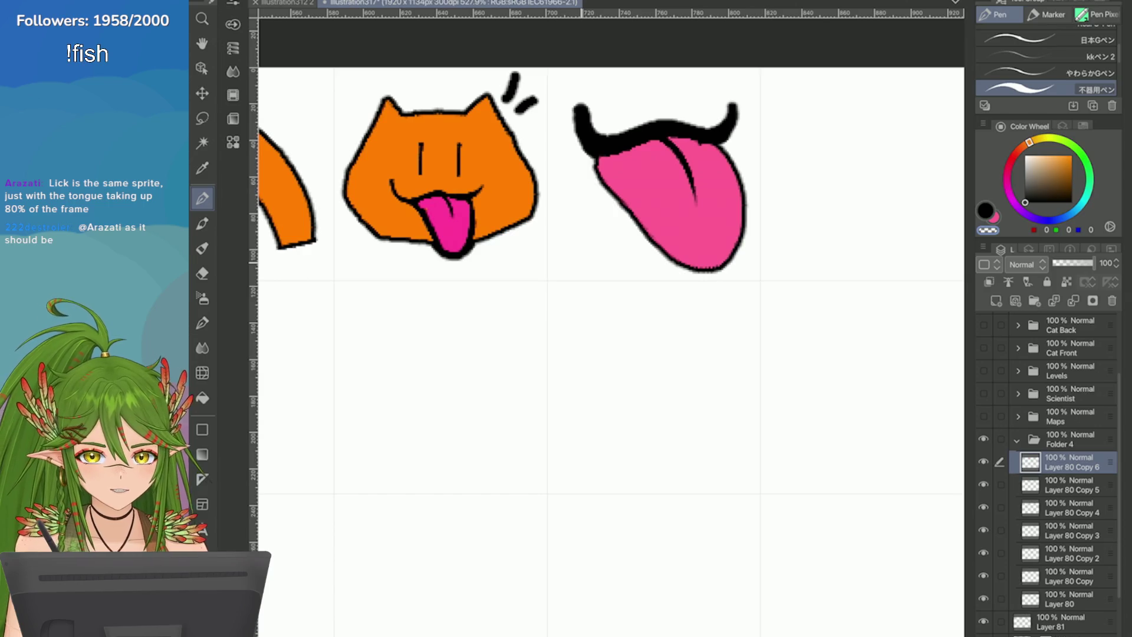
pyautogui.scroll(2, 529, 184)
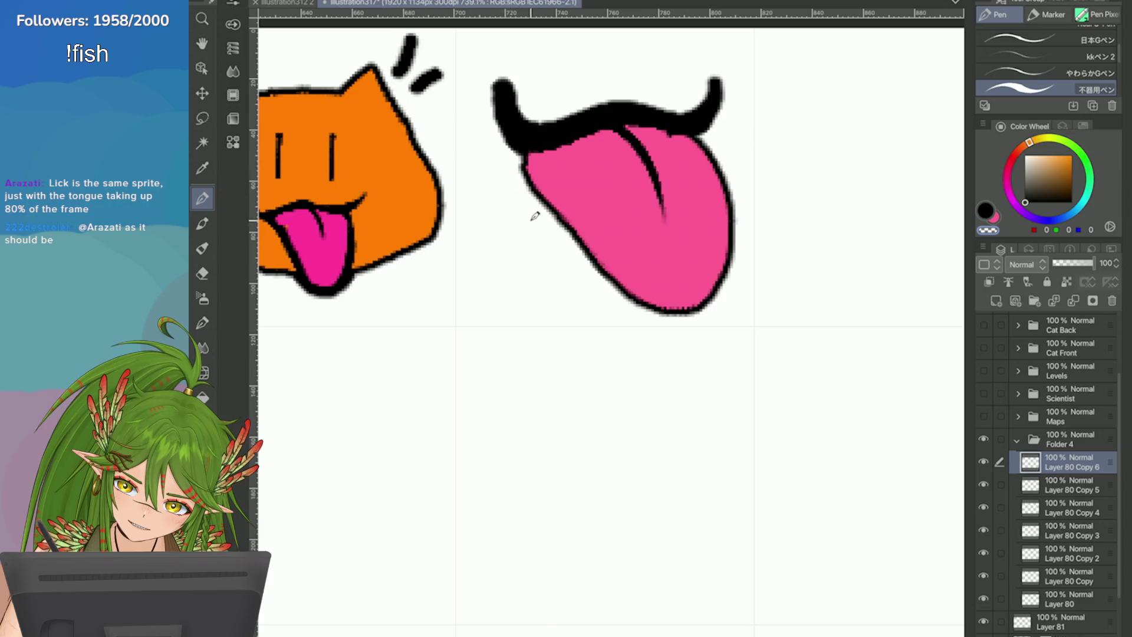
pyautogui.moveTo(523, 172); pyautogui.dragTo(631, 323)
pyautogui.moveTo(602, 257); pyautogui.dragTo(738, 202)
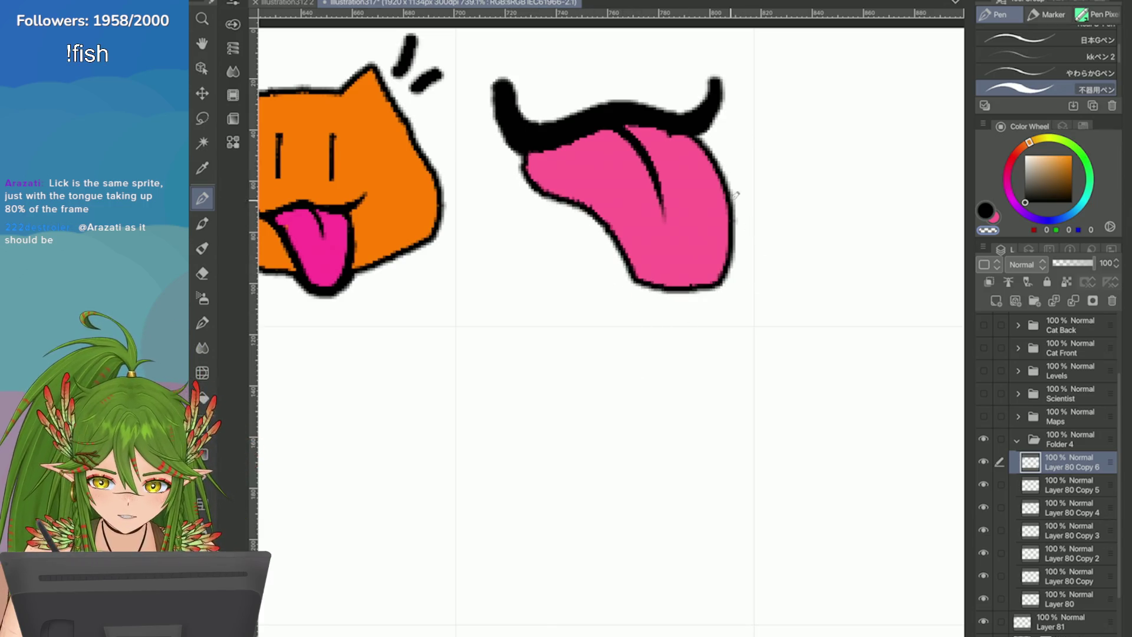
pyautogui.scroll(-2, 581, 228)
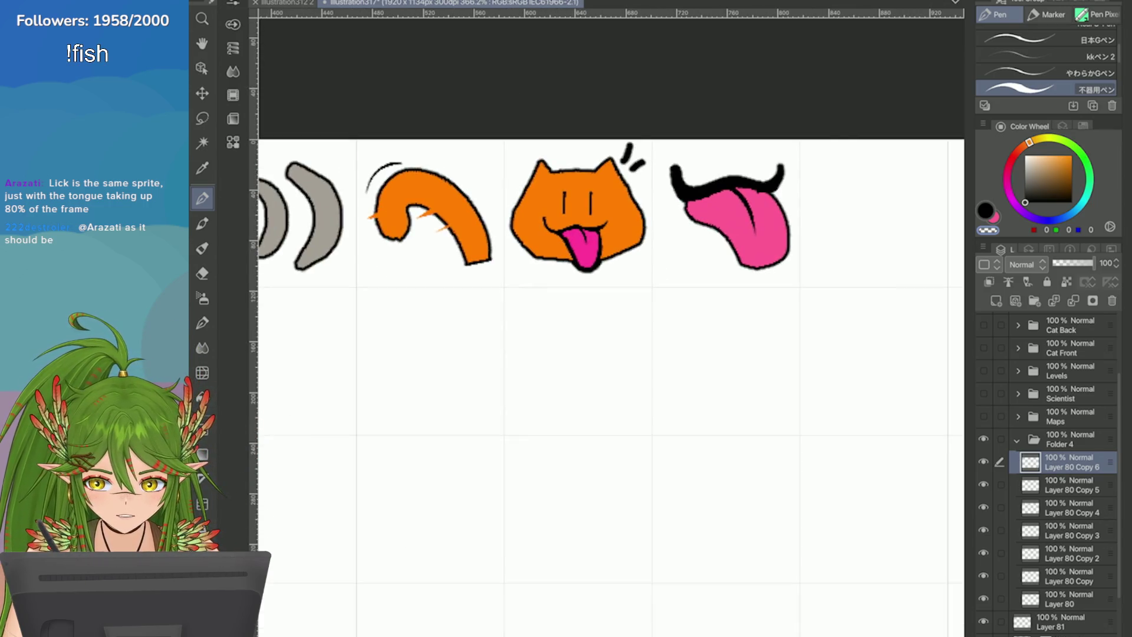
pyautogui.scroll(1, 591, 238)
# Step: Try a pink stroke on a new layer, then delete the extra layers
pyautogui.keyDown('alt'); pyautogui.click(624, 201); pyautogui.keyUp('alt')
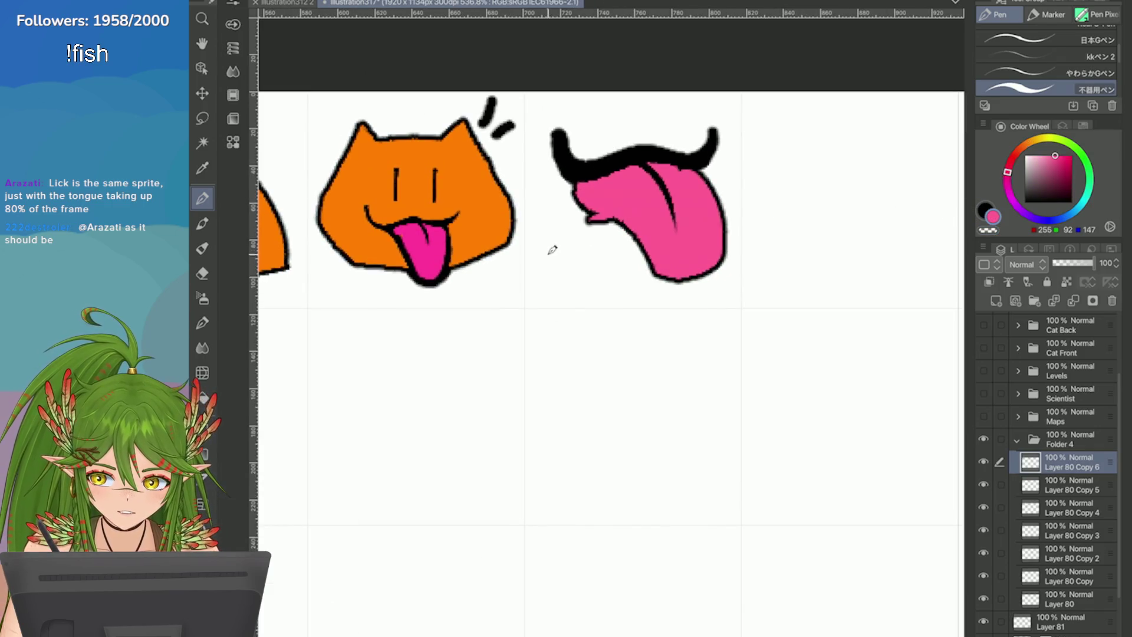
pyautogui.click(995, 301)
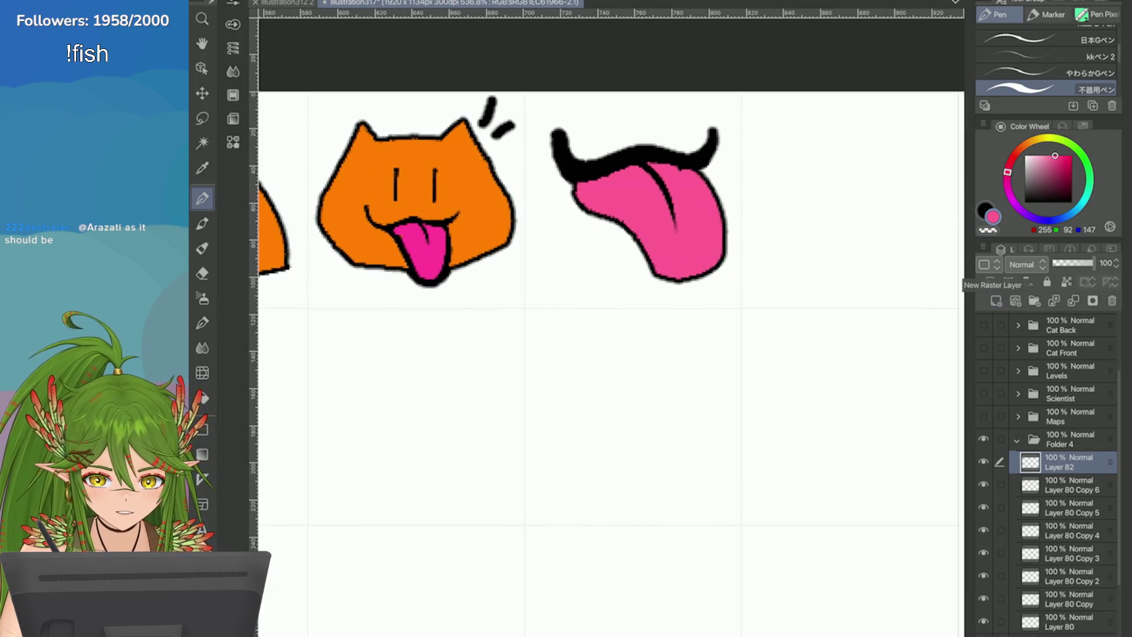
pyautogui.moveTo(581, 199); pyautogui.dragTo(587, 192)
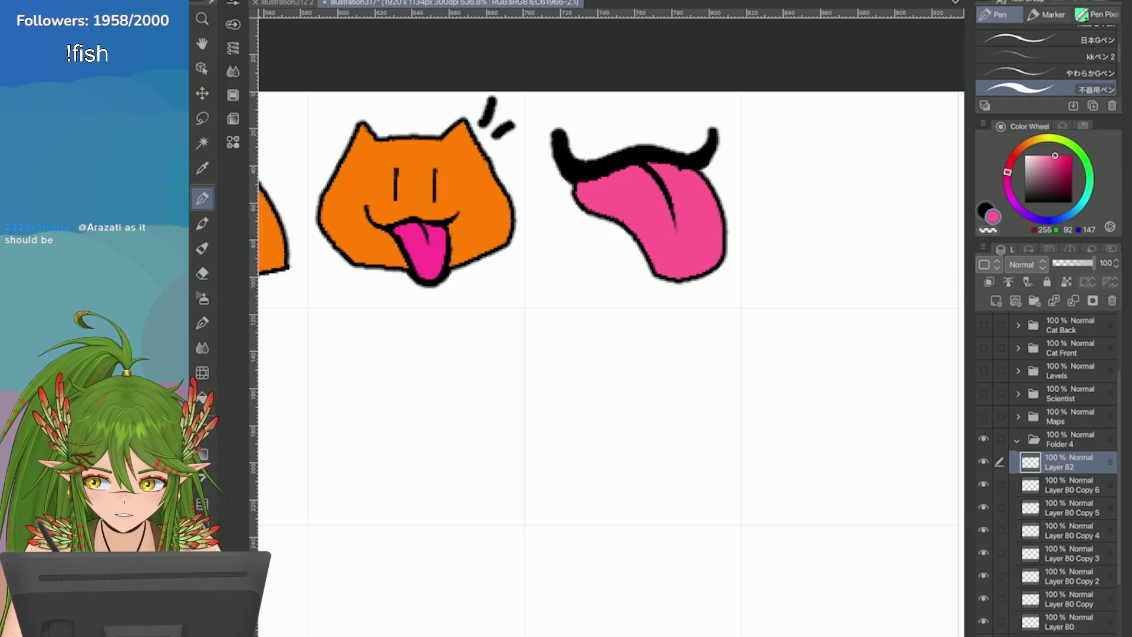
pyautogui.click(1112, 300)
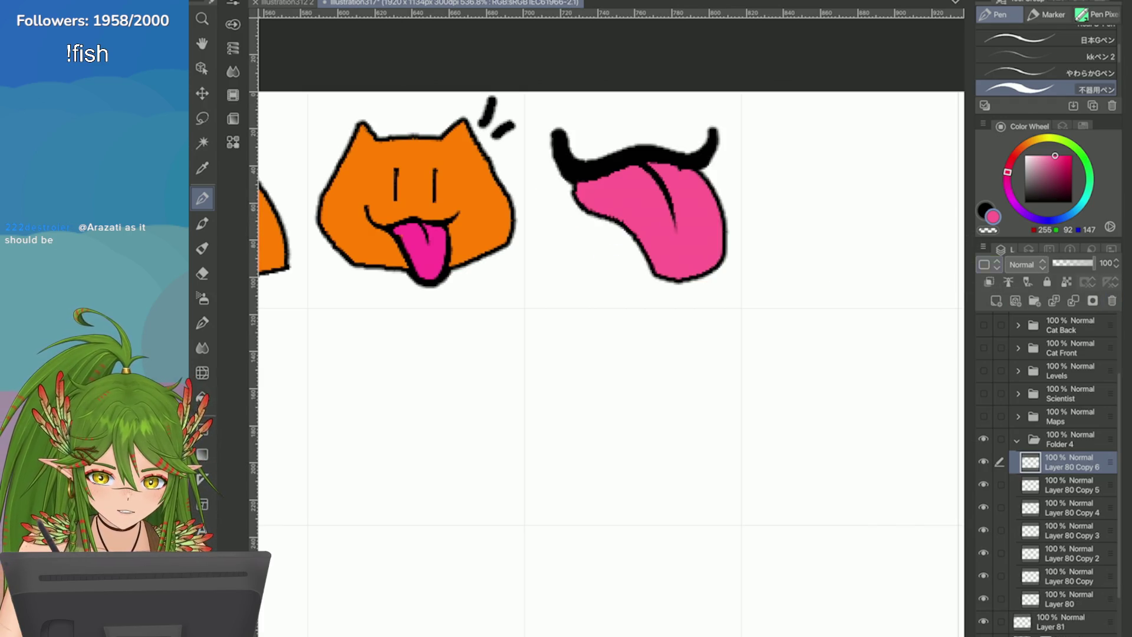
pyautogui.click(1112, 301)
# Step: Duplicate the cat-face layer, move the copy right and shrink it to about two-thirds
pyautogui.click(983, 247)
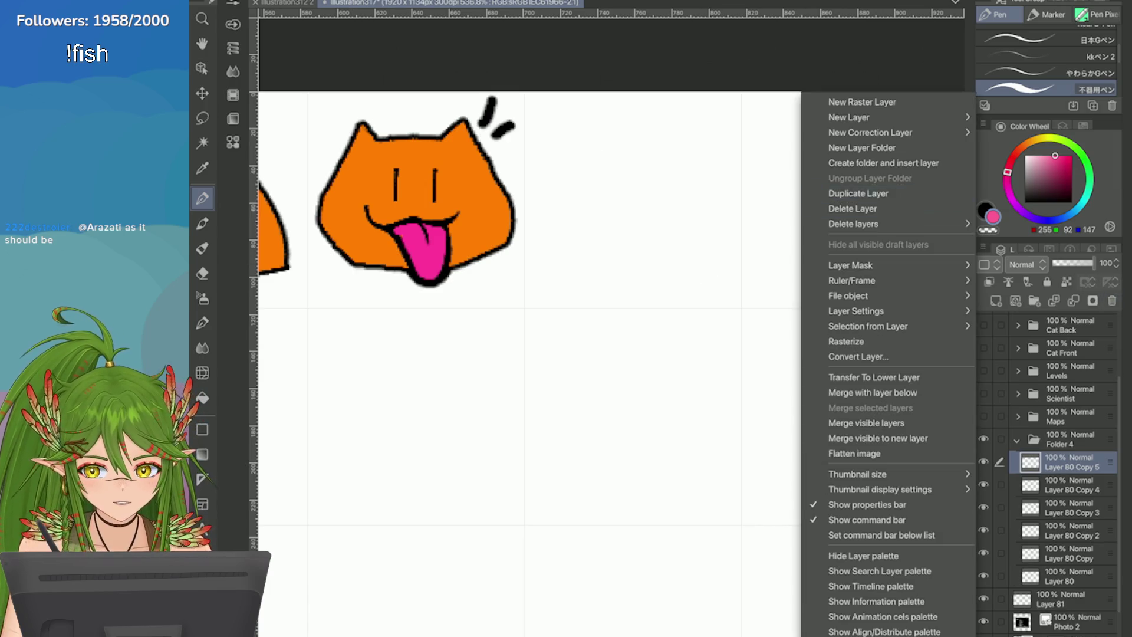
pyautogui.click(858, 193)
pyautogui.hotkey('ctrl', 't')
pyautogui.moveTo(415, 195); pyautogui.dragTo(631, 190)
pyautogui.press('Up')
pyautogui.moveTo(631, 279)
pyautogui.mouseDown()
pyautogui.moveTo(613, 195)
pyautogui.moveTo(601, 227)
pyautogui.mouseUp()
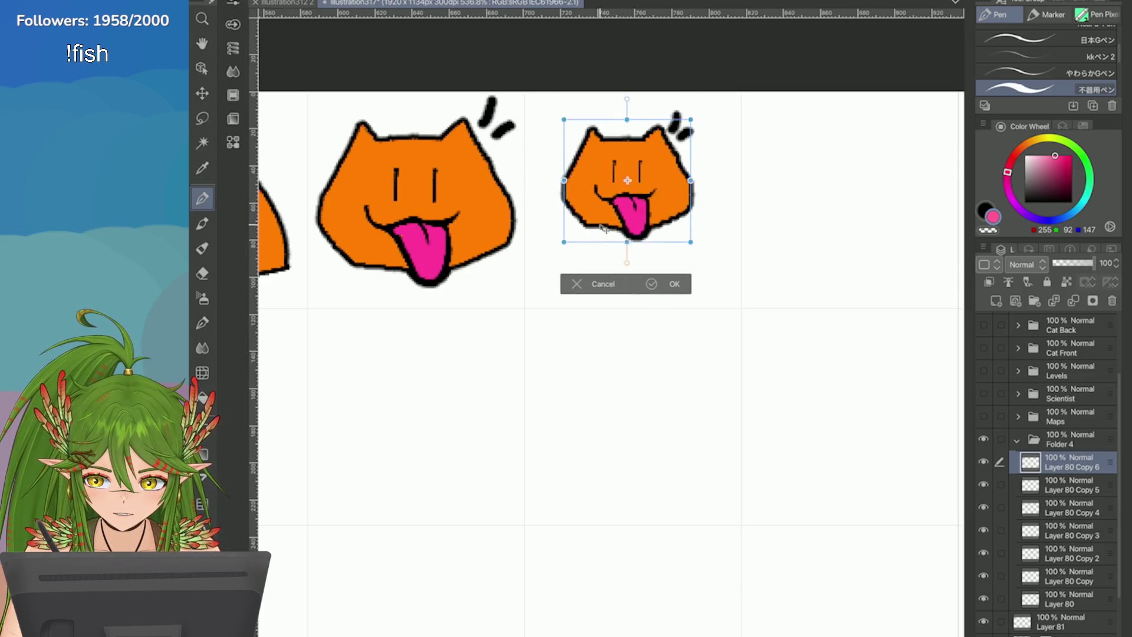
pyautogui.press('Return')
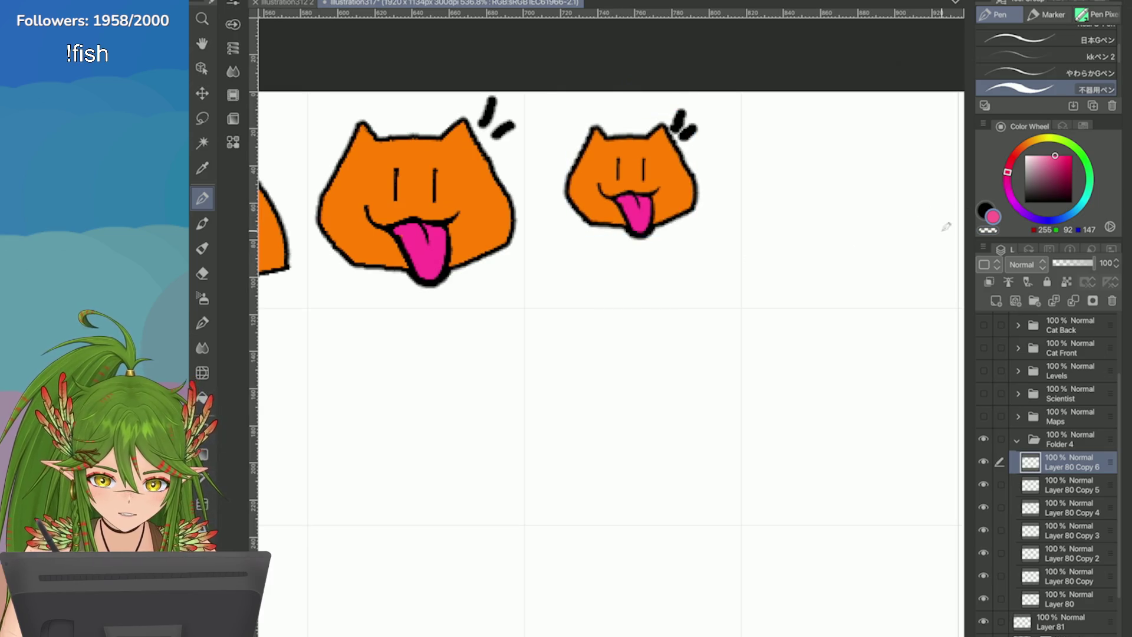
# Step: Draw a large darker-pink tongue on the small cat
pyautogui.moveTo(651, 196)
pyautogui.mouseDown()
pyautogui.moveTo(655, 265)
pyautogui.moveTo(616, 260)
pyautogui.mouseUp()
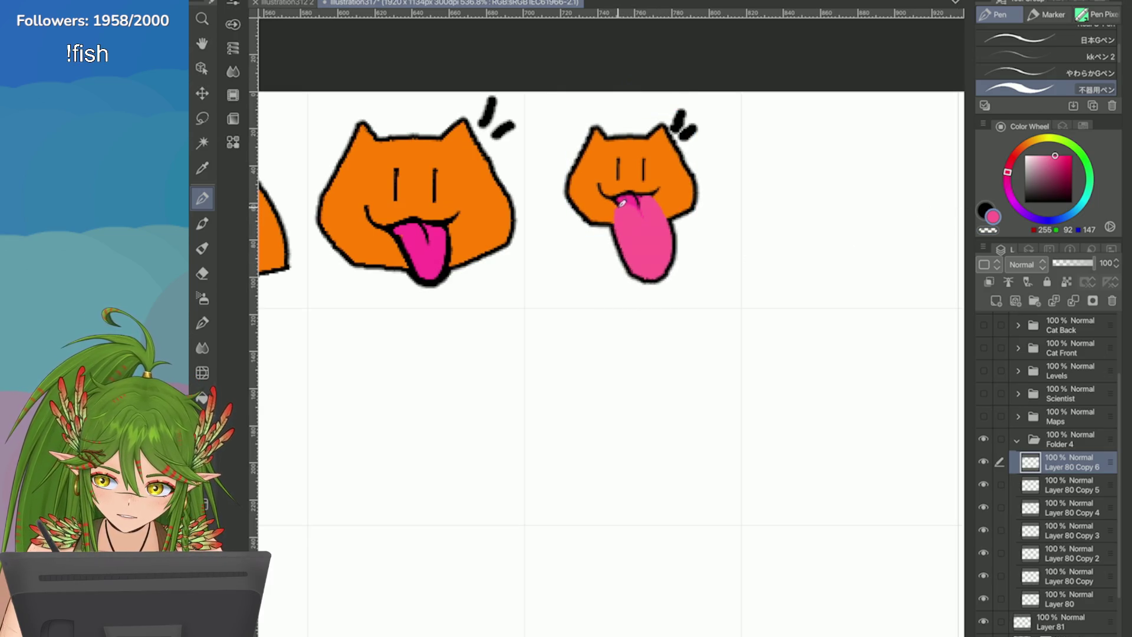
pyautogui.hotkey('ctrl', 'z')
pyautogui.hotkey('ctrl', 'z')
pyautogui.moveTo(647, 197); pyautogui.dragTo(648, 243)
pyautogui.hotkey('ctrl', 'z')
pyautogui.keyDown('alt'); pyautogui.click(634, 209); pyautogui.keyUp('alt')
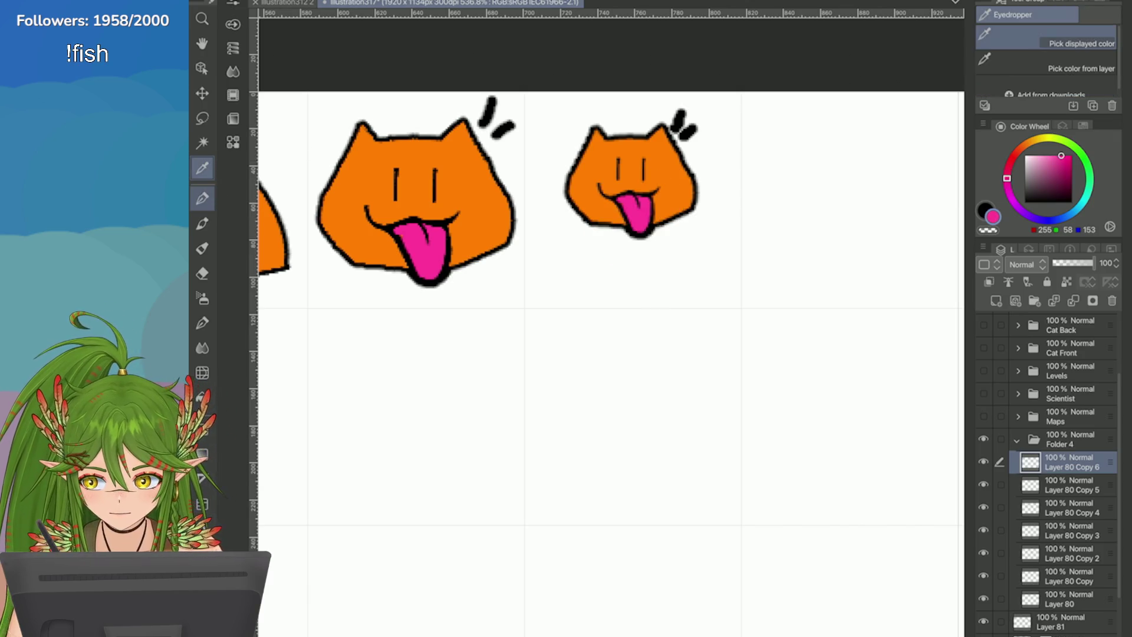
pyautogui.moveTo(657, 203)
pyautogui.mouseDown()
pyautogui.moveTo(620, 259)
pyautogui.moveTo(618, 201)
pyautogui.moveTo(635, 213)
pyautogui.moveTo(628, 260)
pyautogui.mouseUp()
pyautogui.hotkey('ctrl', 'z')
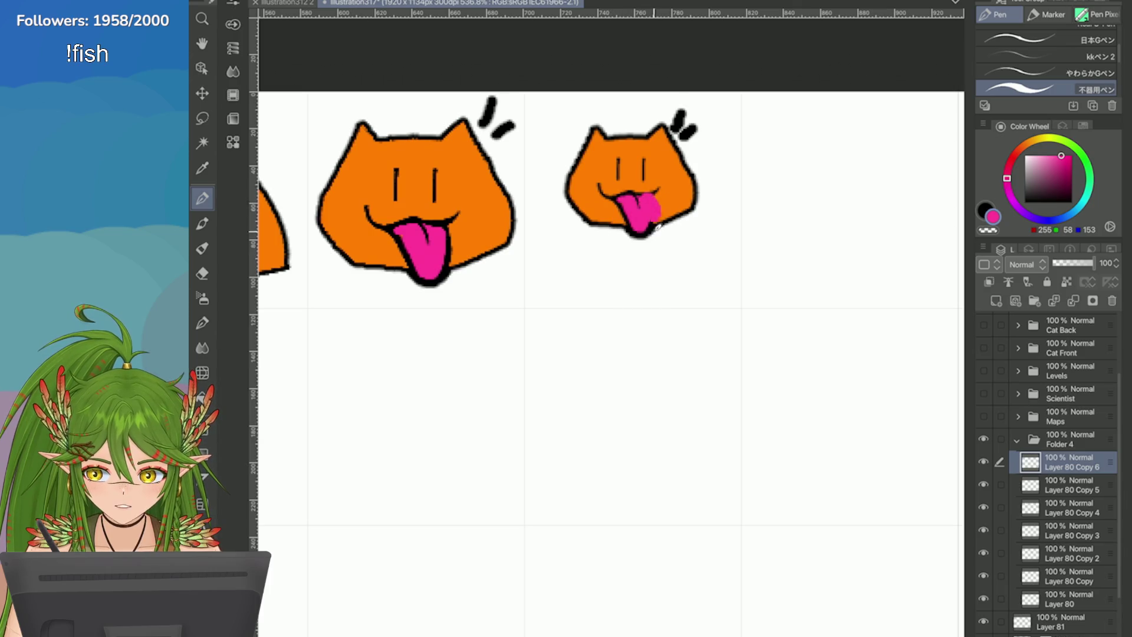
pyautogui.moveTo(647, 194)
pyautogui.mouseDown()
pyautogui.moveTo(625, 259)
pyautogui.moveTo(593, 157)
pyautogui.mouseUp()
pyautogui.hotkey('ctrl', 'z')
pyautogui.moveTo(654, 189)
pyautogui.mouseDown()
pyautogui.moveTo(589, 248)
pyautogui.moveTo(699, 248)
pyautogui.moveTo(647, 228)
pyautogui.mouseUp()
pyautogui.hotkey('ctrl', 'z')
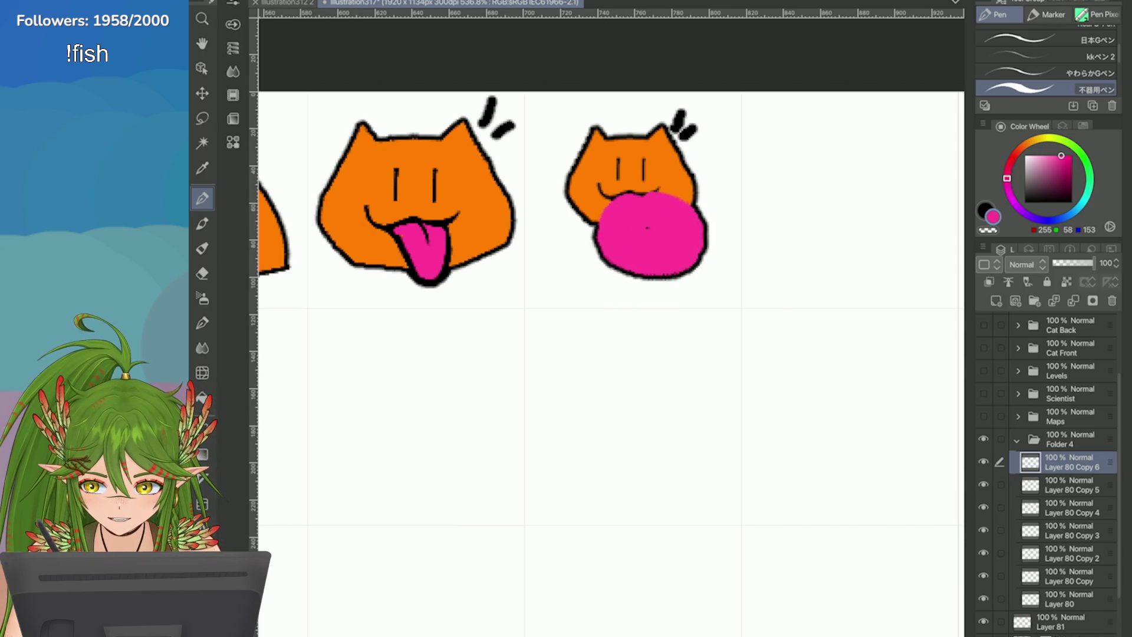
# Step: Outline the tongue's upper edges in black
pyautogui.press('x')
pyautogui.moveTo(633, 194)
pyautogui.mouseDown()
pyautogui.moveTo(664, 235)
pyautogui.moveTo(703, 211)
pyautogui.moveTo(690, 206)
pyautogui.mouseUp()
pyautogui.hotkey('ctrl', 'z')
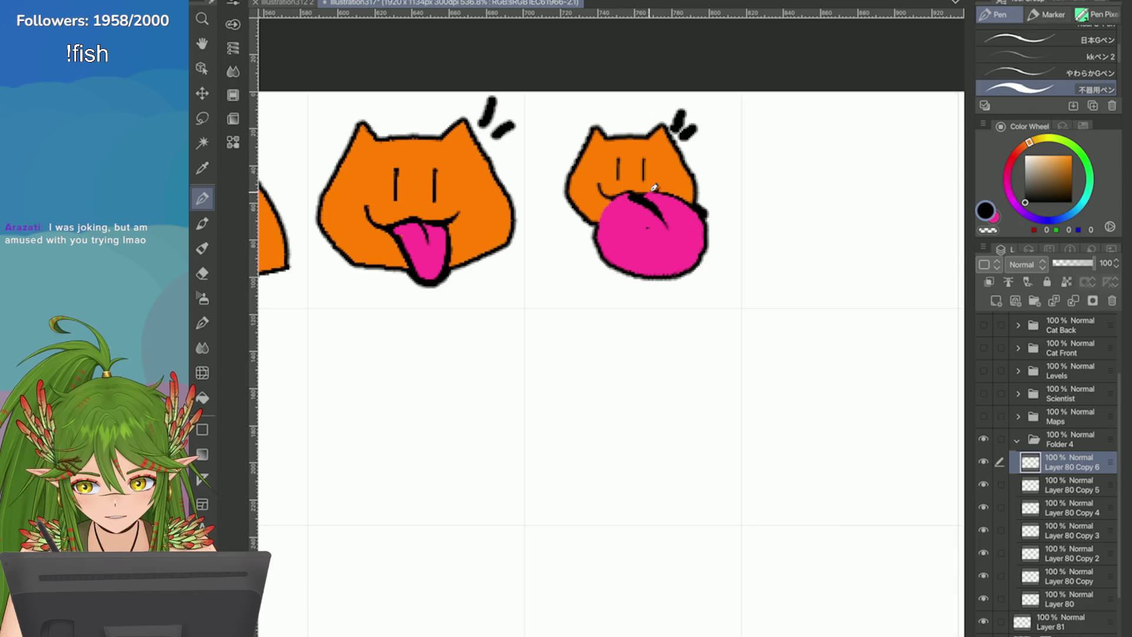
pyautogui.moveTo(620, 193); pyautogui.dragTo(596, 223)
pyautogui.hotkey('ctrl', 'z')
pyautogui.moveTo(674, 196); pyautogui.dragTo(702, 207)
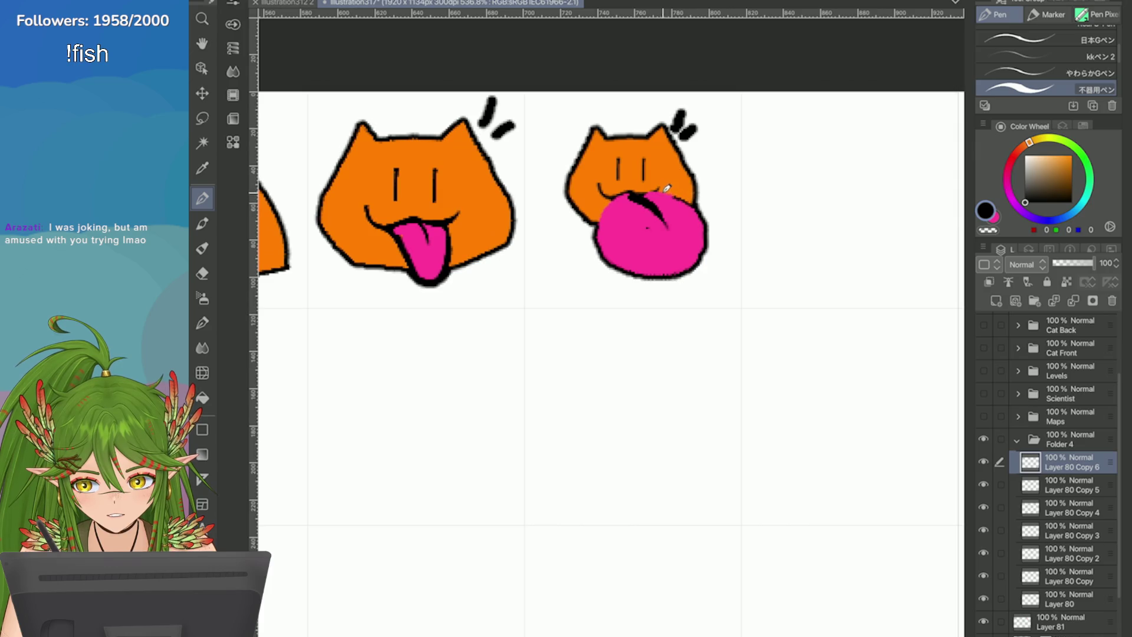
pyautogui.moveTo(605, 201); pyautogui.dragTo(601, 222)
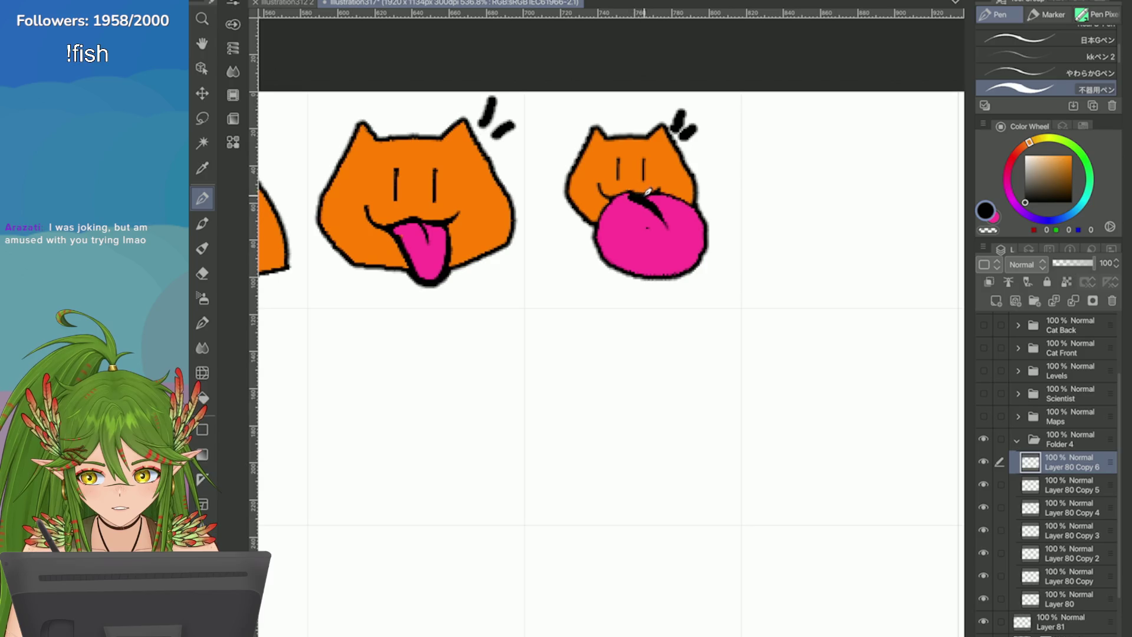
pyautogui.scroll(-3, 813, 247)
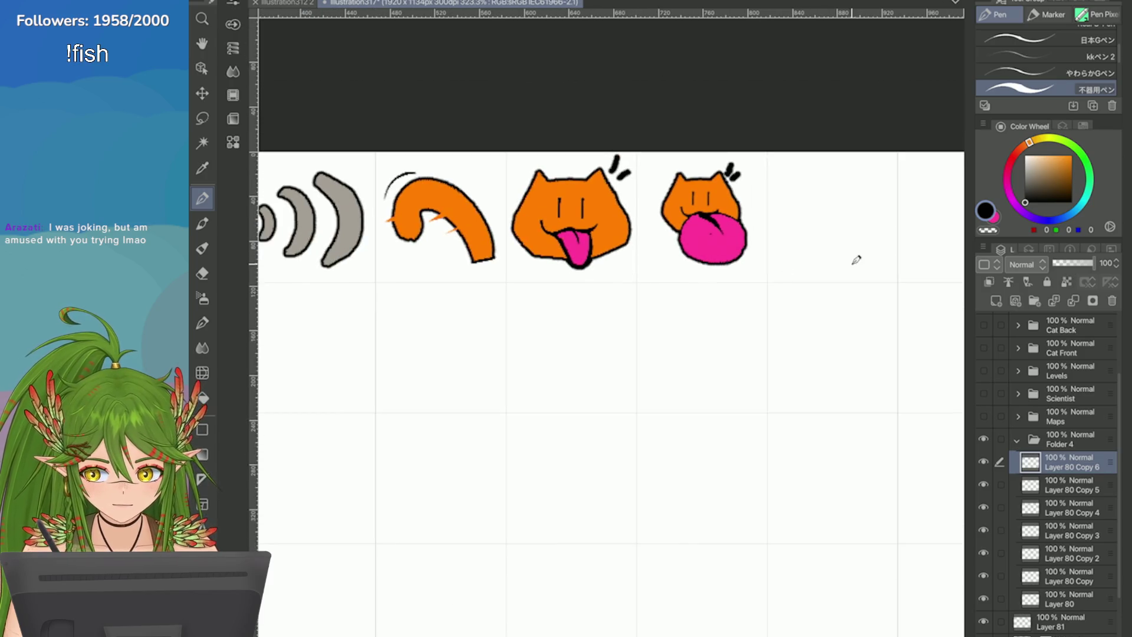
# Step: Extend the pink tongue on its left and lower side
pyautogui.moveTo(704, 230)
pyautogui.mouseDown()
pyautogui.moveTo(717, 239)
pyautogui.moveTo(708, 233)
pyautogui.mouseUp()
pyautogui.hotkey('ctrl', 'z')
pyautogui.hotkey('ctrl', 'y')
pyautogui.hotkey('ctrl', 'z')
pyautogui.press('x')
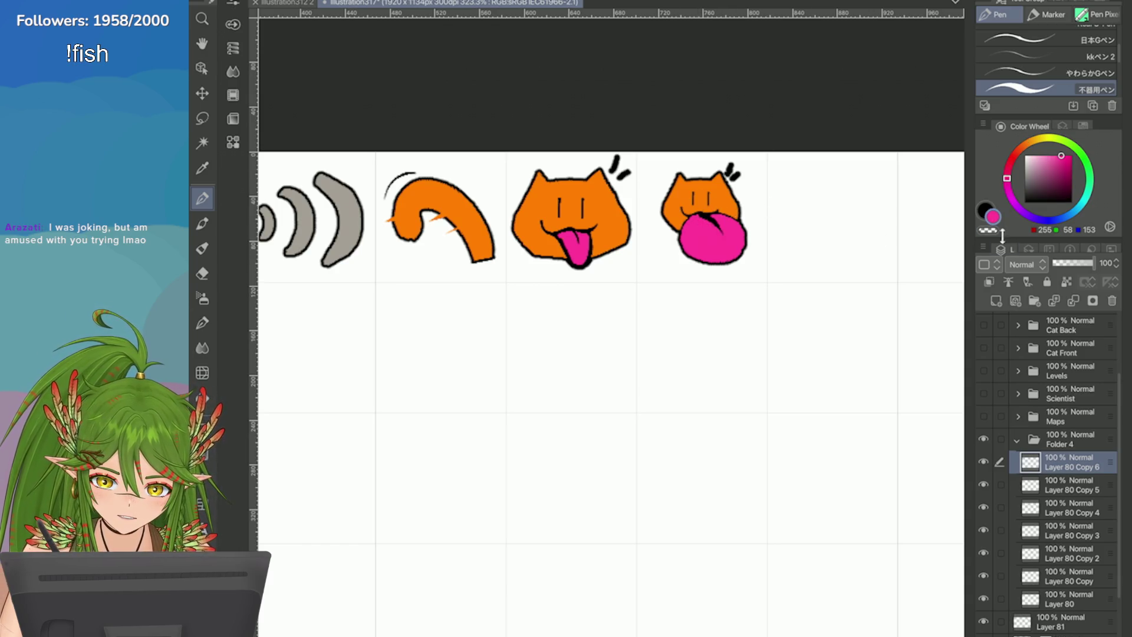
pyautogui.moveTo(667, 226); pyautogui.dragTo(696, 261)
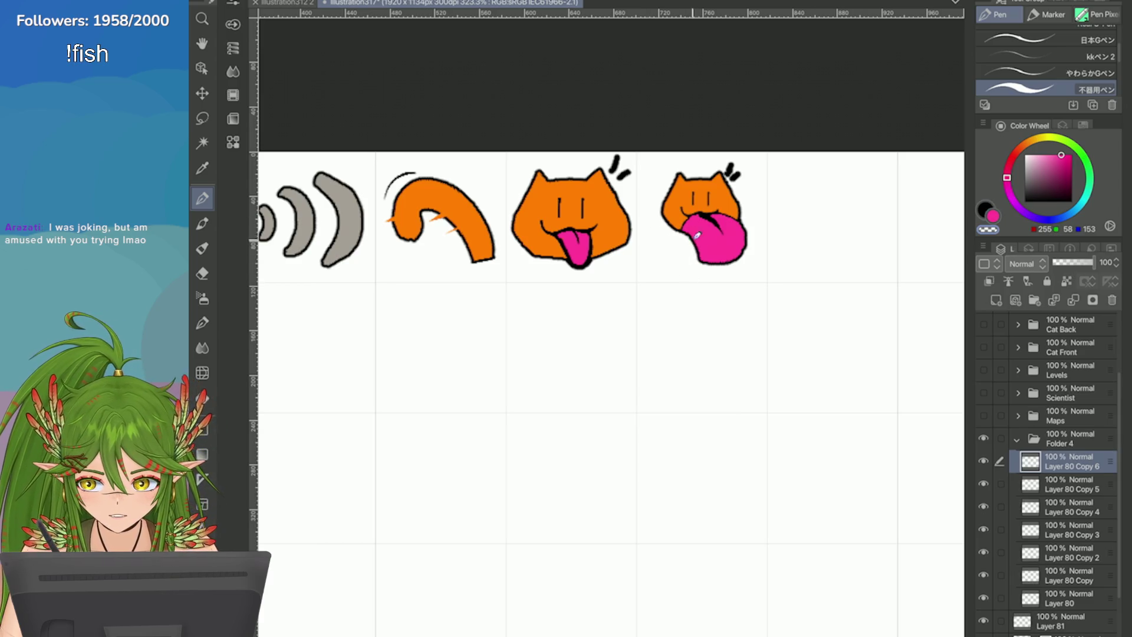
# Step: Clear the small cat from the fourth cell
pyautogui.scroll(-5, 815, 340)
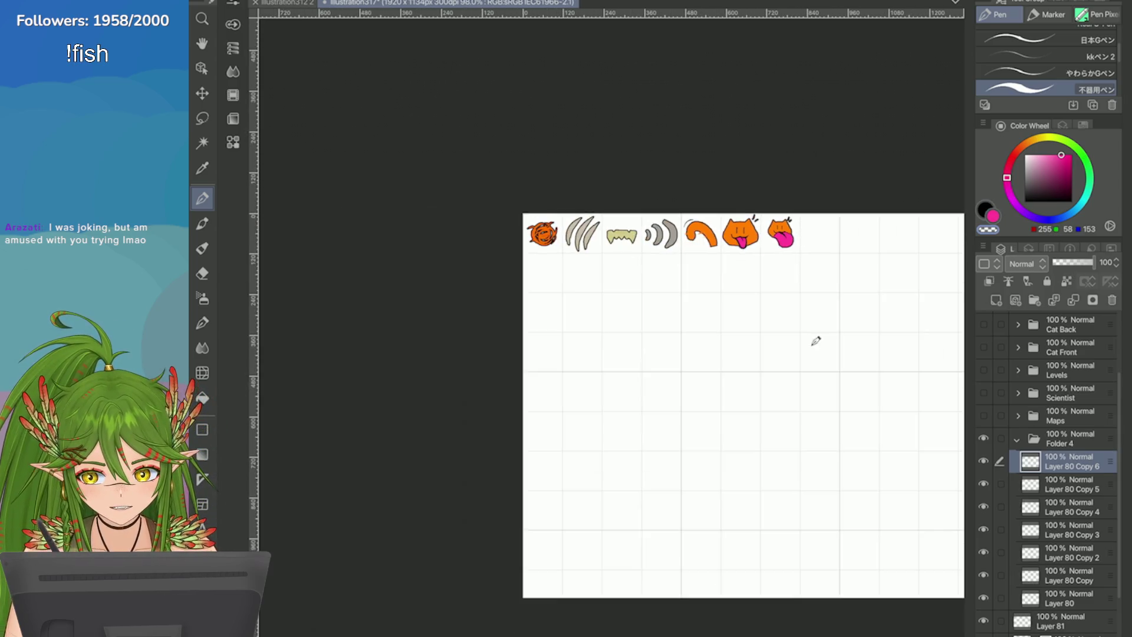
pyautogui.scroll(5, 810, 236)
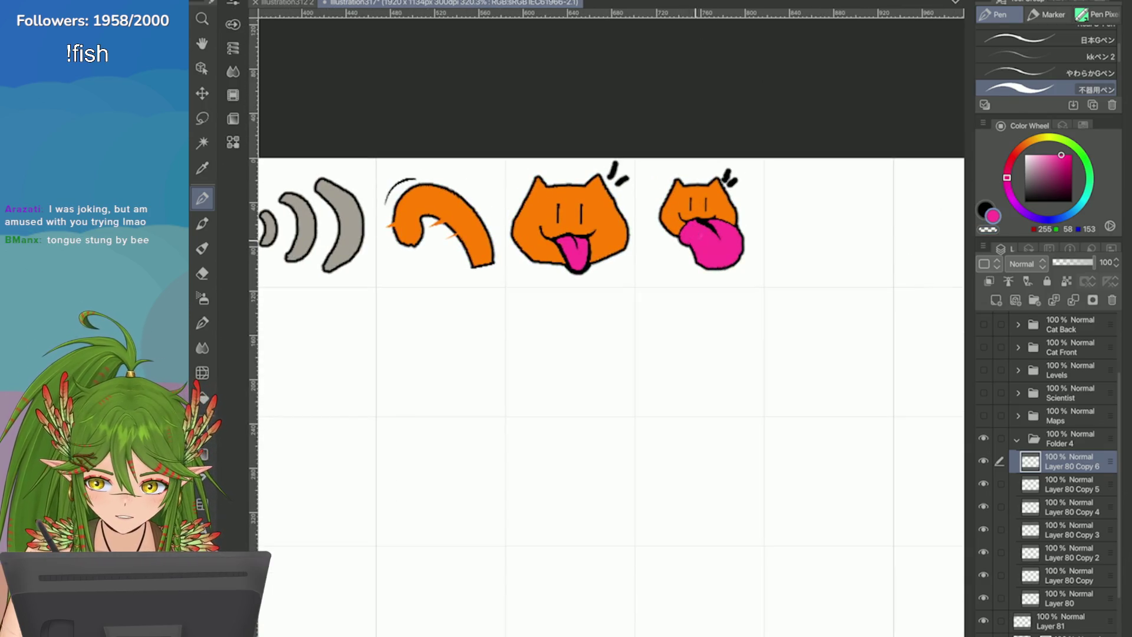
pyautogui.scroll(-2, 699, 236)
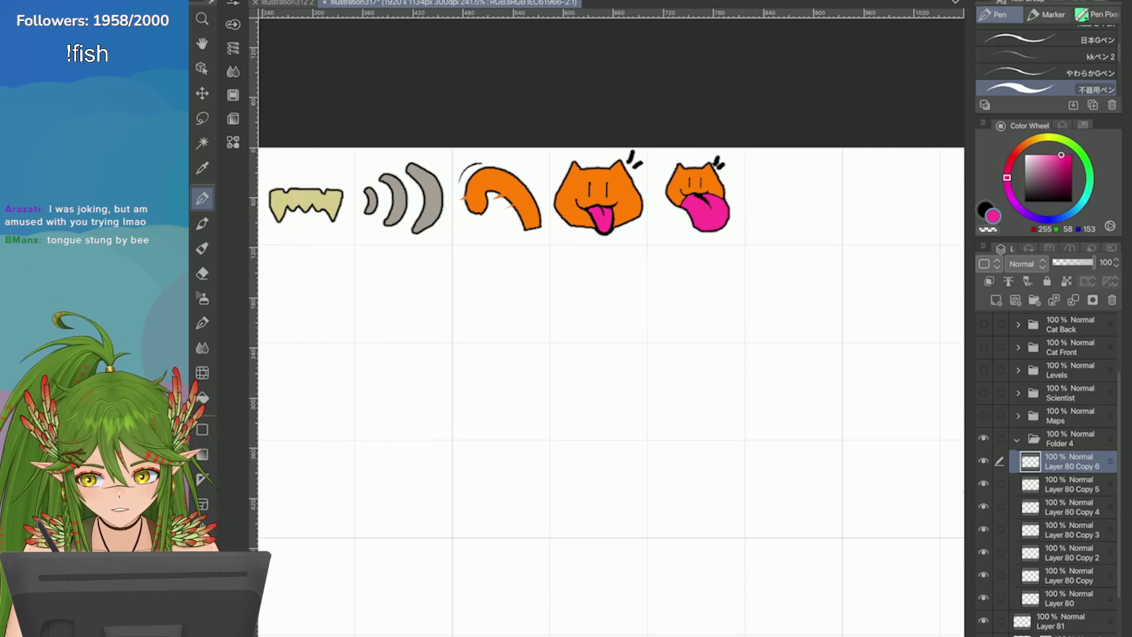
pyautogui.scroll(3, 678, 172)
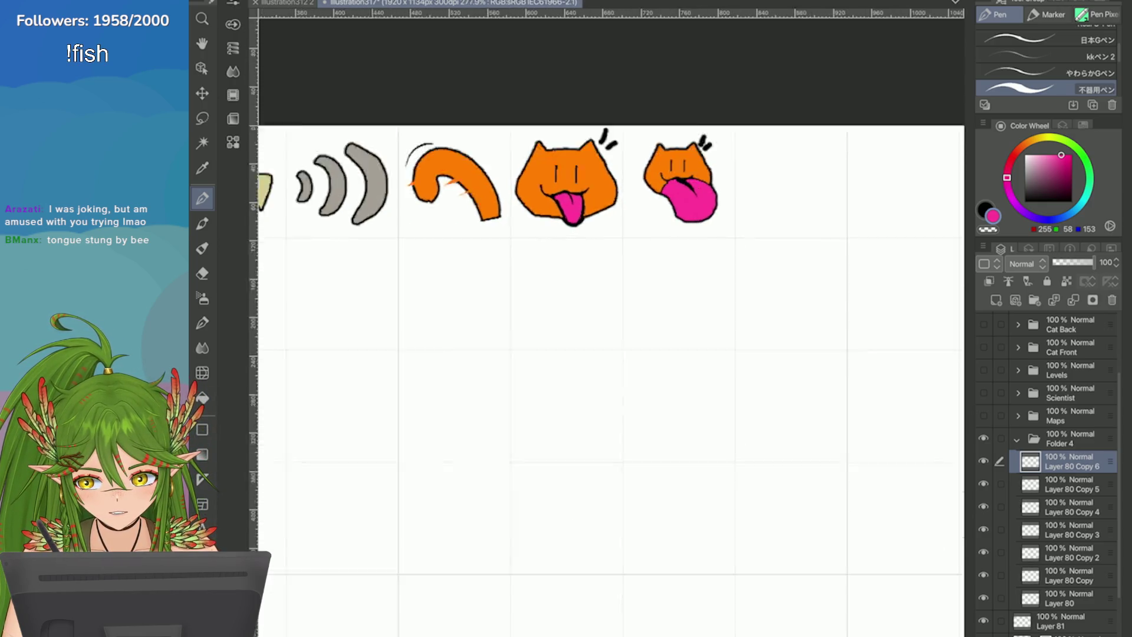
pyautogui.press('Delete')
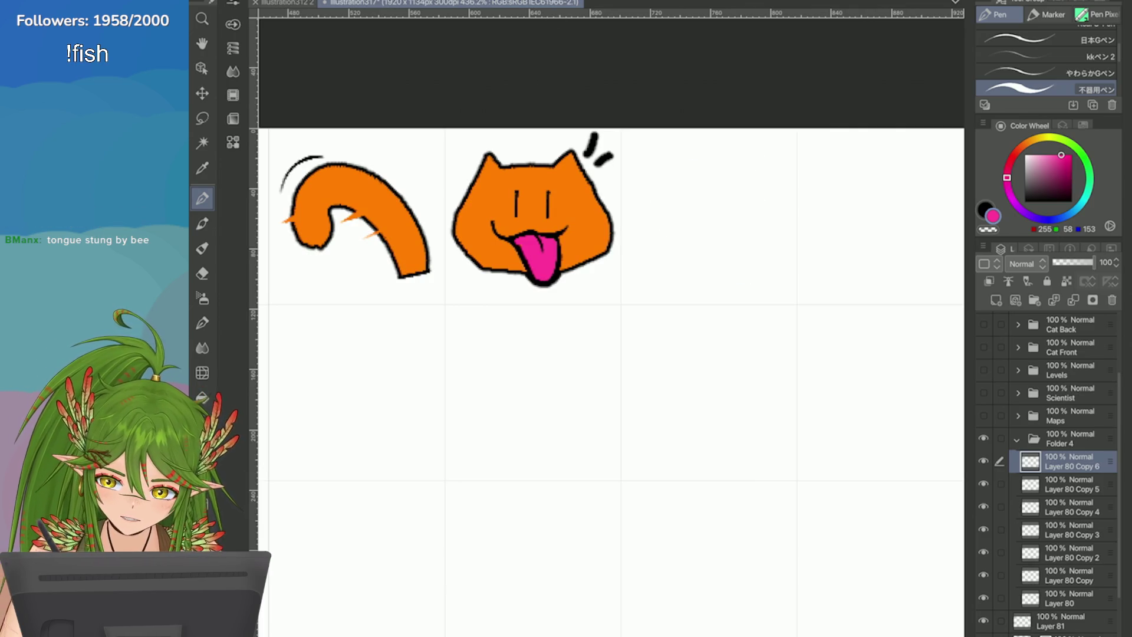
# Step: Draw a large wavy black lip line in the fourth cell and try a pink tongue beneath it
pyautogui.press('x')
pyautogui.moveTo(766, 176); pyautogui.dragTo(666, 197)
pyautogui.hotkey('ctrl', 'z')
pyautogui.moveTo(647, 144)
pyautogui.mouseDown()
pyautogui.moveTo(748, 171)
pyautogui.moveTo(788, 158)
pyautogui.moveTo(720, 254)
pyautogui.mouseUp()
pyautogui.press('x')
pyautogui.hotkey('ctrl', 'z')
pyautogui.moveTo(766, 189)
pyautogui.mouseDown()
pyautogui.moveTo(732, 252)
pyautogui.moveTo(677, 194)
pyautogui.moveTo(723, 255)
pyautogui.moveTo(764, 195)
pyautogui.moveTo(716, 197)
pyautogui.moveTo(749, 201)
pyautogui.moveTo(742, 221)
pyautogui.mouseUp()
pyautogui.hotkey('ctrl', 'z')
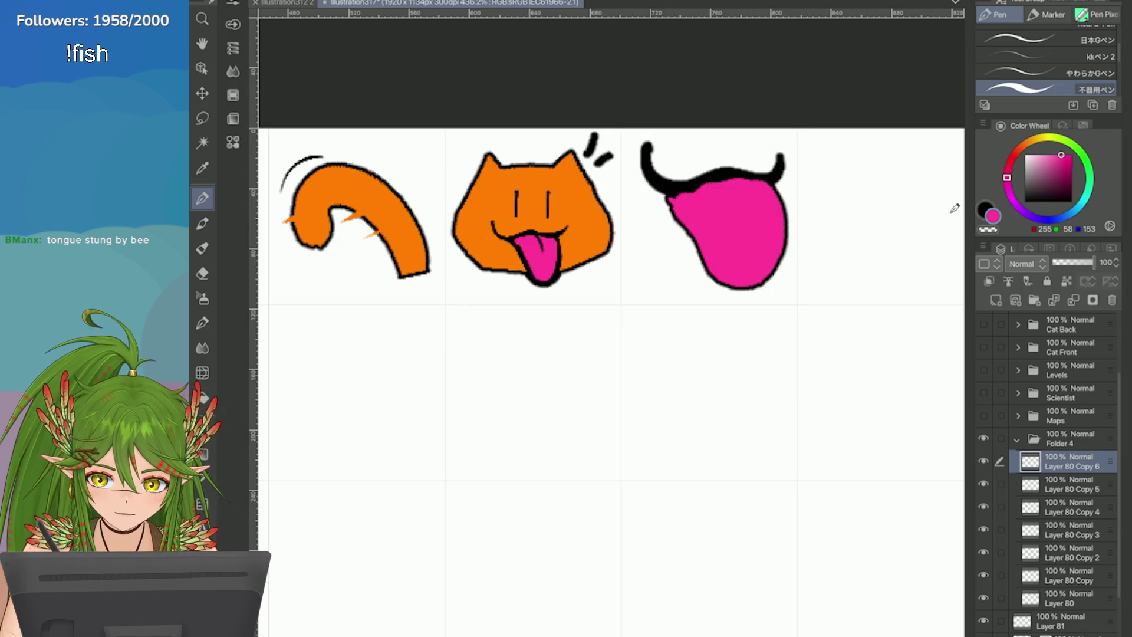
# Step: Thicken the black line along the tongue's top and add a centre line down the tongue
pyautogui.click(983, 207)
pyautogui.moveTo(777, 173)
pyautogui.mouseDown()
pyautogui.moveTo(675, 173)
pyautogui.moveTo(681, 185)
pyautogui.moveTo(657, 188)
pyautogui.mouseUp()
pyautogui.moveTo(719, 172); pyautogui.dragTo(747, 231)
pyautogui.hotkey('ctrl', 'z')
pyautogui.scroll(-5, 611, 377)
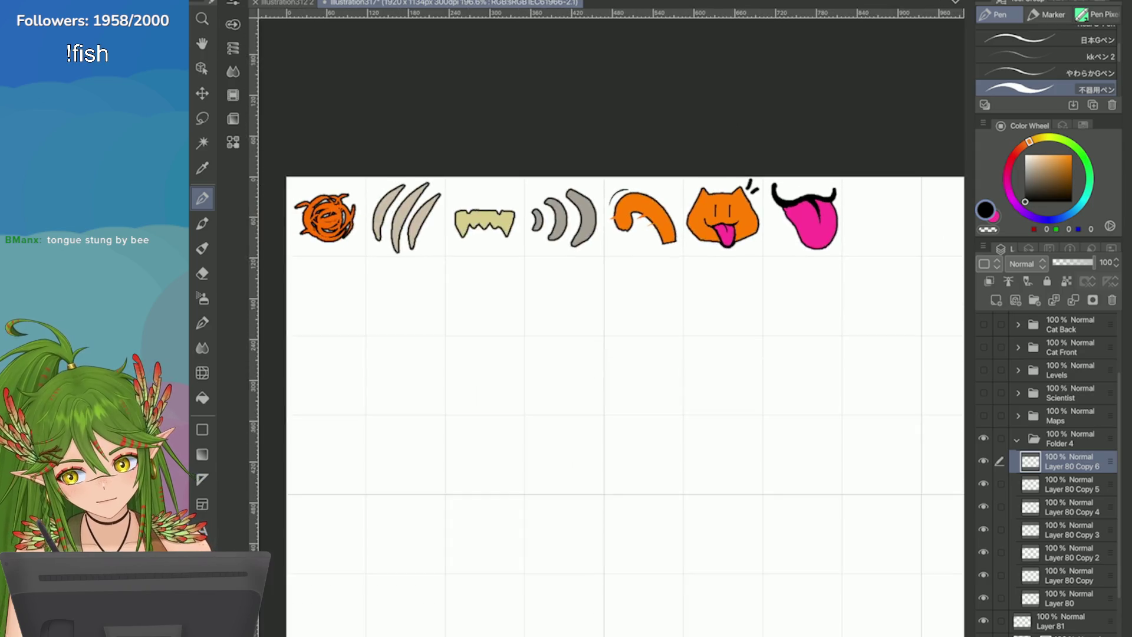
pyautogui.scroll(4, 611, 377)
# Step: Nudge the tongue icon slightly up and left with a free transform
pyautogui.hotkey('ctrl', 't')
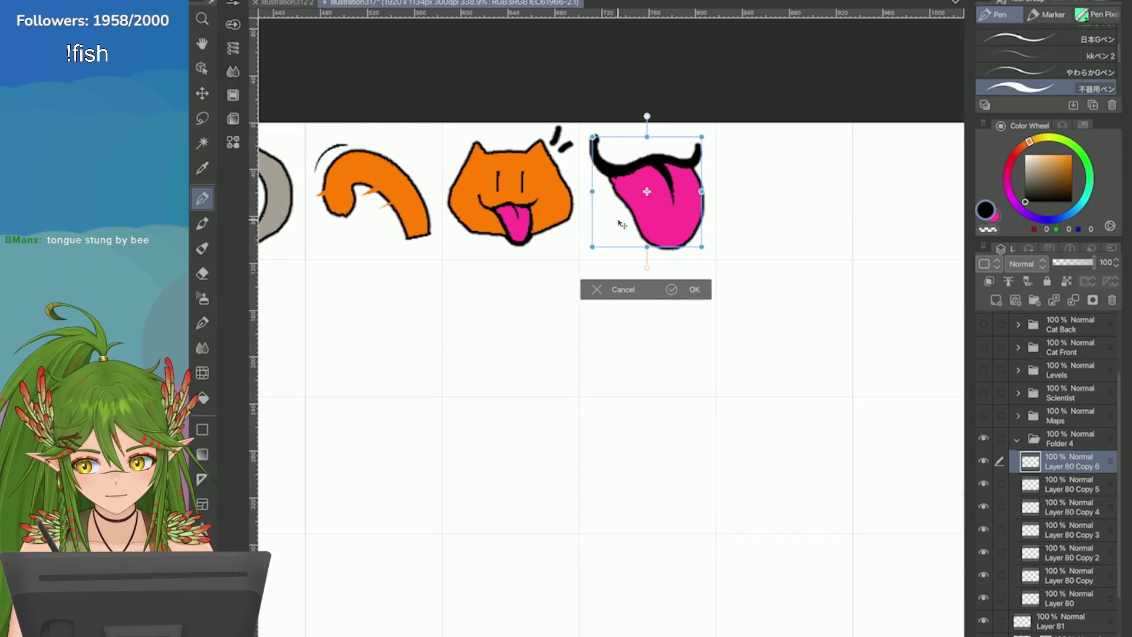
pyautogui.moveTo(638, 241); pyautogui.dragTo(634, 236)
pyautogui.click(669, 287)
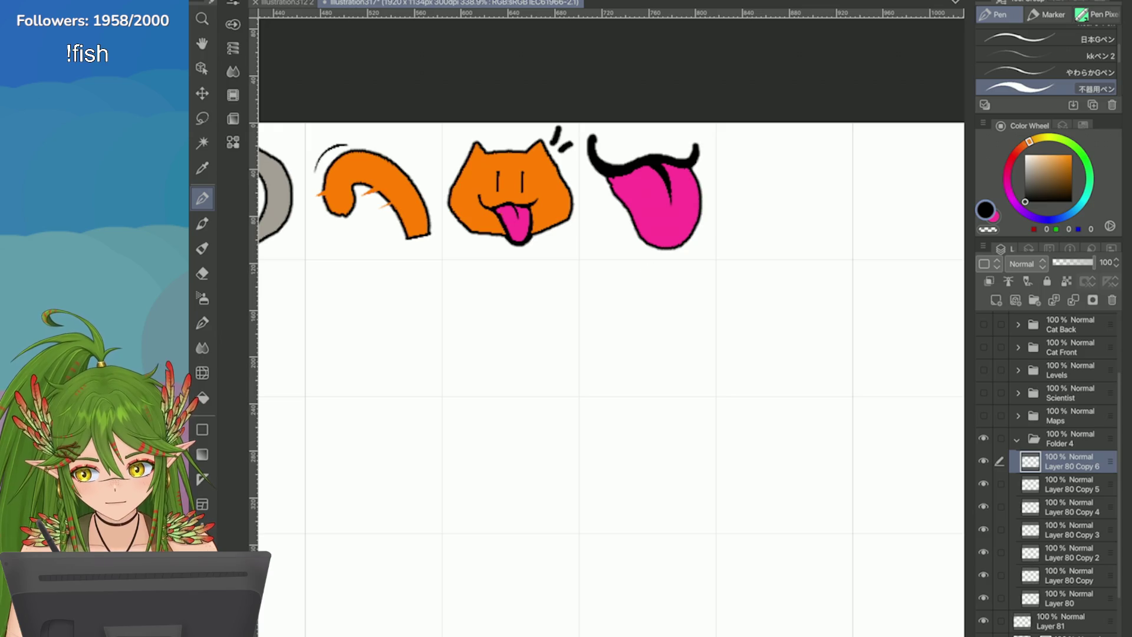
# Step: Trace orange along the tongue's curled black lip line
pyautogui.scroll(-4, 766, 247)
pyautogui.scroll(-4, 613, 412)
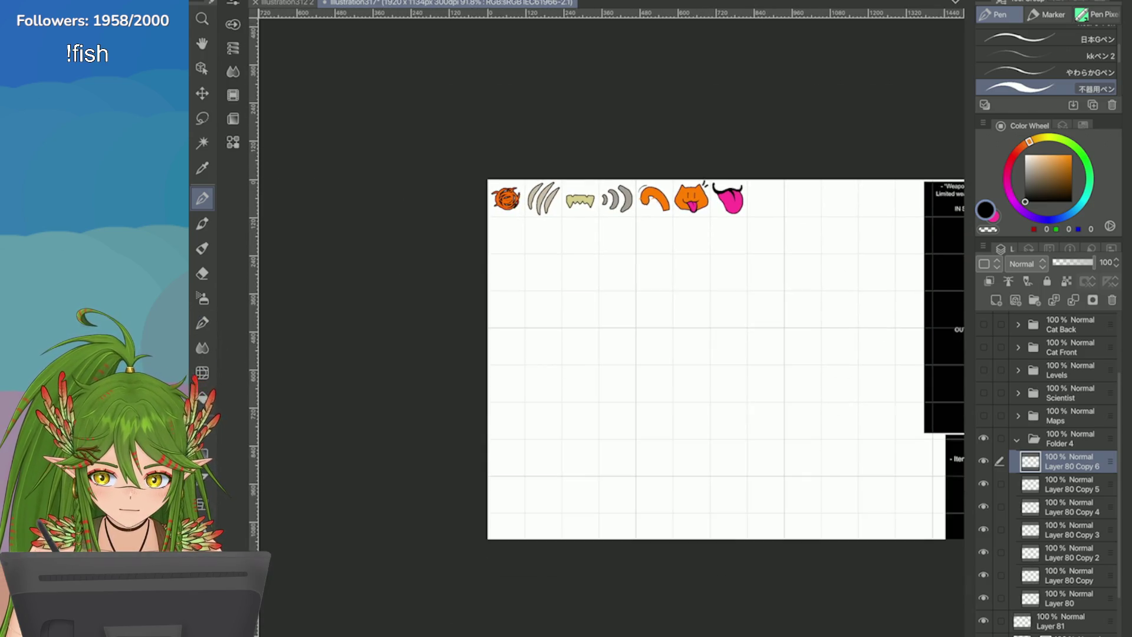
pyautogui.scroll(2, 613, 412)
pyautogui.scroll(5, 556, 224)
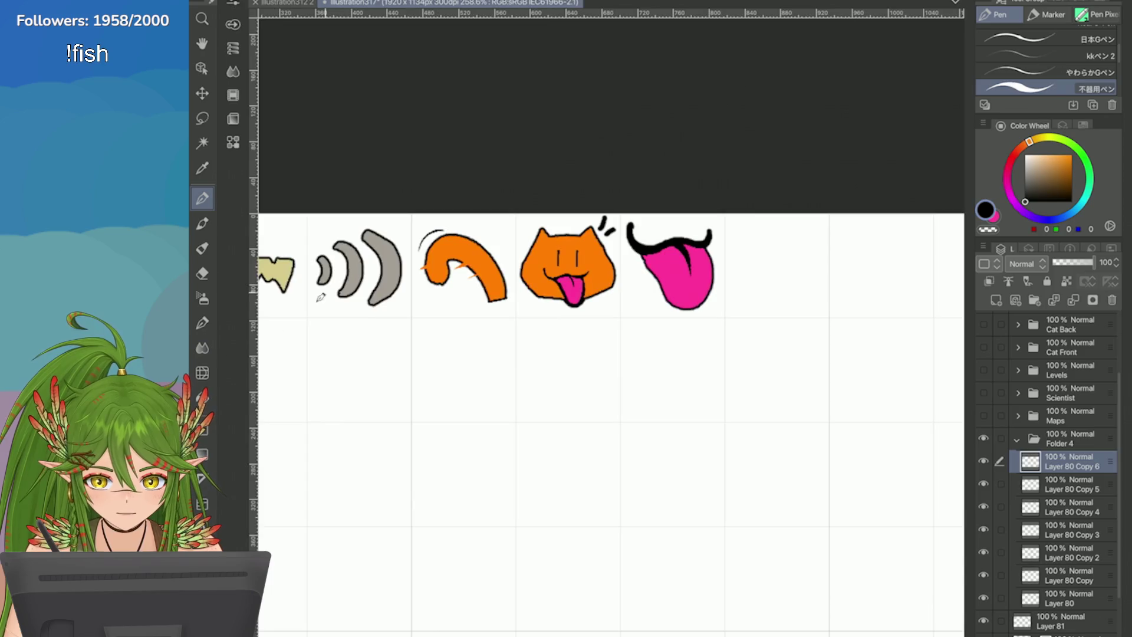
pyautogui.keyDown('alt'); pyautogui.click(505, 241); pyautogui.keyUp('alt')
pyautogui.scroll(2, 556, 224)
pyautogui.moveTo(522, 238)
pyautogui.mouseDown()
pyautogui.moveTo(545, 298)
pyautogui.moveTo(605, 302)
pyautogui.moveTo(667, 283)
pyautogui.moveTo(744, 294)
pyautogui.moveTo(757, 253)
pyautogui.moveTo(571, 228)
pyautogui.mouseUp()
# Step: Save the illustration with the orange-lined tongue icon
pyautogui.scroll(-6, 758, 254)
pyautogui.scroll(-2, 757, 253)
pyautogui.scroll(1, 588, 462)
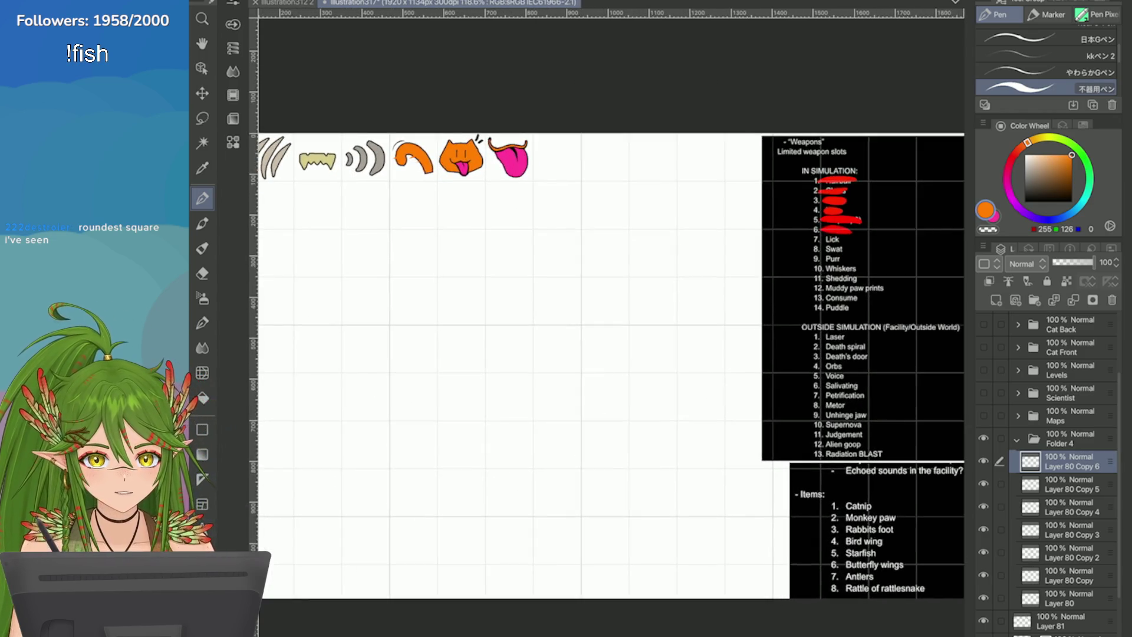
pyautogui.scroll(3, 377, 125)
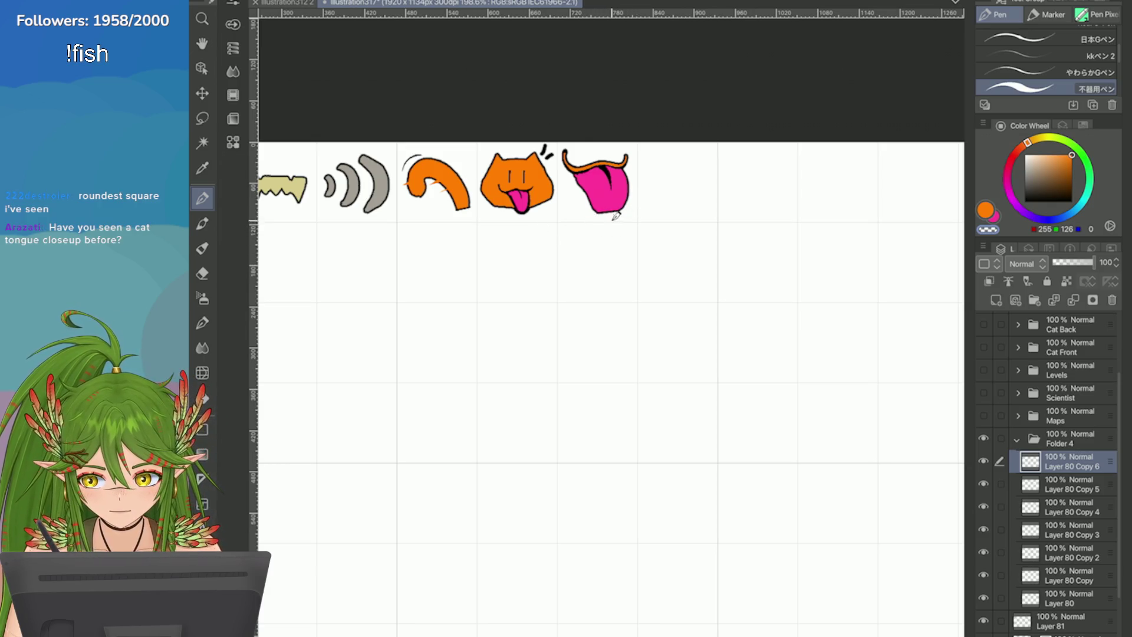
pyautogui.scroll(-5, 771, 442)
pyautogui.scroll(3, 770, 442)
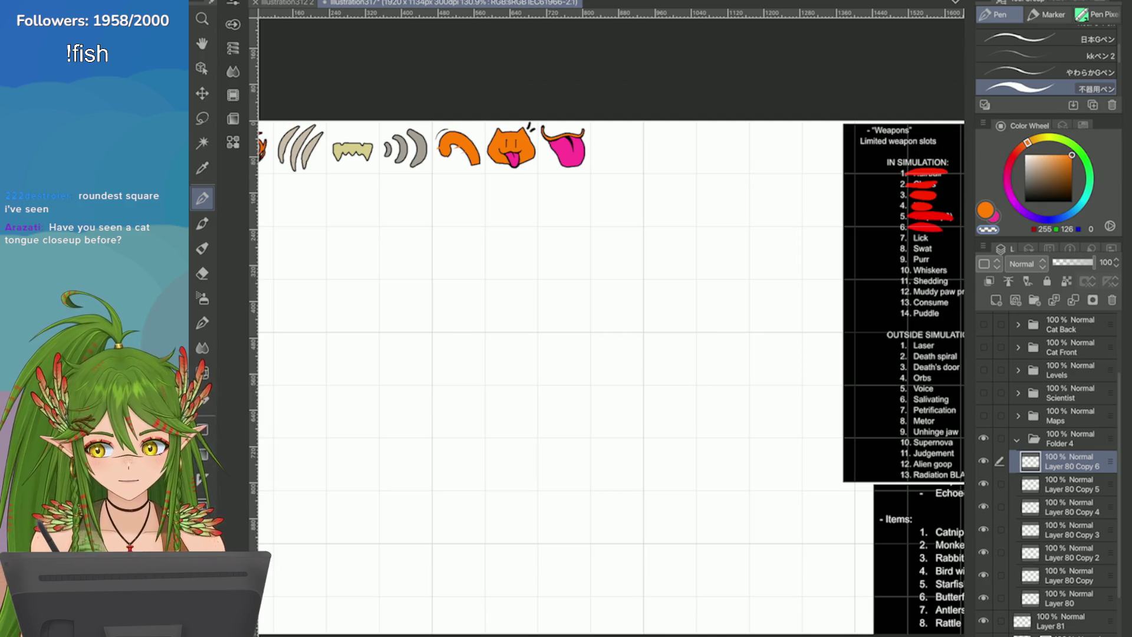
pyautogui.hotkey('ctrl', 's')
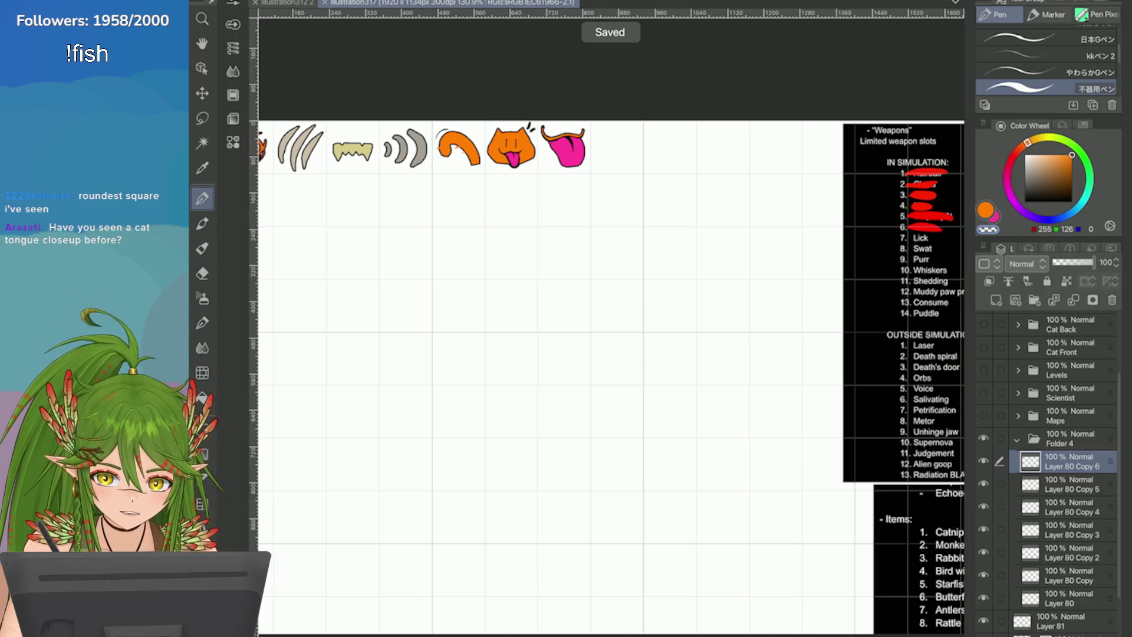
# Step: Strike through '7. Lick' in red on Layer 81, then return to the tongue layer
pyautogui.scroll(-2, 1049, 472)
pyautogui.click(1061, 581)
pyautogui.moveTo(1026, 143)
pyautogui.mouseDown()
pyautogui.moveTo(1006, 177)
pyautogui.moveTo(1012, 158)
pyautogui.mouseUp()
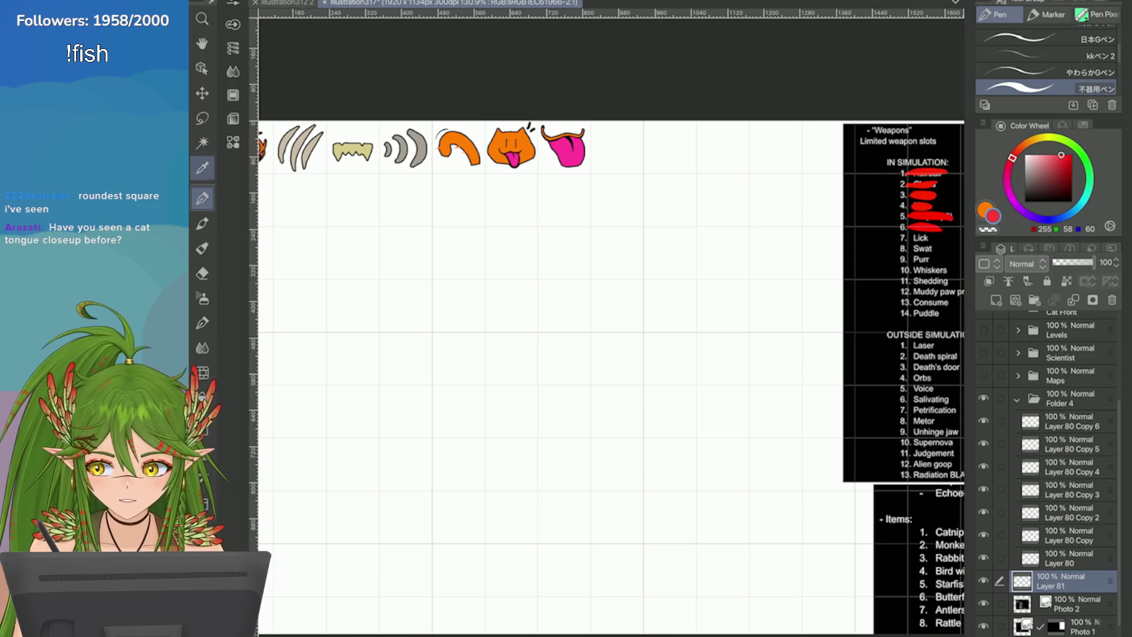
pyautogui.scroll(4, 607, 324)
pyautogui.moveTo(657, 205); pyautogui.dragTo(577, 208)
pyautogui.hotkey('ctrl', 'z')
pyautogui.click(1072, 155)
pyautogui.moveTo(657, 208); pyautogui.dragTo(589, 206)
pyautogui.scroll(-5, 607, 324)
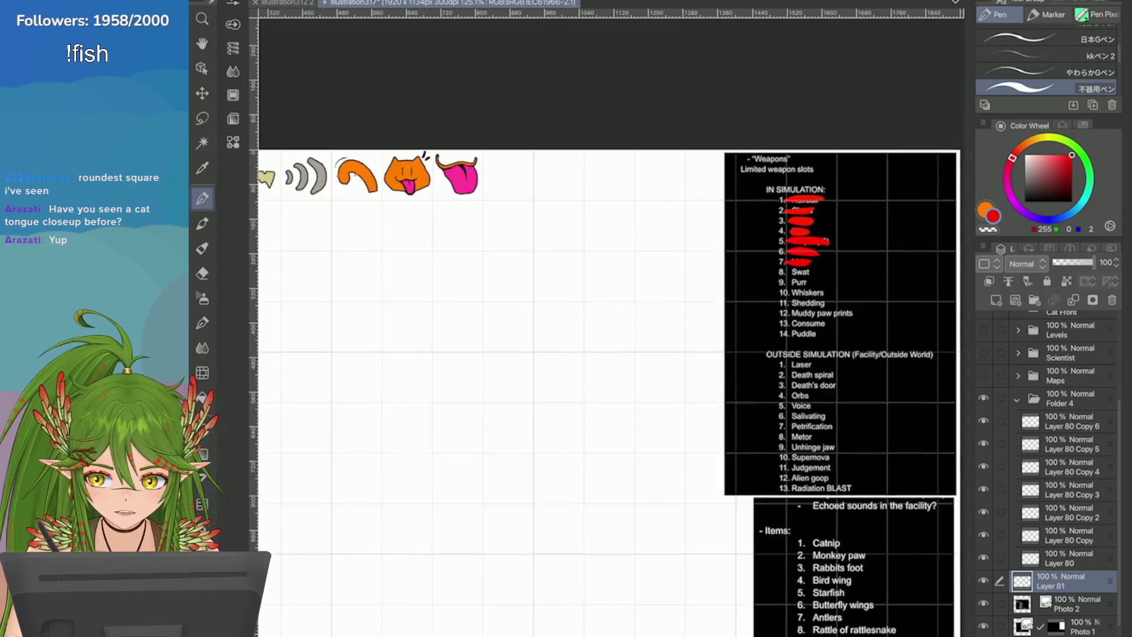
pyautogui.click(1067, 421)
pyautogui.rightClick(1055, 421)
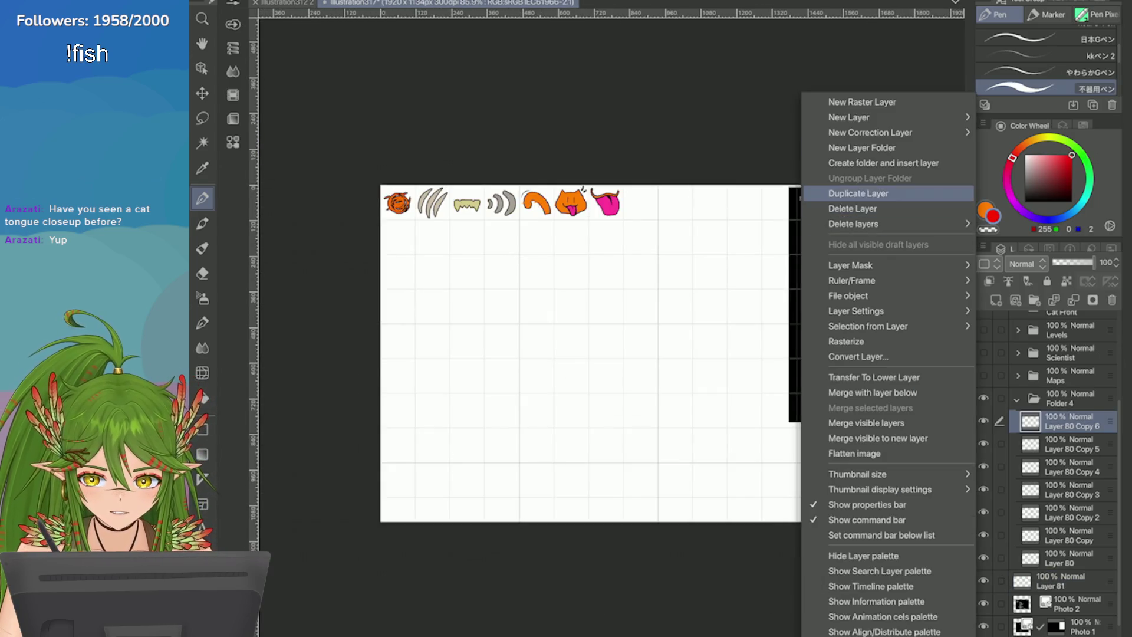
# Step: Duplicate the tongue layer and draw an orange curled shape right of the tongue
pyautogui.click(848, 187)
pyautogui.hotkey('ctrl', 't')
pyautogui.click(553, 258)
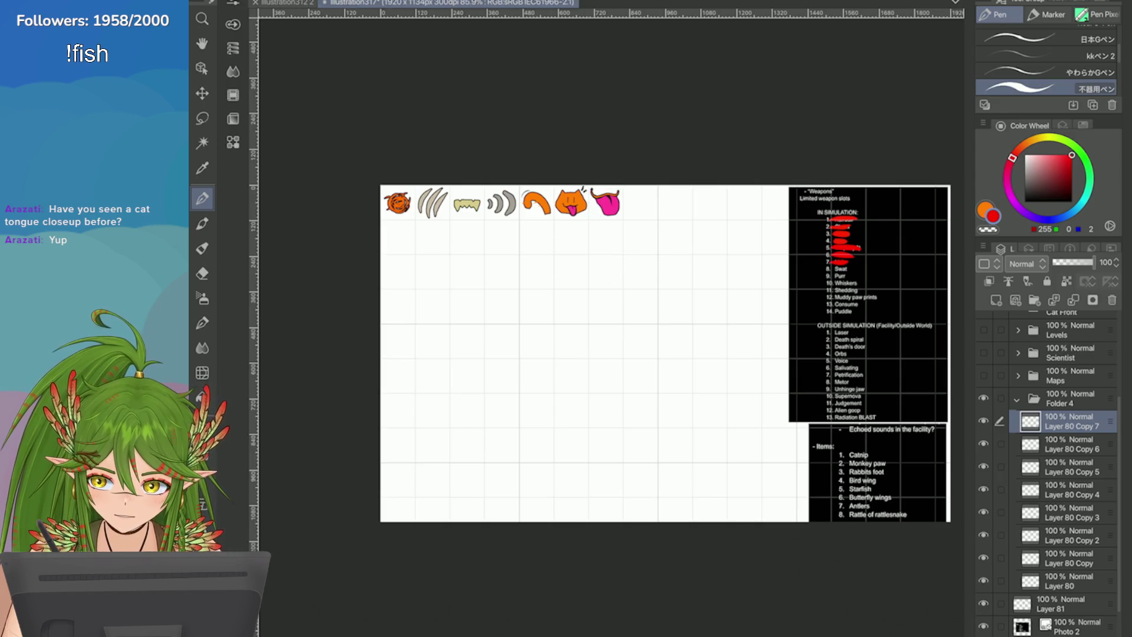
pyautogui.press('x')
pyautogui.scroll(5, 531, 243)
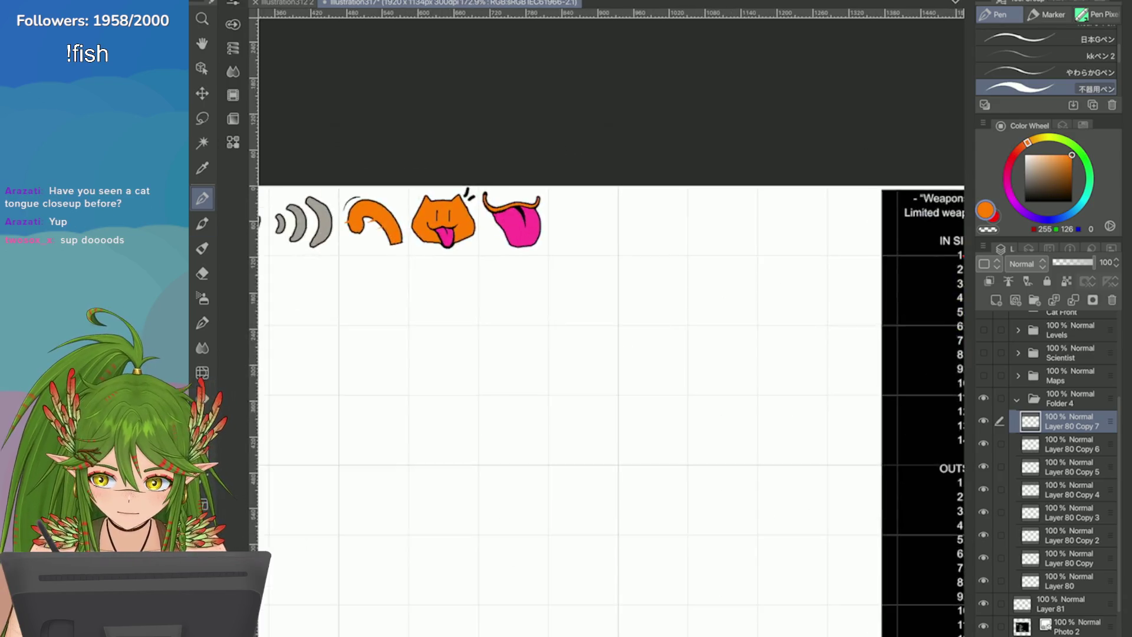
pyautogui.moveTo(528, 259)
pyautogui.mouseDown()
pyautogui.moveTo(536, 221)
pyautogui.moveTo(573, 215)
pyautogui.moveTo(537, 269)
pyautogui.moveTo(545, 221)
pyautogui.moveTo(545, 254)
pyautogui.moveTo(534, 234)
pyautogui.mouseUp()
pyautogui.scroll(2, 539, 251)
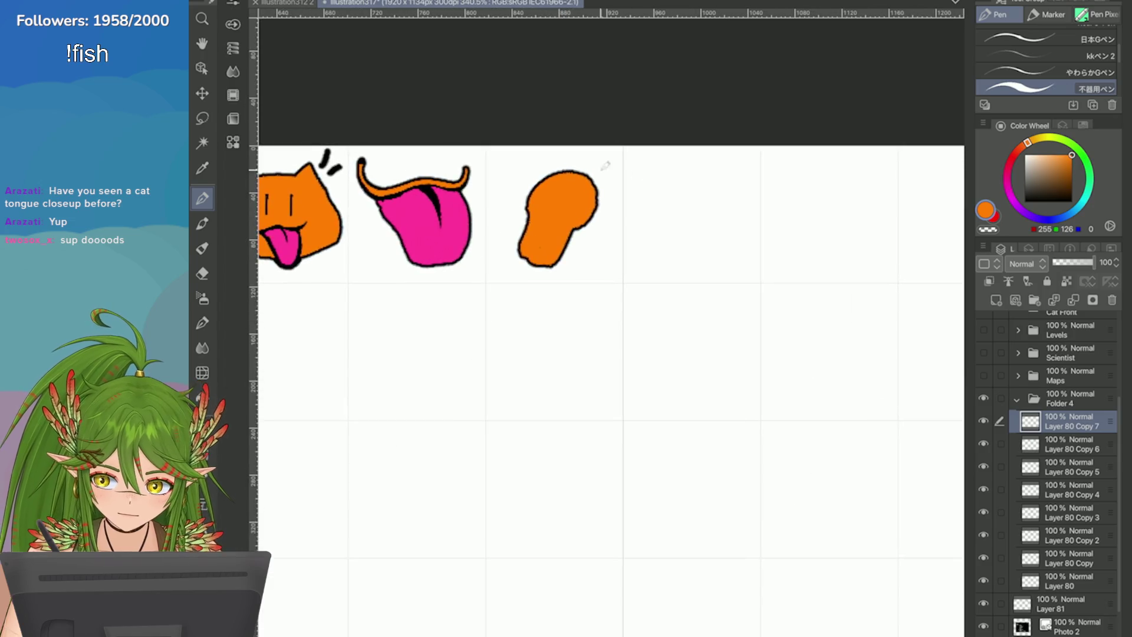
# Step: Sample the shape's orange and try a black curve across it, then undo it
pyautogui.keyDown('alt'); pyautogui.click(538, 266); pyautogui.keyUp('alt')
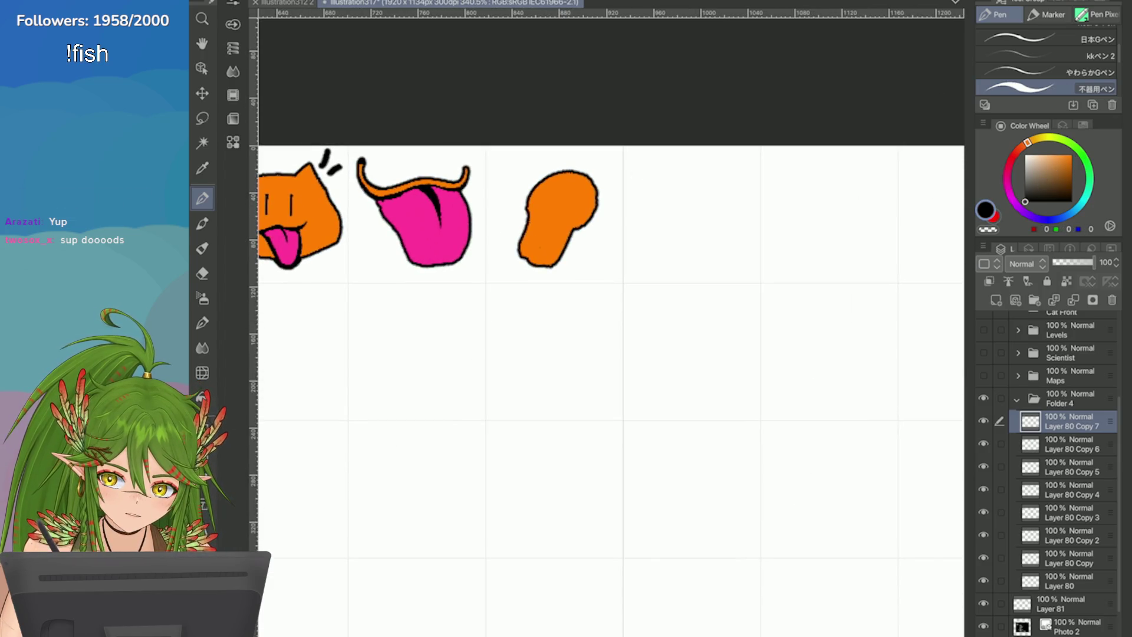
pyautogui.press('i')
pyautogui.click(557, 194)
pyautogui.press('x')
pyautogui.click(533, 178)
pyautogui.press('p')
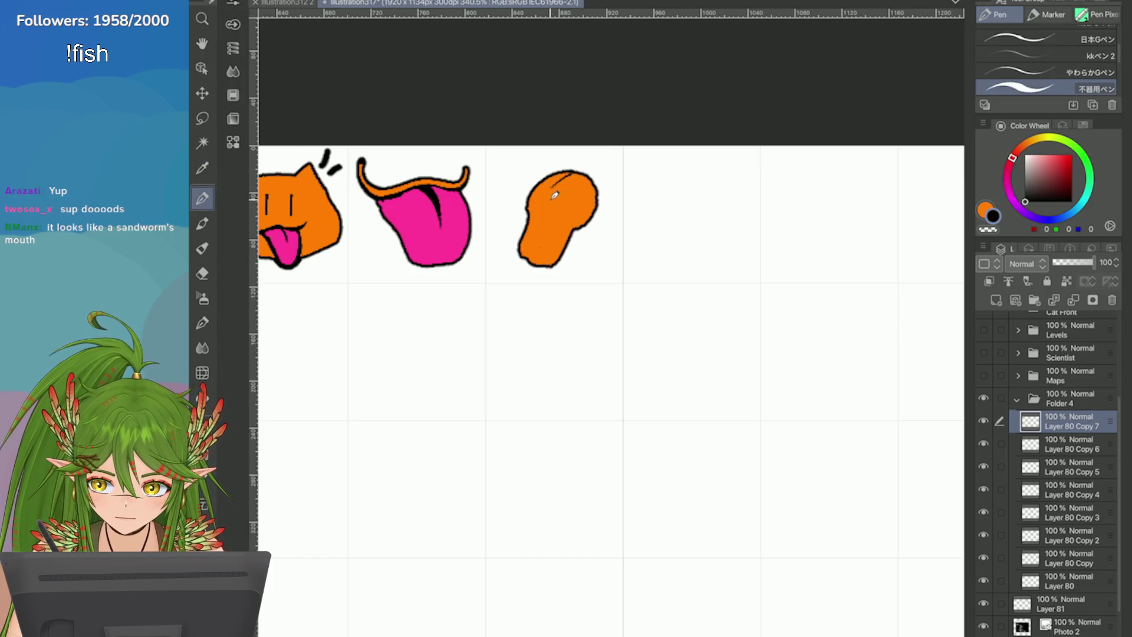
pyautogui.moveTo(550, 200)
pyautogui.mouseDown()
pyautogui.moveTo(581, 170)
pyautogui.moveTo(563, 201)
pyautogui.moveTo(572, 166)
pyautogui.moveTo(579, 205)
pyautogui.mouseUp()
pyautogui.hotkey('ctrl', 'z')
pyautogui.hotkey('ctrl', 'z')
# Step: On a new layer, draw short orange speed streaks to the left of the paw
pyautogui.click(984, 208)
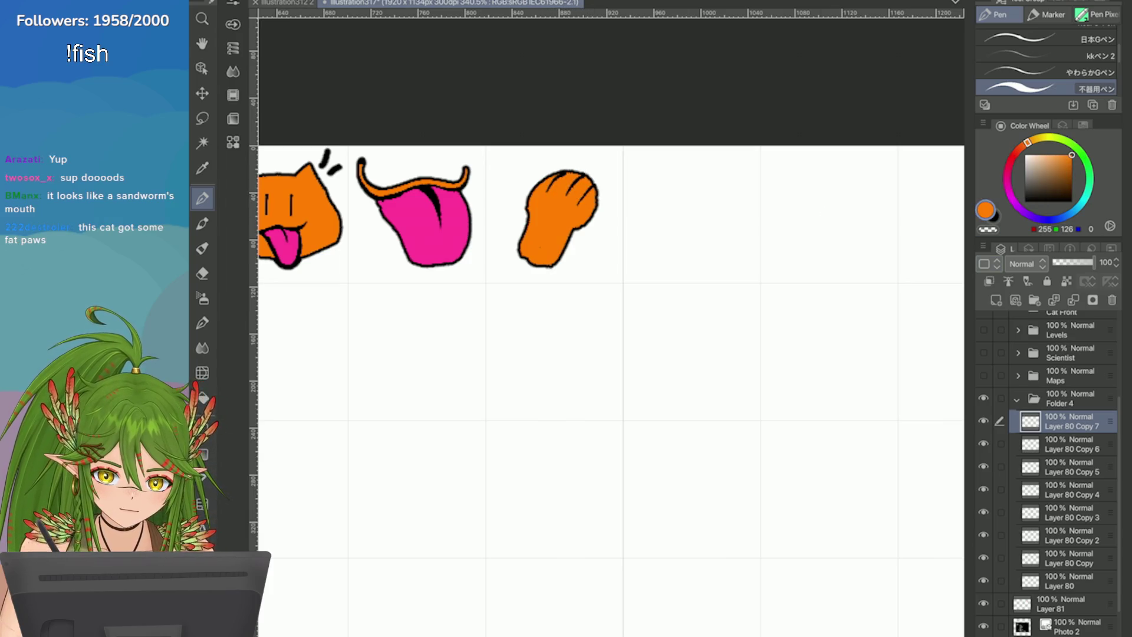
pyautogui.click(995, 300)
pyautogui.moveTo(533, 188)
pyautogui.mouseDown()
pyautogui.moveTo(516, 202)
pyautogui.moveTo(502, 184)
pyautogui.moveTo(506, 227)
pyautogui.mouseUp()
pyautogui.hotkey('ctrl', 'z')
pyautogui.hotkey('ctrl', 'z')
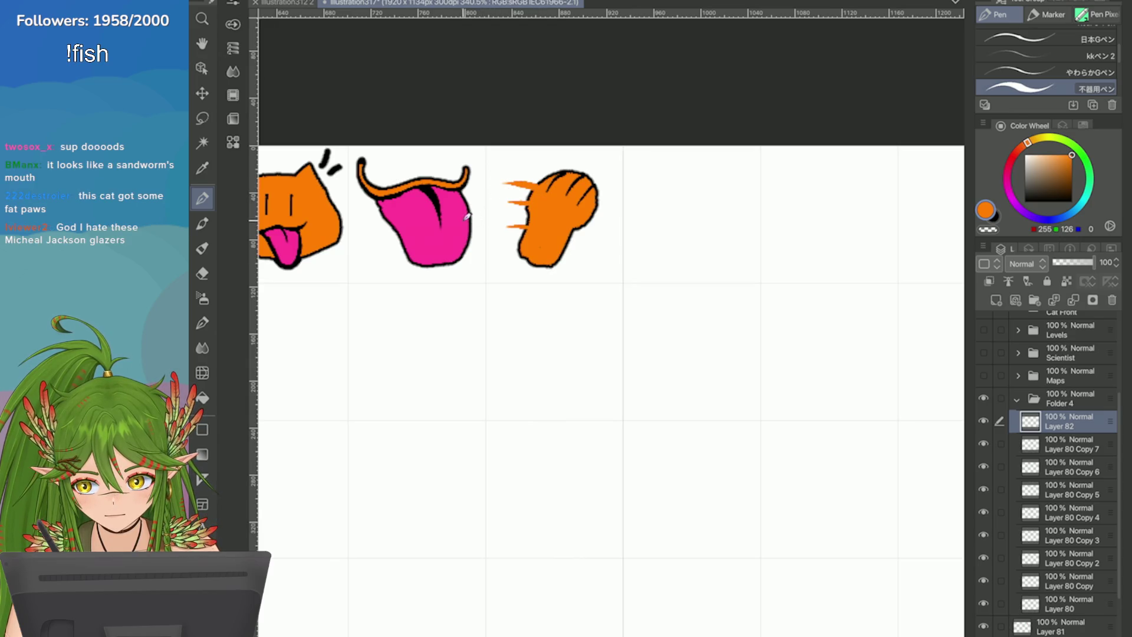
pyautogui.hotkey('ctrl', 'z')
pyautogui.hotkey('ctrl', 'z')
pyautogui.moveTo(537, 182)
pyautogui.mouseDown()
pyautogui.moveTo(518, 183)
pyautogui.moveTo(500, 210)
pyautogui.mouseUp()
pyautogui.hotkey('ctrl', 'z')
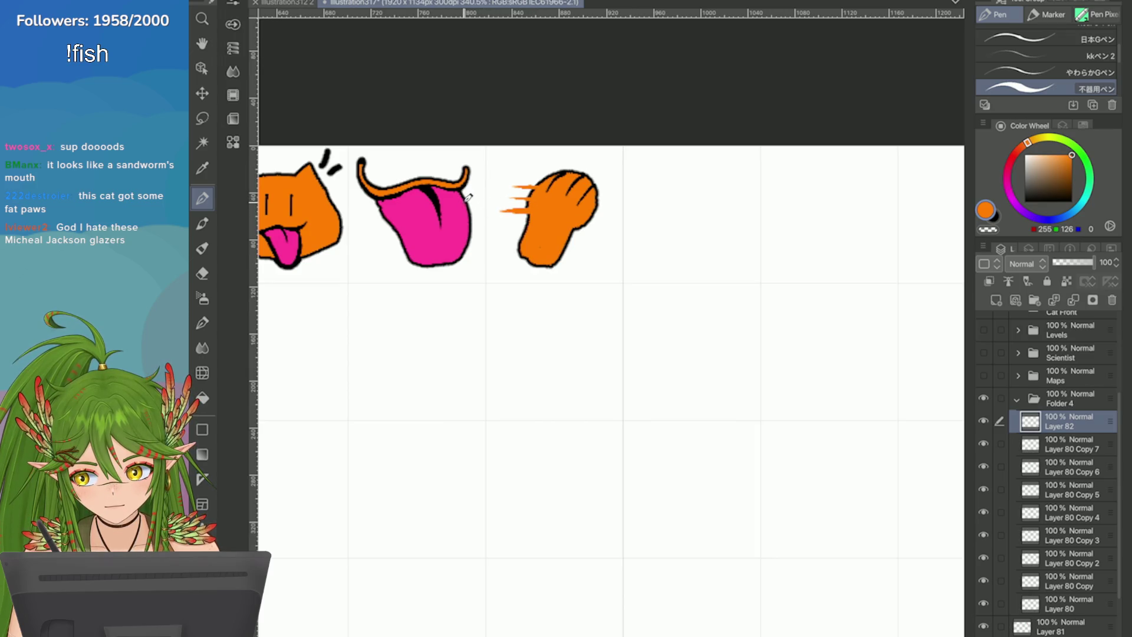
pyautogui.scroll(-3, 802, 230)
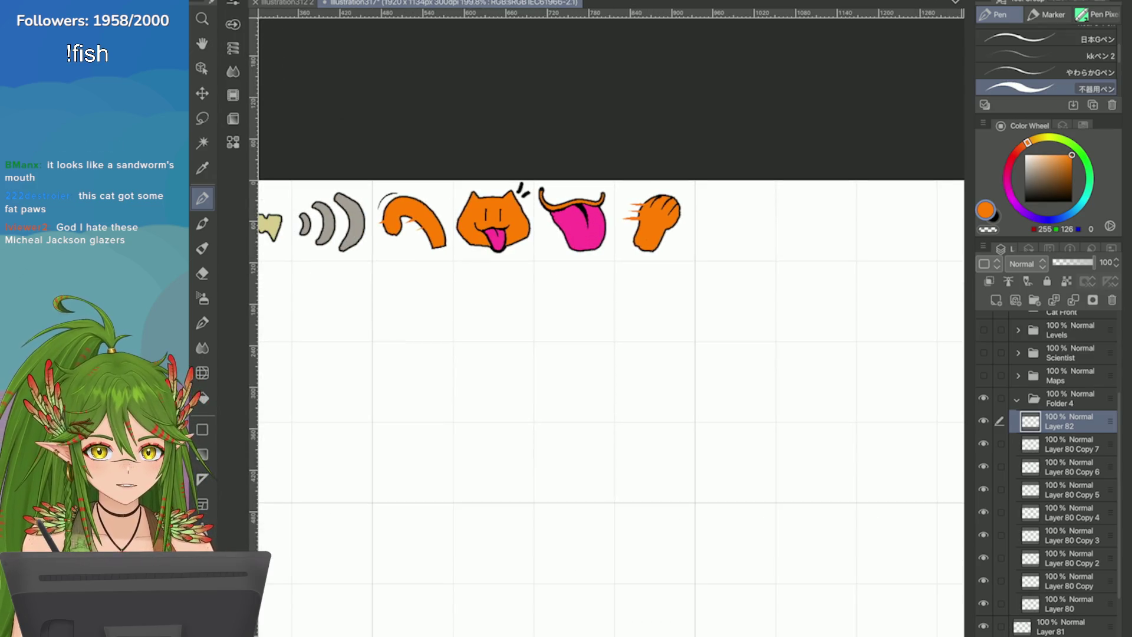
pyautogui.scroll(2, 649, 295)
pyautogui.scroll(-2, 884, 207)
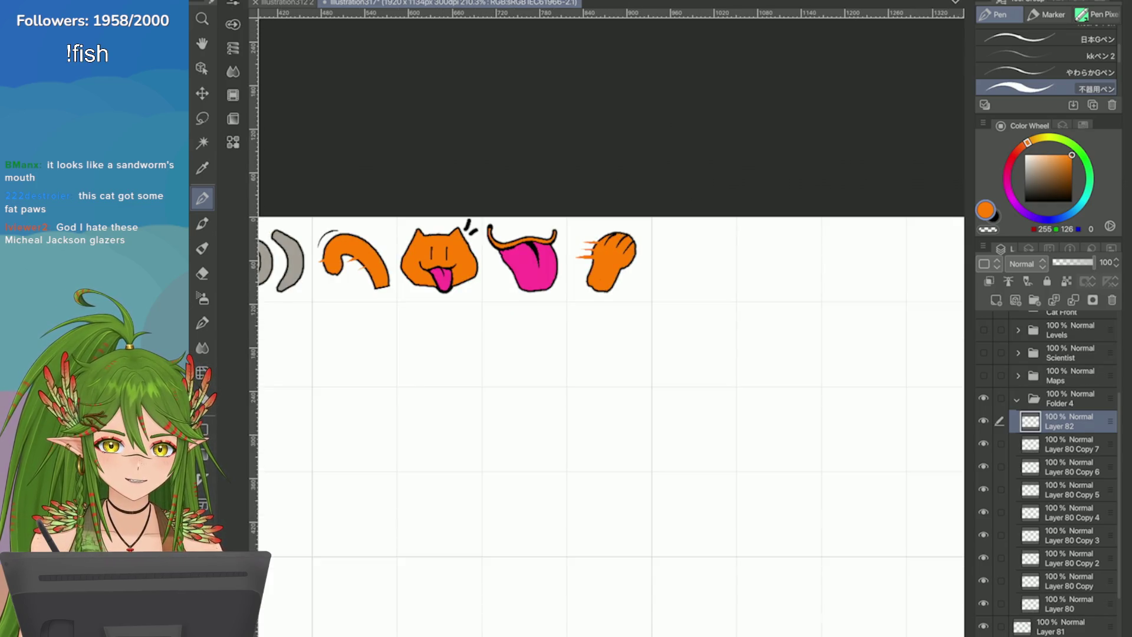
pyautogui.scroll(5, 630, 194)
pyautogui.scroll(-4, 590, 341)
pyautogui.scroll(4, 590, 342)
pyautogui.scroll(-2, 589, 341)
pyautogui.scroll(3, 589, 342)
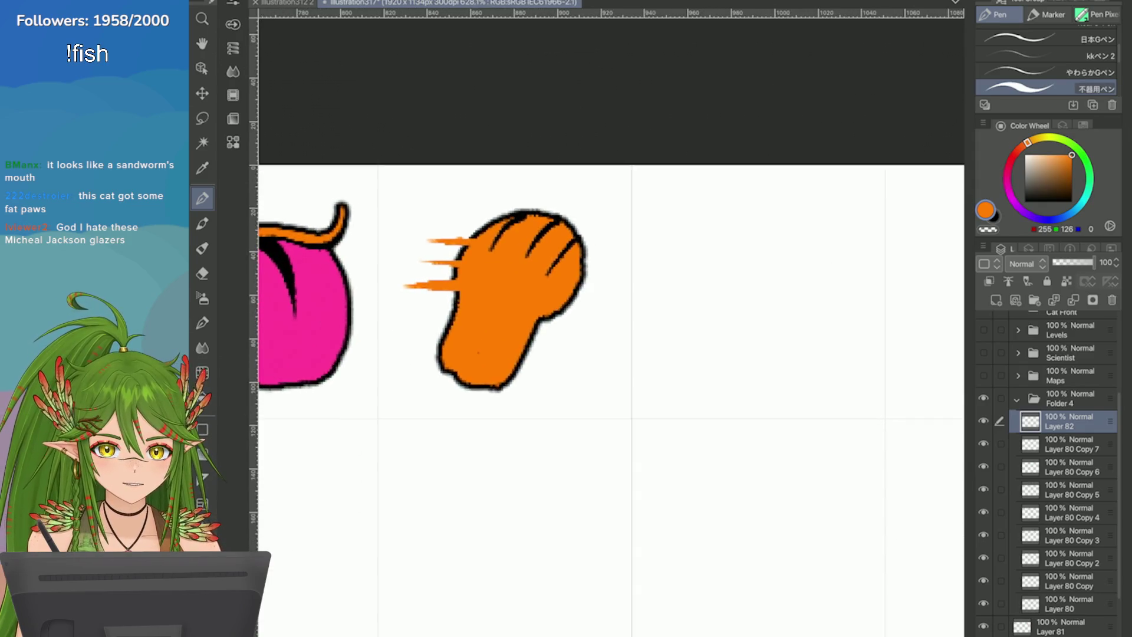
pyautogui.scroll(-3, 607, 288)
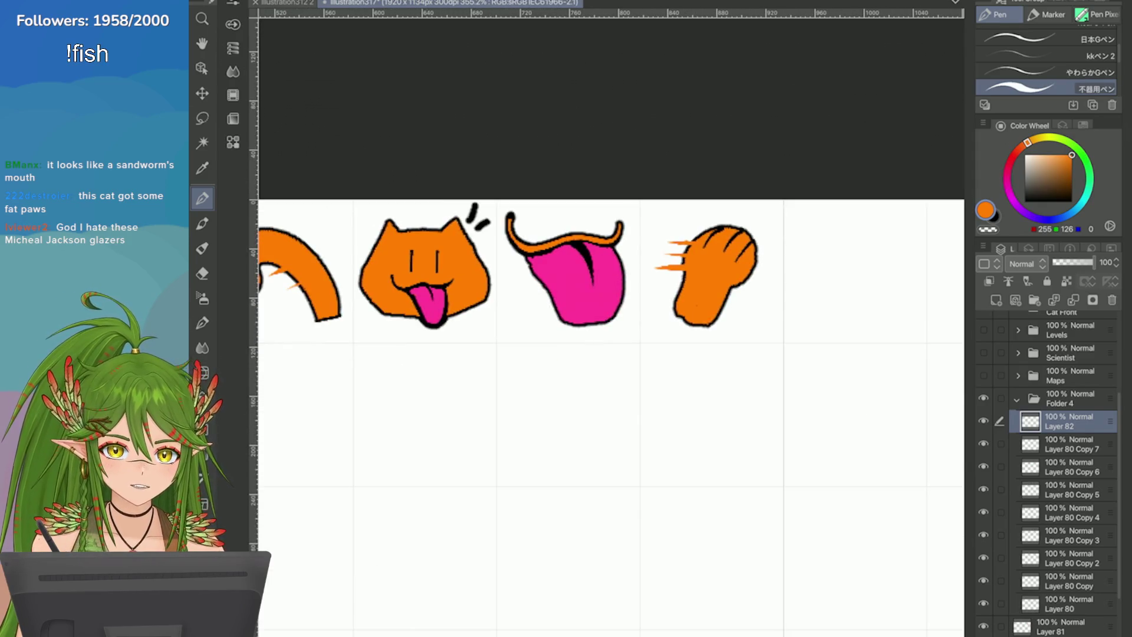
pyautogui.scroll(2, 952, 236)
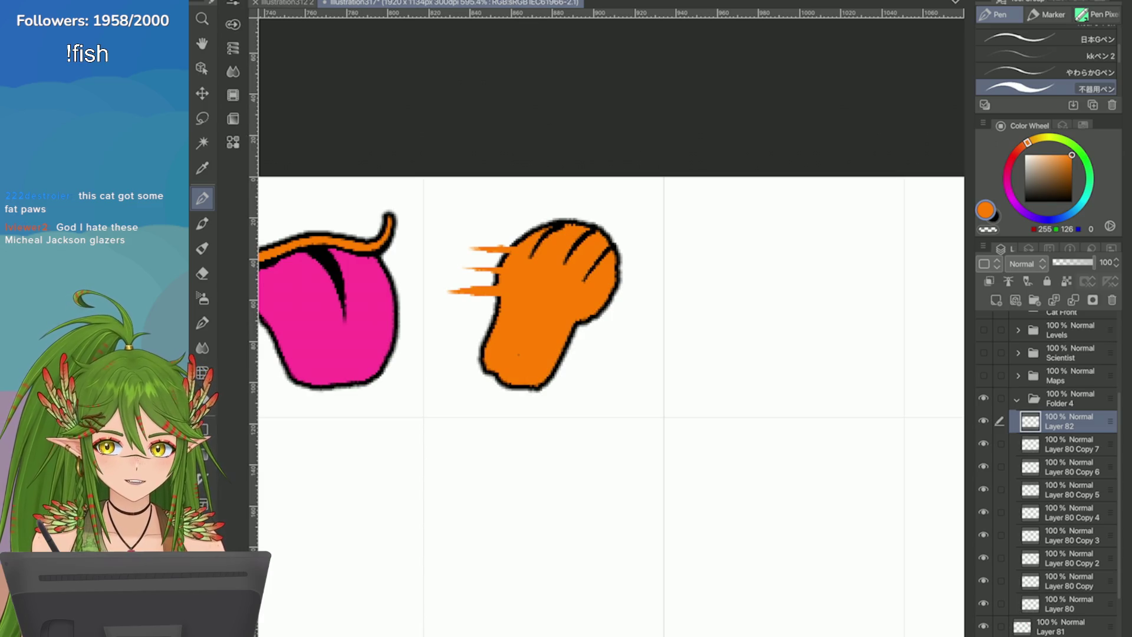
pyautogui.scroll(-3, 937, 207)
pyautogui.scroll(5, 1049, 471)
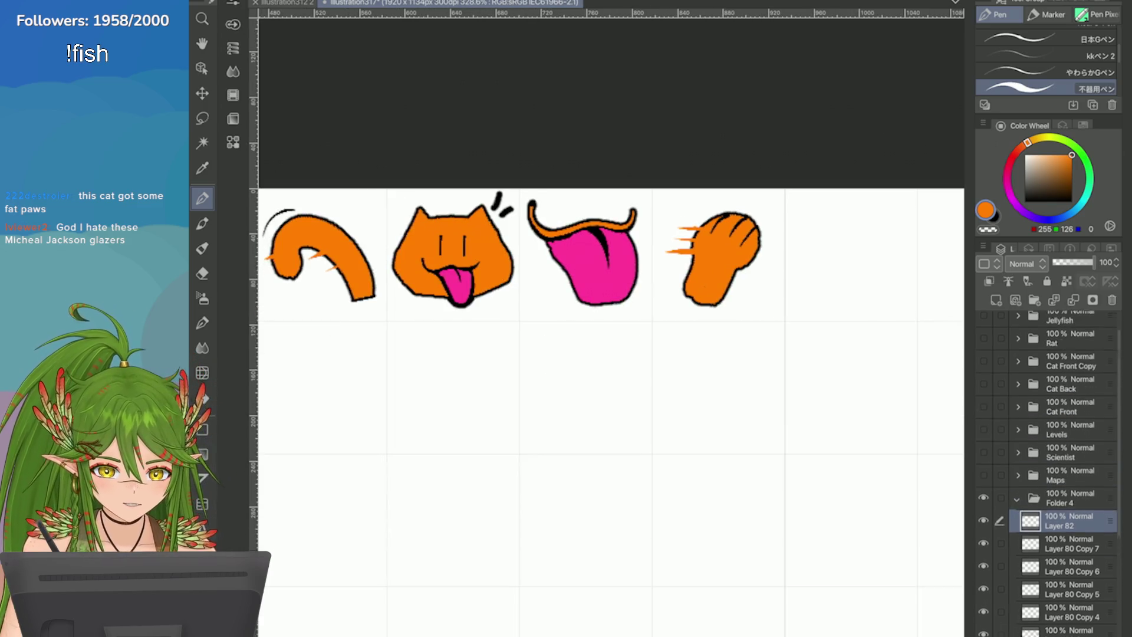
pyautogui.click(983, 413)
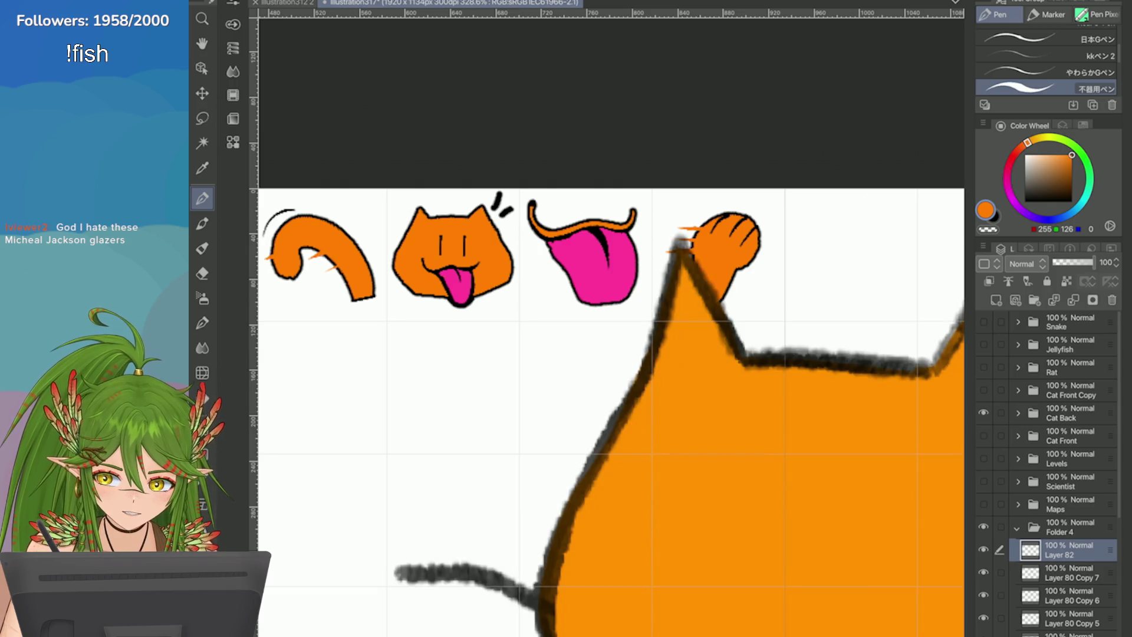
pyautogui.scroll(-3, 857, 321)
pyautogui.click(983, 413)
pyautogui.click(983, 435)
pyautogui.scroll(-4, 648, 366)
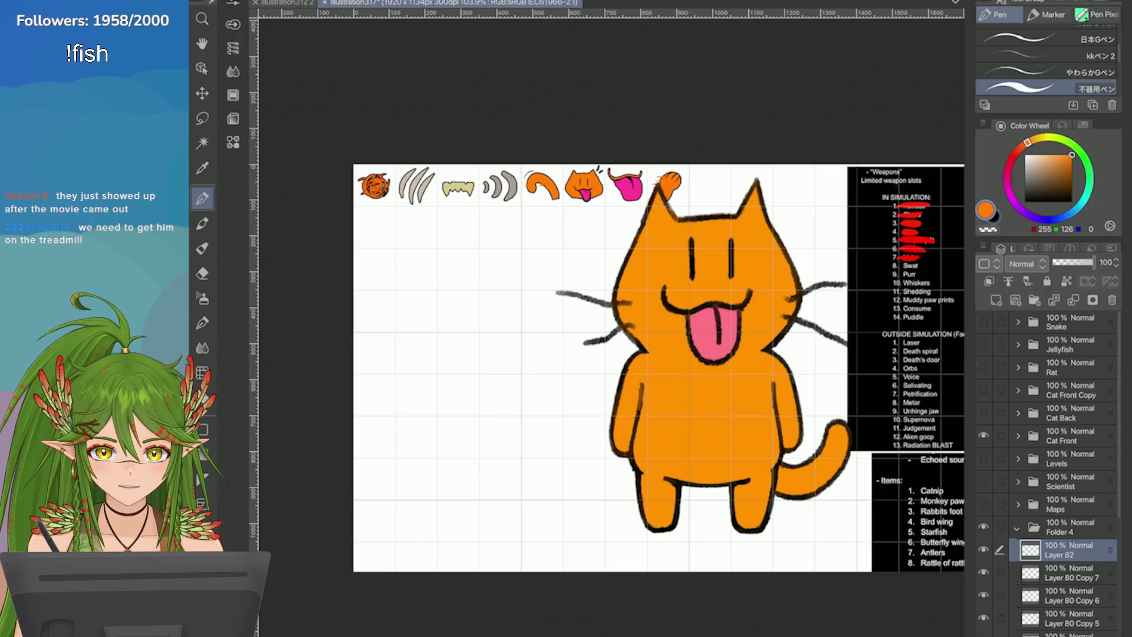
pyautogui.scroll(5, 673, 193)
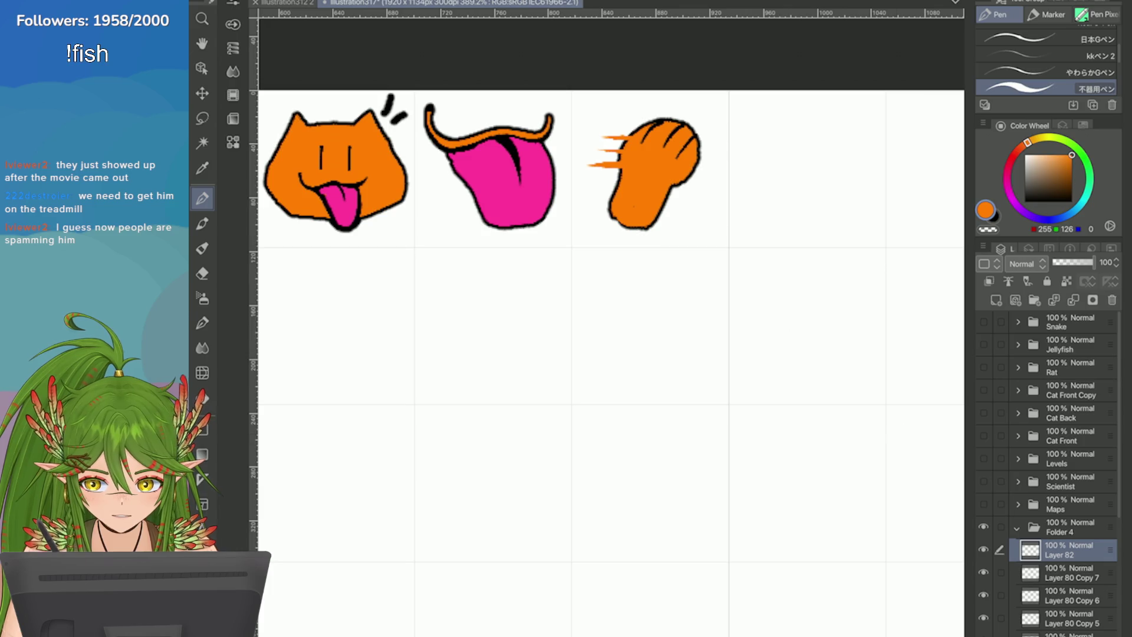
pyautogui.hotkey('alt', '[')
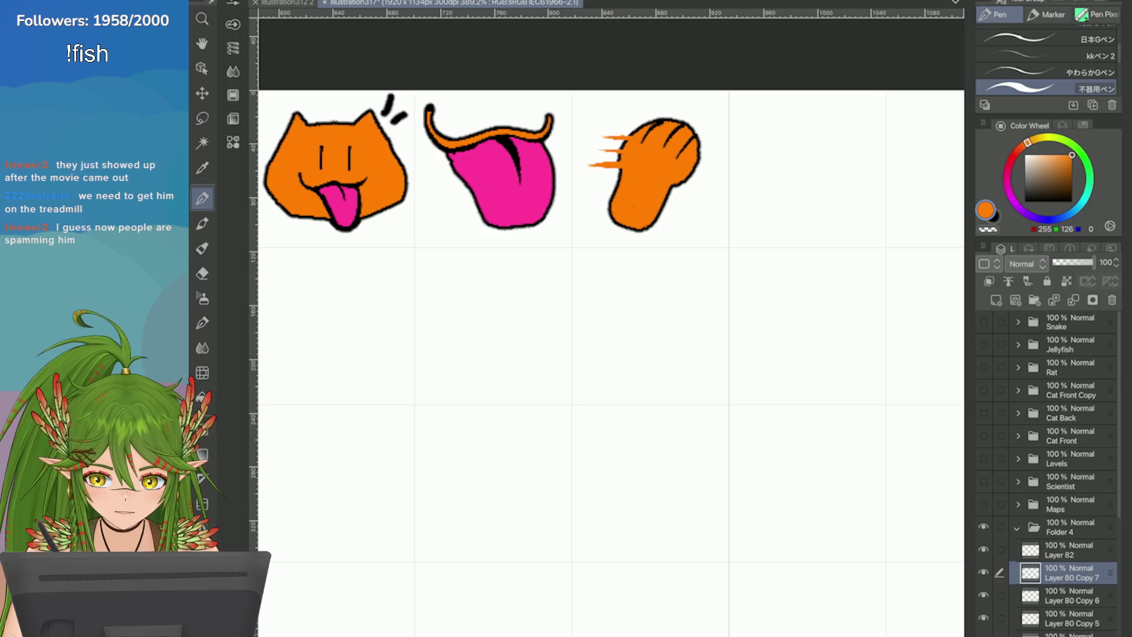
# Step: Merge the speed streaks into the paw's layer, undo a stray orange stroke, and save
pyautogui.hotkey('ctrl', 'z')
pyautogui.moveTo(701, 210); pyautogui.dragTo(613, 227)
pyautogui.scroll(-4, 778, 362)
pyautogui.scroll(2, 778, 362)
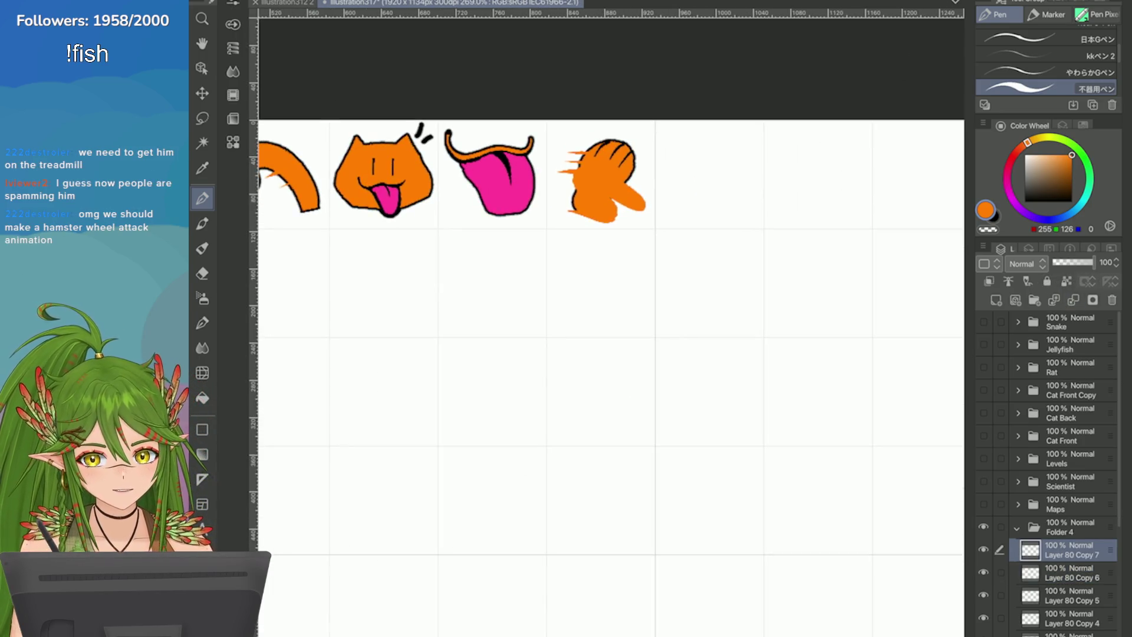
pyautogui.hotkey('ctrl', 'z')
pyautogui.hotkey('ctrl', 's')
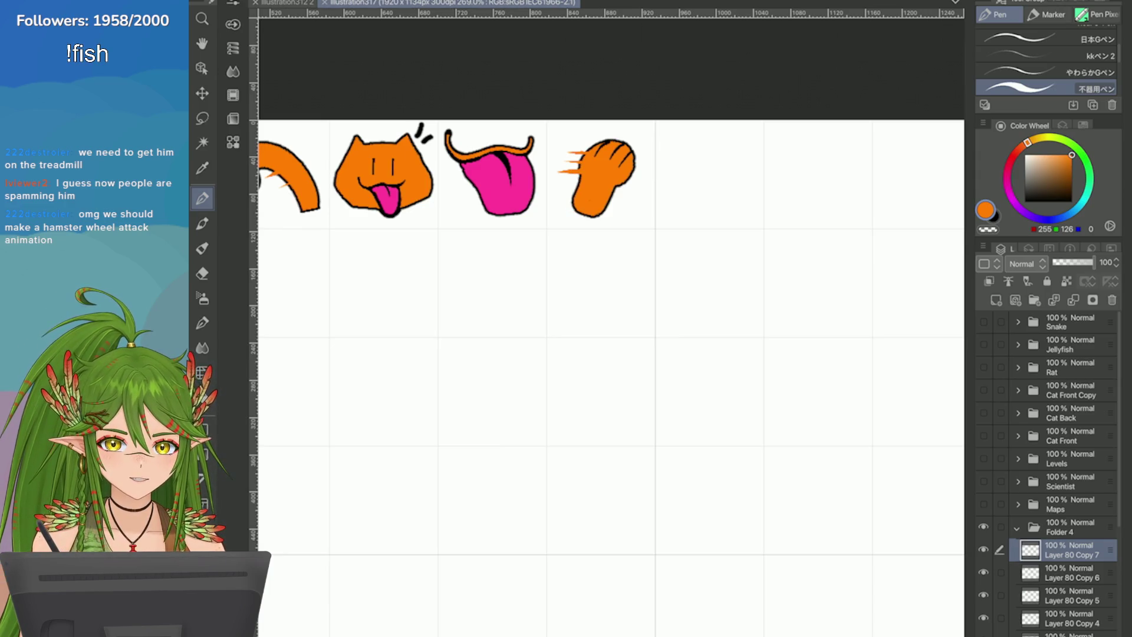
# Step: Strike through item 8, Swat, in red on the list markup layer
pyautogui.scroll(-5, 607, 377)
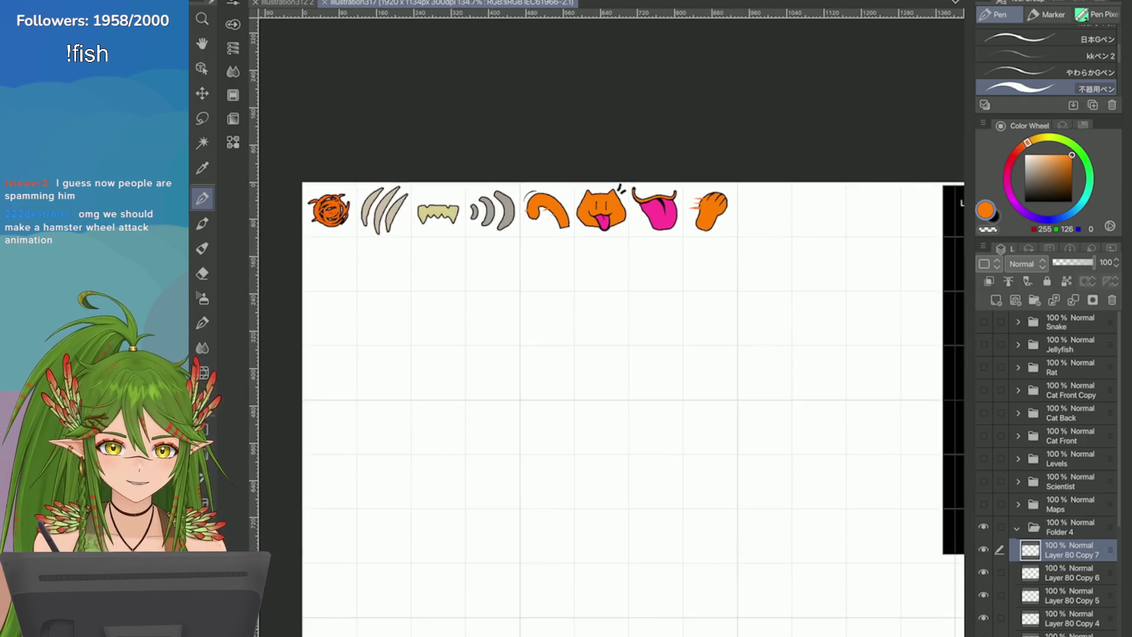
pyautogui.scroll(3, 607, 377)
pyautogui.scroll(2, 607, 330)
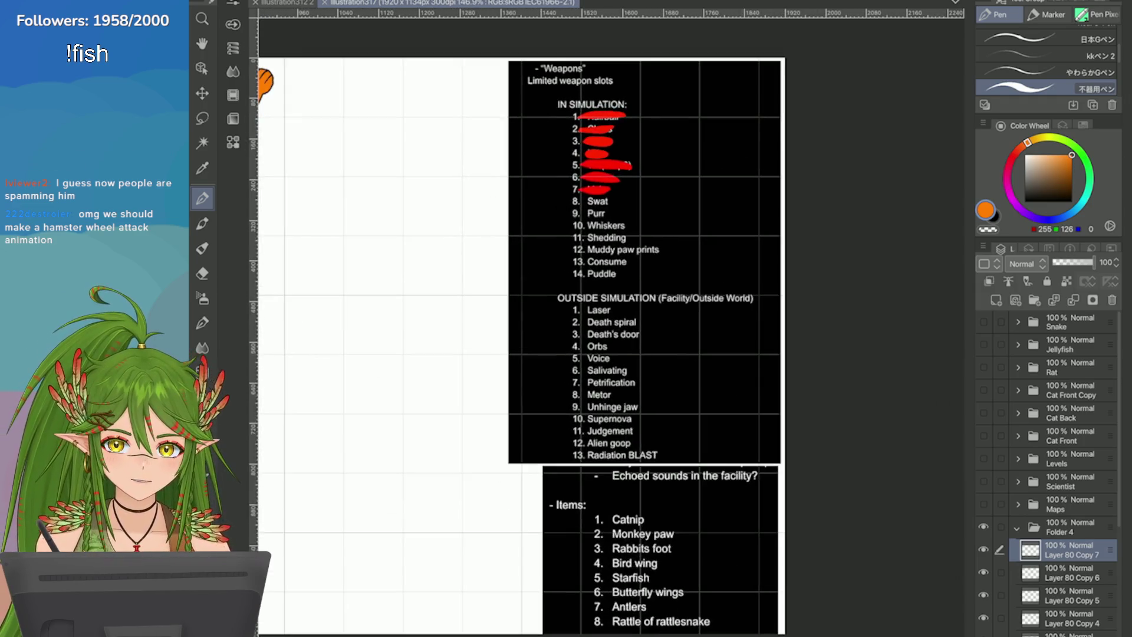
pyautogui.scroll(-3, 607, 330)
pyautogui.scroll(5, 607, 330)
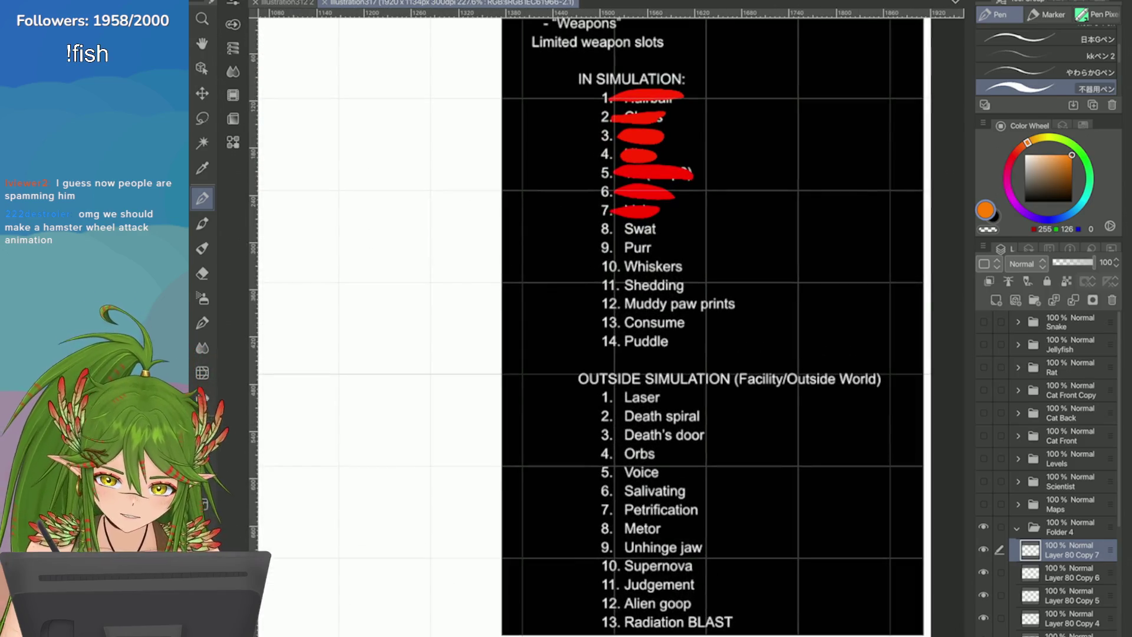
pyautogui.scroll(-3, 1049, 471)
pyautogui.click(1061, 563)
pyautogui.click(1011, 158)
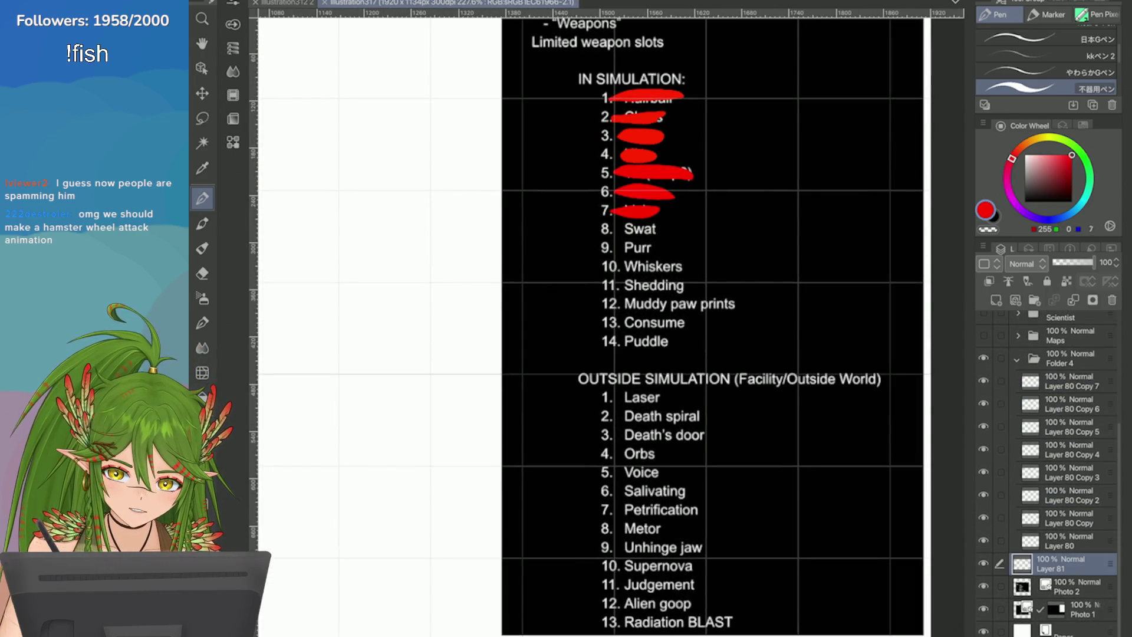
pyautogui.moveTo(666, 228); pyautogui.dragTo(630, 229)
pyautogui.hotkey('ctrl', 'z')
pyautogui.moveTo(665, 228); pyautogui.dragTo(595, 218)
# Step: Fit the whole canvas in view and save the file
pyautogui.hotkey('ctrl', '0')
pyautogui.scroll(3, 607, 330)
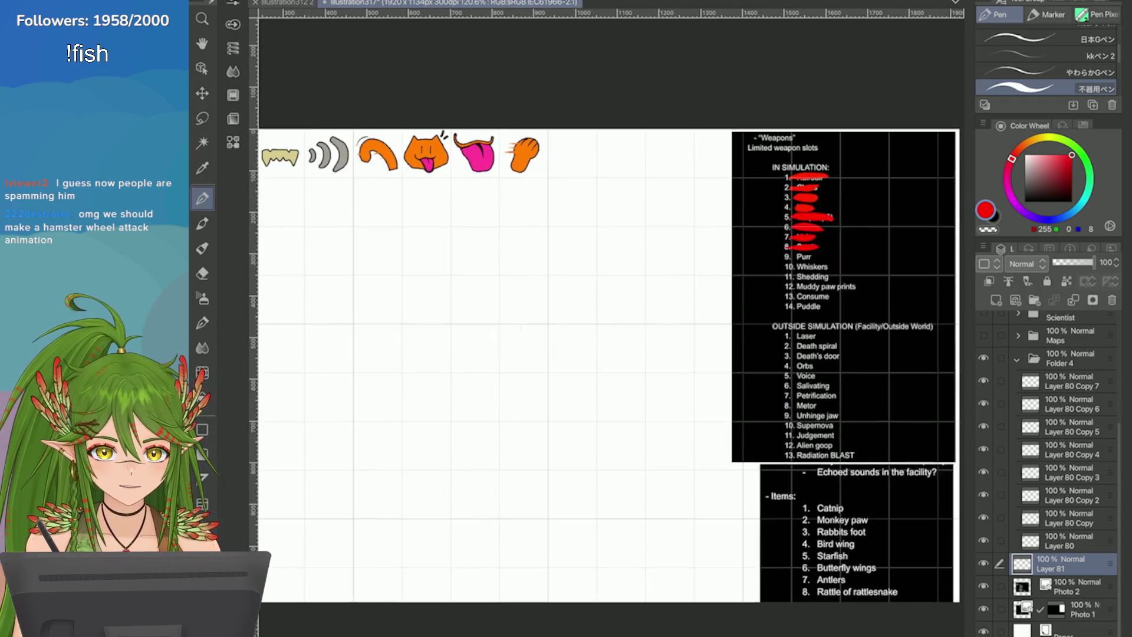
pyautogui.hotkey('ctrl', 's')
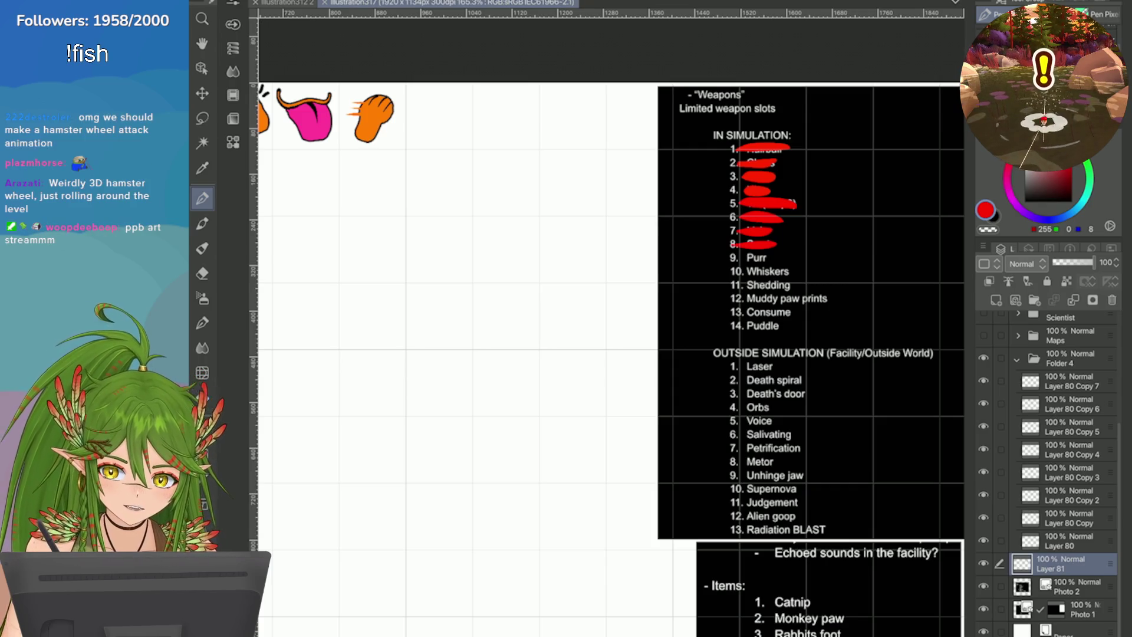
pyautogui.scroll(-3, 607, 353)
pyautogui.scroll(2, 349, 167)
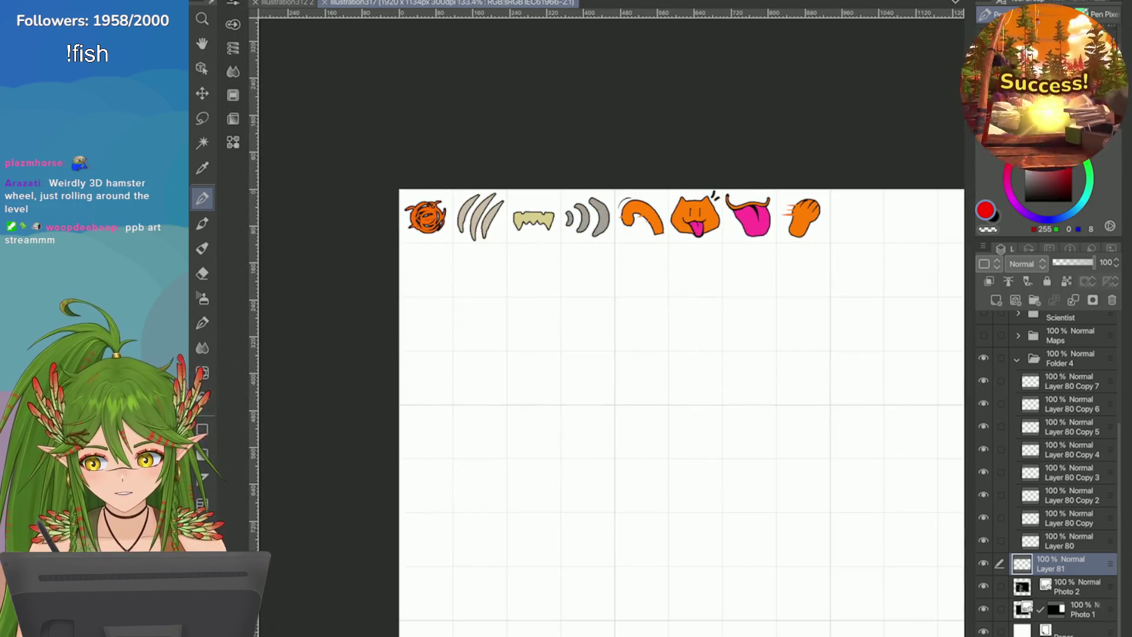
pyautogui.scroll(2, 943, 277)
pyautogui.scroll(1, 929, 230)
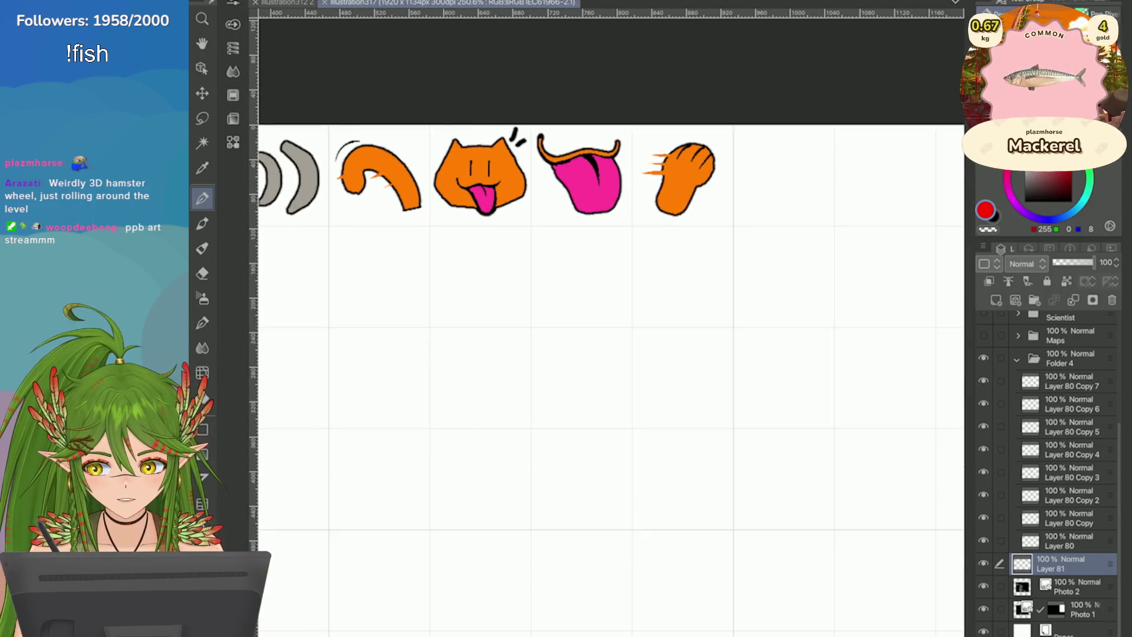
pyautogui.scroll(-2, 911, 279)
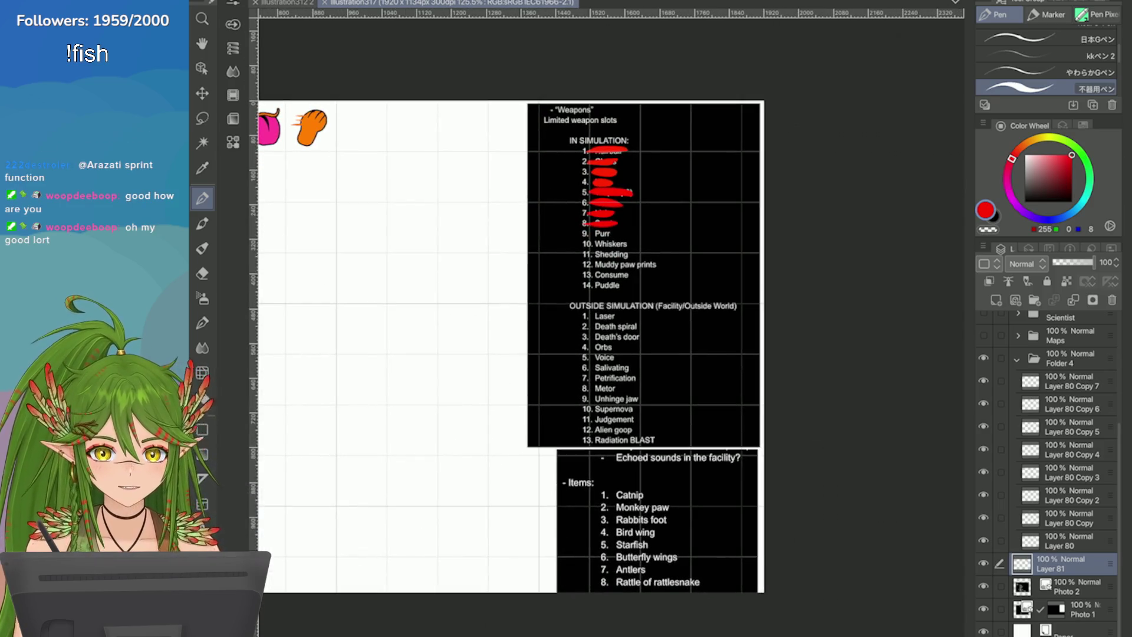
pyautogui.scroll(2, 466, 368)
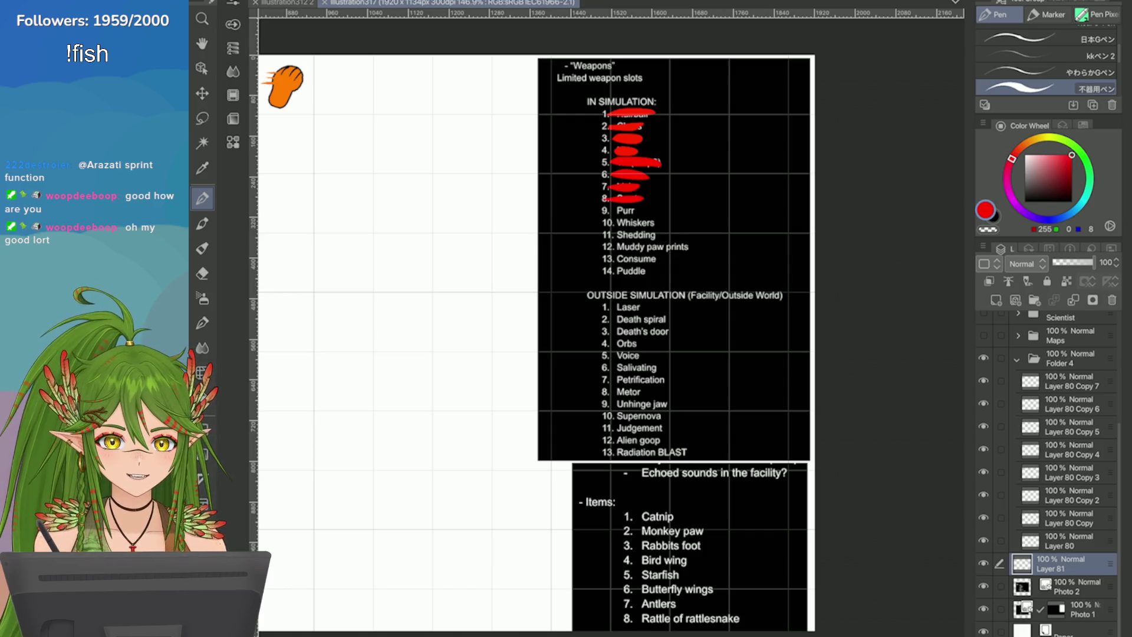
pyautogui.scroll(-1, 607, 330)
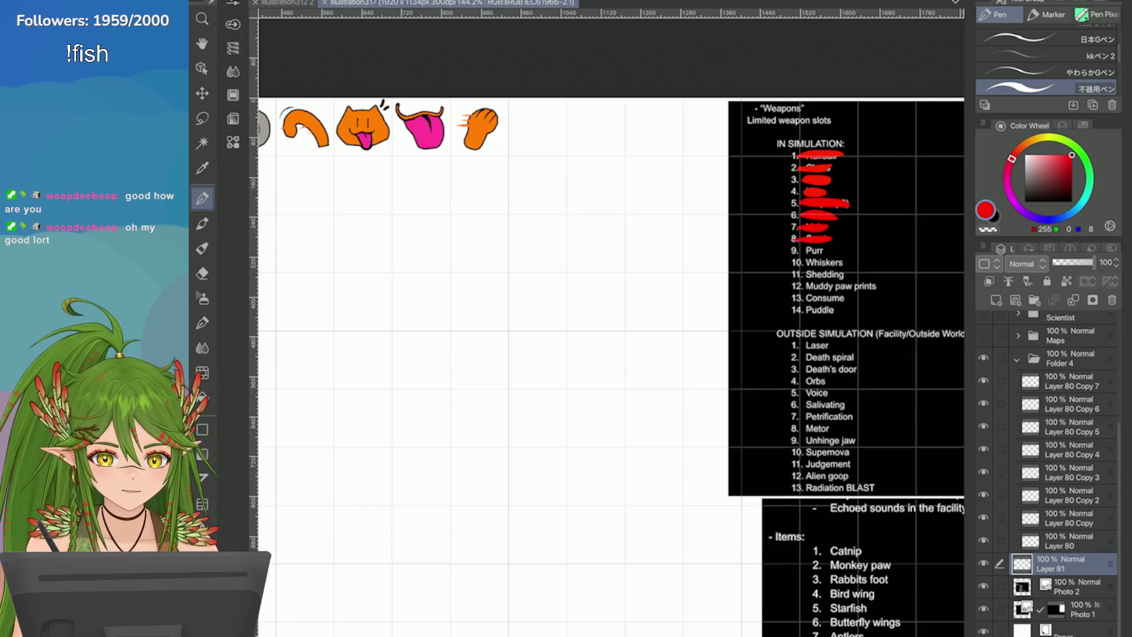
pyautogui.click(1068, 381)
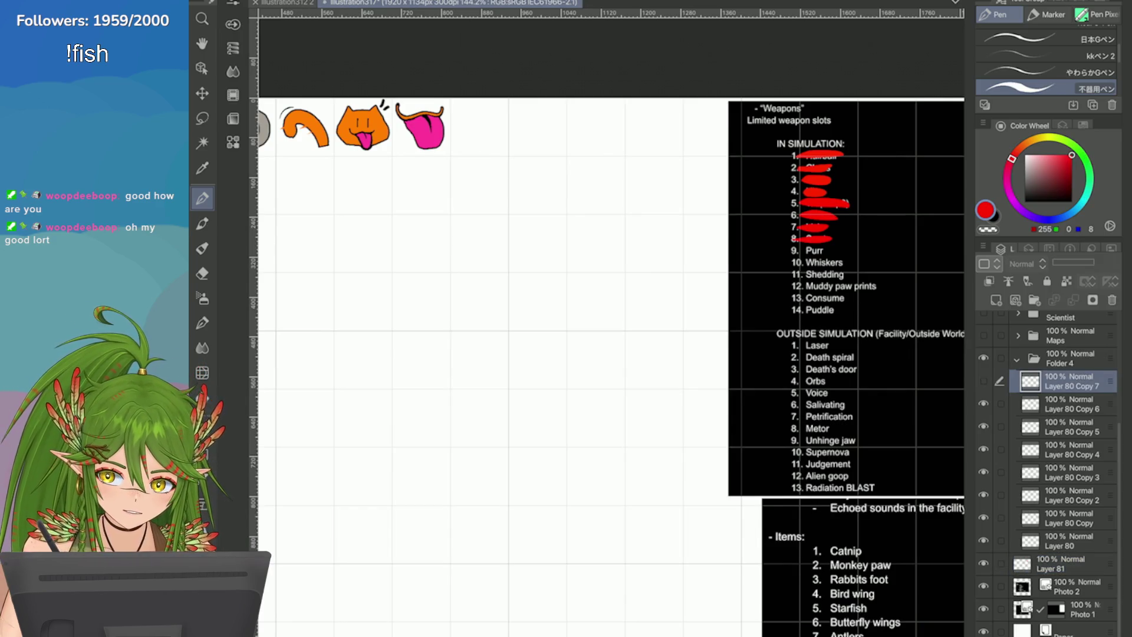
# Step: Unclip the cat face layer, duplicate it, and move the copy into the empty cell to the right
pyautogui.scroll(3, 607, 330)
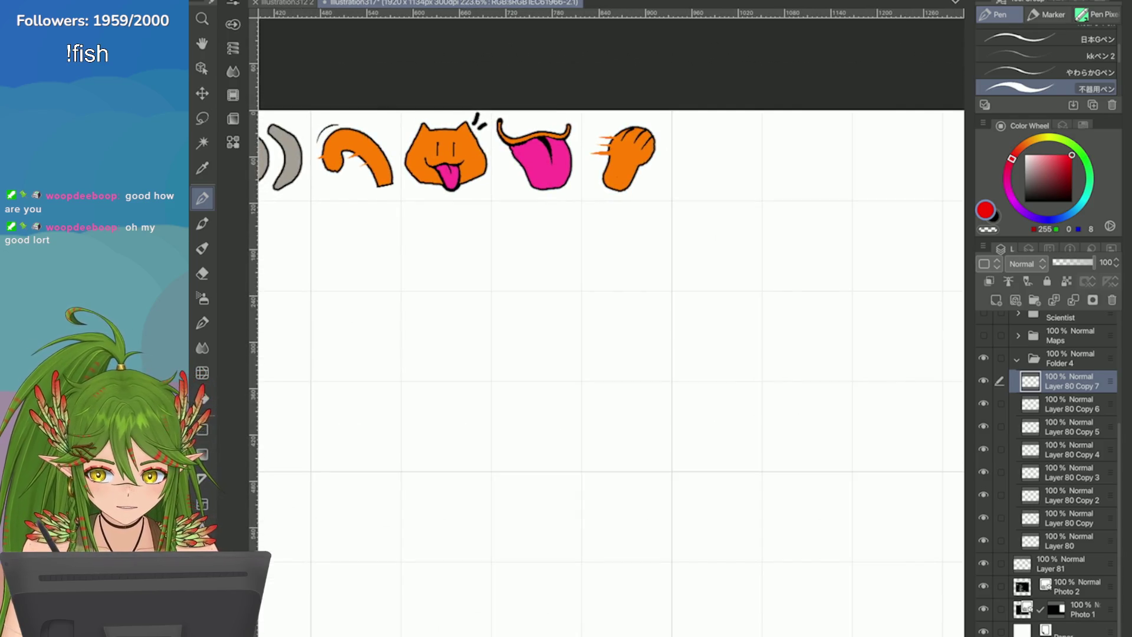
pyautogui.press('o')
pyautogui.click(1068, 426)
pyautogui.click(988, 282)
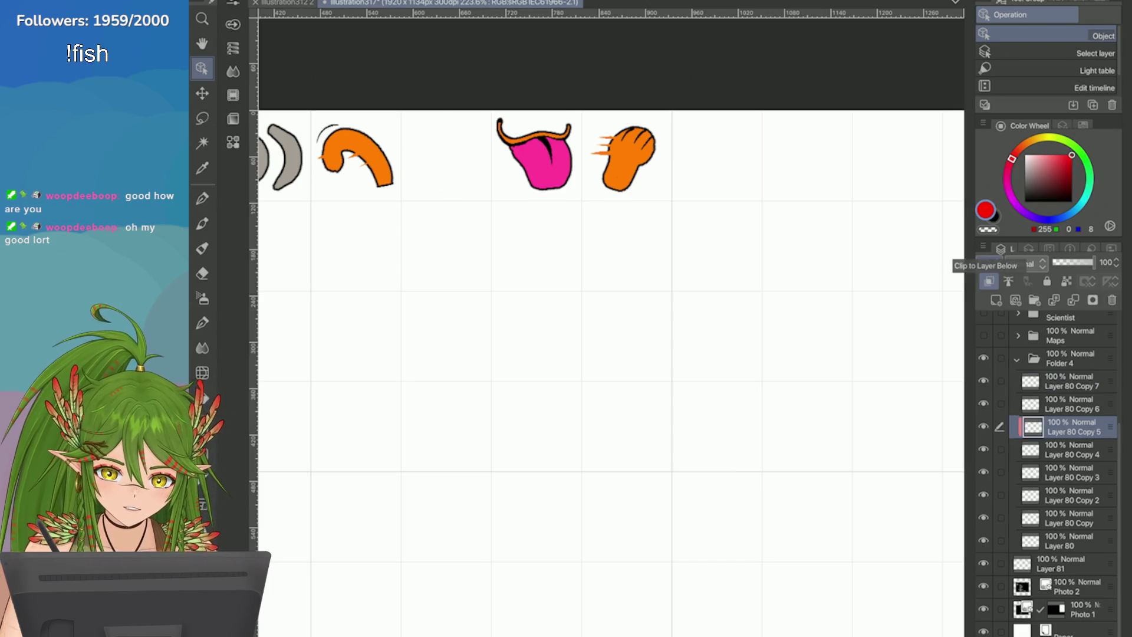
pyautogui.rightClick(989, 281)
pyautogui.press('Escape')
pyautogui.click(988, 281)
pyautogui.rightClick(988, 277)
pyautogui.click(884, 193)
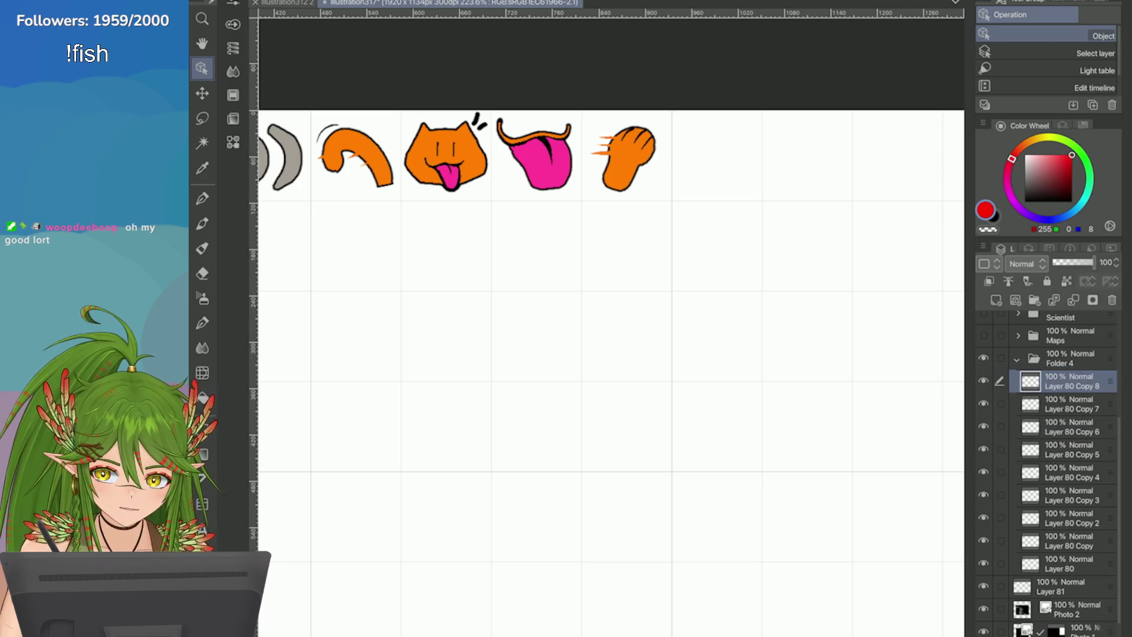
pyautogui.click(424, 180)
pyautogui.moveTo(423, 180)
pyautogui.mouseDown()
pyautogui.moveTo(652, 195)
pyautogui.moveTo(694, 177)
pyautogui.mouseUp()
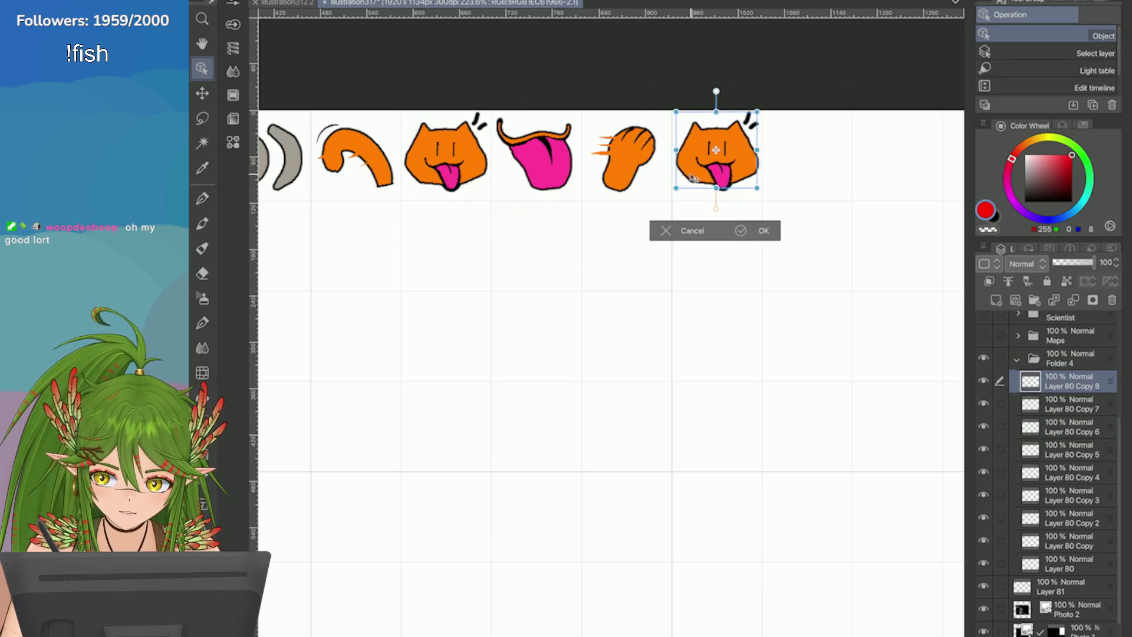
pyautogui.click(740, 231)
# Step: Eyedrop the face's orange and paint over both eye lines
pyautogui.press('e')
pyautogui.scroll(5, 822, 103)
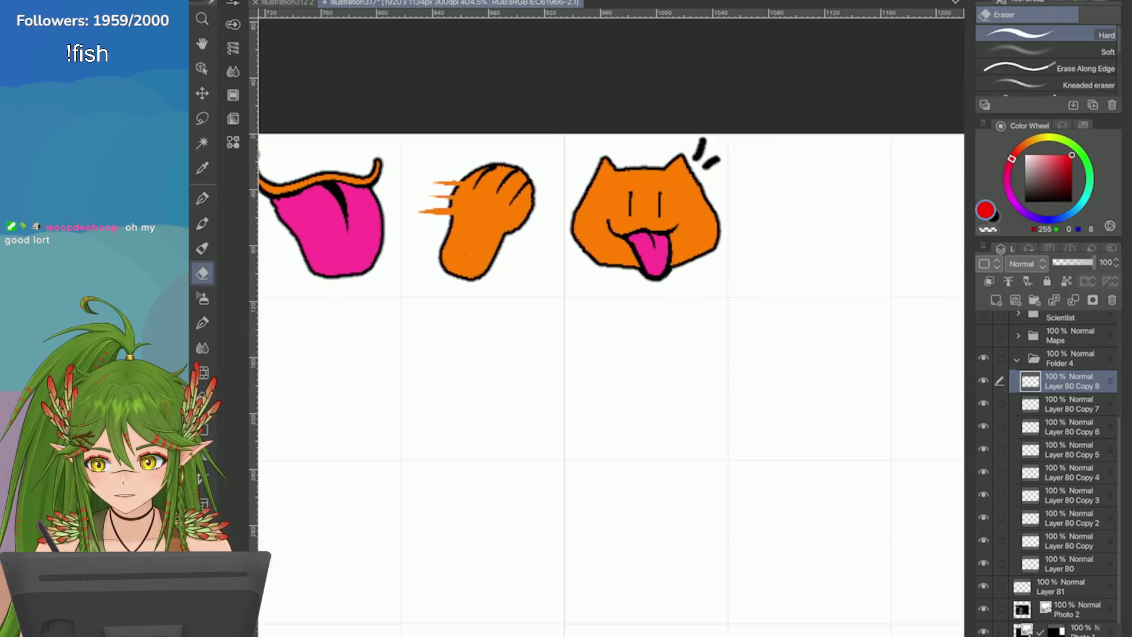
pyautogui.scroll(2, 904, 209)
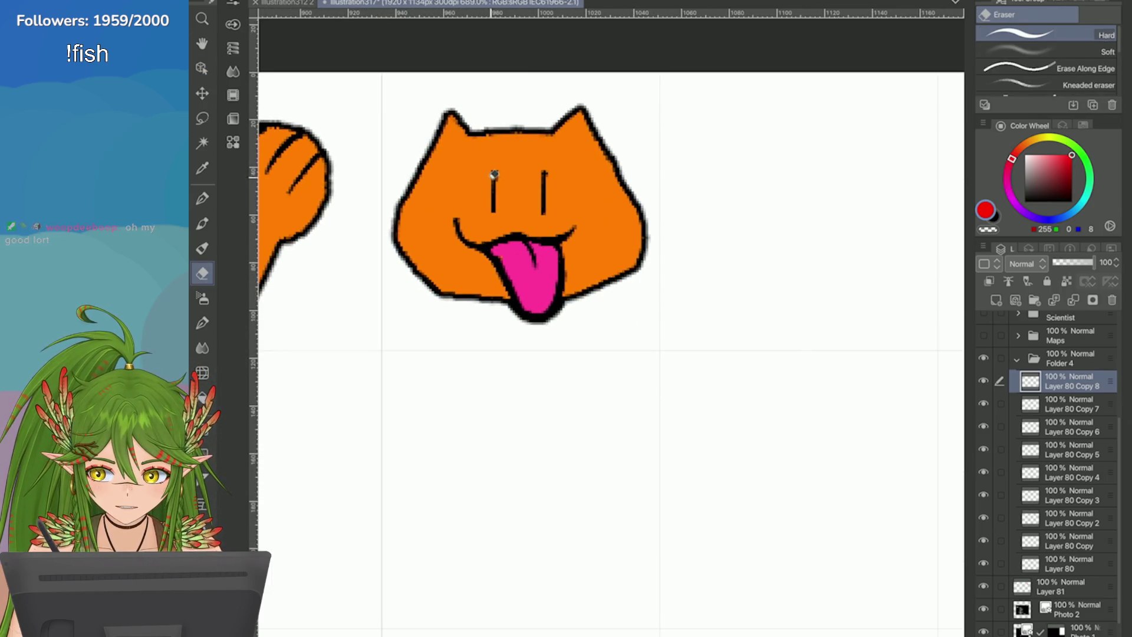
pyautogui.press('i')
pyautogui.click(464, 181)
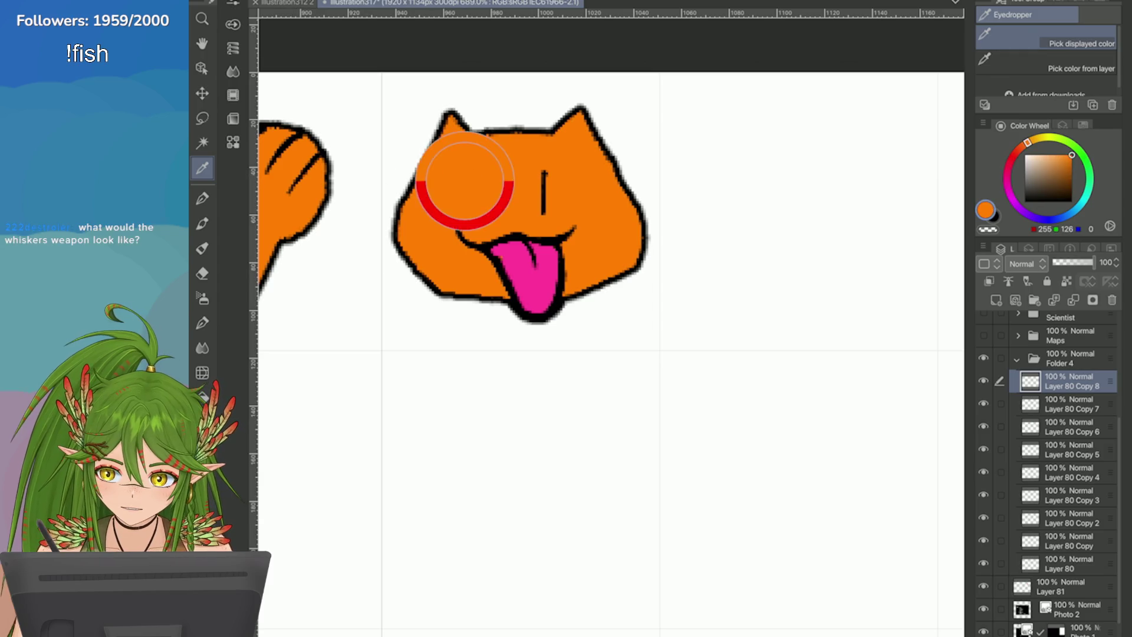
pyautogui.press('p')
pyautogui.moveTo(549, 175); pyautogui.dragTo(543, 212)
pyautogui.moveTo(494, 166)
pyautogui.mouseDown()
pyautogui.moveTo(495, 212)
pyautogui.moveTo(586, 195)
pyautogui.mouseUp()
# Step: Draw a closed, squinting black eye on the cat face
pyautogui.click(994, 216)
pyautogui.moveTo(460, 194)
pyautogui.mouseDown()
pyautogui.moveTo(591, 194)
pyautogui.moveTo(555, 194)
pyautogui.mouseUp()
pyautogui.hotkey('ctrl', 'z')
pyautogui.hotkey('ctrl', 'z')
pyautogui.scroll(-3, 463, 173)
pyautogui.scroll(2, 463, 172)
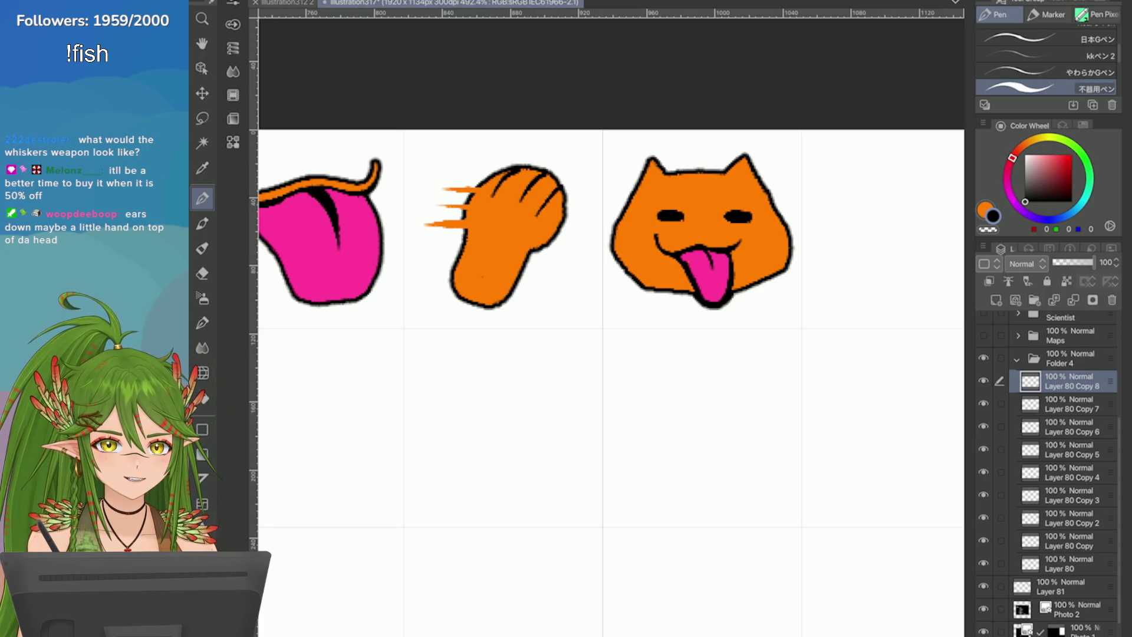
pyautogui.scroll(2, 832, 292)
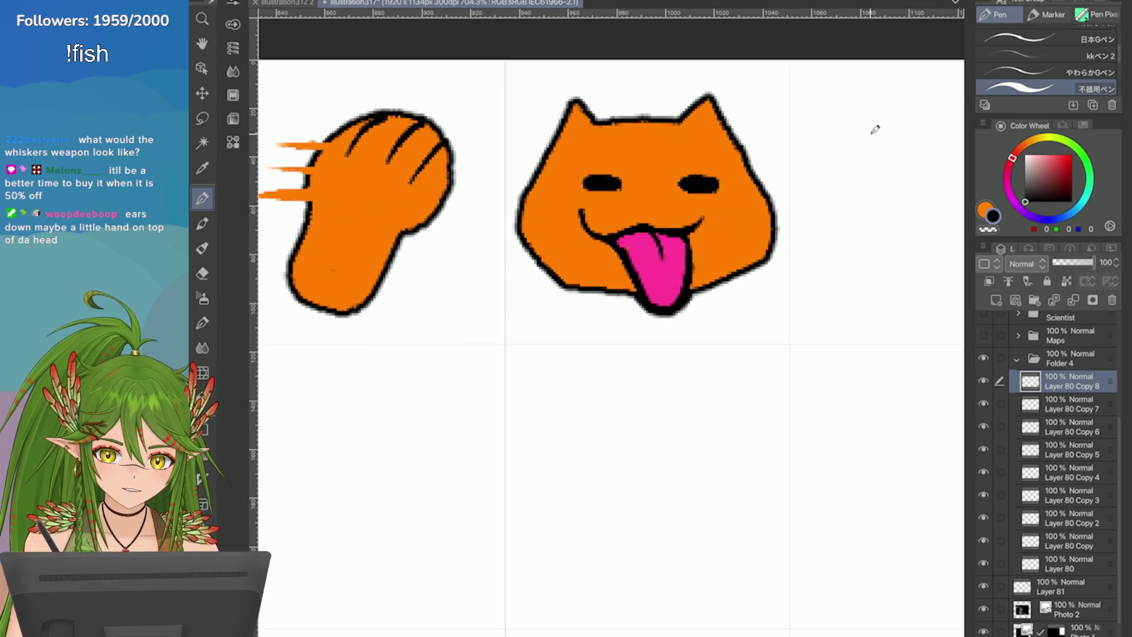
# Step: In orange, reshape the ears into small folded-down ones and flatten the head's pointed tips
pyautogui.press('x')
pyautogui.moveTo(710, 109); pyautogui.dragTo(740, 143)
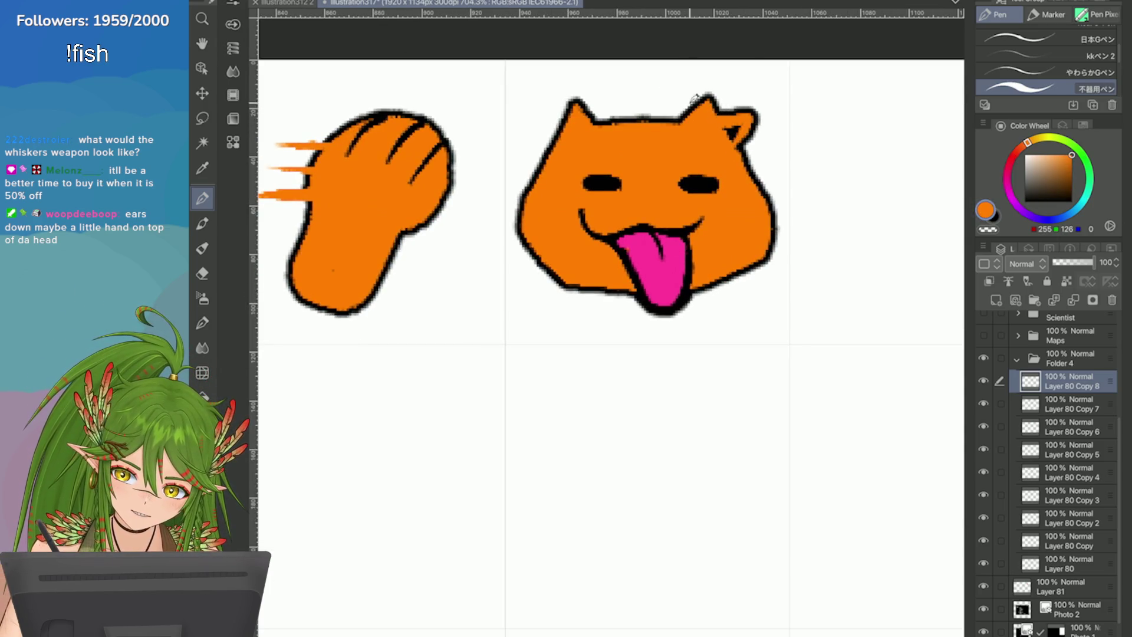
pyautogui.moveTo(567, 111); pyautogui.dragTo(551, 155)
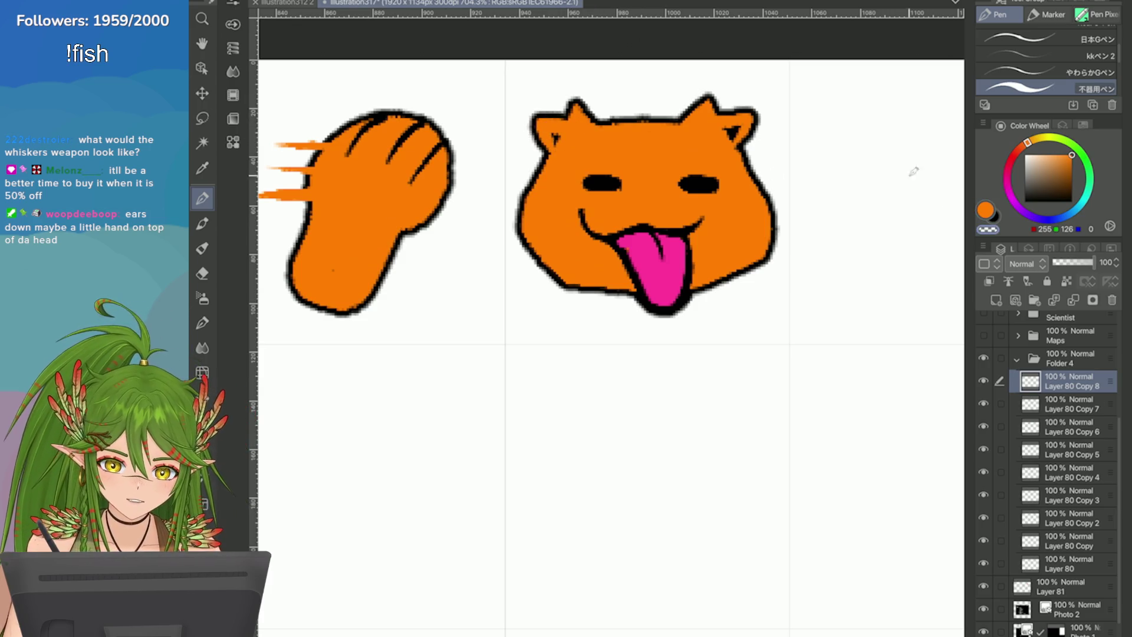
pyautogui.moveTo(679, 101); pyautogui.dragTo(697, 111)
pyautogui.moveTo(598, 101); pyautogui.dragTo(540, 94)
pyautogui.moveTo(737, 119); pyautogui.dragTo(729, 139)
pyautogui.moveTo(555, 134); pyautogui.dragTo(554, 144)
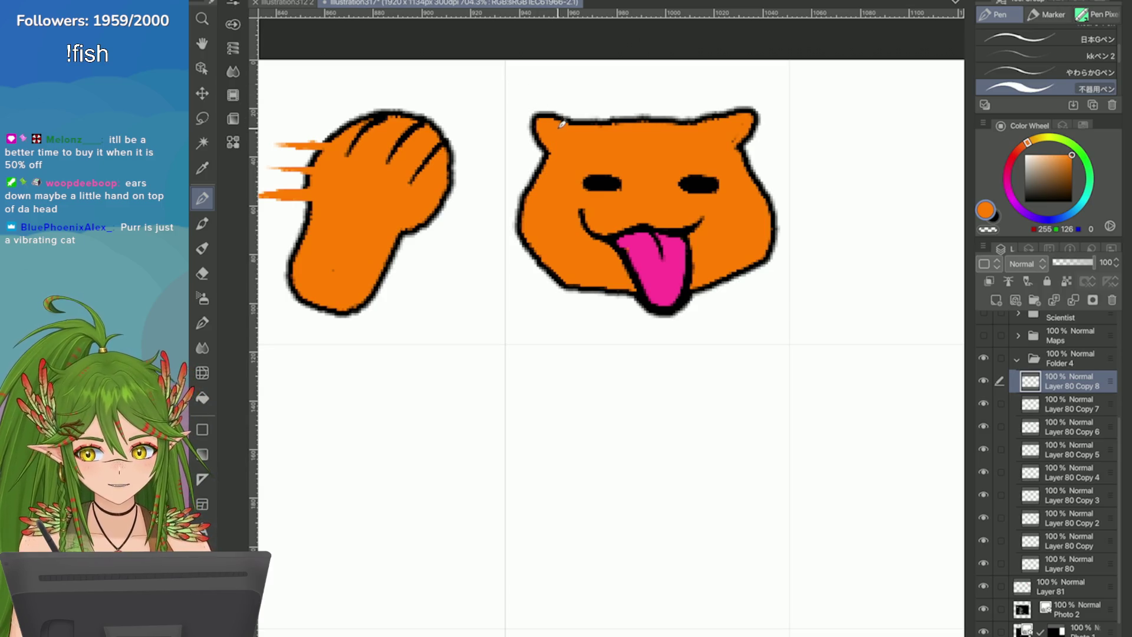
# Step: Switch to black with a different pen brush and select the earlier tongue-out cat face's layer
pyautogui.press('x')
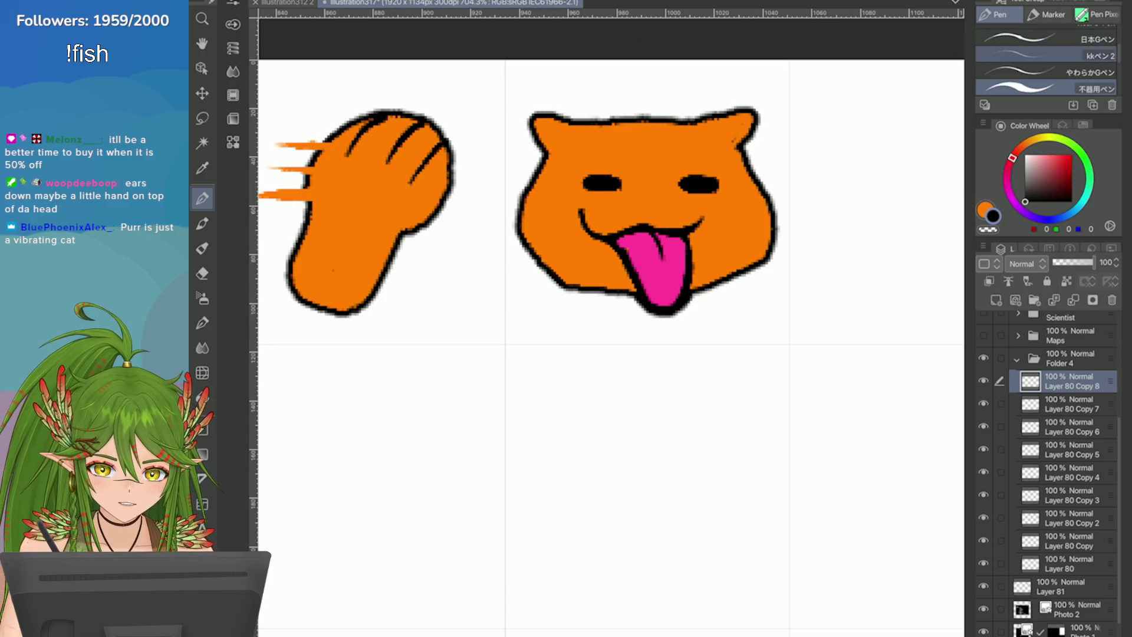
pyautogui.click(1037, 55)
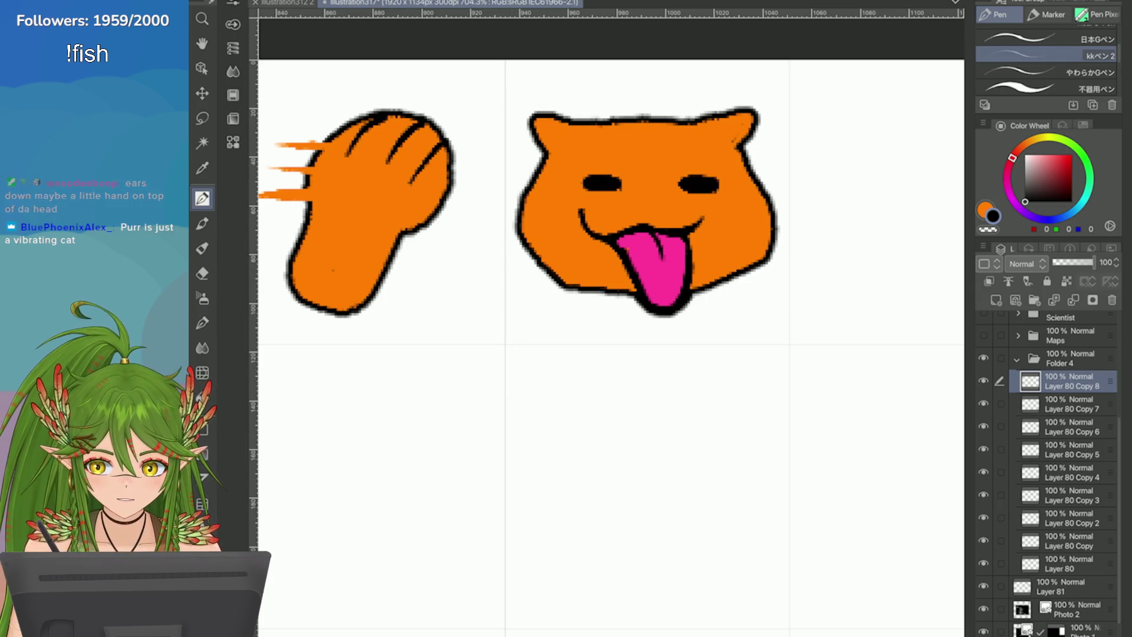
pyautogui.scroll(-3, 513, 254)
pyautogui.hscroll(-3, 513, 254)
pyautogui.hscroll(-2, 611, 353)
pyautogui.click(1071, 449)
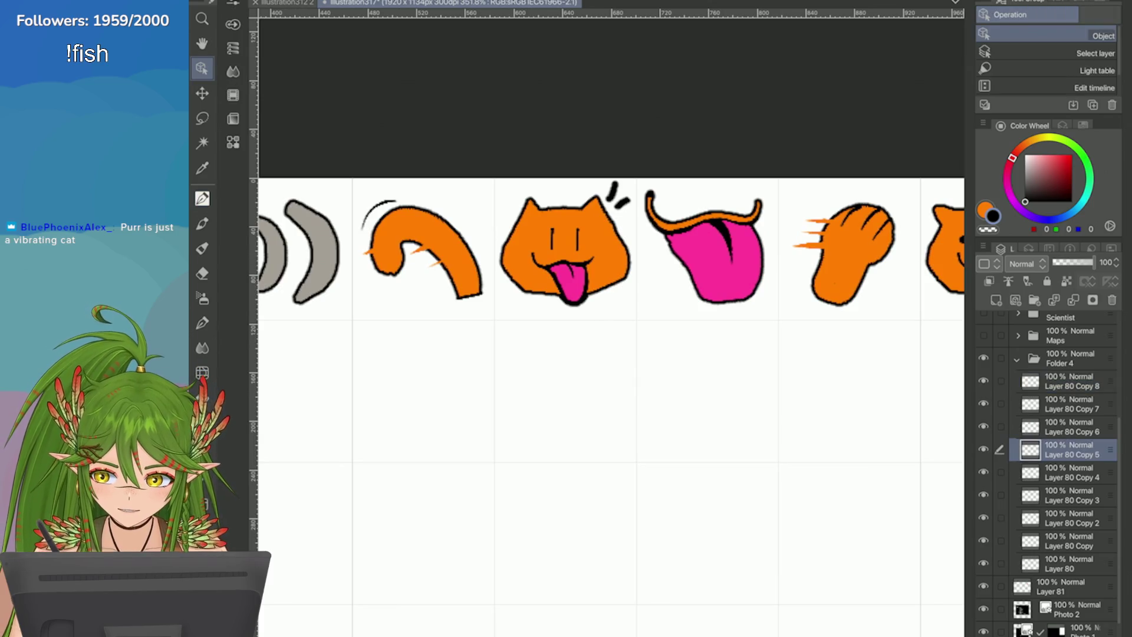
pyautogui.scroll(2, 612, 353)
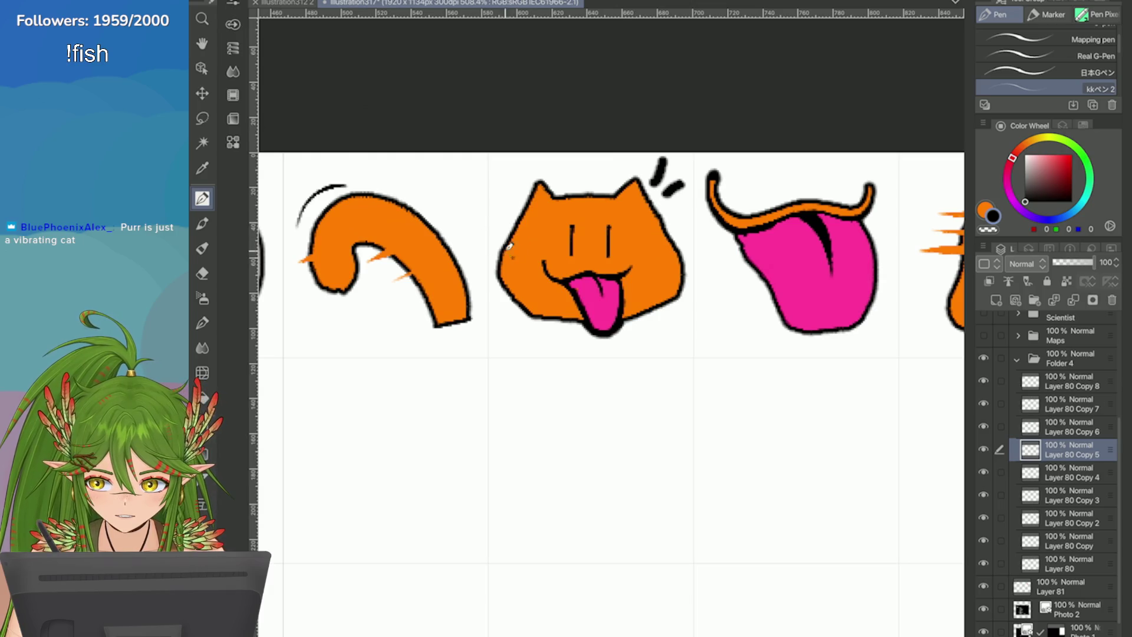
# Step: On a new layer, draw whiskers on both cheeks with a thicker, rougher pen after undoing a thin stroke
pyautogui.click(996, 300)
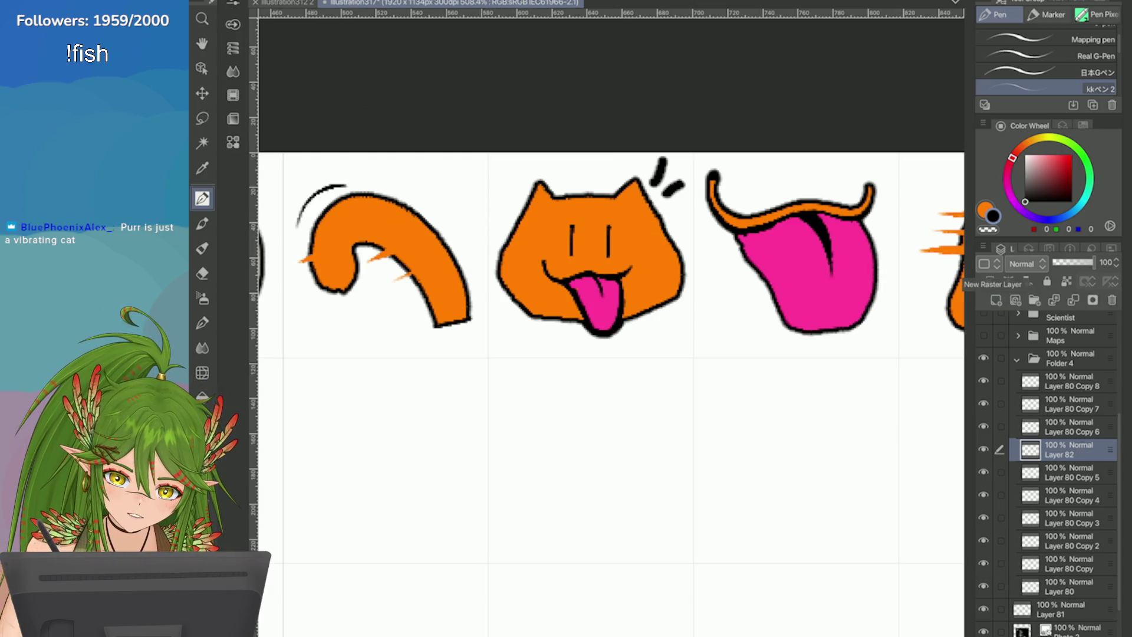
pyautogui.moveTo(660, 260)
pyautogui.mouseDown()
pyautogui.moveTo(690, 250)
pyautogui.moveTo(690, 283)
pyautogui.mouseUp()
pyautogui.hotkey('ctrl', 'z')
pyautogui.scroll(-2, 1043, 59)
pyautogui.click(1043, 62)
pyautogui.moveTo(513, 265)
pyautogui.mouseDown()
pyautogui.moveTo(486, 254)
pyautogui.moveTo(488, 291)
pyautogui.mouseUp()
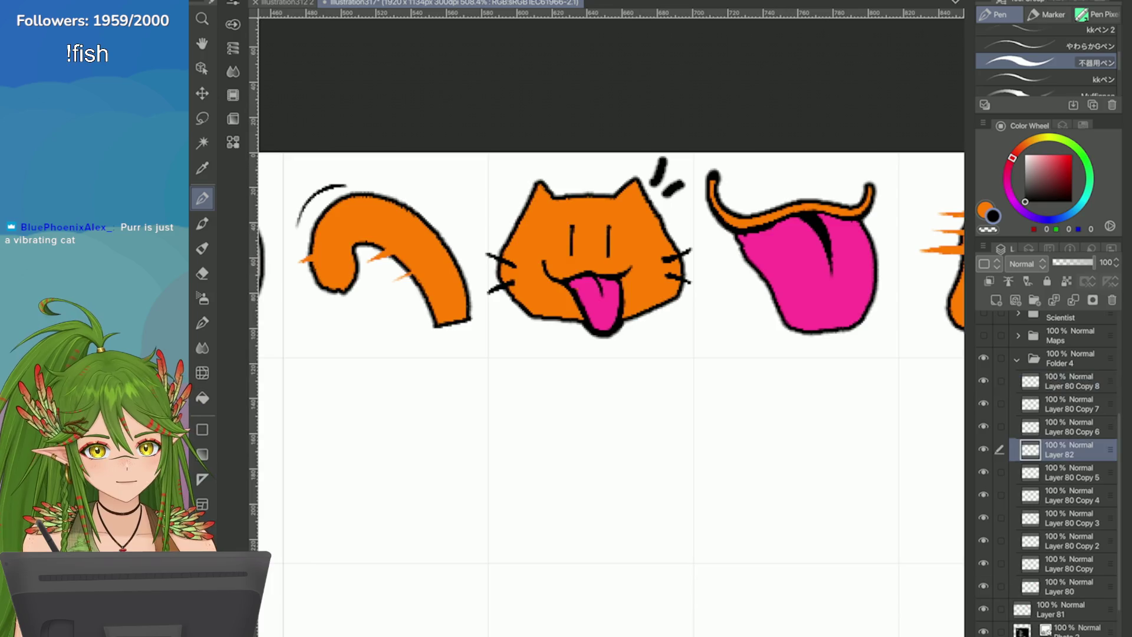
# Step: On another new layer, try a Z mark, a squiggle and ear motion lines, undoing each
pyautogui.scroll(-3, 607, 253)
pyautogui.scroll(4, 607, 253)
pyautogui.click(995, 299)
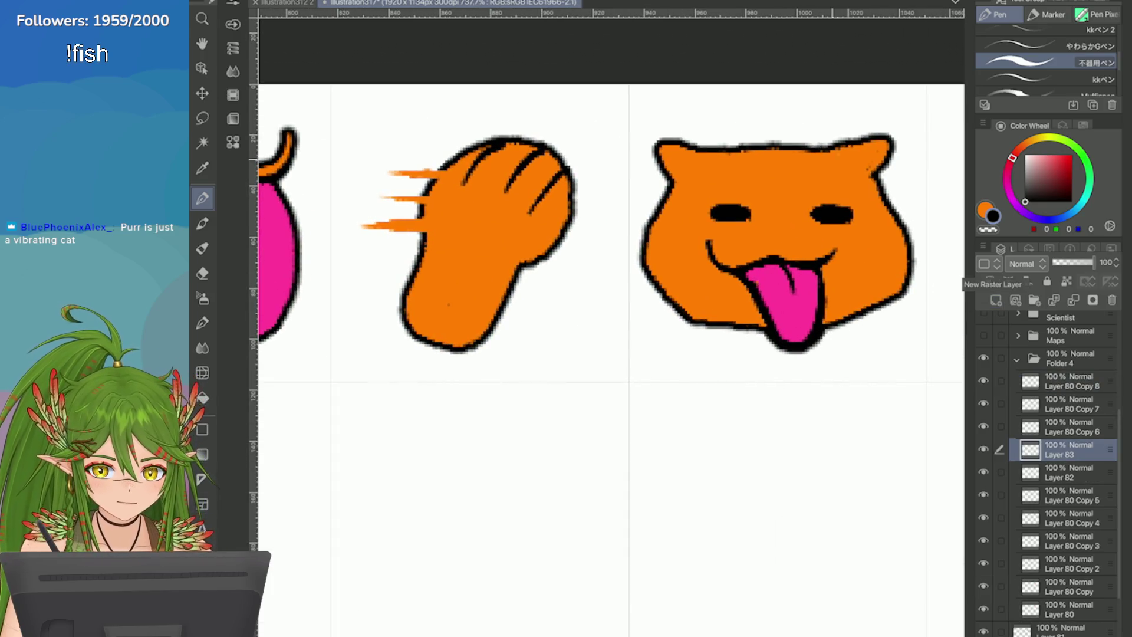
pyautogui.moveTo(893, 178)
pyautogui.mouseDown()
pyautogui.moveTo(903, 202)
pyautogui.moveTo(926, 203)
pyautogui.mouseUp()
pyautogui.moveTo(638, 187)
pyautogui.mouseDown()
pyautogui.moveTo(657, 184)
pyautogui.moveTo(632, 217)
pyautogui.mouseUp()
pyautogui.scroll(-1, 607, 253)
pyautogui.hotkey('ctrl', 'z')
pyautogui.hotkey('ctrl', 'z')
pyautogui.hotkey('ctrl', 'z')
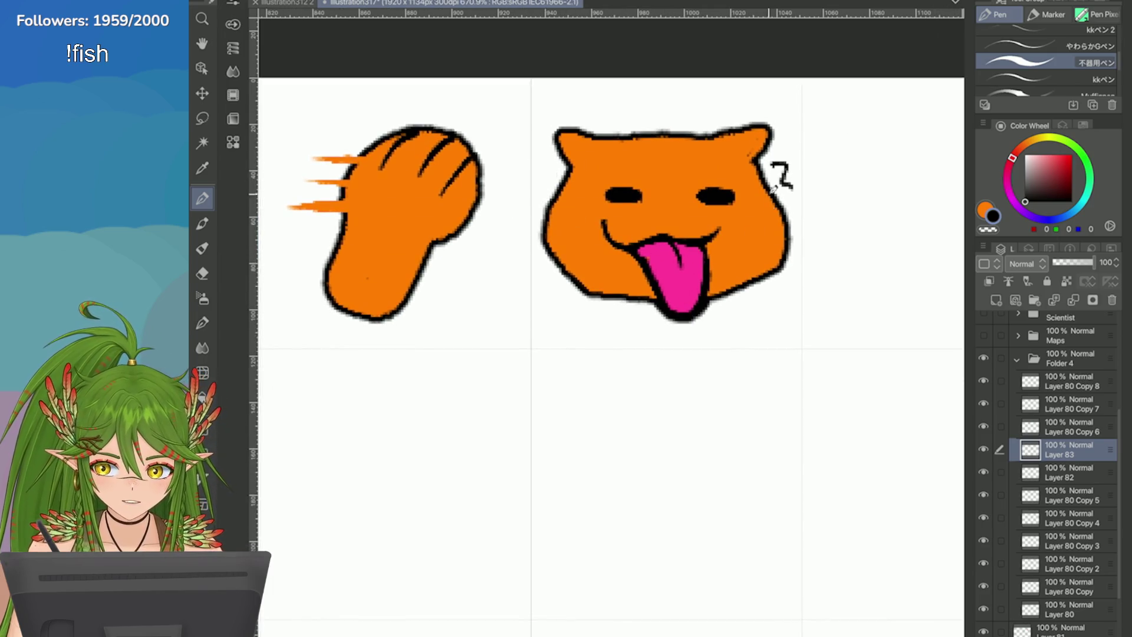
pyautogui.moveTo(766, 158); pyautogui.dragTo(795, 185)
pyautogui.hotkey('ctrl', 'z')
pyautogui.hotkey('ctrl', 'z')
# Step: Try motion arcs above the head, then begin blush strokes on the new cat face's right cheek
pyautogui.moveTo(712, 125); pyautogui.dragTo(620, 124)
pyautogui.moveTo(708, 112)
pyautogui.mouseDown()
pyautogui.moveTo(632, 113)
pyautogui.moveTo(657, 98)
pyautogui.mouseUp()
pyautogui.moveTo(784, 287); pyautogui.dragTo(745, 300)
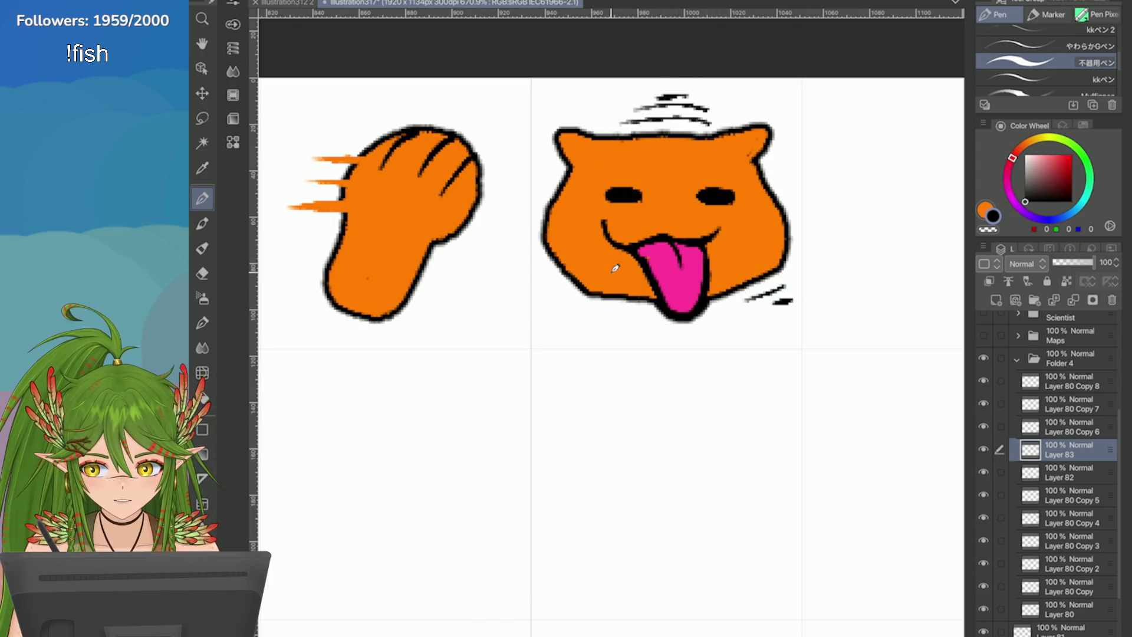
pyautogui.hotkey('ctrl', 'z')
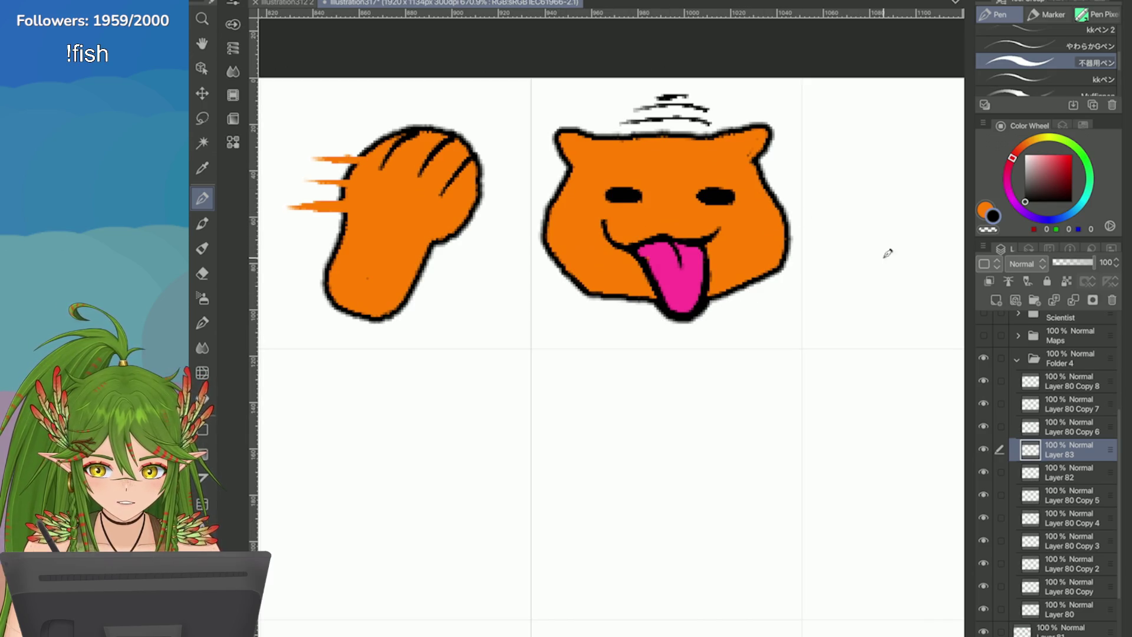
pyautogui.hotkey('ctrl', 'z')
pyautogui.hotkey('ctrl', 'z')
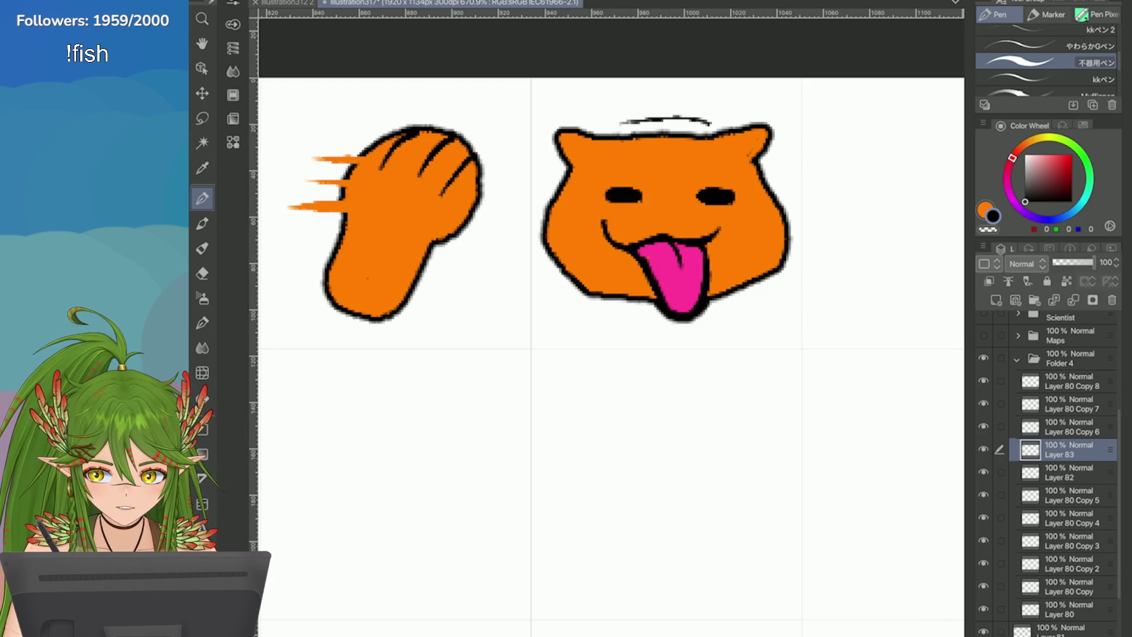
pyautogui.click(1070, 380)
pyautogui.moveTo(745, 207)
pyautogui.mouseDown()
pyautogui.moveTo(737, 216)
pyautogui.moveTo(750, 219)
pyautogui.mouseUp()
# Step: Hatch blush marks on the left cheek, undoing a stray line across the head
pyautogui.moveTo(594, 207); pyautogui.dragTo(588, 212)
pyautogui.moveTo(584, 204); pyautogui.dragTo(579, 210)
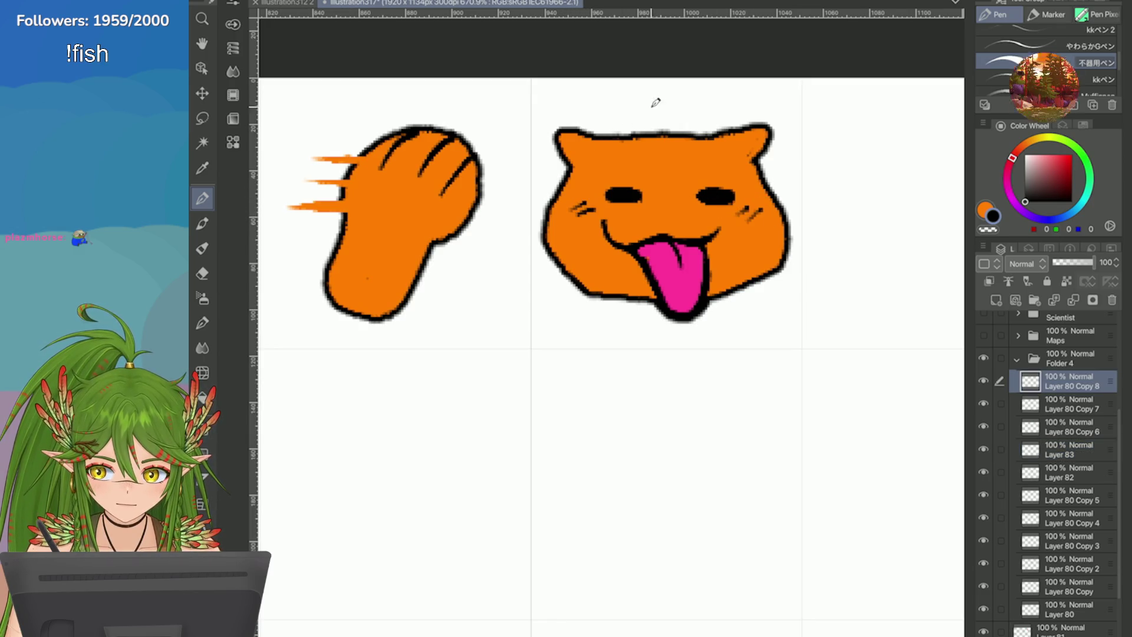
pyautogui.moveTo(702, 116); pyautogui.dragTo(619, 125)
pyautogui.hotkey('ctrl', 'z')
# Step: On a new layer, draw a motion line above the head and whiskers on both cheeks
pyautogui.click(995, 300)
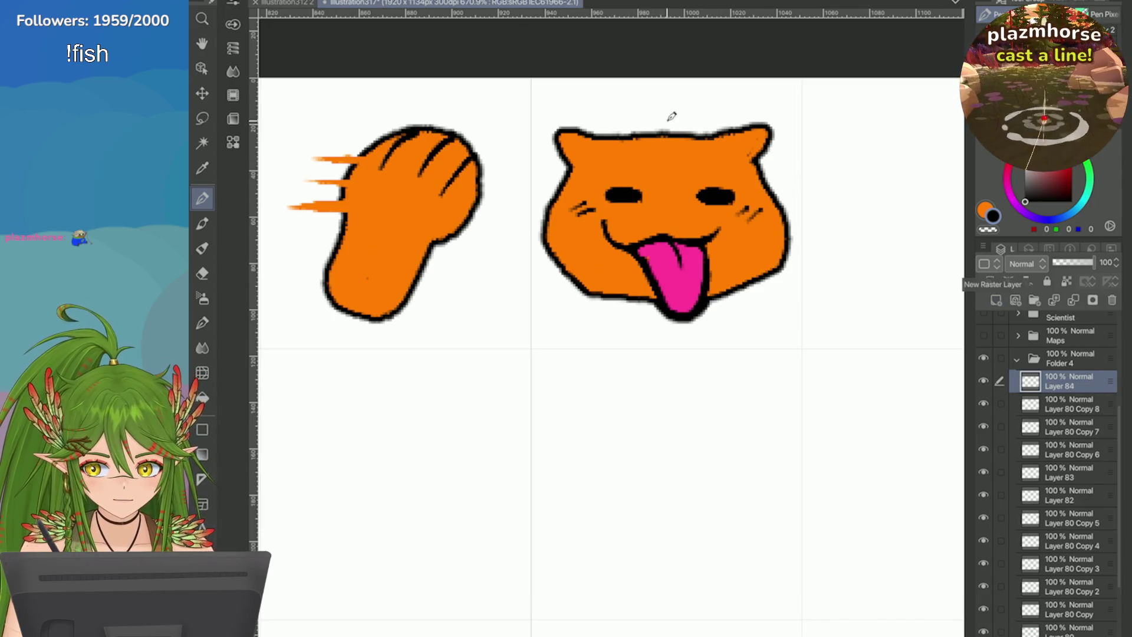
pyautogui.moveTo(696, 122); pyautogui.dragTo(619, 124)
pyautogui.hotkey('ctrl', 'z')
pyautogui.moveTo(697, 122)
pyautogui.mouseDown()
pyautogui.moveTo(618, 123)
pyautogui.moveTo(640, 107)
pyautogui.mouseUp()
pyautogui.scroll(-5, 624, 112)
pyautogui.scroll(4, 582, 121)
pyautogui.moveTo(538, 251)
pyautogui.mouseDown()
pyautogui.moveTo(511, 244)
pyautogui.moveTo(518, 279)
pyautogui.mouseUp()
pyautogui.moveTo(707, 243)
pyautogui.mouseDown()
pyautogui.moveTo(719, 238)
pyautogui.moveTo(721, 268)
pyautogui.mouseUp()
# Step: Eyedrop the tongue's pink to fill its bottom, then darken and extend its black centre line
pyautogui.press('x')
pyautogui.hotkey('alt', '[')
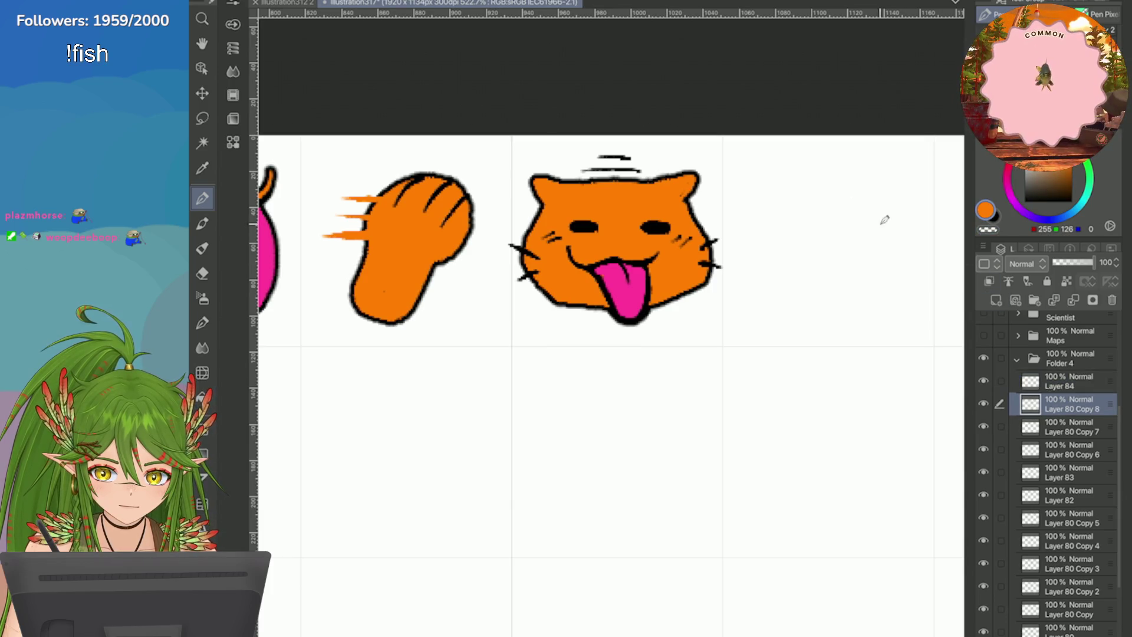
pyautogui.moveTo(488, 176)
pyautogui.mouseDown()
pyautogui.moveTo(497, 182)
pyautogui.moveTo(643, 109)
pyautogui.mouseUp()
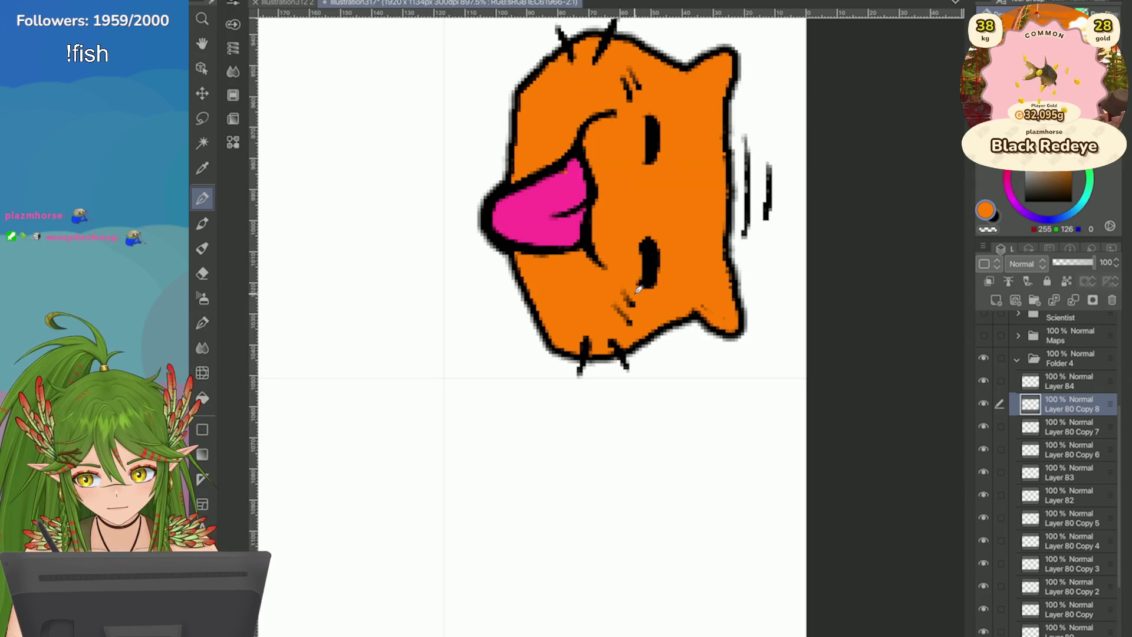
pyautogui.moveTo(638, 288); pyautogui.dragTo(589, 236)
pyautogui.scroll(5, 728, 236)
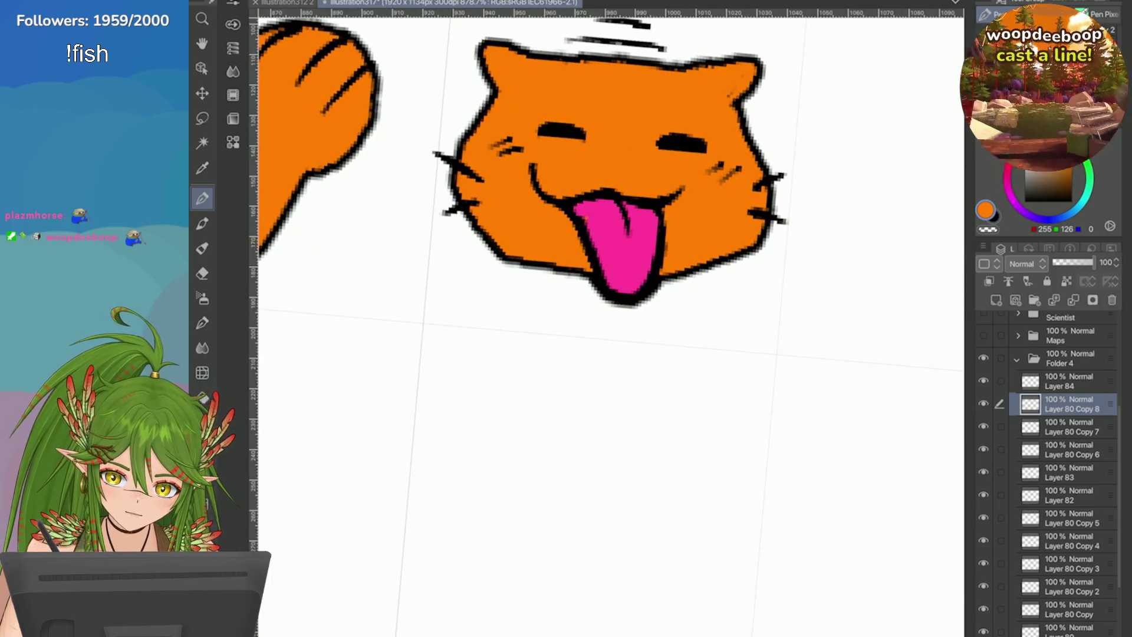
pyautogui.keyDown('alt'); pyautogui.click(619, 236); pyautogui.keyUp('alt')
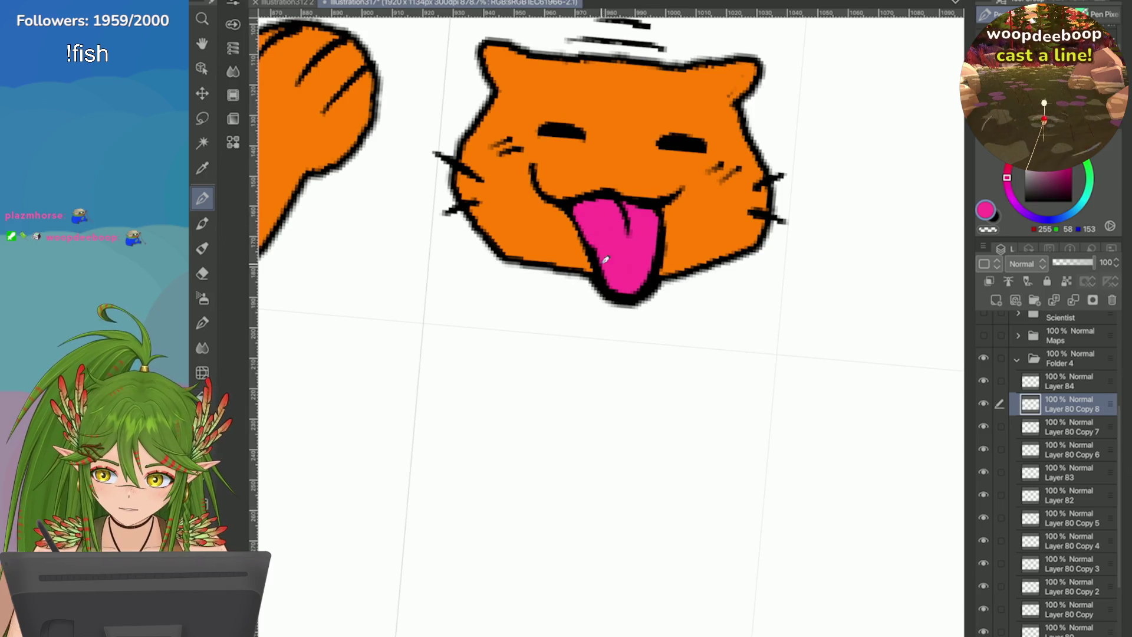
pyautogui.moveTo(641, 289)
pyautogui.mouseDown()
pyautogui.moveTo(613, 299)
pyautogui.moveTo(601, 274)
pyautogui.mouseUp()
pyautogui.press('x')
pyautogui.moveTo(616, 197); pyautogui.dragTo(629, 238)
# Step: Thin the tongue's bottom outline with transparent colour, retouch its right edge in pink, and reset the view
pyautogui.press('c')
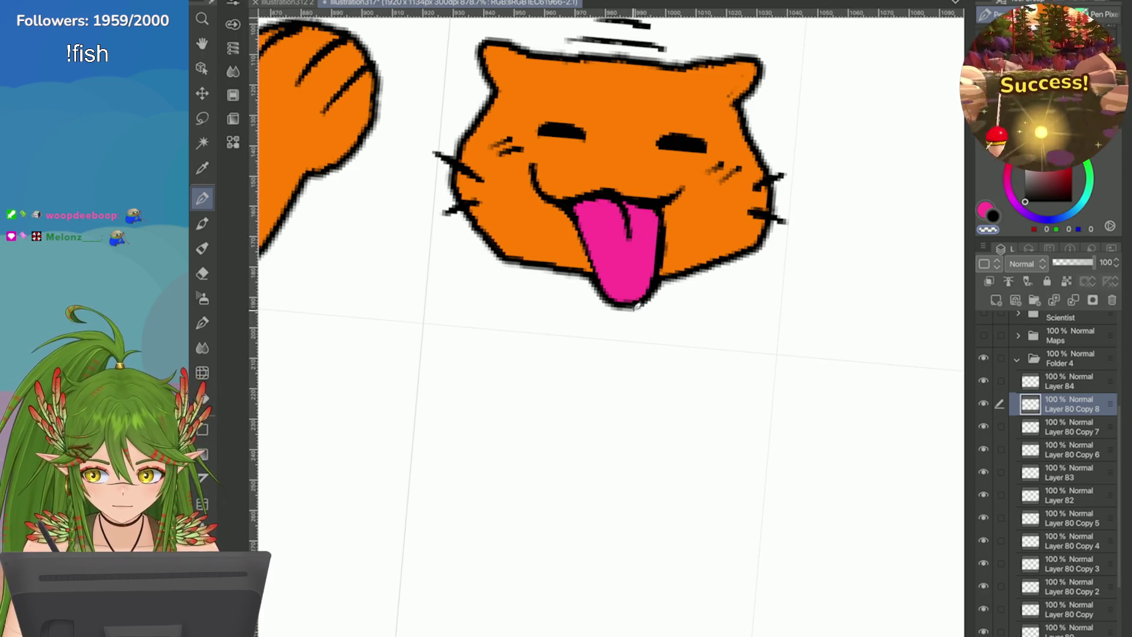
pyautogui.moveTo(643, 303); pyautogui.dragTo(602, 298)
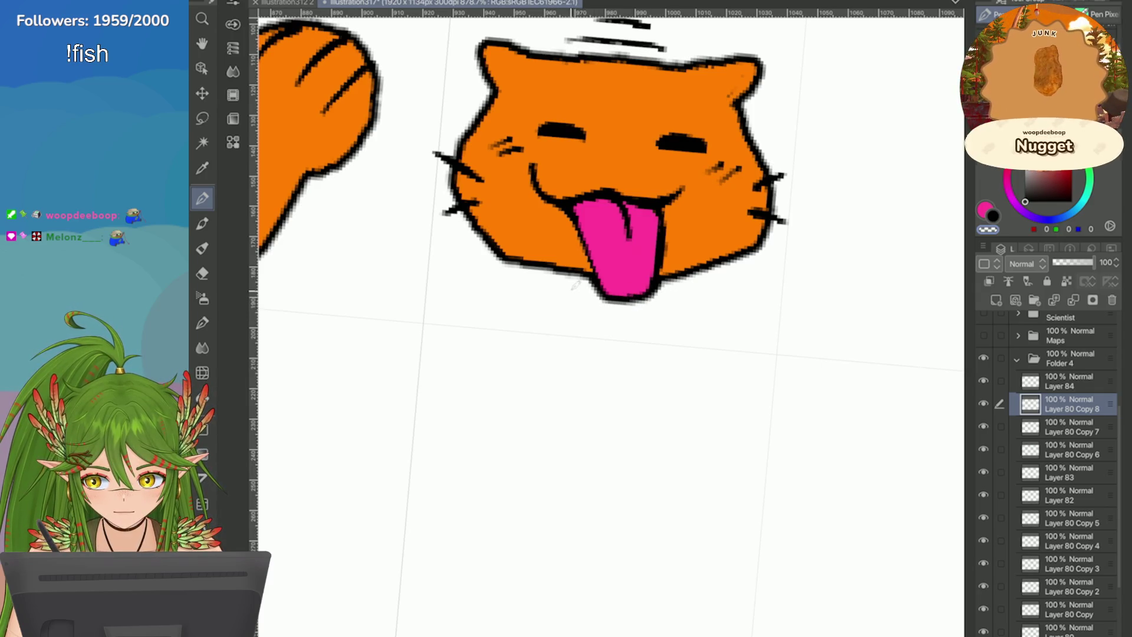
pyautogui.press('c')
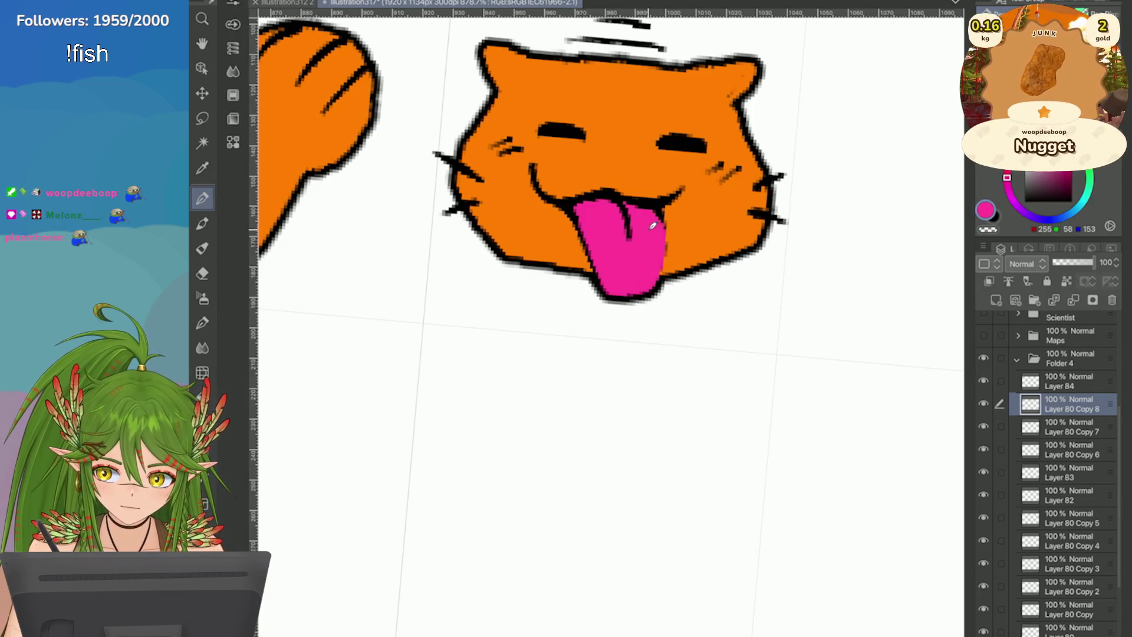
pyautogui.moveTo(650, 219); pyautogui.dragTo(660, 242)
pyautogui.moveTo(675, 188); pyautogui.dragTo(627, 211)
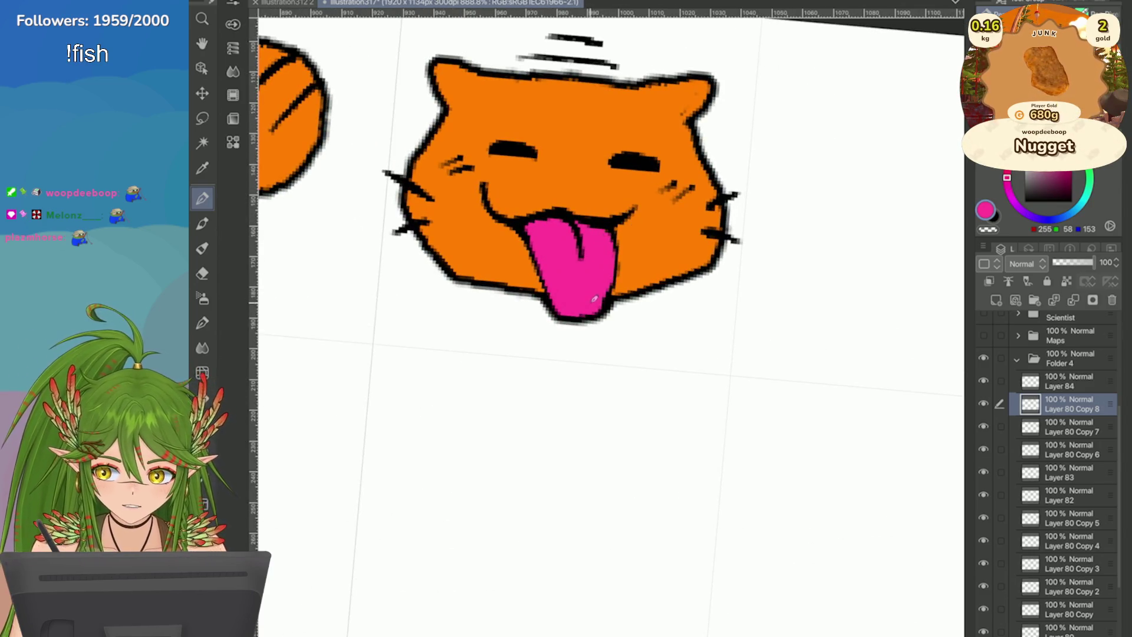
pyautogui.hotkey('ctrl', '0')
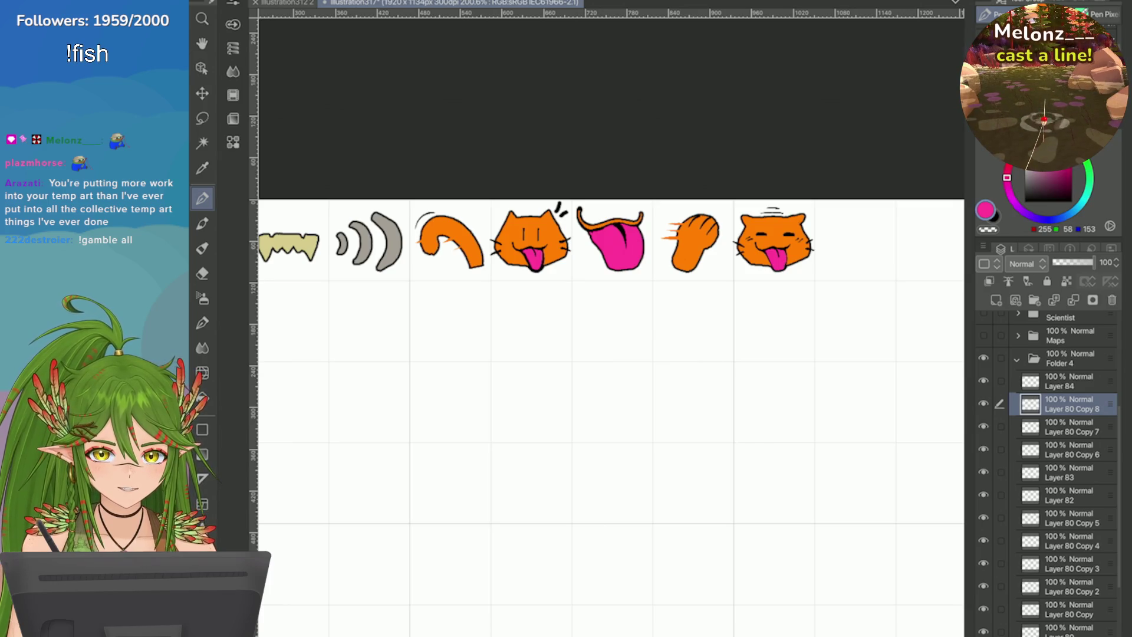
# Step: Merge the top icon layer down and add a fresh layer above it
pyautogui.scroll(-5, 611, 407)
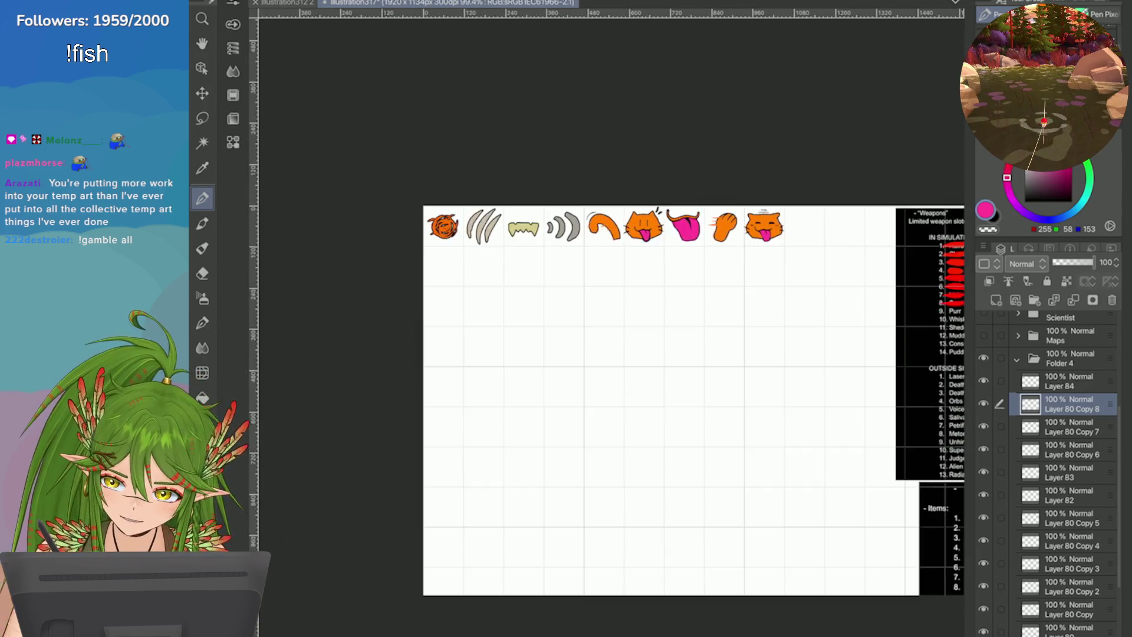
pyautogui.scroll(4, 610, 406)
pyautogui.scroll(-1, 610, 407)
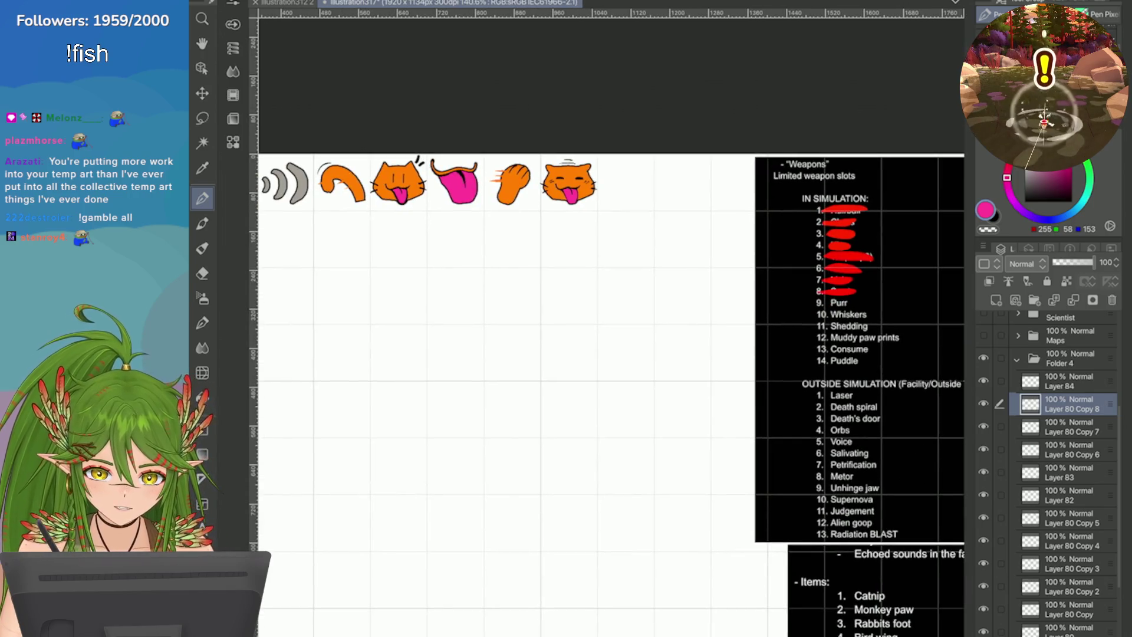
pyautogui.click(1027, 281)
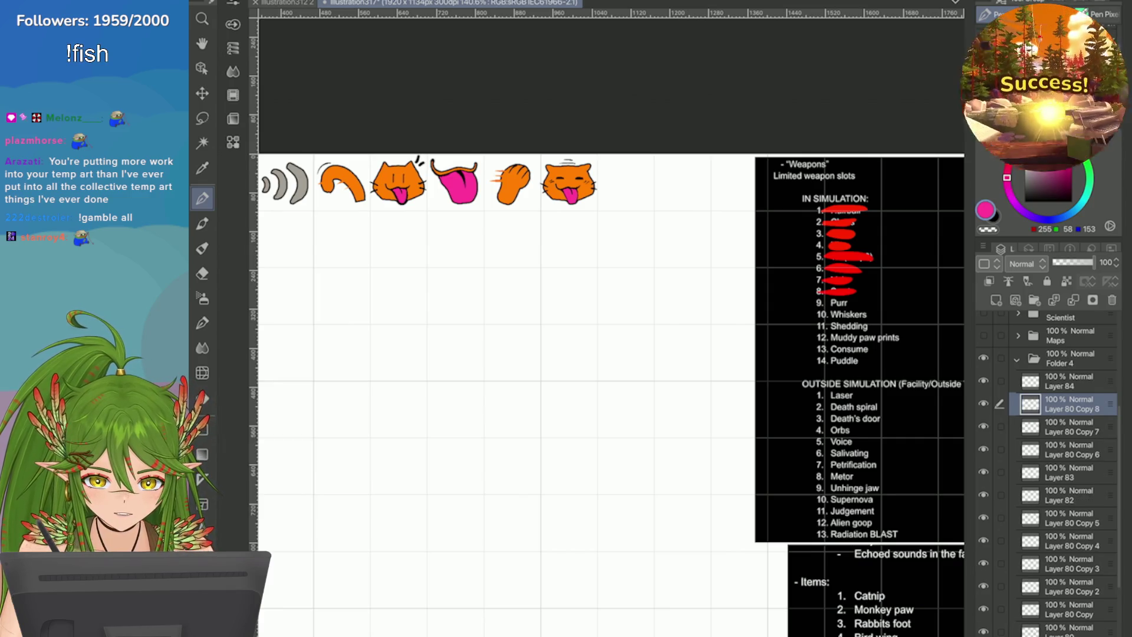
pyautogui.click(1073, 300)
# Step: Duplicate the current icon layer from the layer options menu
pyautogui.scroll(6, 548, 144)
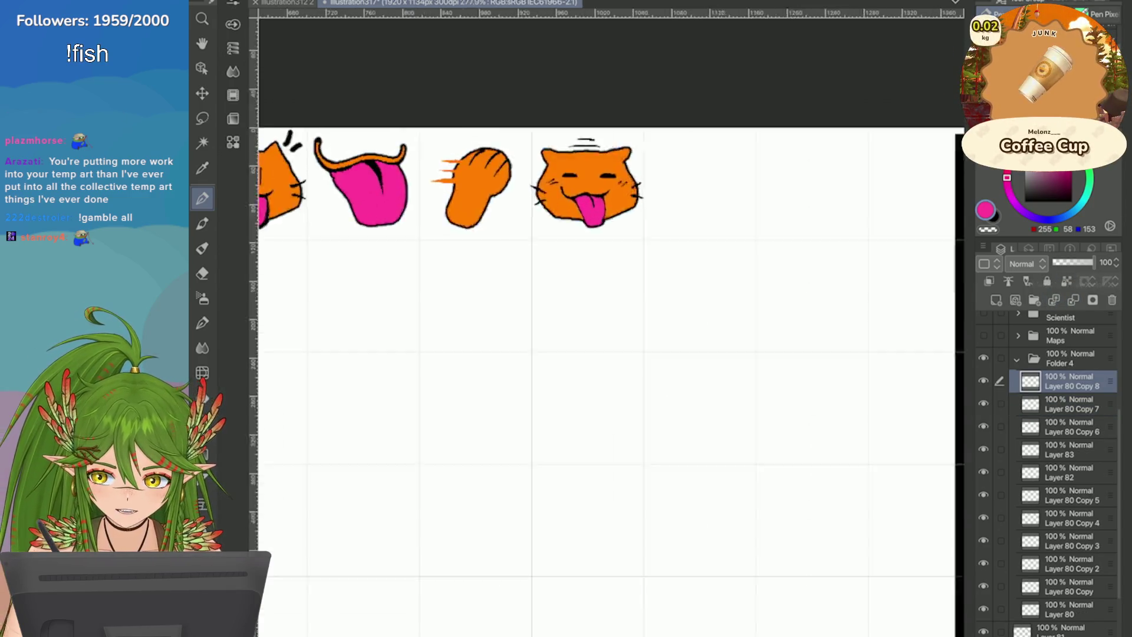
pyautogui.scroll(-6, 770, 191)
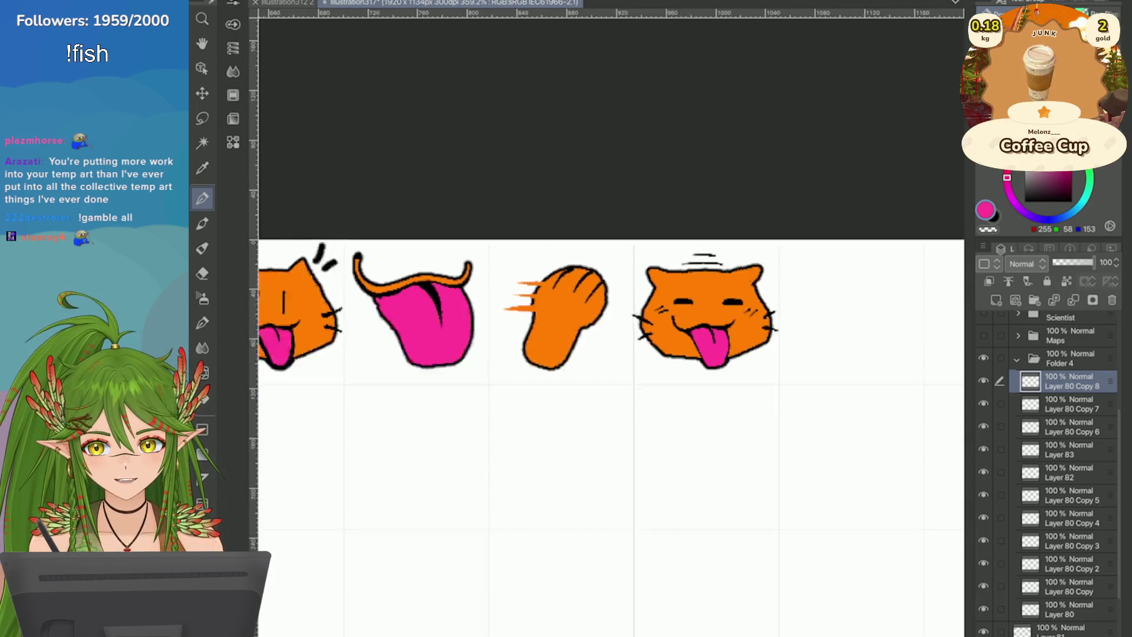
pyautogui.scroll(-2, 324, 85)
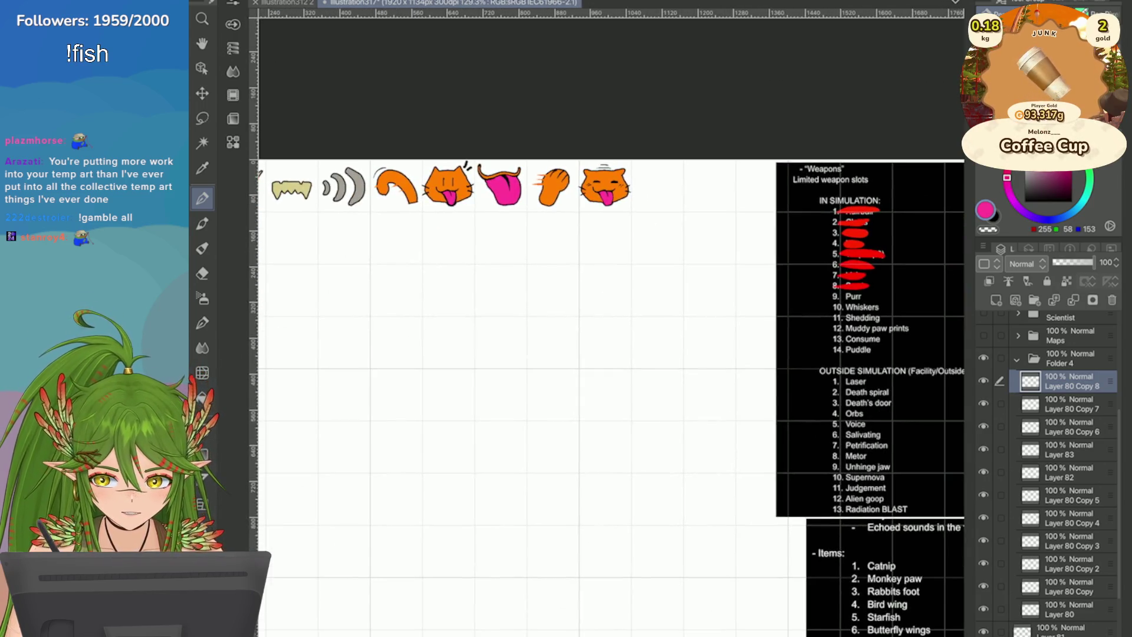
pyautogui.click(983, 246)
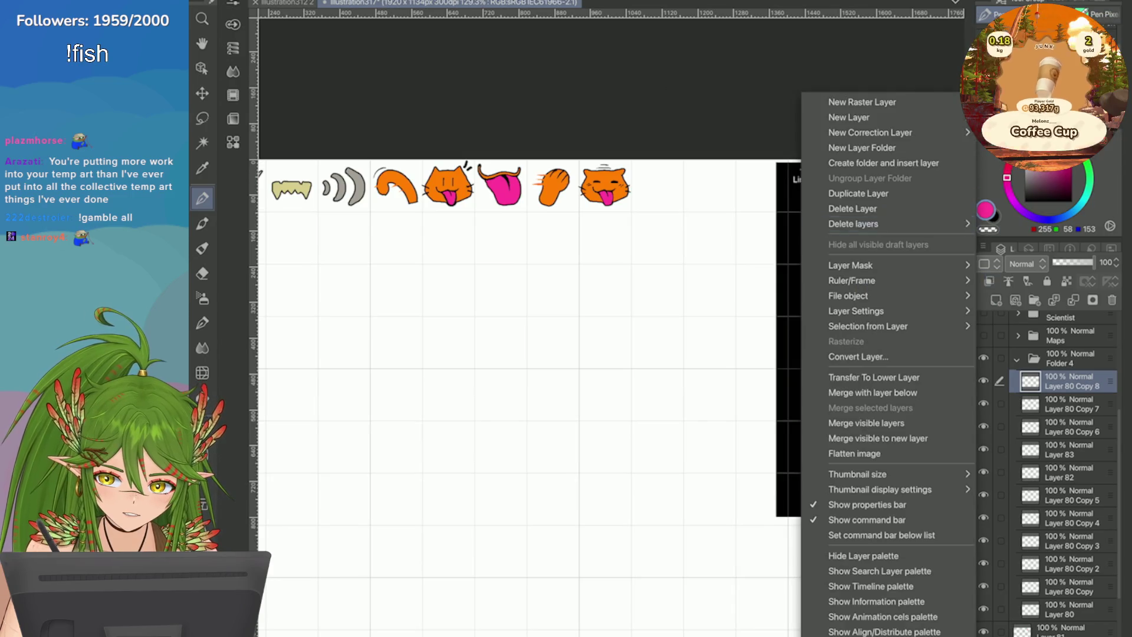
pyautogui.click(819, 190)
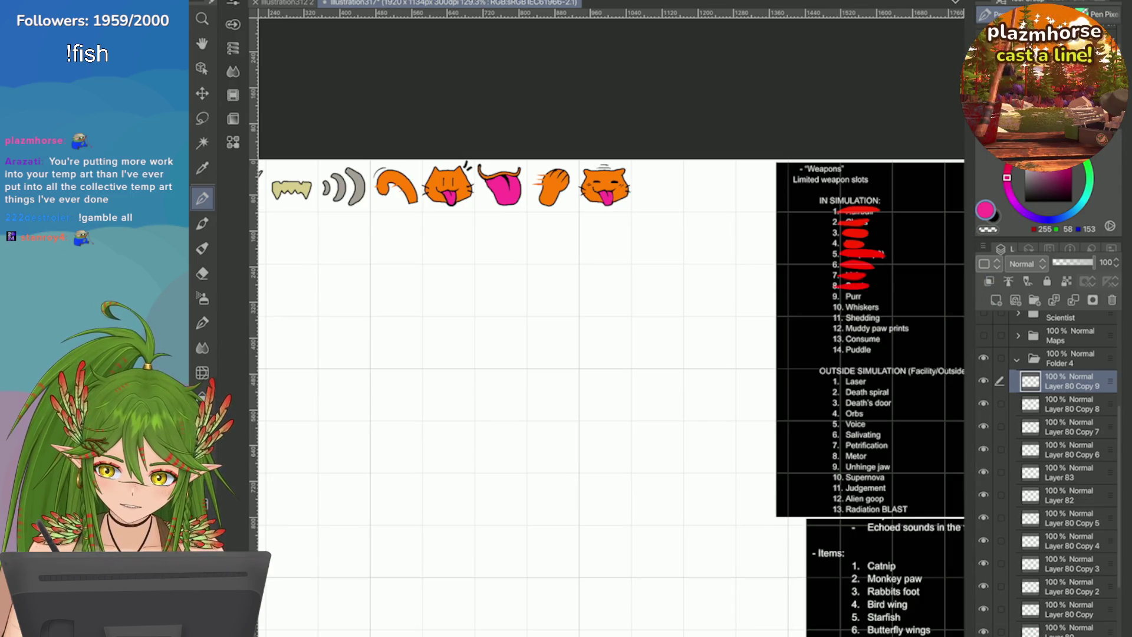
# Step: On Layer 81, scribble red over '9. Purr' on the weapons list
pyautogui.scroll(-3, 1049, 472)
pyautogui.click(1061, 560)
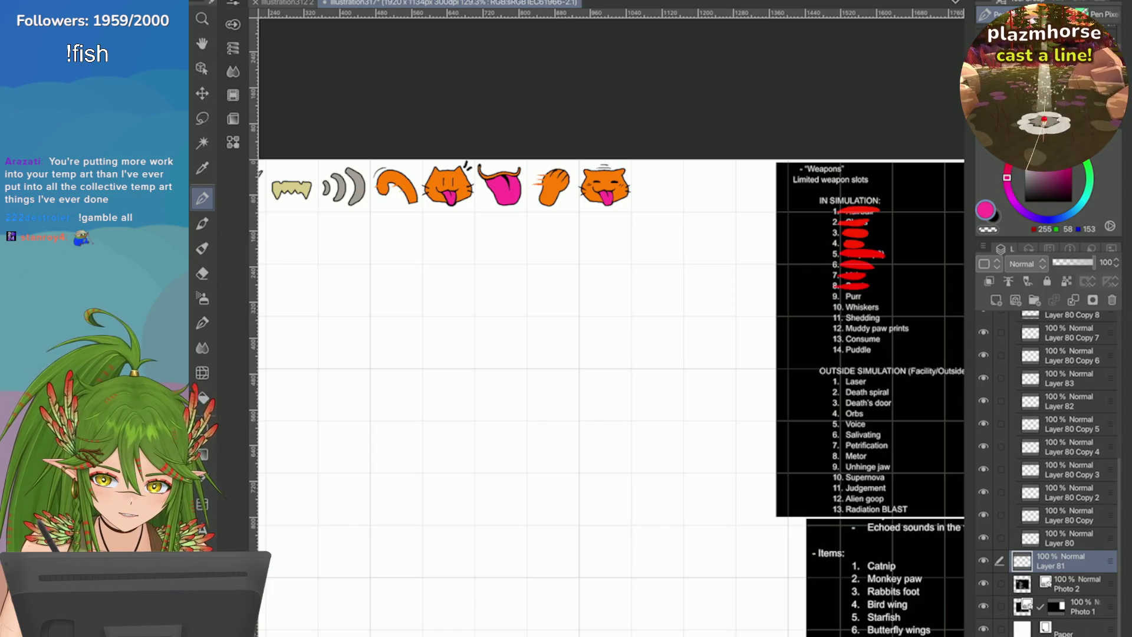
pyautogui.scroll(3, 767, 295)
pyautogui.press('x')
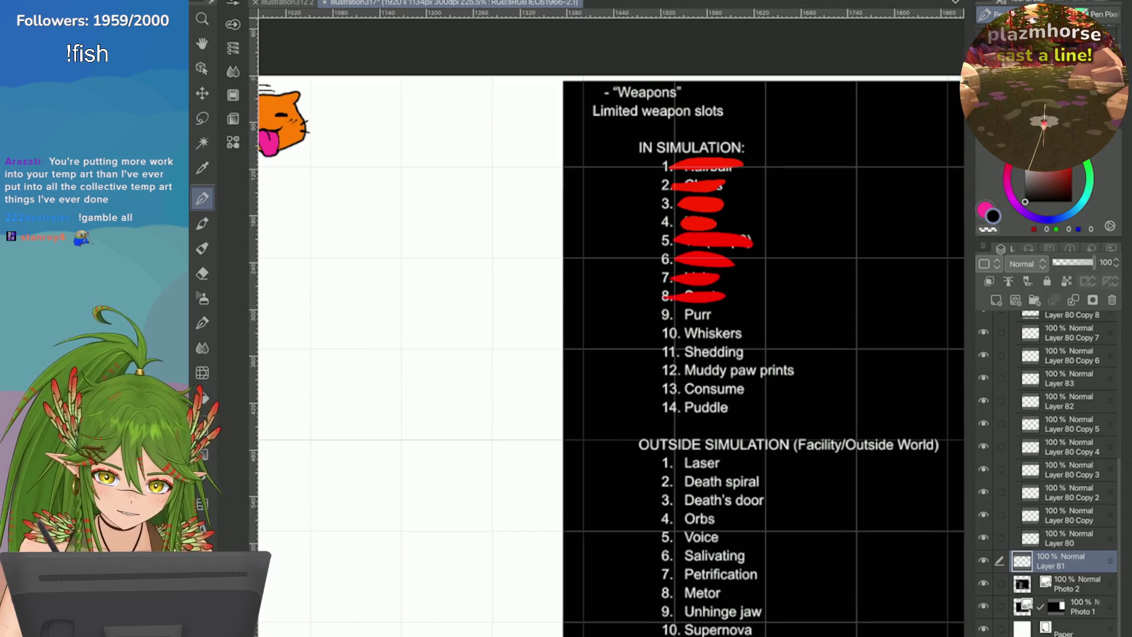
pyautogui.keyDown('alt'); pyautogui.click(702, 204); pyautogui.keyUp('alt')
pyautogui.moveTo(661, 314); pyautogui.dragTo(716, 313)
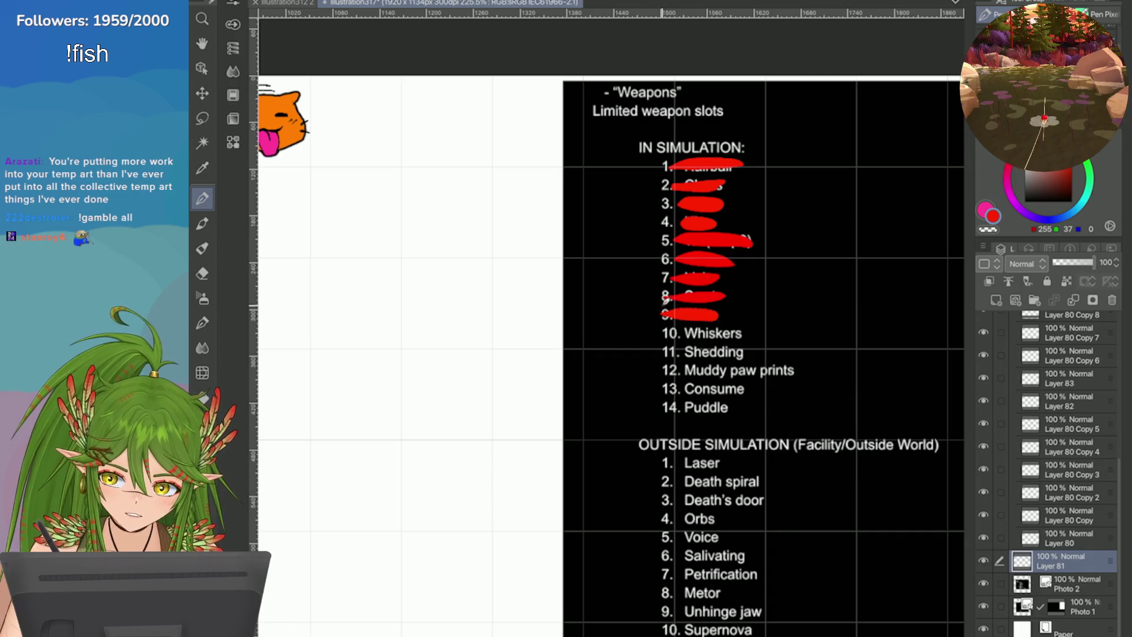
# Step: Return the colour to black, add a new layer for the next icon, and zoom in
pyautogui.scroll(-2, 883, 301)
pyautogui.scroll(-1, 796, 254)
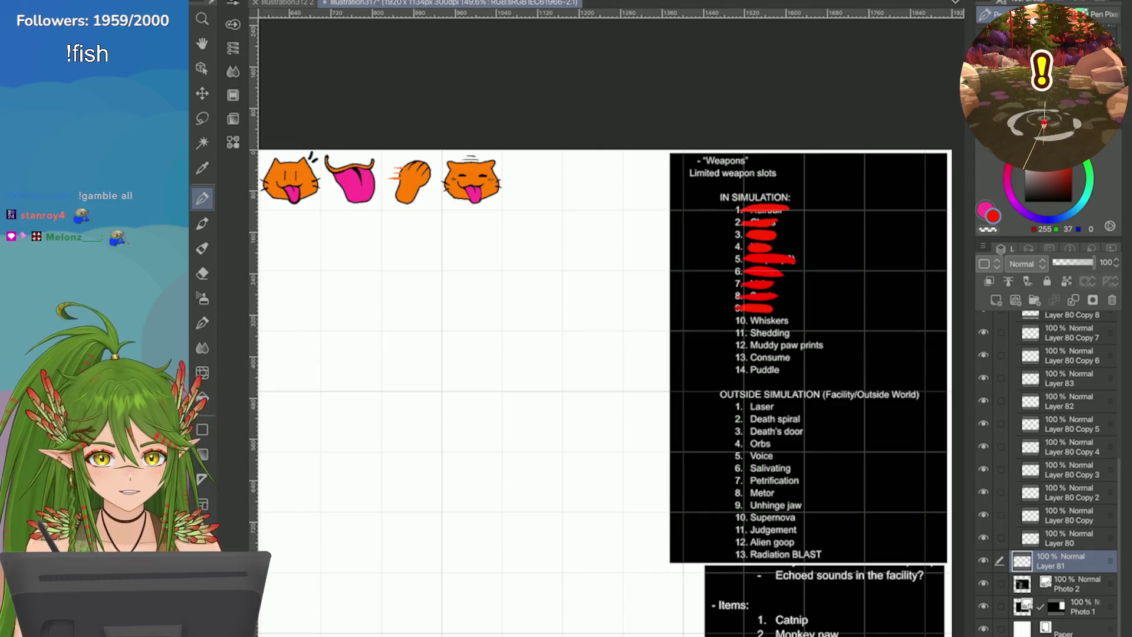
pyautogui.keyDown('alt'); pyautogui.click(695, 377); pyautogui.keyUp('alt')
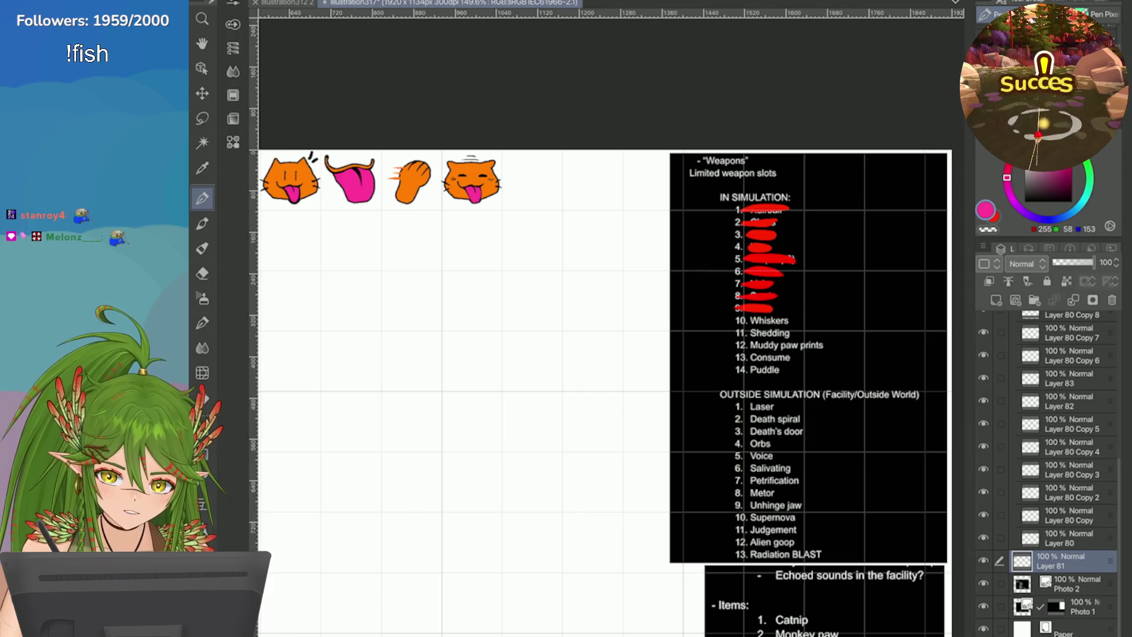
pyautogui.scroll(3, 1061, 442)
pyautogui.click(1061, 406)
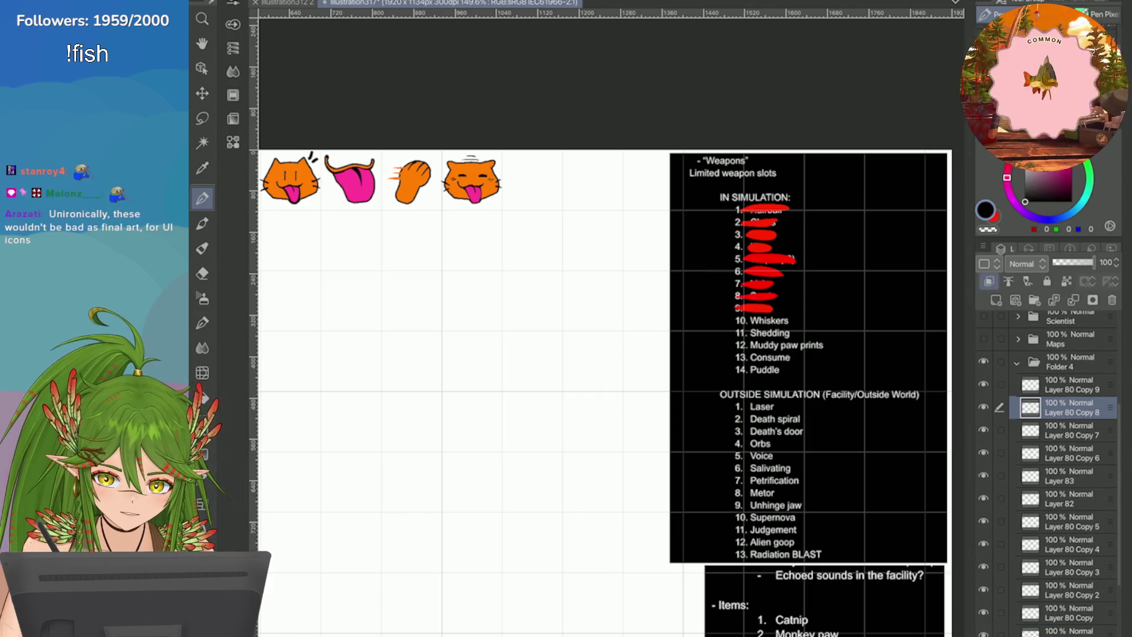
pyautogui.hotkey('ctrl', '+')
pyautogui.scroll(4, 494, 94)
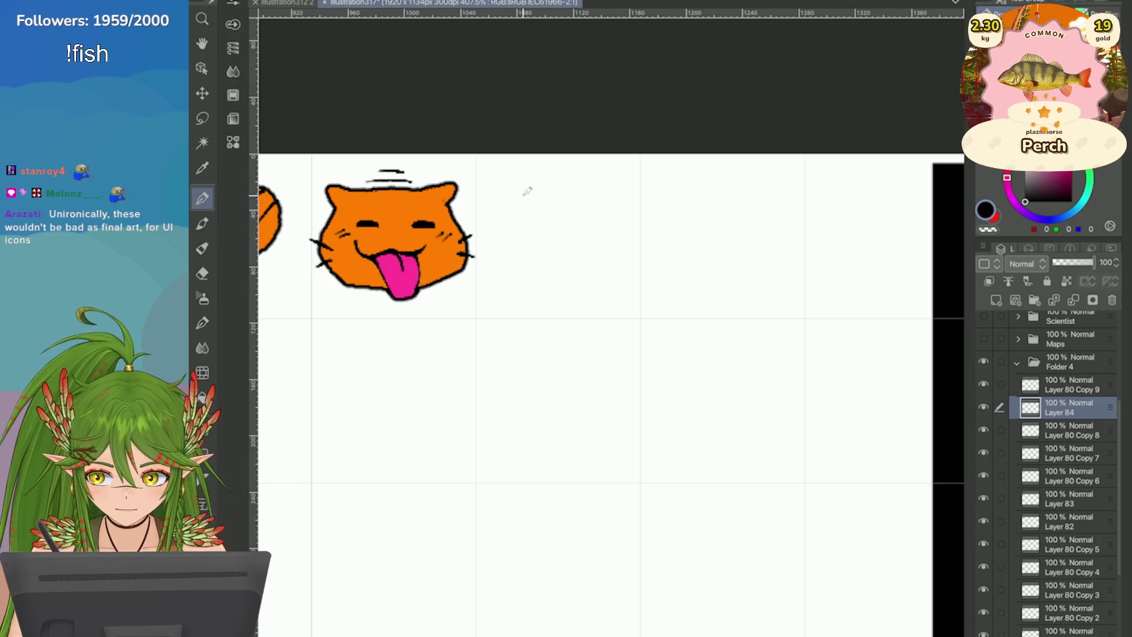
pyautogui.moveTo(526, 245)
pyautogui.mouseDown()
pyautogui.moveTo(500, 215)
pyautogui.moveTo(506, 295)
pyautogui.moveTo(495, 304)
pyautogui.mouseUp()
pyautogui.hotkey('ctrl', 'z')
pyautogui.moveTo(531, 253)
pyautogui.mouseDown()
pyautogui.moveTo(519, 284)
pyautogui.moveTo(514, 272)
pyautogui.moveTo(488, 300)
pyautogui.mouseUp()
pyautogui.hotkey('ctrl', 'z')
pyautogui.moveTo(560, 247); pyautogui.dragTo(609, 187)
pyautogui.moveTo(564, 251); pyautogui.dragTo(556, 261)
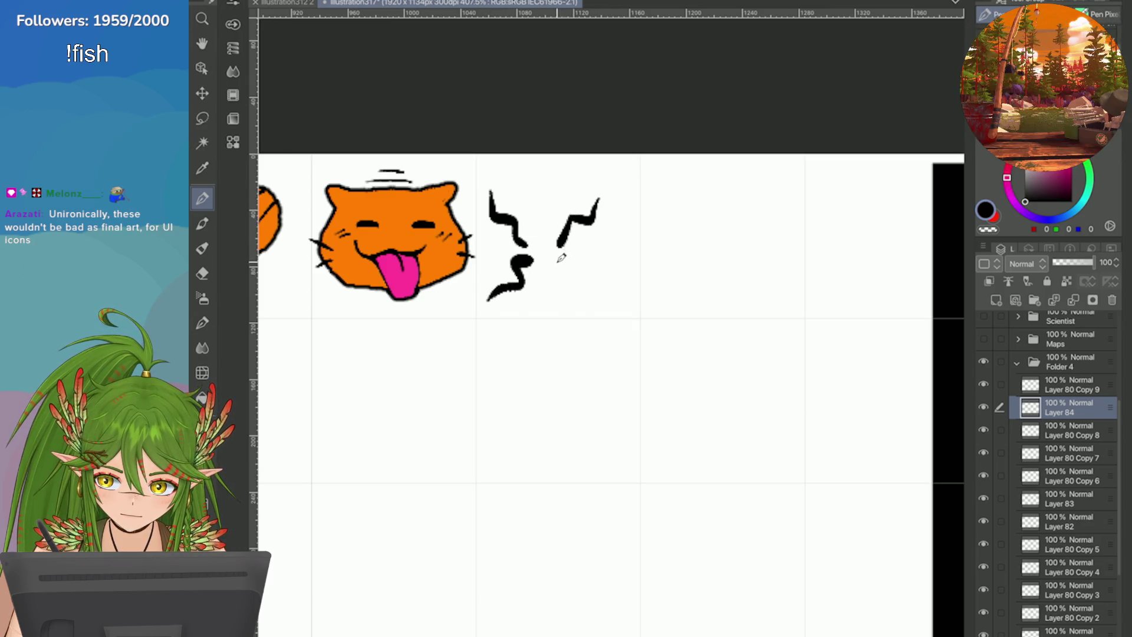
pyautogui.hotkey('ctrl', 'z')
pyautogui.hotkey('ctrl', 'z')
pyautogui.hotkey('ctrl', 'z')
pyautogui.hotkey('ctrl', 'z')
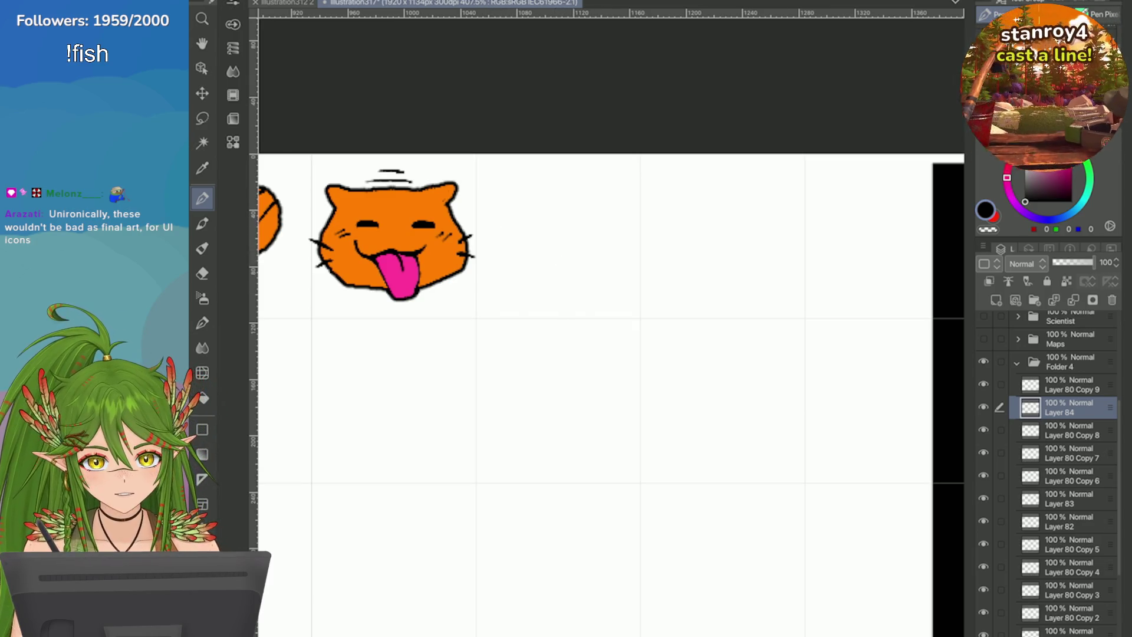
pyautogui.scroll(-5, 755, 235)
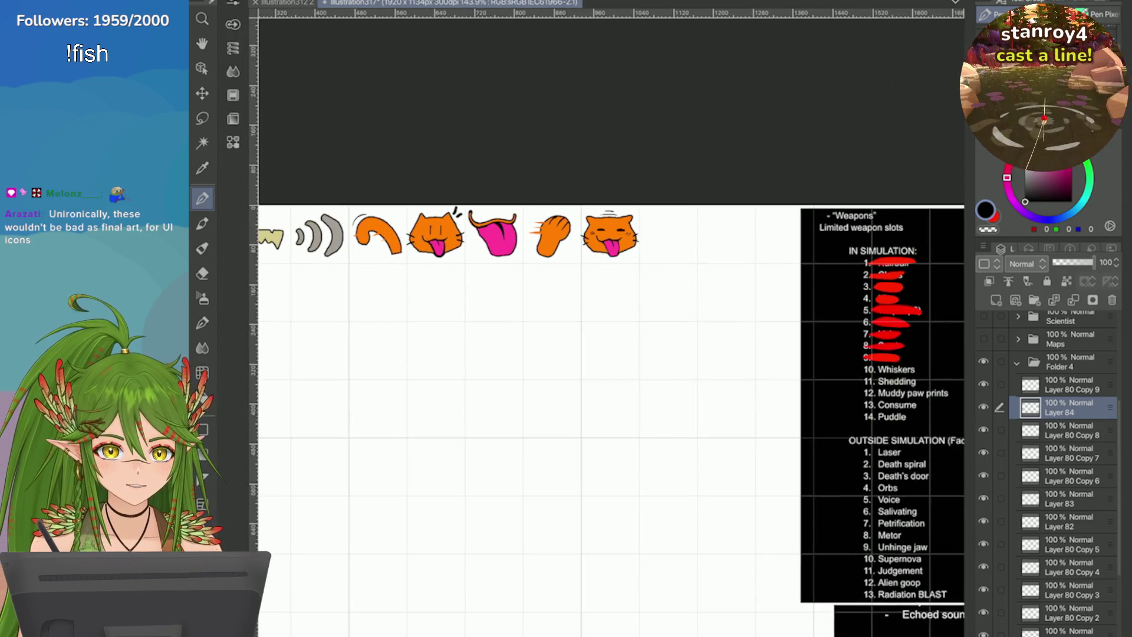
pyautogui.scroll(-1, 929, 248)
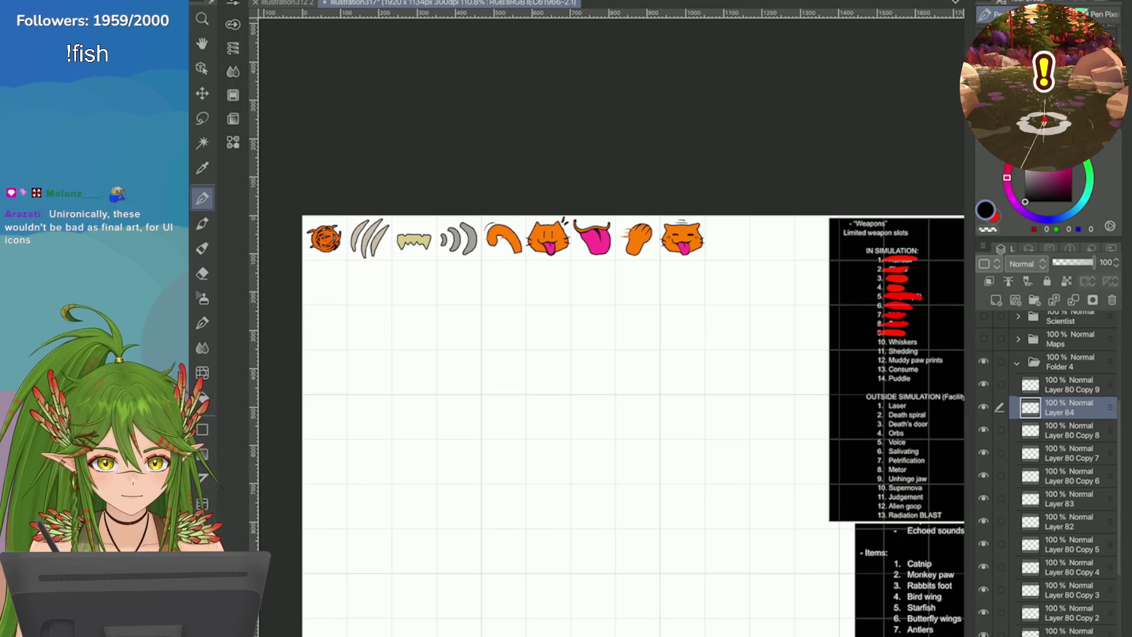
pyautogui.scroll(1, 607, 407)
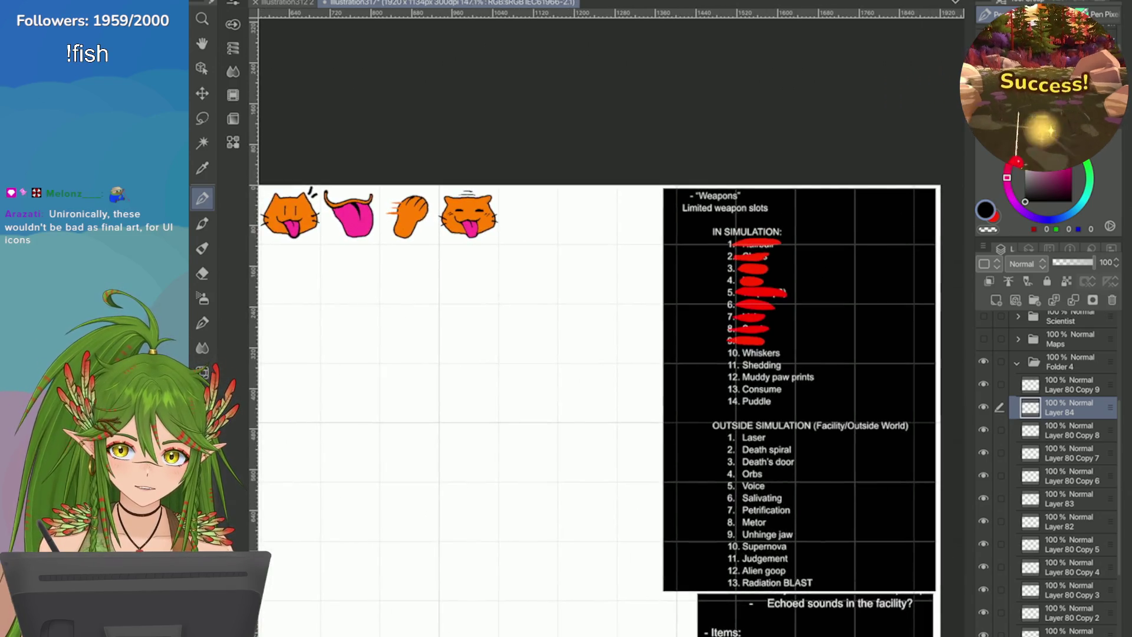
pyautogui.scroll(1, 771, 447)
pyautogui.scroll(2, 771, 448)
pyautogui.scroll(-3, 932, 399)
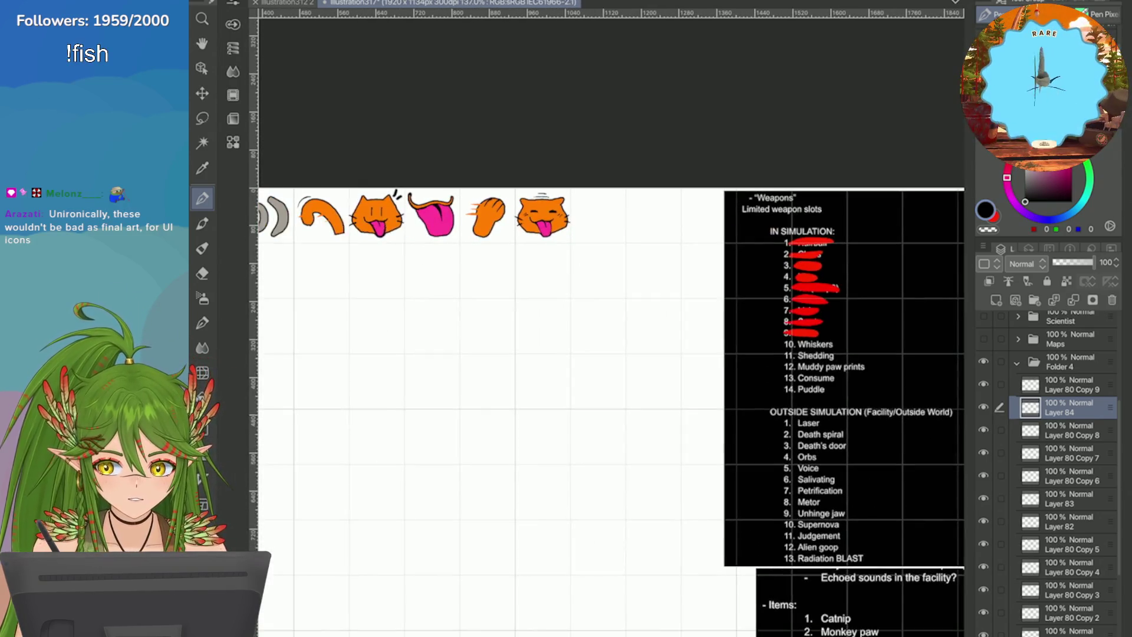
pyautogui.scroll(2, 843, 452)
pyautogui.scroll(2, 844, 453)
pyautogui.scroll(-3, 844, 452)
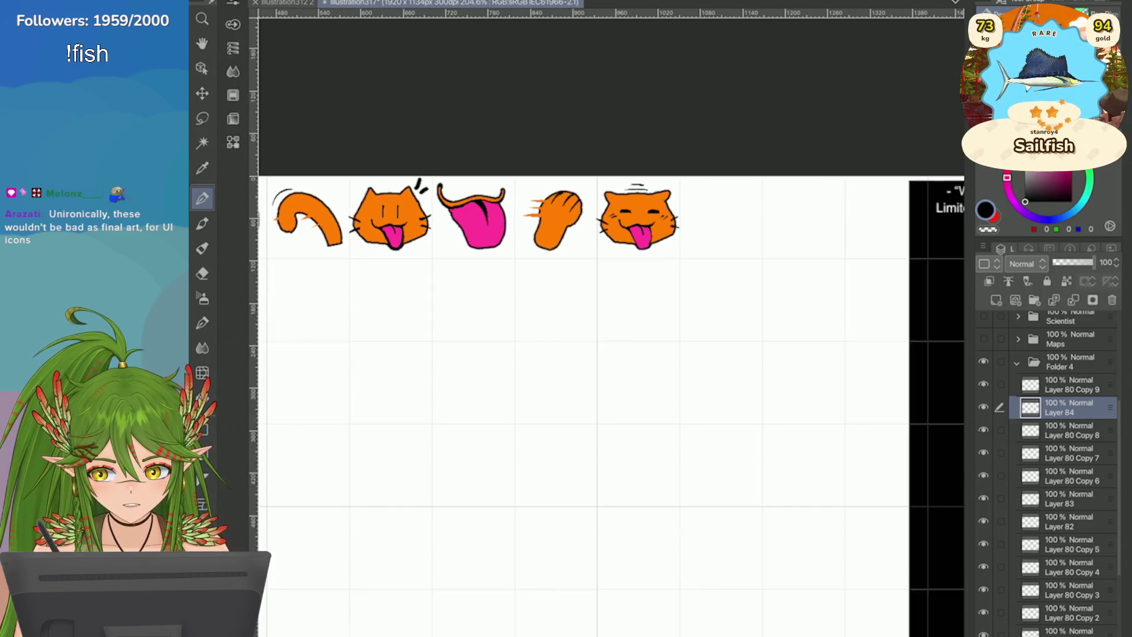
pyautogui.scroll(1, 607, 377)
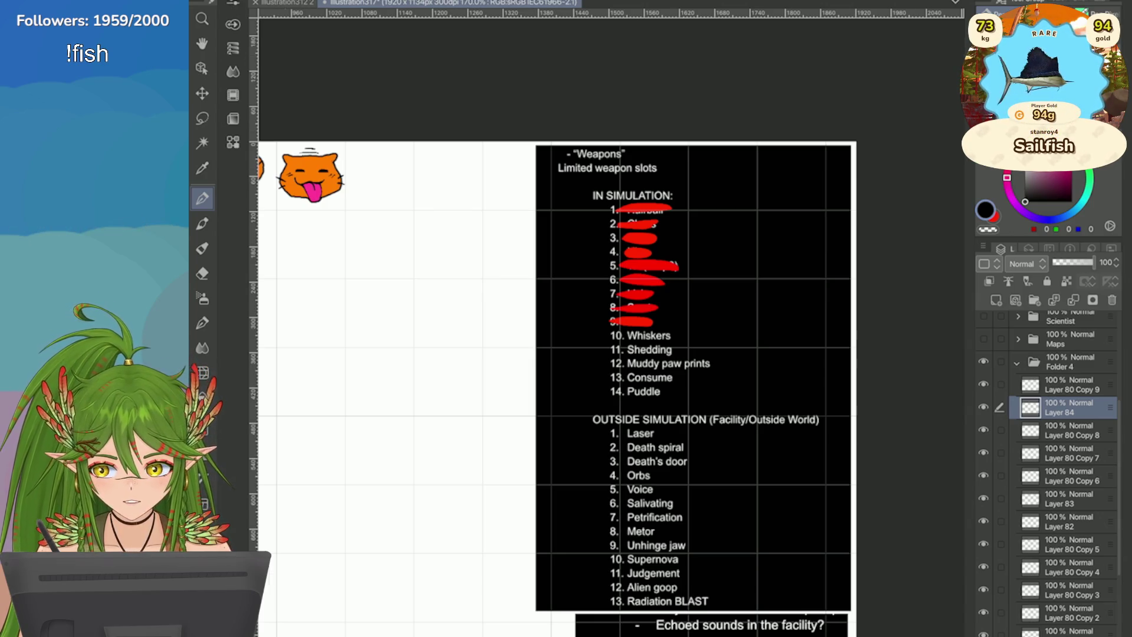
pyautogui.scroll(8, 316, 155)
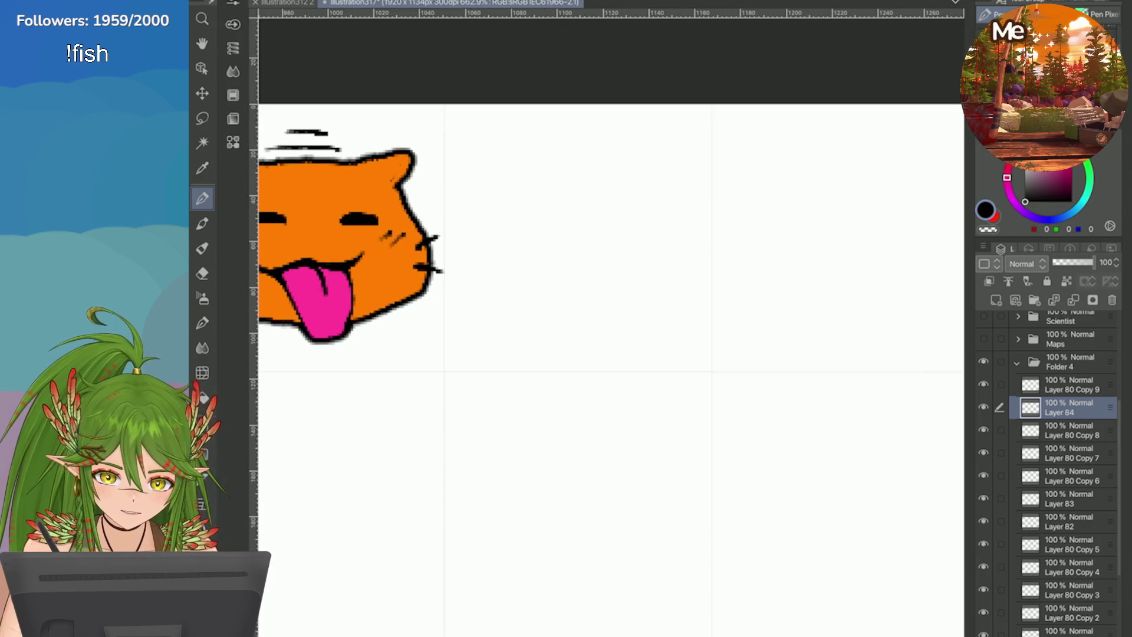
# Step: Sample the cat face's orange and delete the empty Layer 84, undoing a test stroke
pyautogui.keyDown('alt'); pyautogui.click(307, 197); pyautogui.keyUp('alt')
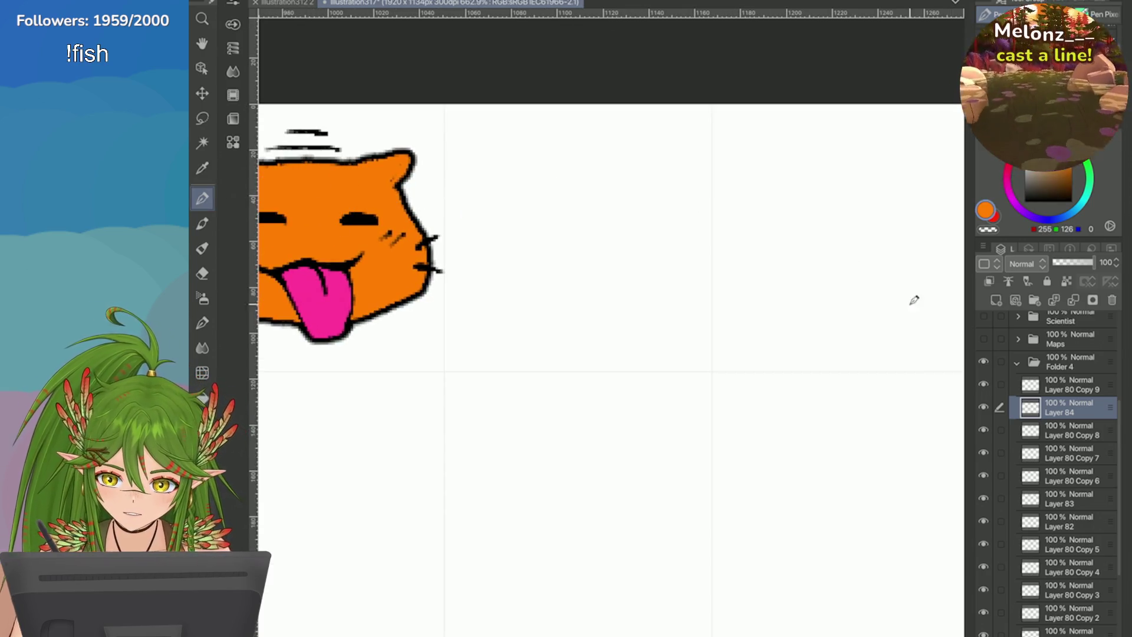
pyautogui.click(1112, 300)
pyautogui.moveTo(585, 218); pyautogui.dragTo(547, 223)
pyautogui.hotkey('ctrl', 'z')
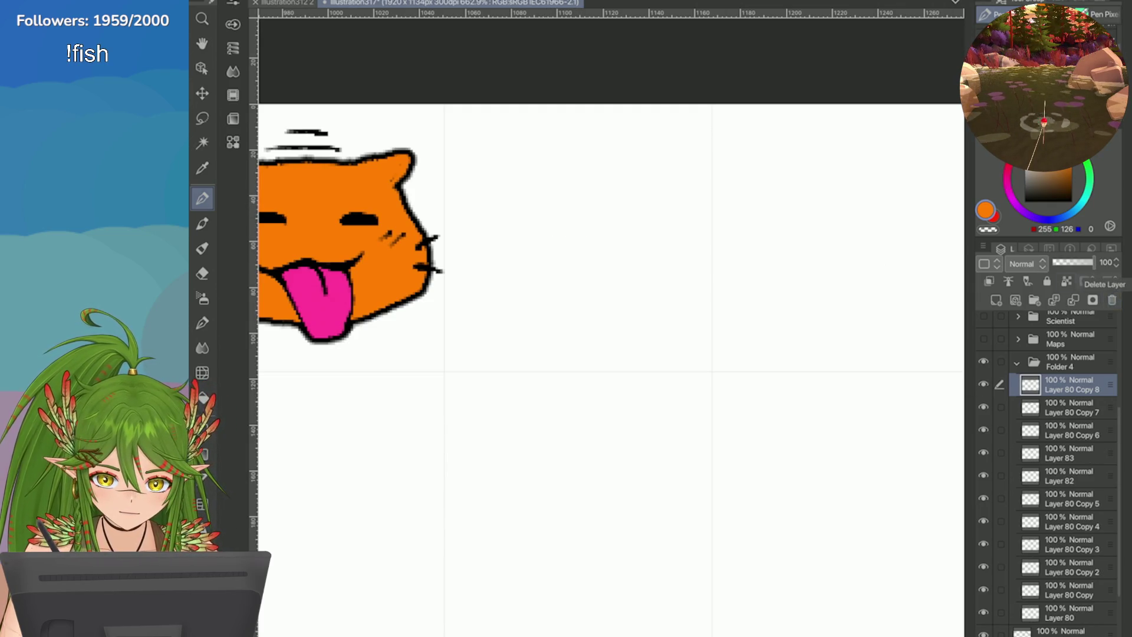
# Step: Delete the empty Layer 80 Copy 9 after another undone test stroke and a nothing-to-transform warning
pyautogui.click(983, 246)
pyautogui.press('Escape')
pyautogui.moveTo(596, 217); pyautogui.dragTo(557, 219)
pyautogui.hotkey('ctrl', 'z')
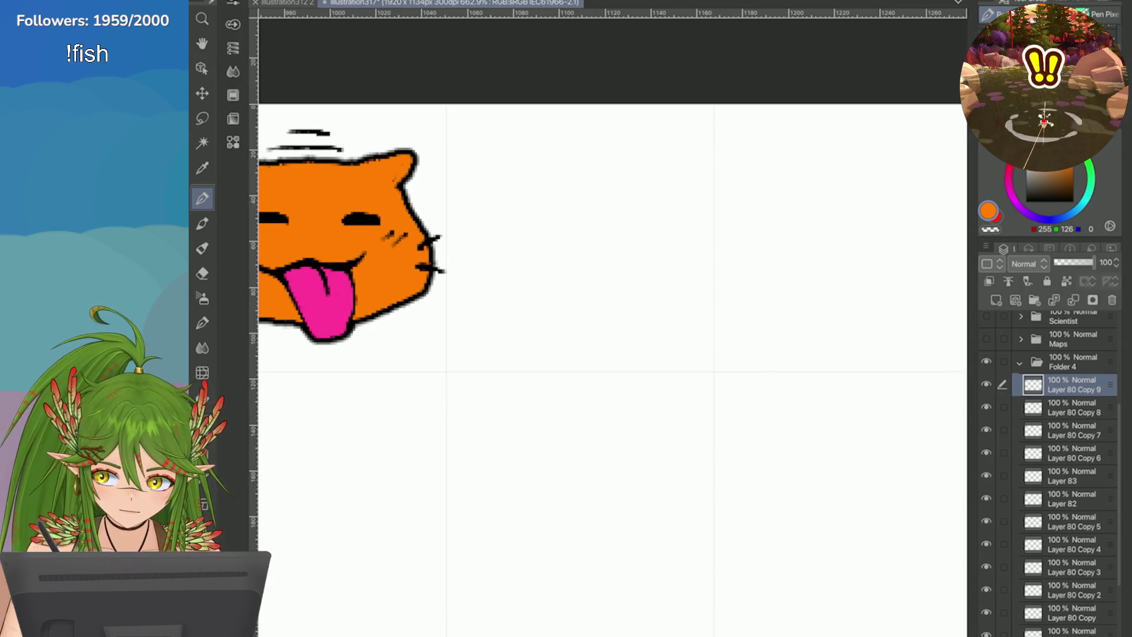
pyautogui.hotkey('ctrl', 't')
pyautogui.click(704, 218)
pyautogui.click(1112, 300)
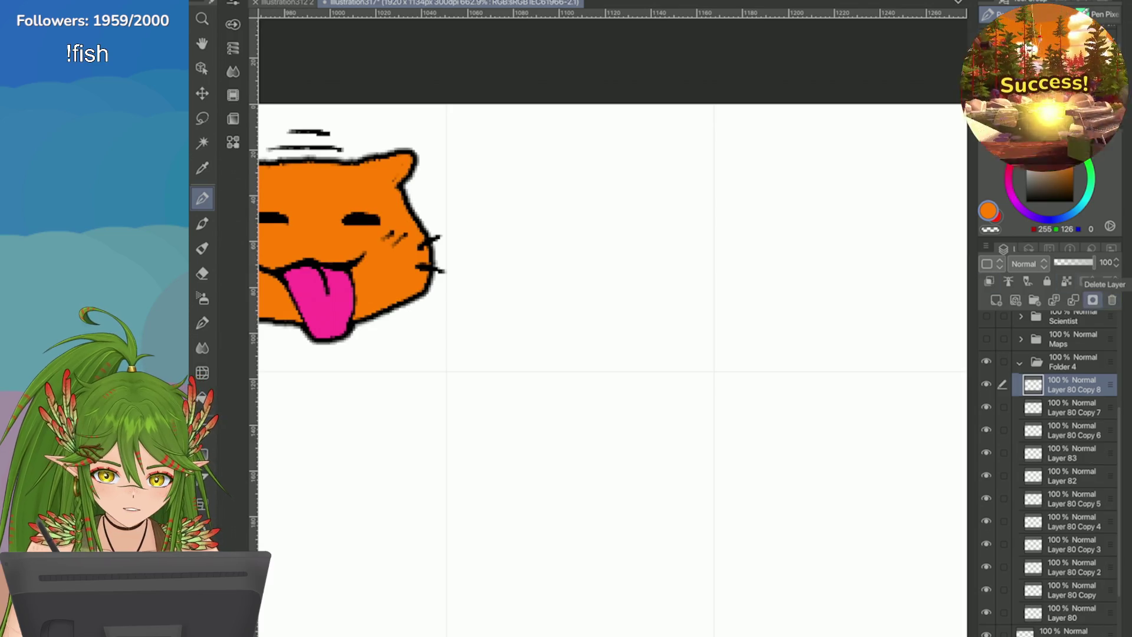
# Step: Cancel a transform on the cat face and duplicate Layer 80 Copy 7 for the next icon
pyautogui.hotkey('ctrl', 't')
pyautogui.hotkey('ctrl', '-')
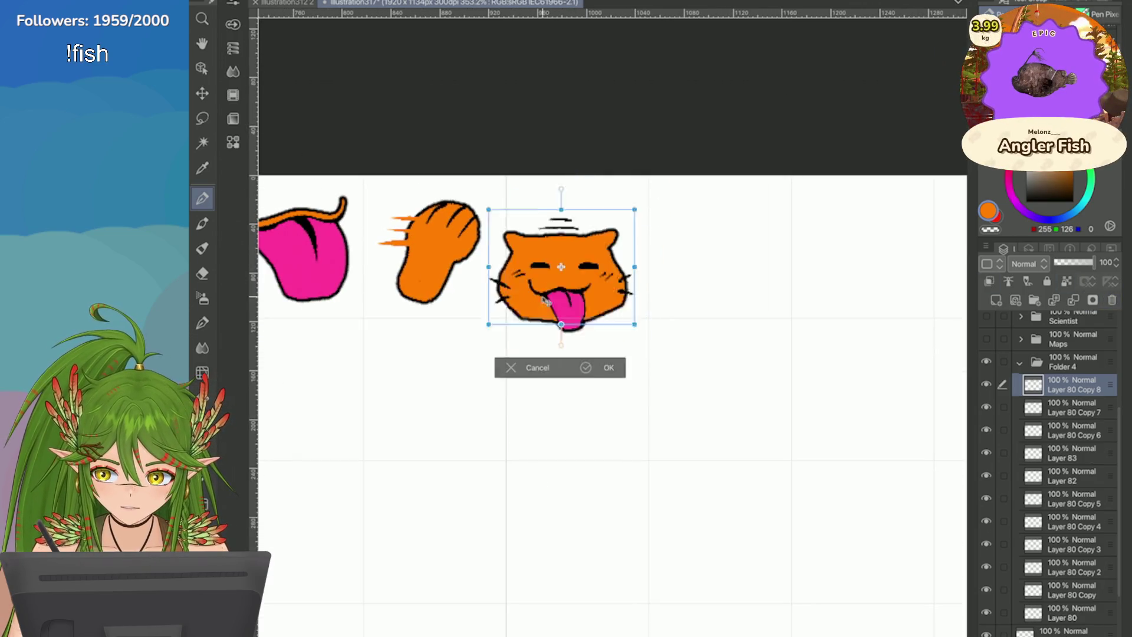
pyautogui.press('Return')
pyautogui.click(1061, 407)
pyautogui.rightClick(1061, 407)
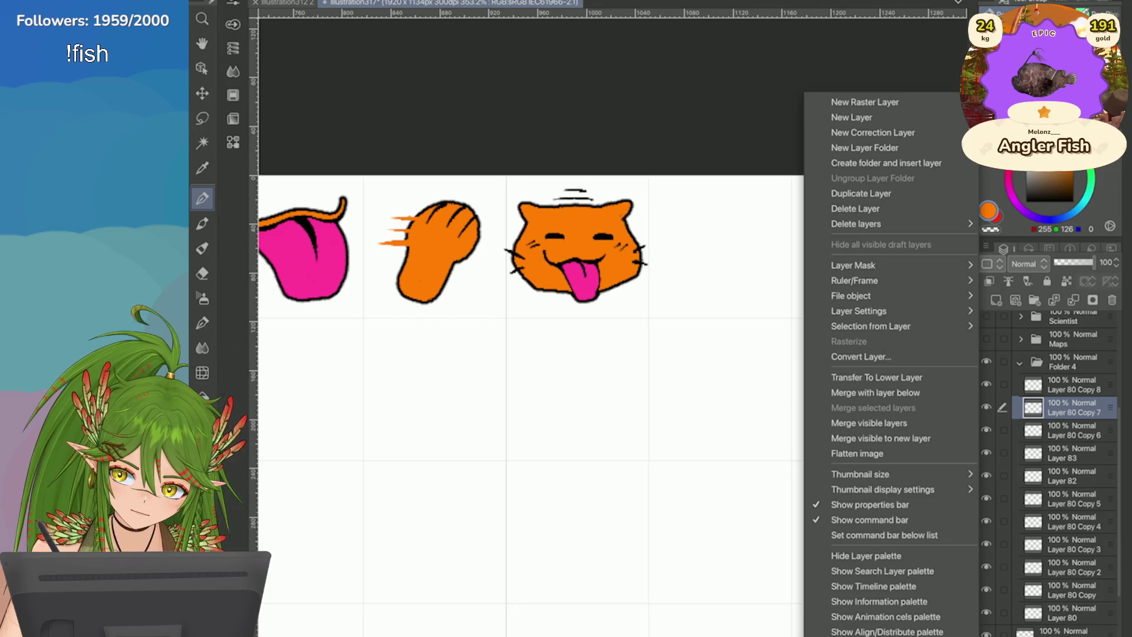
pyautogui.click(865, 193)
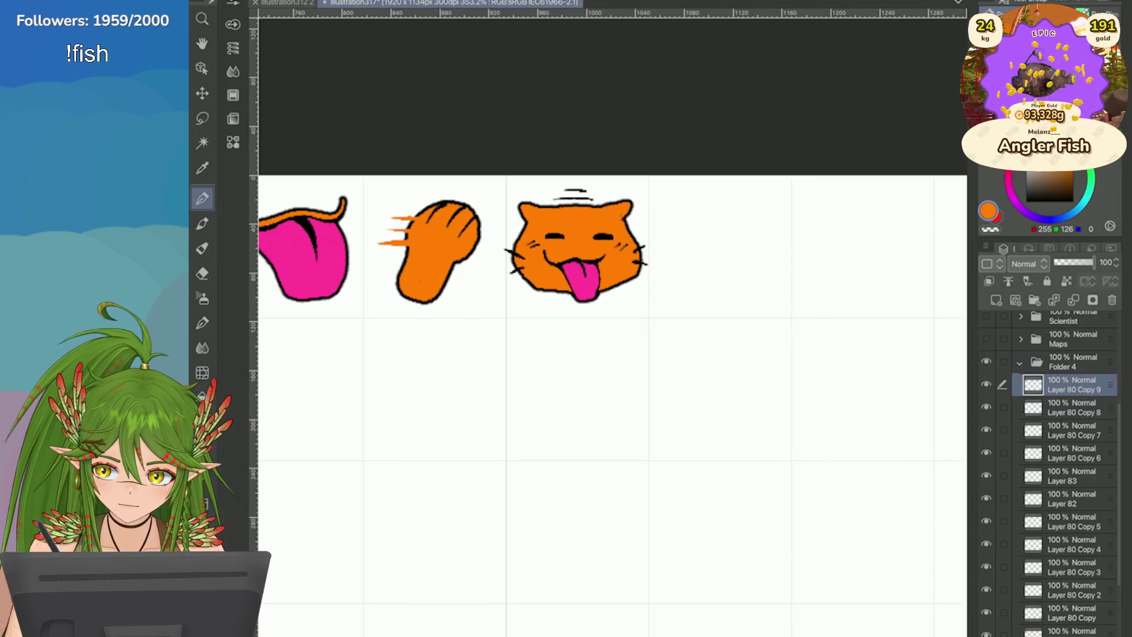
# Step: Undo a trial orange stroke and bring up the border effect edge colour, currently white FFFFFF
pyautogui.scroll(5, 577, 212)
pyautogui.moveTo(577, 212); pyautogui.dragTo(520, 203)
pyautogui.hotkey('ctrl', 'z')
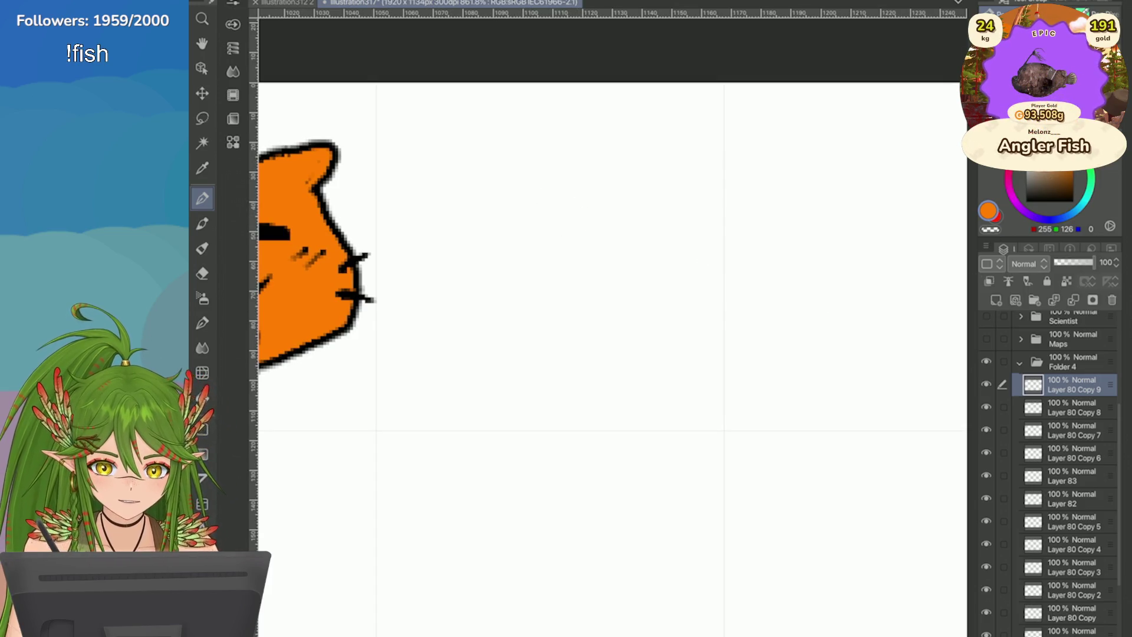
pyautogui.click(1067, 208)
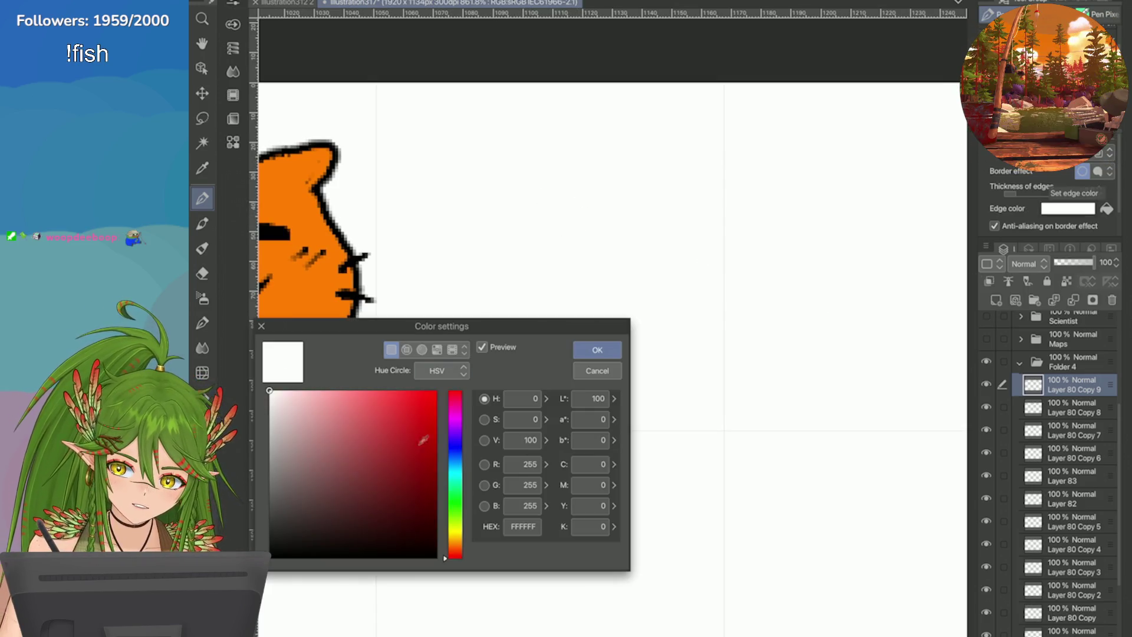
# Step: Set the border edge colour to black and paint a small orange cat head with ears
pyautogui.click(354, 551)
pyautogui.click(596, 351)
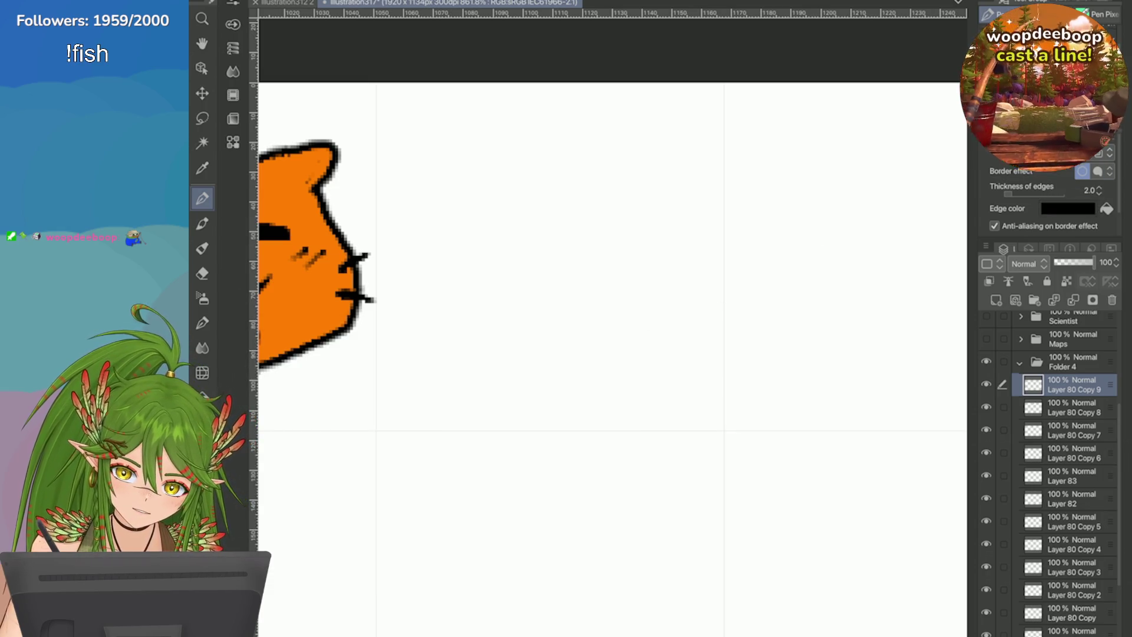
pyautogui.moveTo(578, 211)
pyautogui.mouseDown()
pyautogui.moveTo(507, 215)
pyautogui.moveTo(594, 192)
pyautogui.moveTo(583, 268)
pyautogui.moveTo(601, 236)
pyautogui.moveTo(569, 268)
pyautogui.mouseUp()
pyautogui.hotkey('ctrl', 'z')
pyautogui.click(559, 216)
pyautogui.moveTo(501, 213)
pyautogui.mouseDown()
pyautogui.moveTo(531, 257)
pyautogui.moveTo(565, 242)
pyautogui.moveTo(560, 259)
pyautogui.moveTo(514, 219)
pyautogui.moveTo(518, 271)
pyautogui.moveTo(587, 248)
pyautogui.moveTo(580, 203)
pyautogui.moveTo(527, 217)
pyautogui.moveTo(531, 233)
pyautogui.mouseUp()
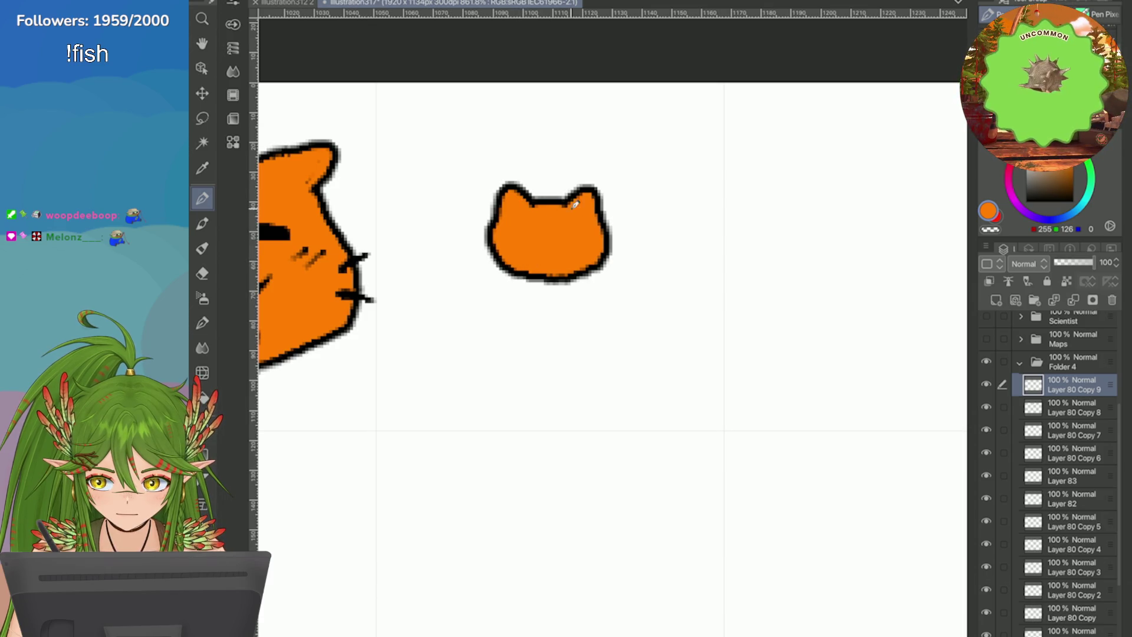
# Step: On a new layer, draw four long wavy black legs from the head
pyautogui.click(995, 299)
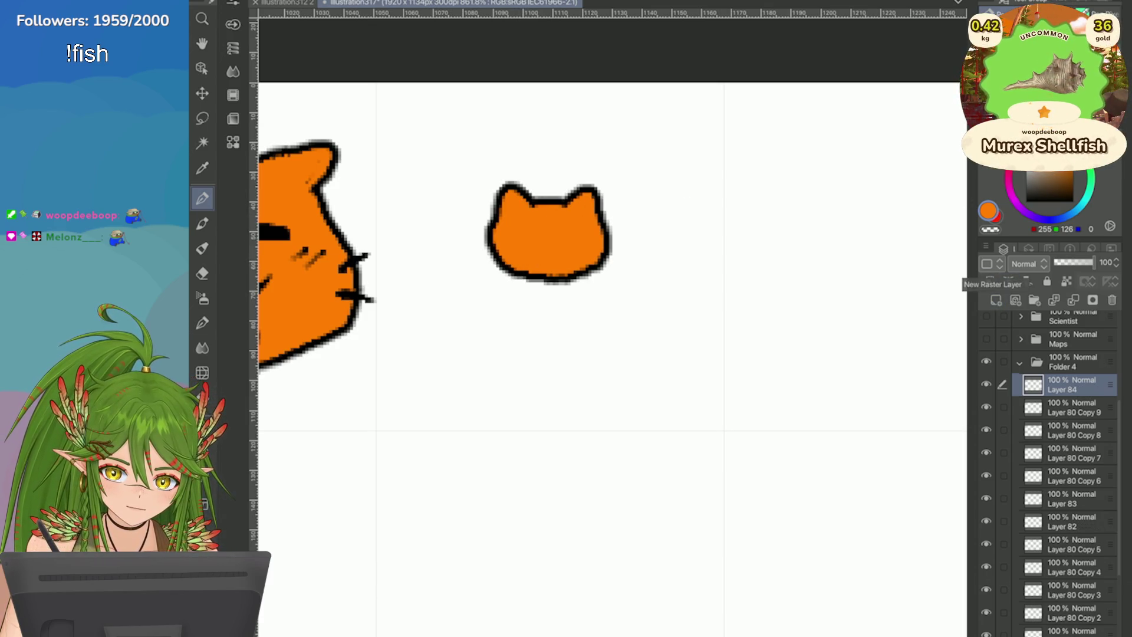
pyautogui.moveTo(495, 233); pyautogui.dragTo(391, 153)
pyautogui.moveTo(510, 250)
pyautogui.mouseDown()
pyautogui.moveTo(469, 274)
pyautogui.moveTo(457, 310)
pyautogui.moveTo(480, 286)
pyautogui.moveTo(431, 321)
pyautogui.moveTo(393, 376)
pyautogui.mouseUp()
pyautogui.hotkey('ctrl', 'z')
pyautogui.moveTo(603, 229)
pyautogui.mouseDown()
pyautogui.moveTo(681, 192)
pyautogui.moveTo(696, 128)
pyautogui.mouseUp()
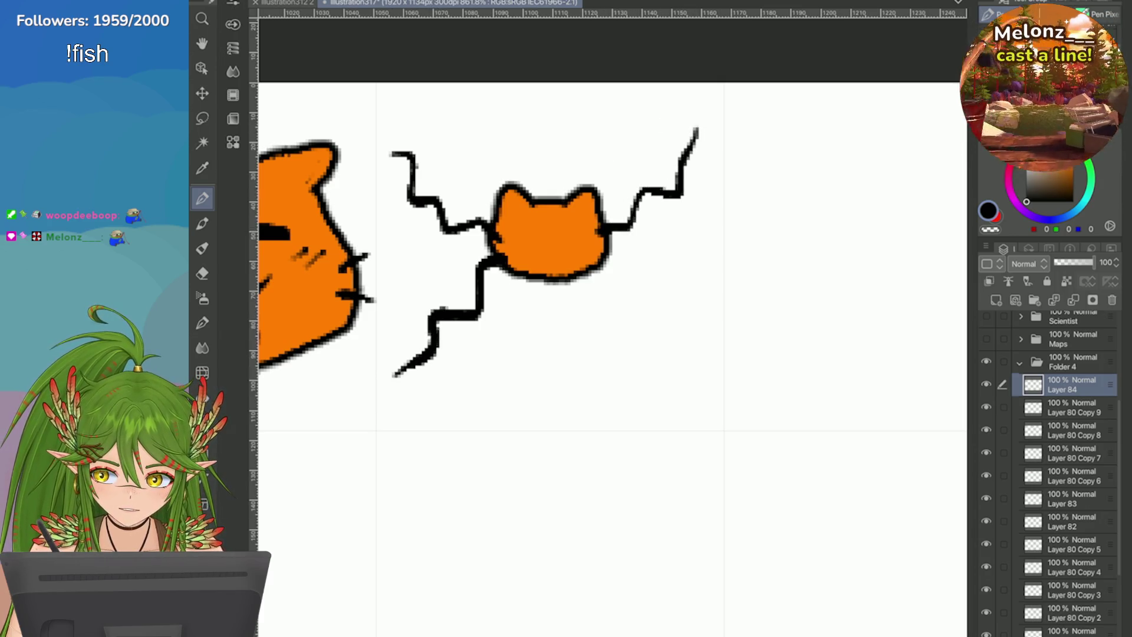
pyautogui.hotkey('ctrl', 'z')
pyautogui.moveTo(597, 233)
pyautogui.mouseDown()
pyautogui.moveTo(678, 207)
pyautogui.moveTo(700, 174)
pyautogui.mouseUp()
pyautogui.moveTo(595, 253)
pyautogui.mouseDown()
pyautogui.moveTo(660, 299)
pyautogui.moveTo(698, 360)
pyautogui.mouseUp()
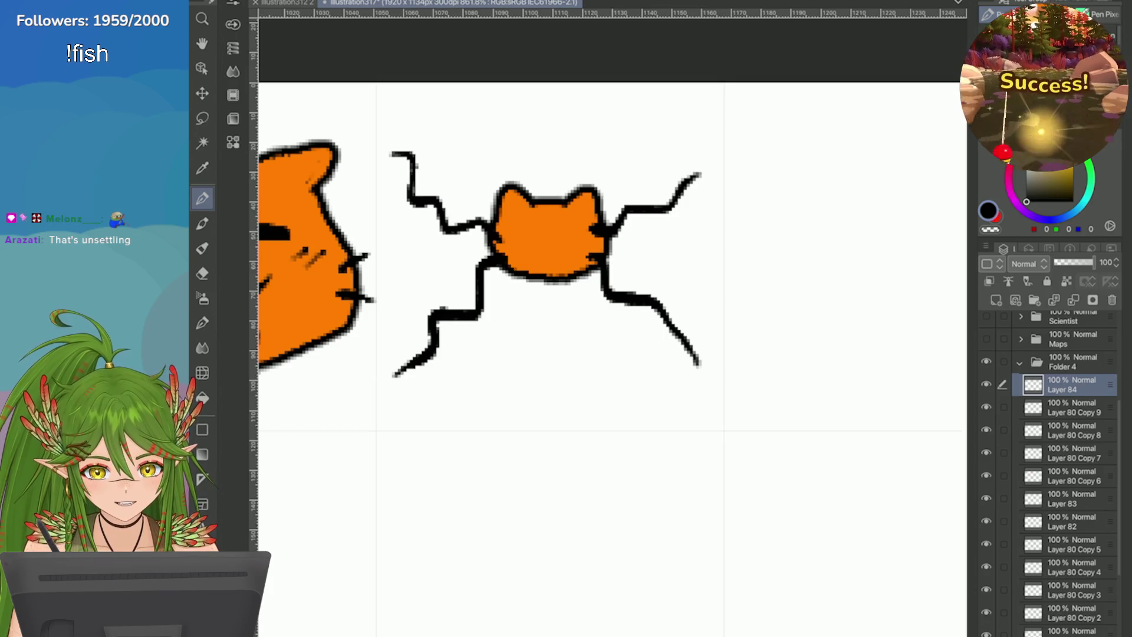
# Step: Attempt the cat's left eye, undoing misplaced and hooked strokes
pyautogui.scroll(1, 439, 259)
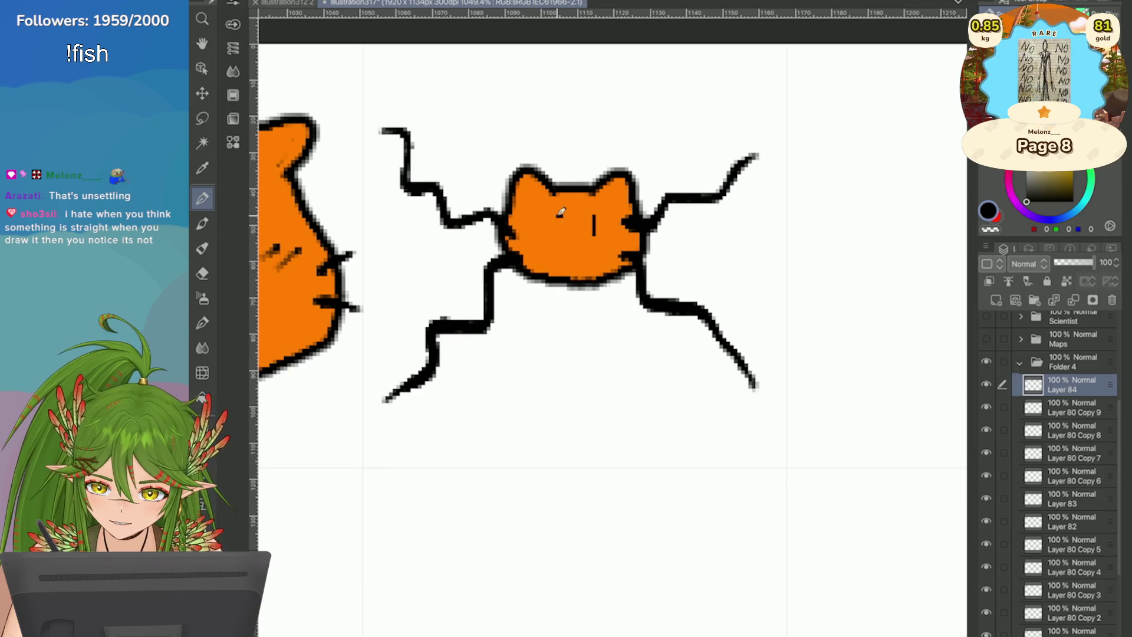
pyautogui.moveTo(558, 215)
pyautogui.mouseDown()
pyautogui.moveTo(558, 236)
pyautogui.moveTo(579, 235)
pyautogui.mouseUp()
pyautogui.hotkey('ctrl', 'z')
pyautogui.hotkey('ctrl', 'z')
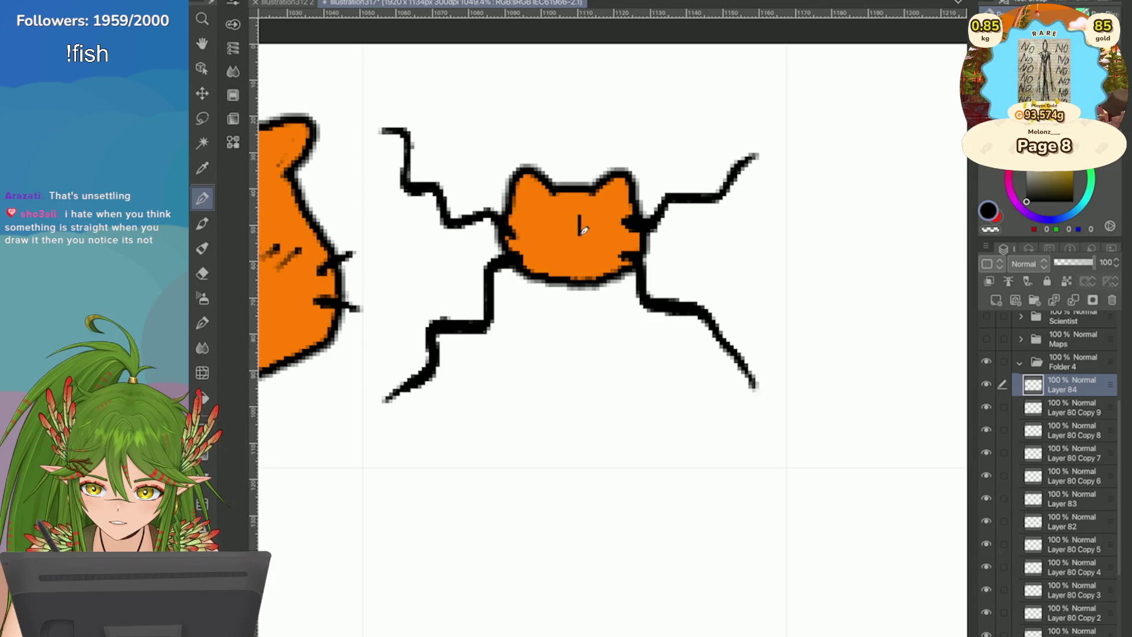
pyautogui.scroll(2, 580, 210)
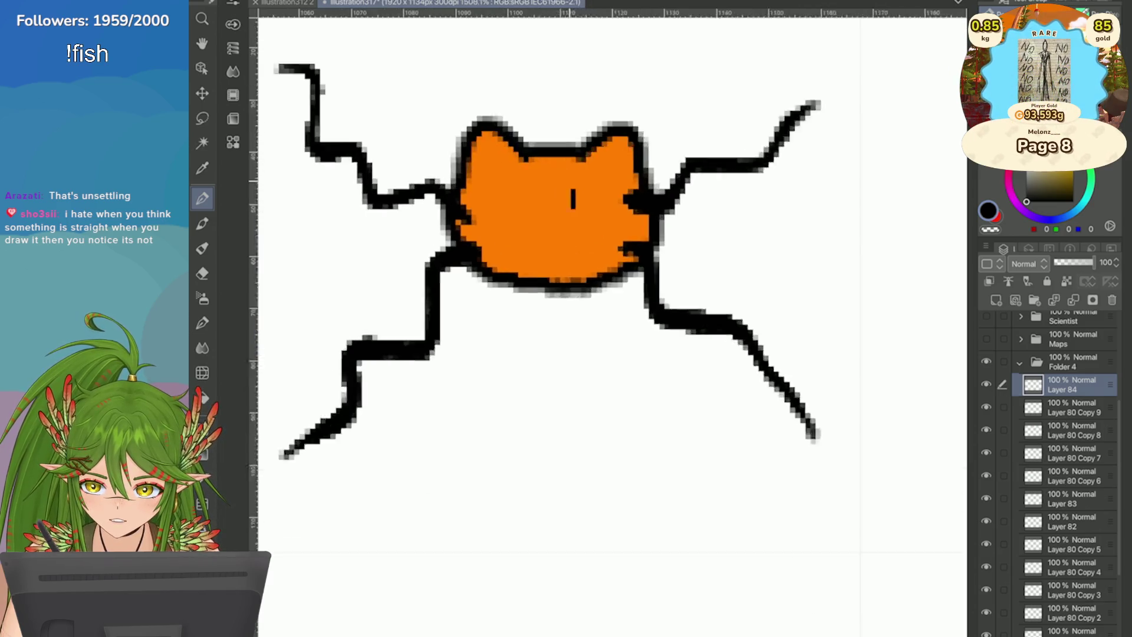
pyautogui.press('Tab')
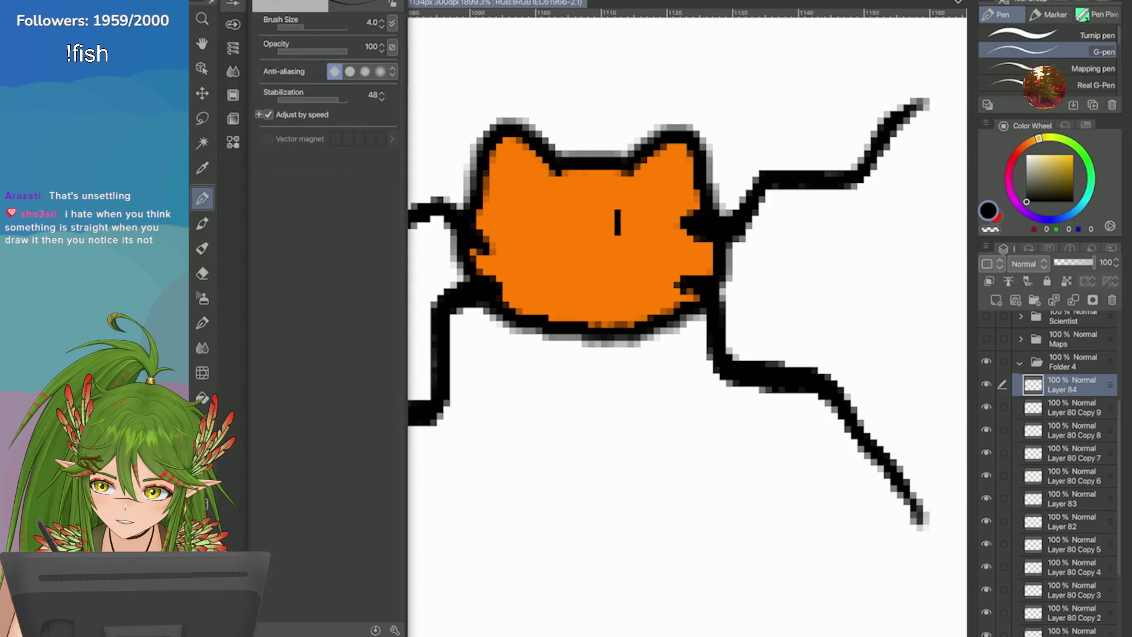
pyautogui.press('Tab')
pyautogui.moveTo(622, 202); pyautogui.dragTo(618, 213)
pyautogui.hotkey('ctrl', 'z')
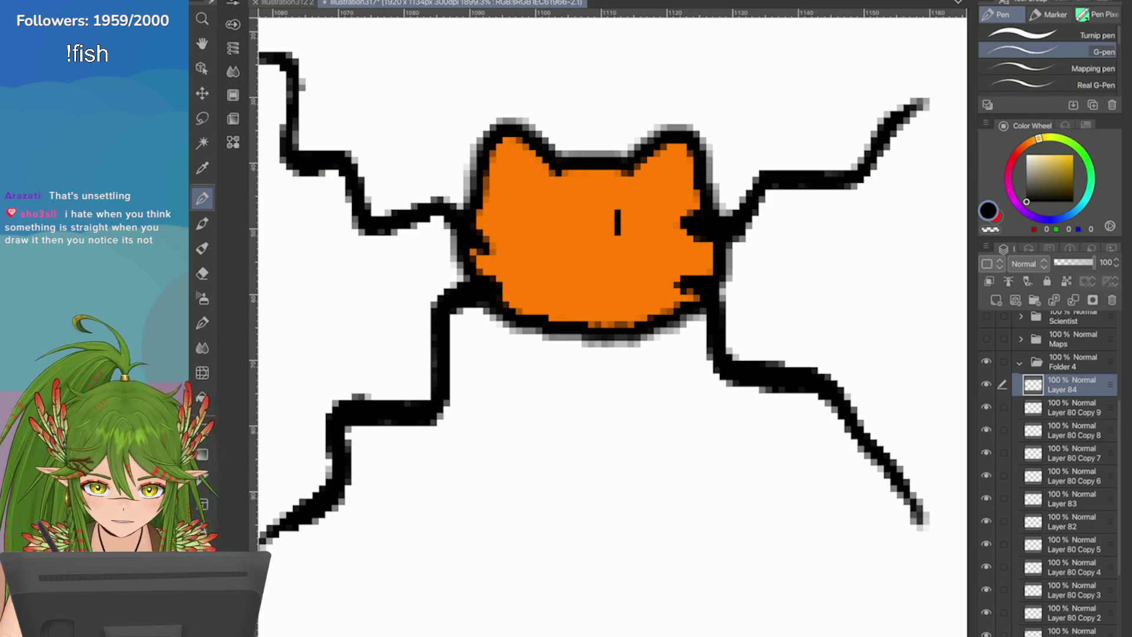
# Step: Switch to the Pixel Pen and redraw the eye line, undoing a wobbly stroke and a tongue loop
pyautogui.press('p')
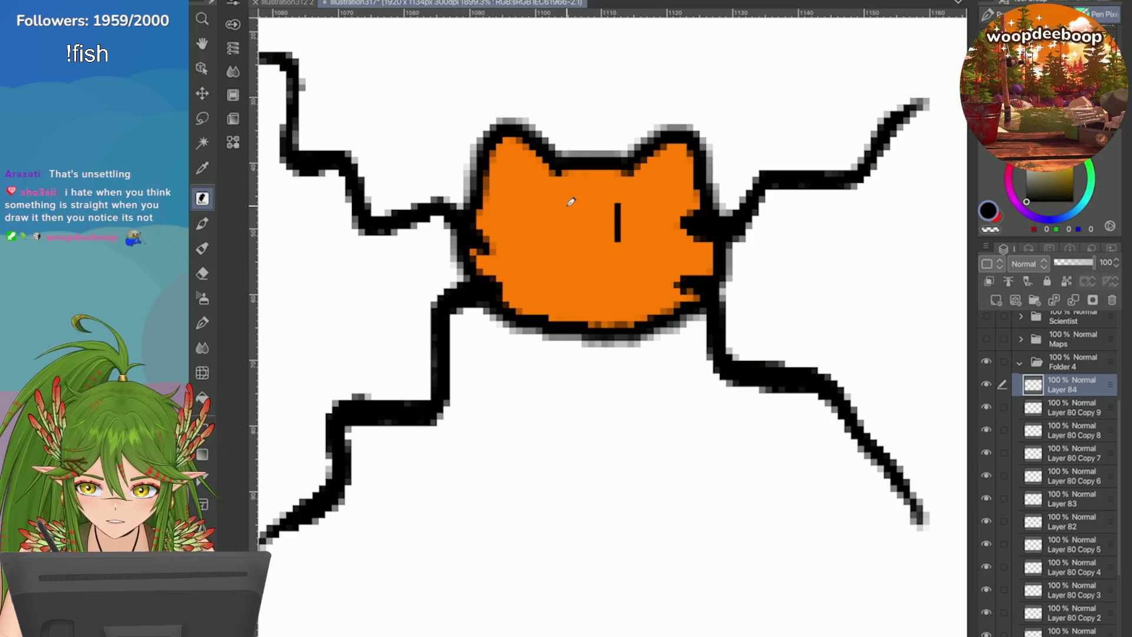
pyautogui.moveTo(577, 204)
pyautogui.mouseDown()
pyautogui.moveTo(572, 276)
pyautogui.moveTo(624, 271)
pyautogui.moveTo(651, 241)
pyautogui.moveTo(580, 282)
pyautogui.mouseUp()
pyautogui.hotkey('ctrl', 'z')
pyautogui.hotkey('ctrl', 'z')
pyautogui.hotkey('ctrl', 'z')
pyautogui.hotkey('ctrl', 'z')
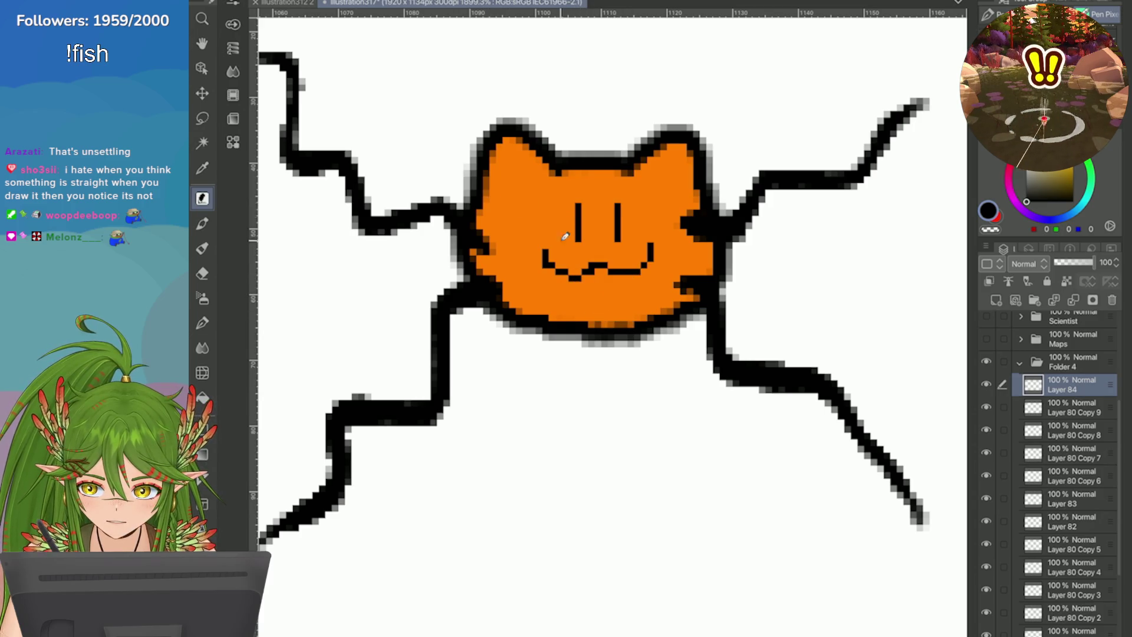
pyautogui.hotkey('ctrl', 'z')
pyautogui.scroll(-10, 773, 321)
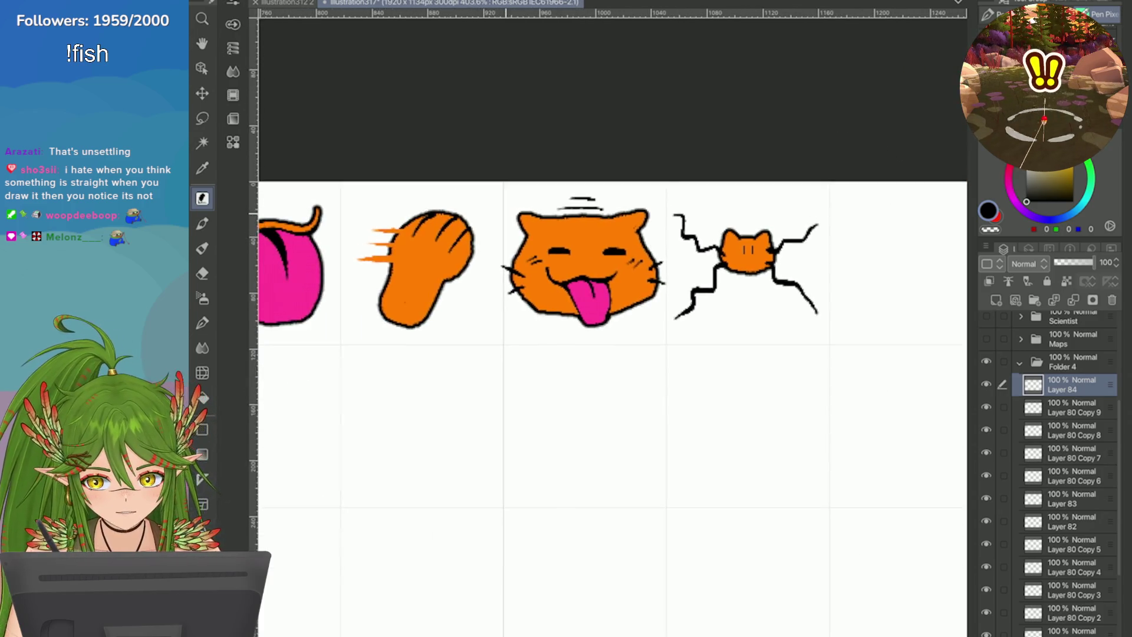
# Step: Redraw the small cat's left and right eyes with thicker pen strokes
pyautogui.scroll(3, 773, 320)
pyautogui.scroll(4, 686, 249)
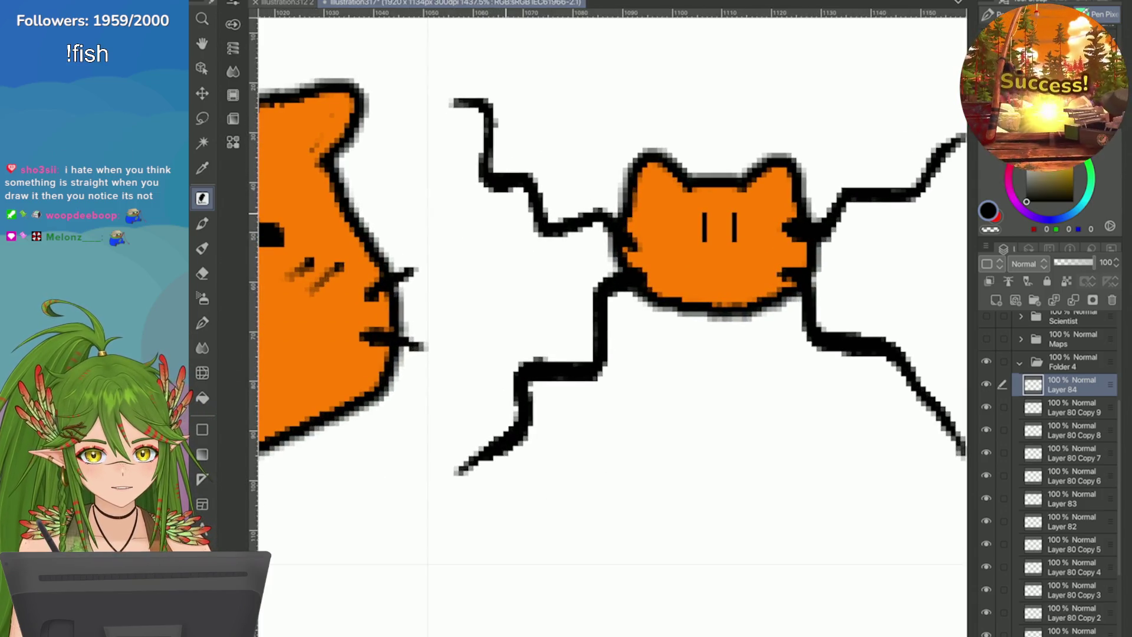
pyautogui.scroll(3, 747, 212)
pyautogui.moveTo(664, 213); pyautogui.dragTo(668, 255)
pyautogui.moveTo(731, 211); pyautogui.dragTo(734, 265)
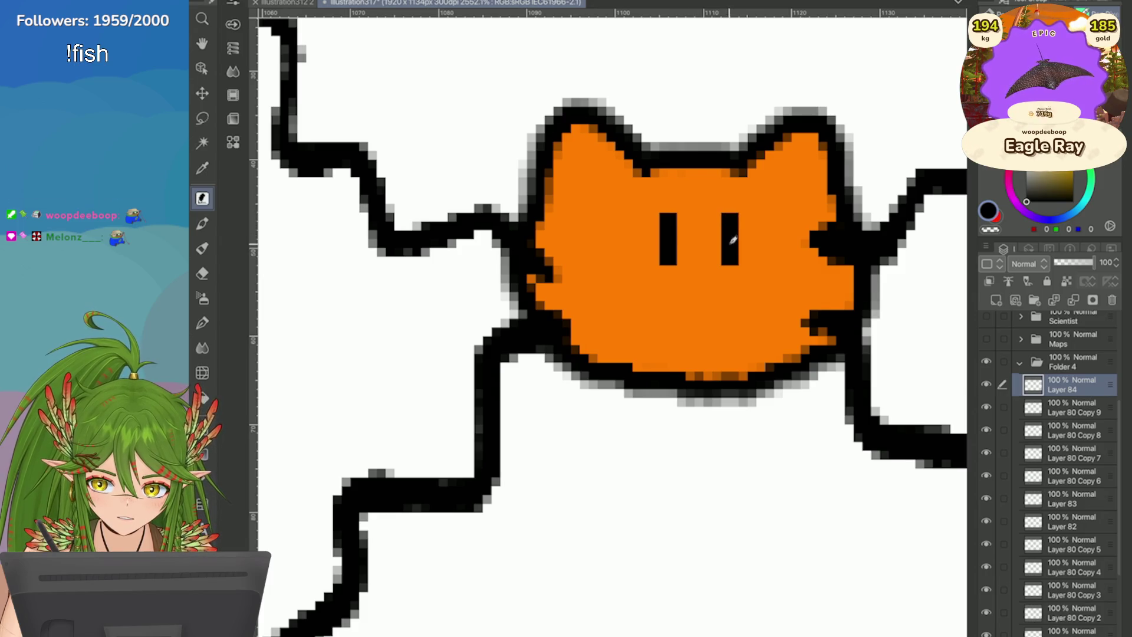
# Step: Save the icon sheet with Ctrl+S
pyautogui.scroll(-5, 734, 247)
pyautogui.scroll(-2, 723, 203)
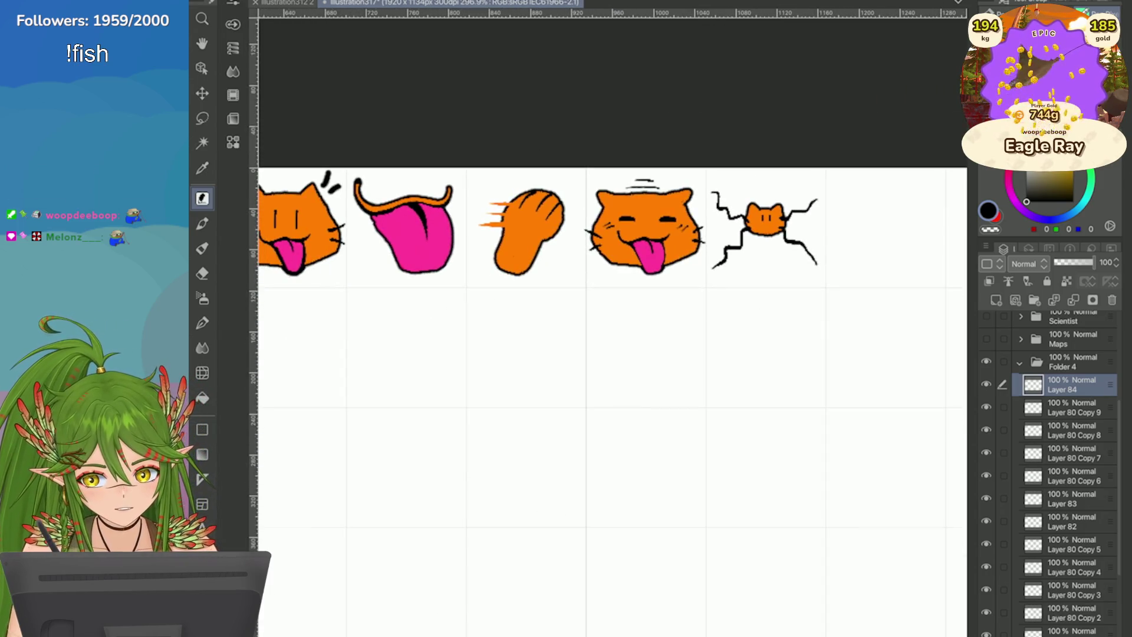
pyautogui.scroll(1, 613, 354)
pyautogui.hotkey('ctrl', 's')
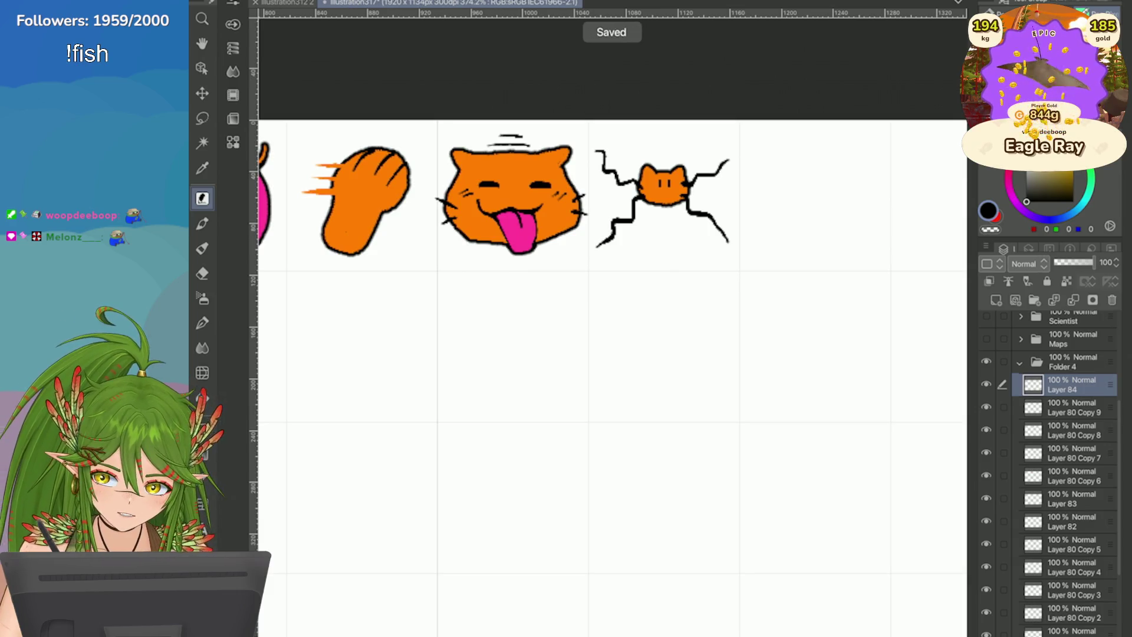
# Step: Draw a right leg stroke under the small cat, redrawing it once
pyautogui.press('p')
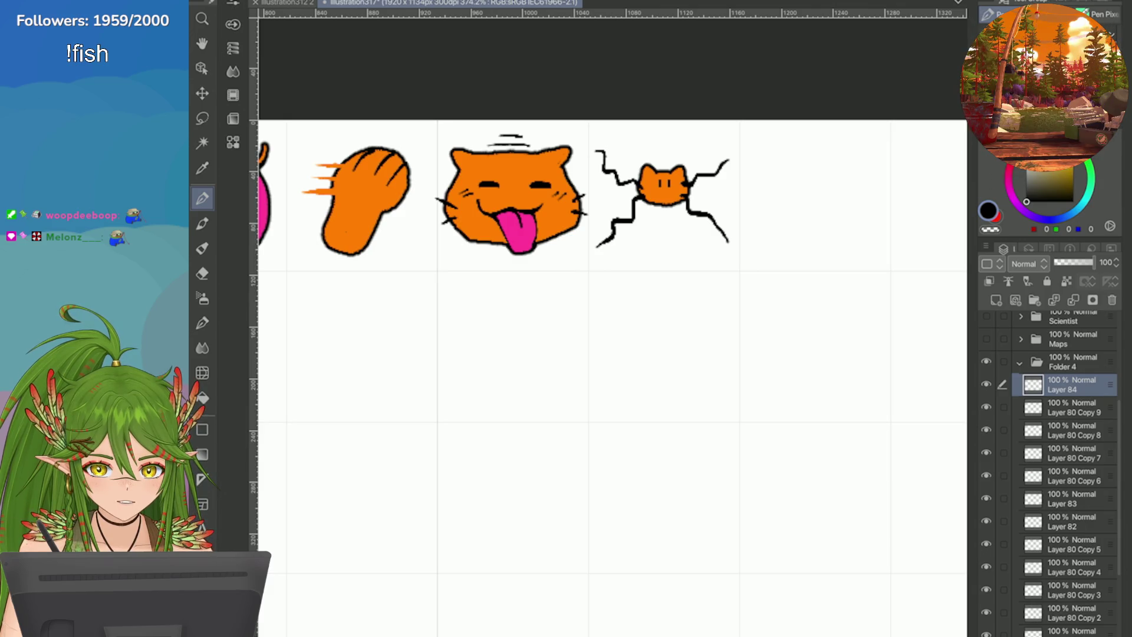
pyautogui.scroll(5, 736, 224)
pyautogui.press('e')
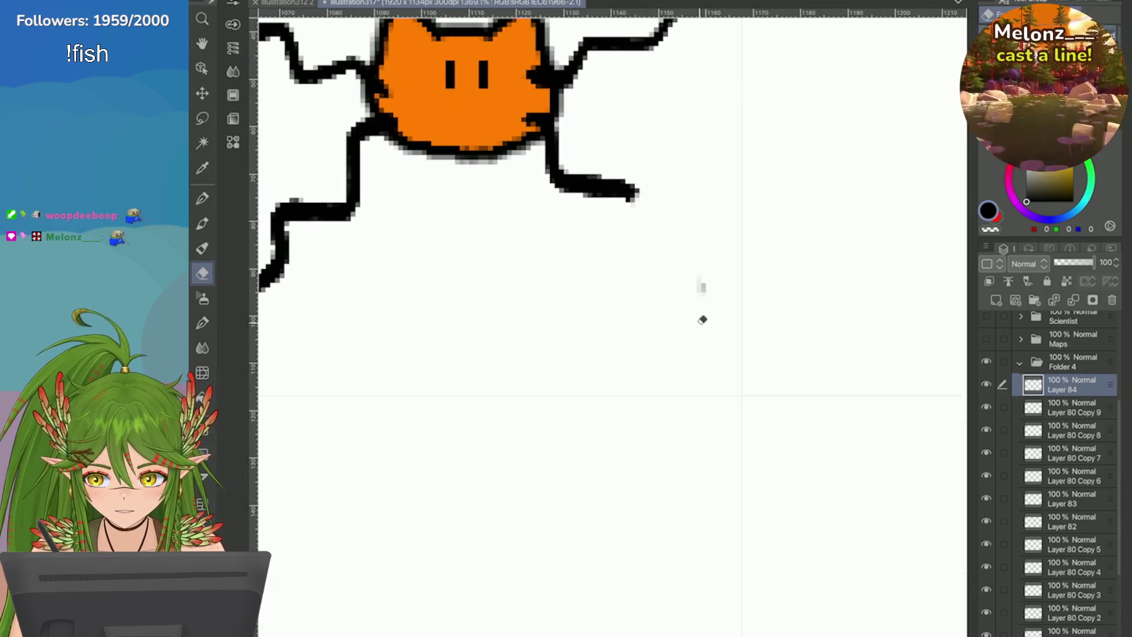
pyautogui.press('p')
pyautogui.moveTo(633, 190); pyautogui.dragTo(701, 268)
pyautogui.hotkey('ctrl', 'z')
pyautogui.moveTo(634, 190); pyautogui.dragTo(701, 268)
# Step: Try two antennae and two long legs on the small cat, then undo them
pyautogui.scroll(-3, 678, 242)
pyautogui.moveTo(621, 192); pyautogui.dragTo(574, 103)
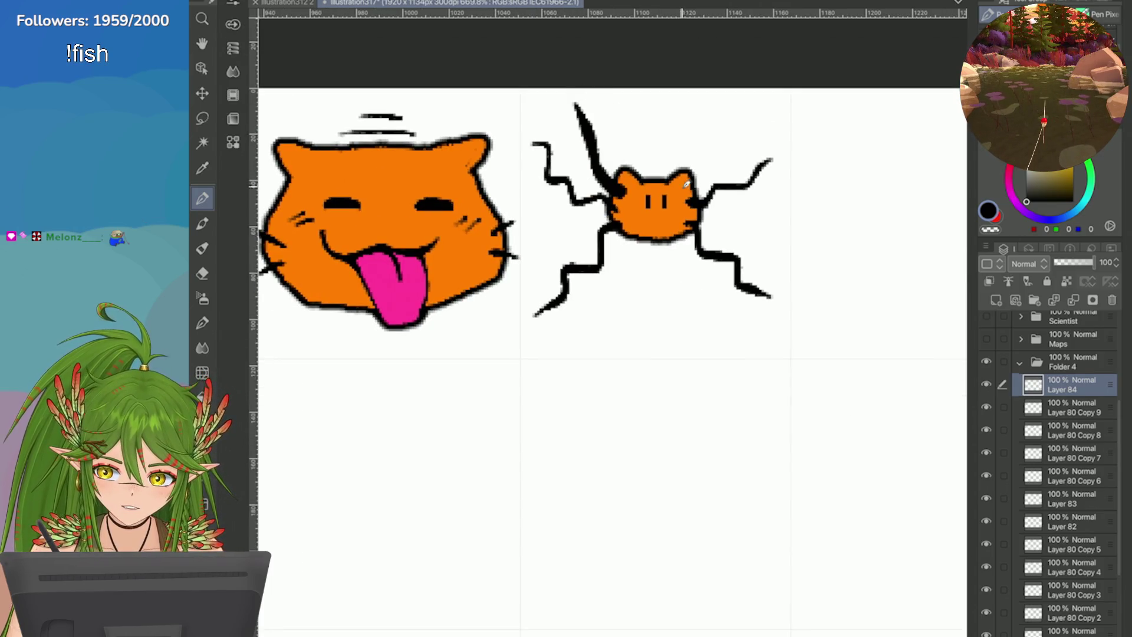
pyautogui.moveTo(689, 195); pyautogui.dragTo(717, 116)
pyautogui.moveTo(679, 235); pyautogui.dragTo(683, 338)
pyautogui.moveTo(626, 235); pyautogui.dragTo(613, 335)
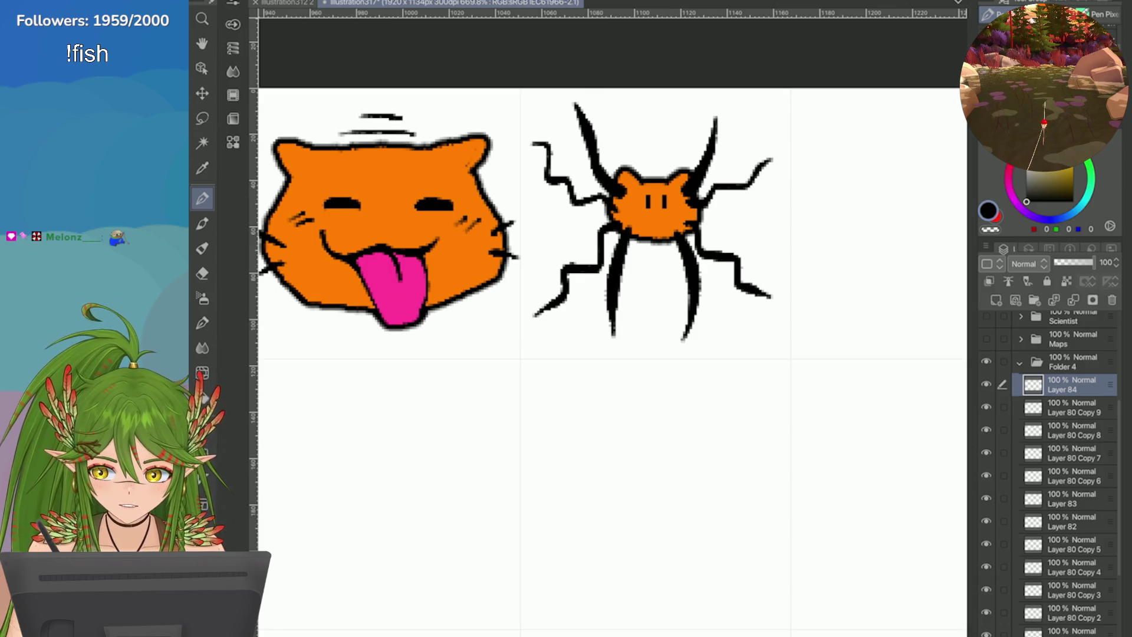
pyautogui.hotkey('ctrl', 'z')
pyautogui.hotkey('ctrl', 'z')
pyautogui.hotkey('ctrl', 'z')
pyautogui.scroll(-2, 717, 157)
pyautogui.scroll(1, 718, 156)
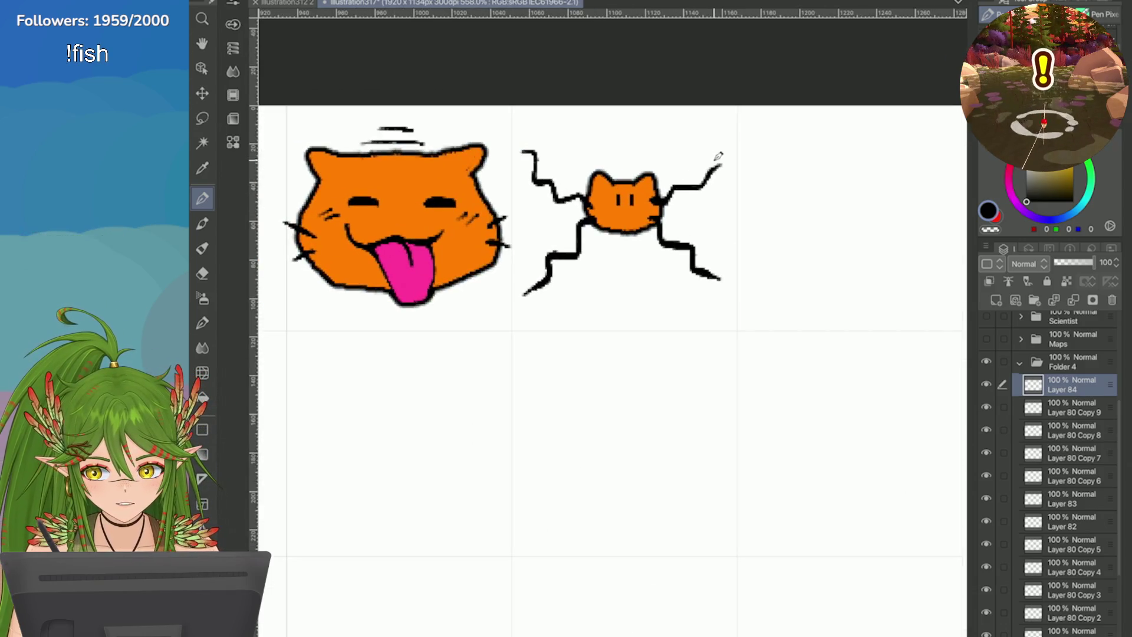
pyautogui.scroll(-4, 718, 156)
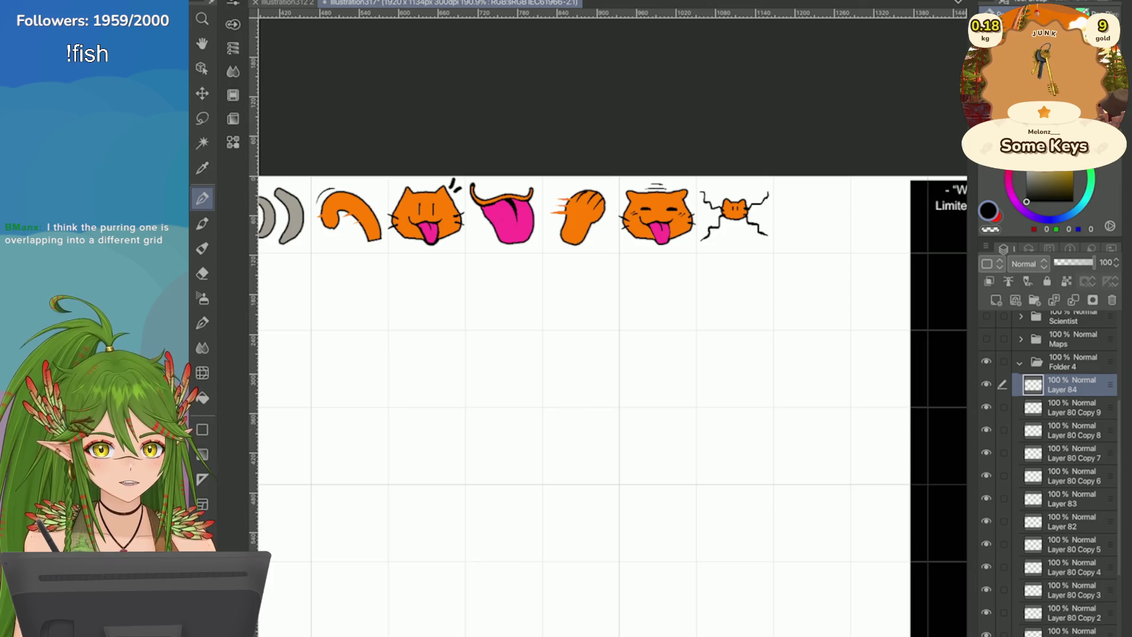
# Step: Select the purring cat face's layer and switch to the Pen tool
pyautogui.scroll(4, 648, 219)
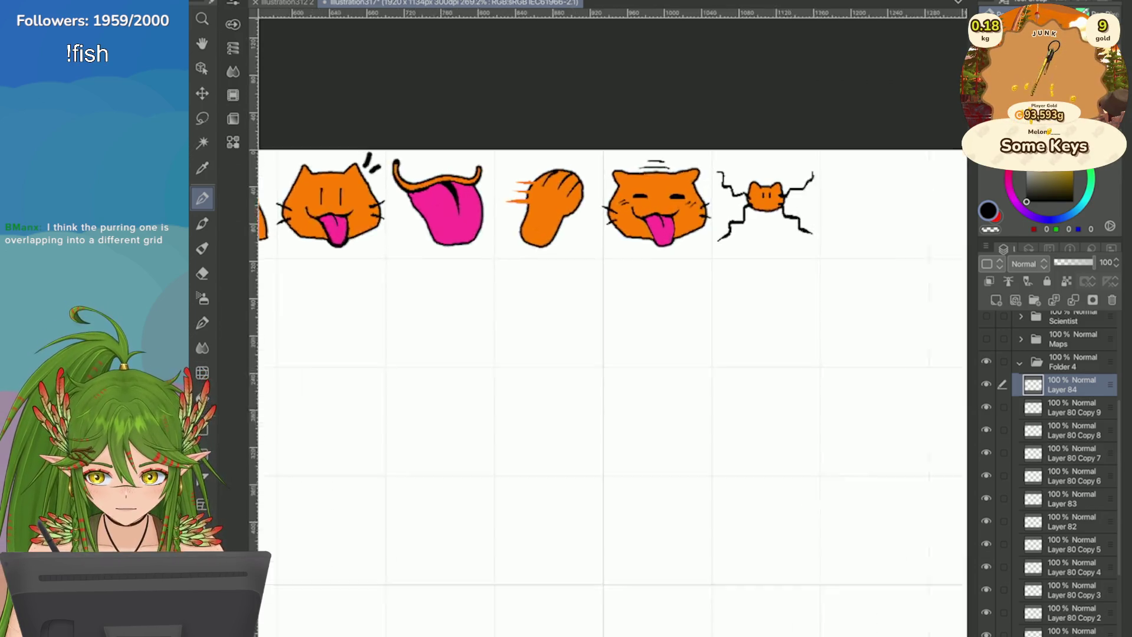
pyautogui.scroll(4, 649, 235)
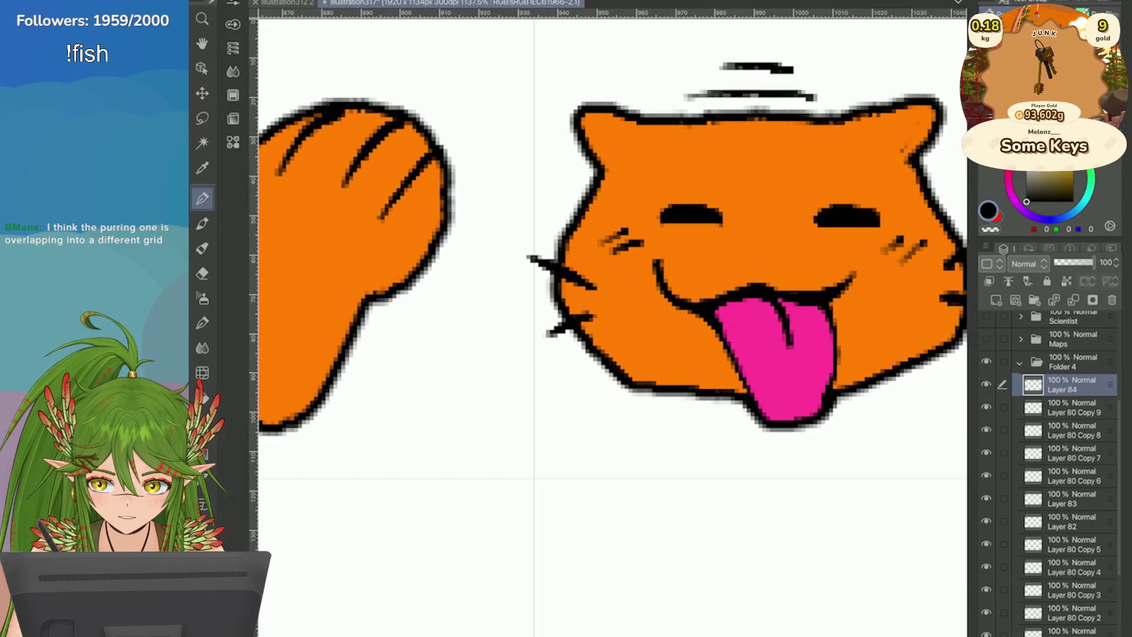
pyautogui.scroll(-2, 648, 236)
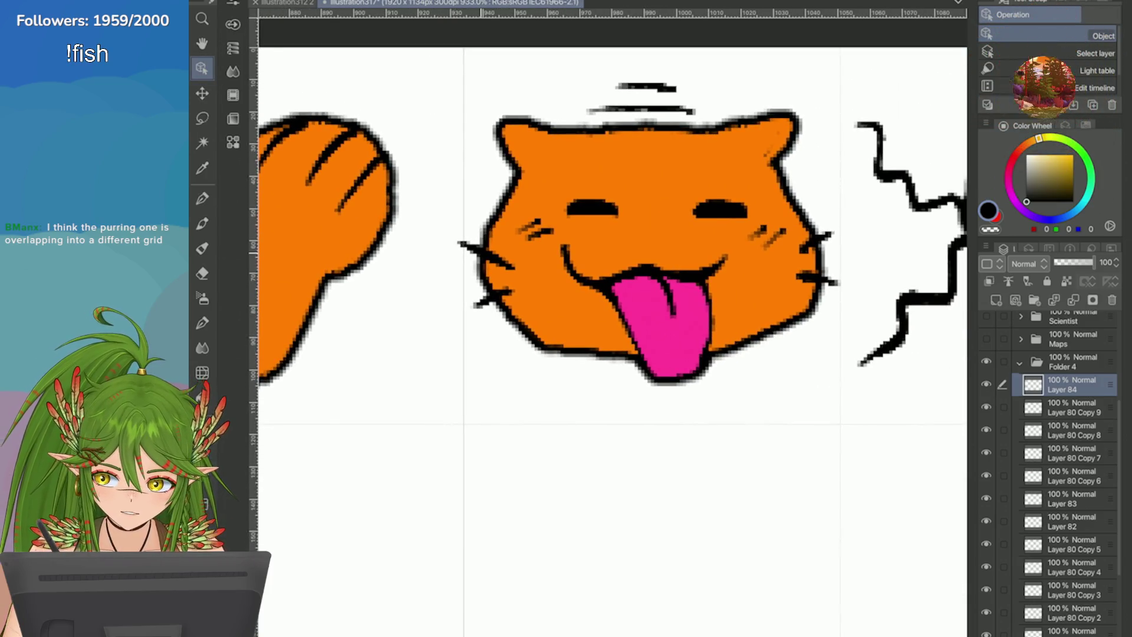
pyautogui.click(490, 275)
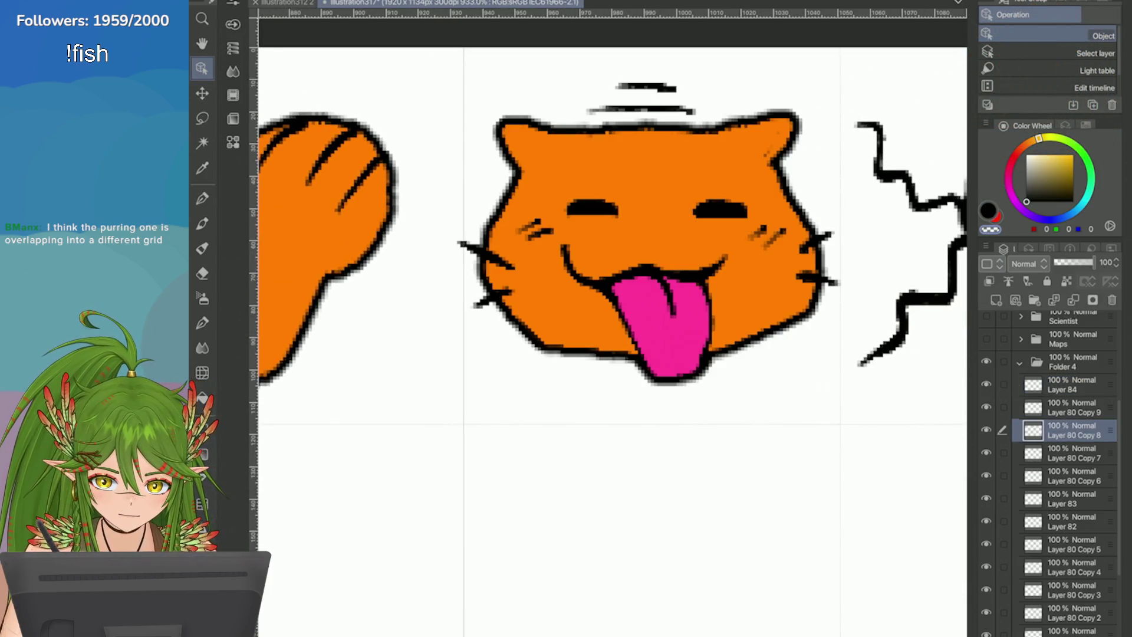
pyautogui.click(202, 198)
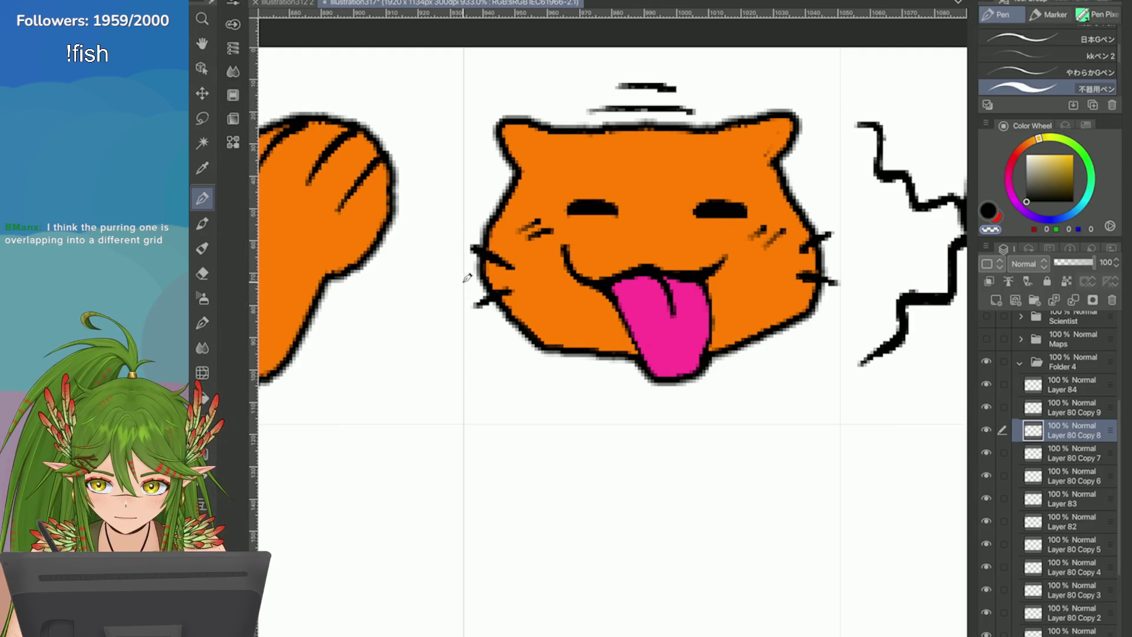
# Step: Merge Layer 82's whiskers down into Layer 80 Copy 5
pyautogui.scroll(-8, 466, 304)
pyautogui.scroll(5, 458, 236)
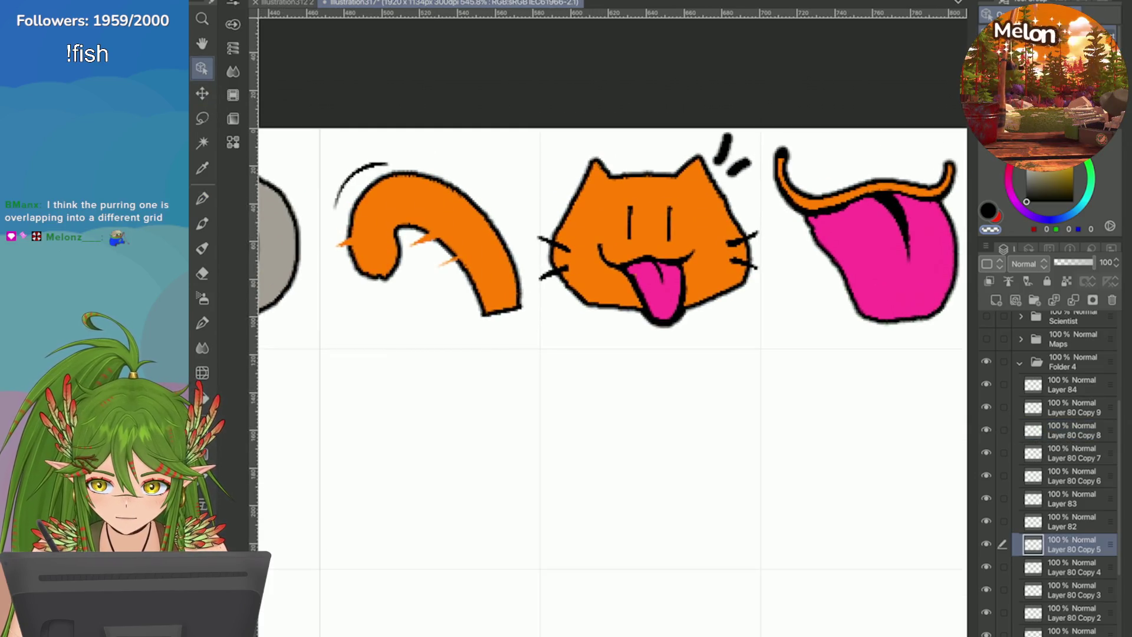
pyautogui.scroll(2, 536, 236)
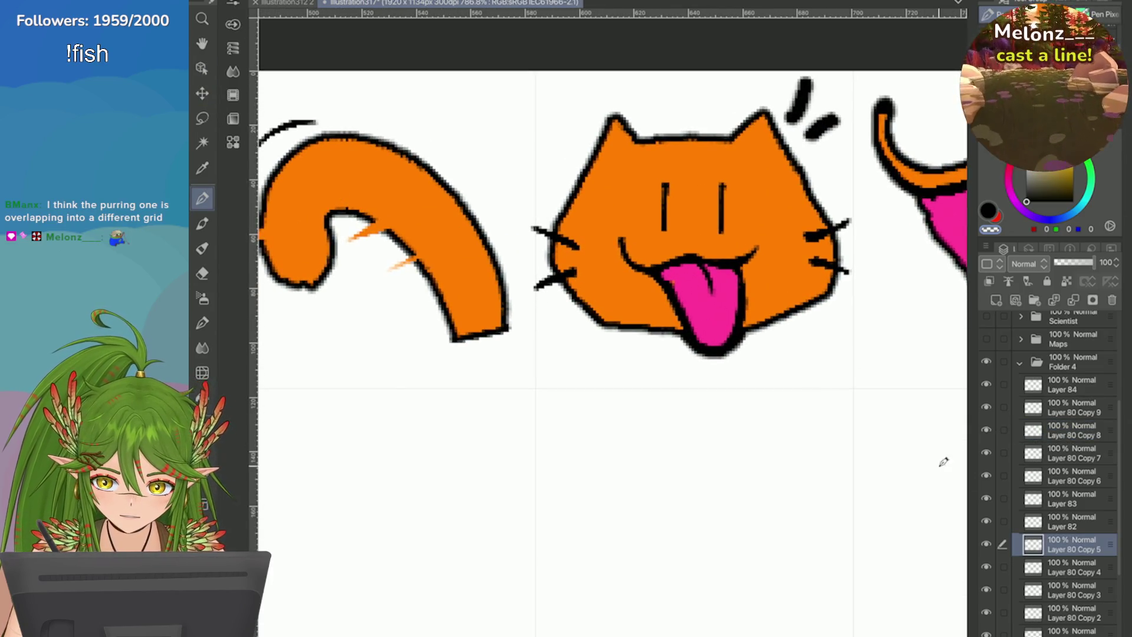
pyautogui.click(1072, 521)
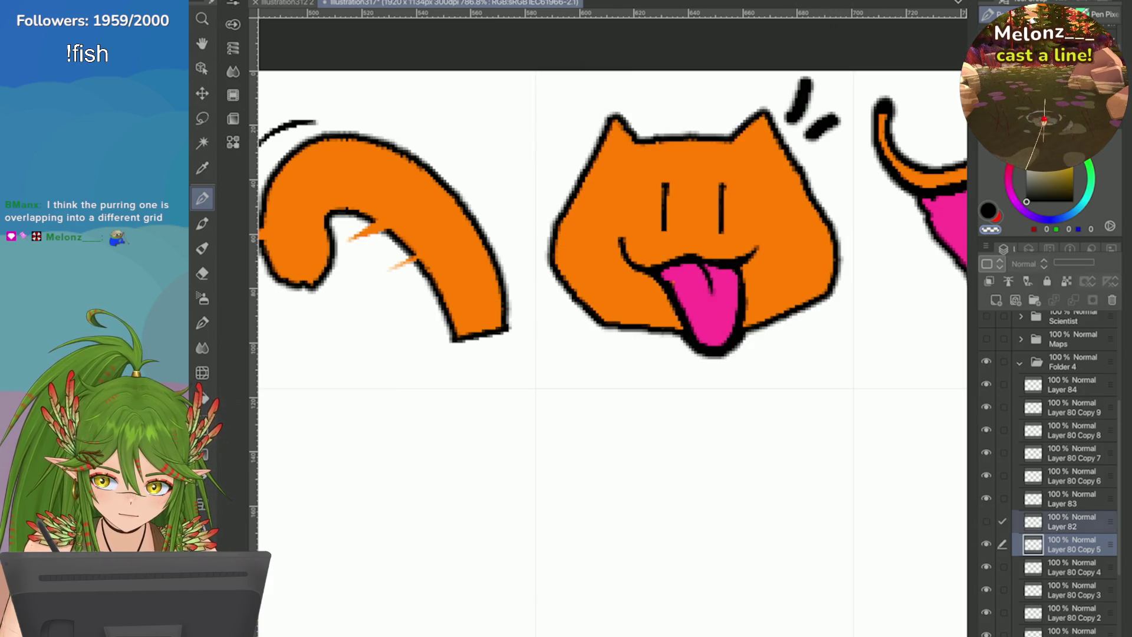
pyautogui.click(1027, 281)
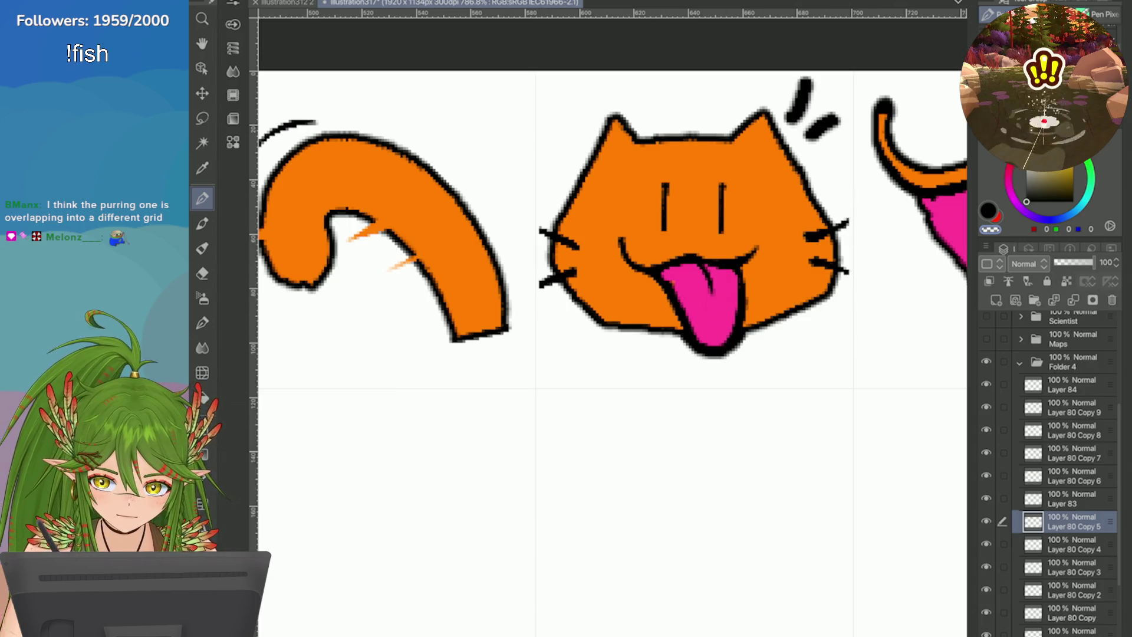
# Step: Save the document and make Layer 80 Copy 9 the active layer
pyautogui.scroll(-5, 857, 301)
pyautogui.scroll(2, 592, 134)
pyautogui.hotkey('ctrl', 's')
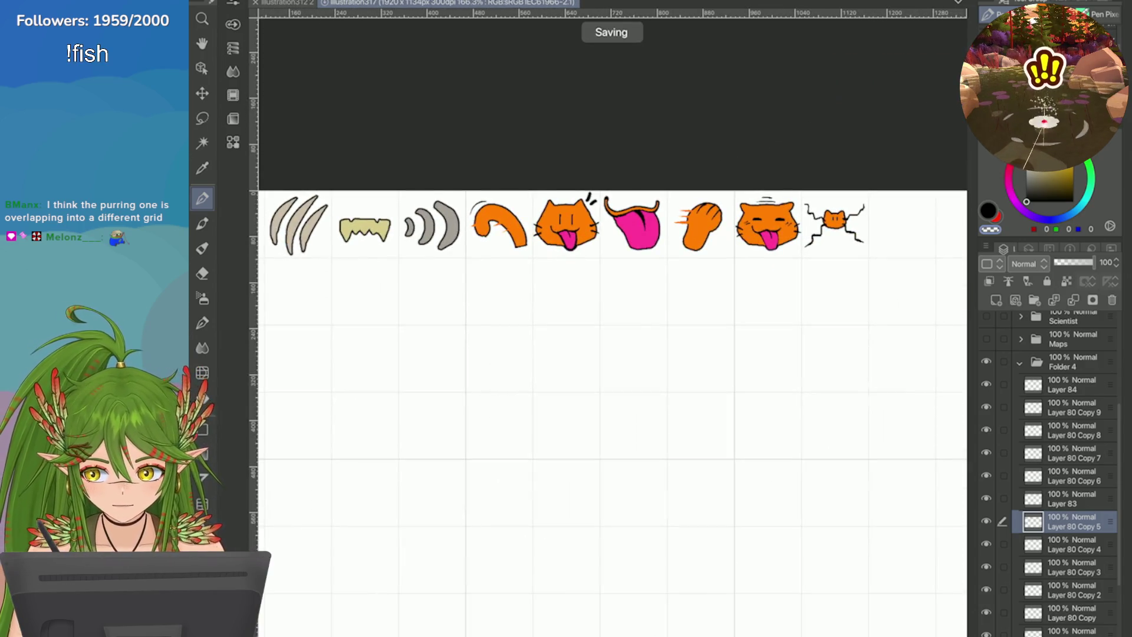
pyautogui.scroll(4, 934, 262)
pyautogui.click(1070, 407)
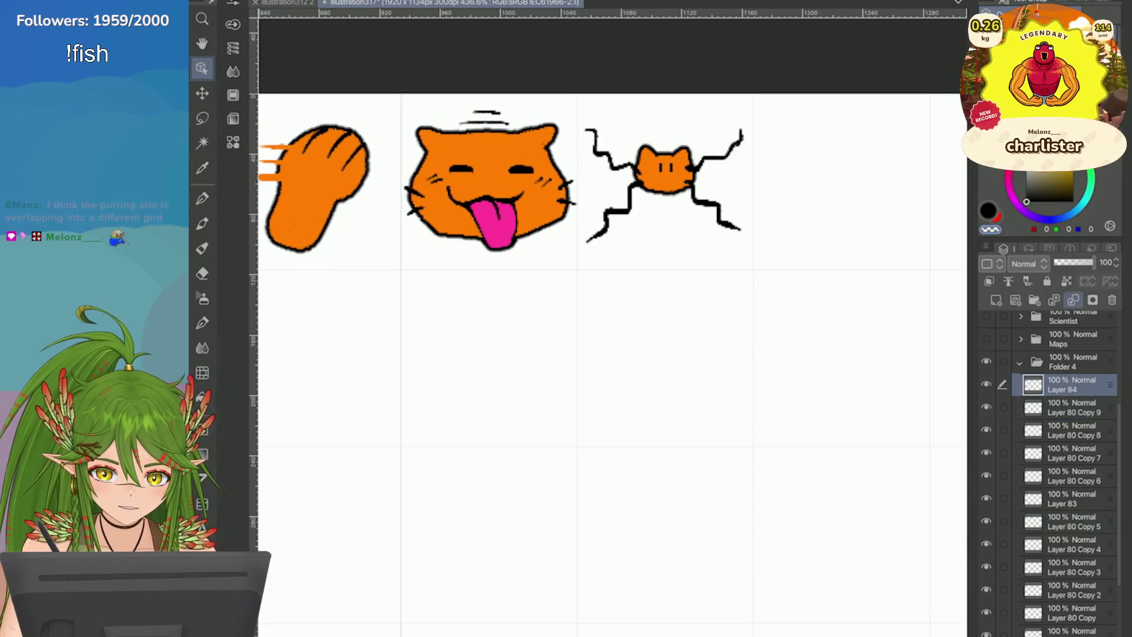
# Step: On Layer 81, cross out '10. Whiskers' on the weapons list in red and save
pyautogui.scroll(-3, 1061, 471)
pyautogui.click(1067, 560)
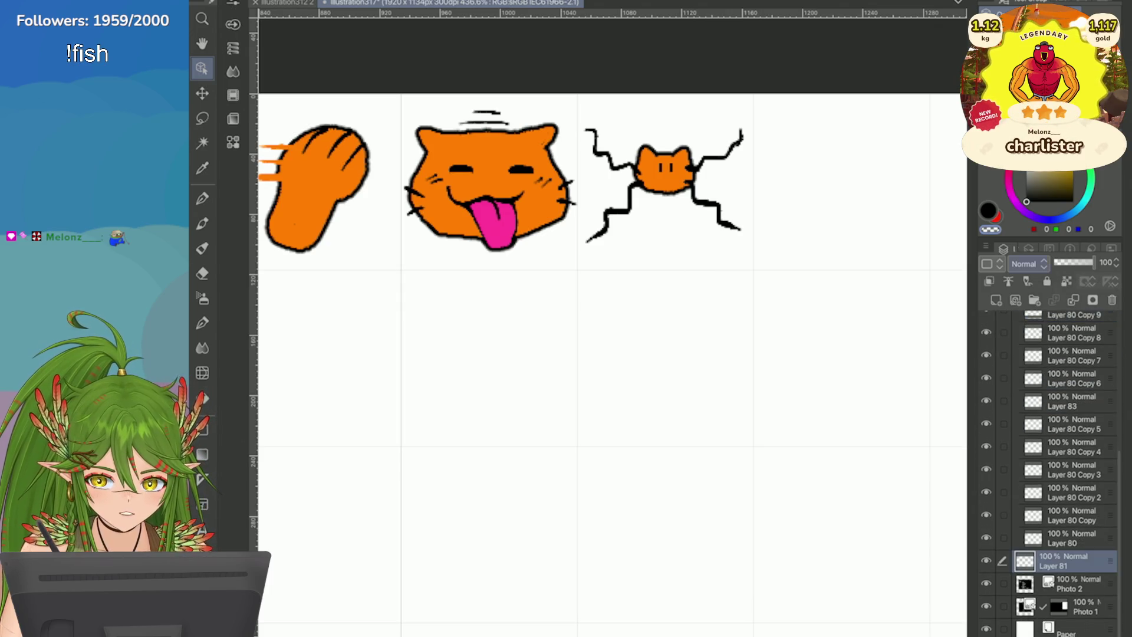
pyautogui.press('e')
pyautogui.scroll(-8, 613, 353)
pyautogui.scroll(2, 589, 383)
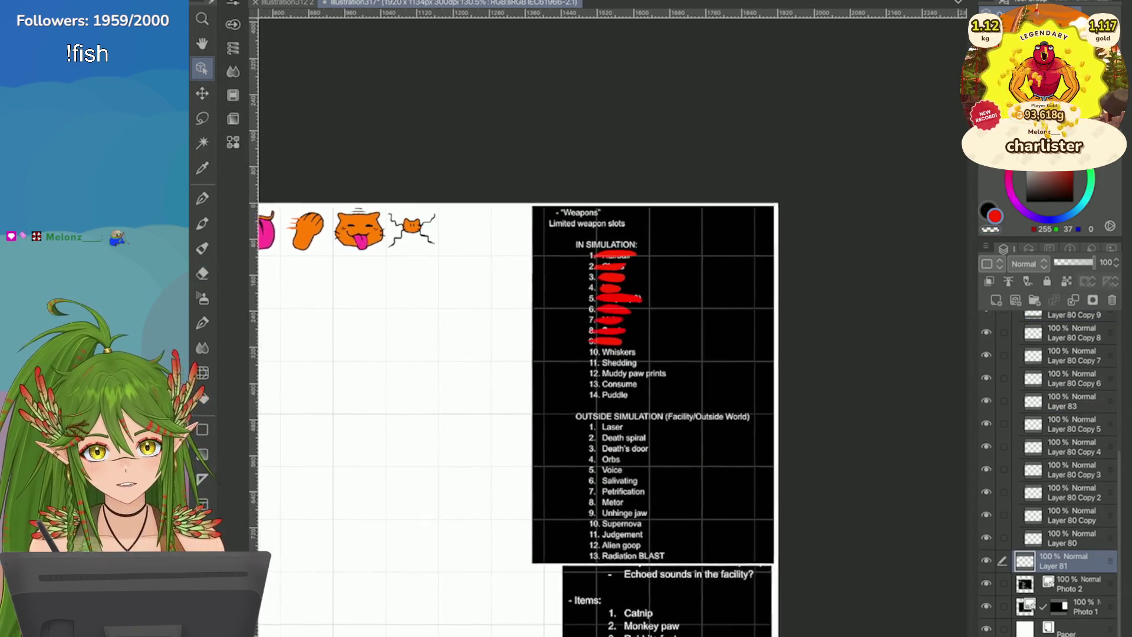
pyautogui.press('p')
pyautogui.scroll(1, 531, 353)
pyautogui.moveTo(540, 273); pyautogui.dragTo(445, 271)
pyautogui.scroll(-3, 530, 330)
pyautogui.hotkey('ctrl', 's')
# Step: Duplicate Layer 80 Copy 6 as Layer 80 Copy 10 and move it to the top of Folder 4
pyautogui.scroll(3, 589, 383)
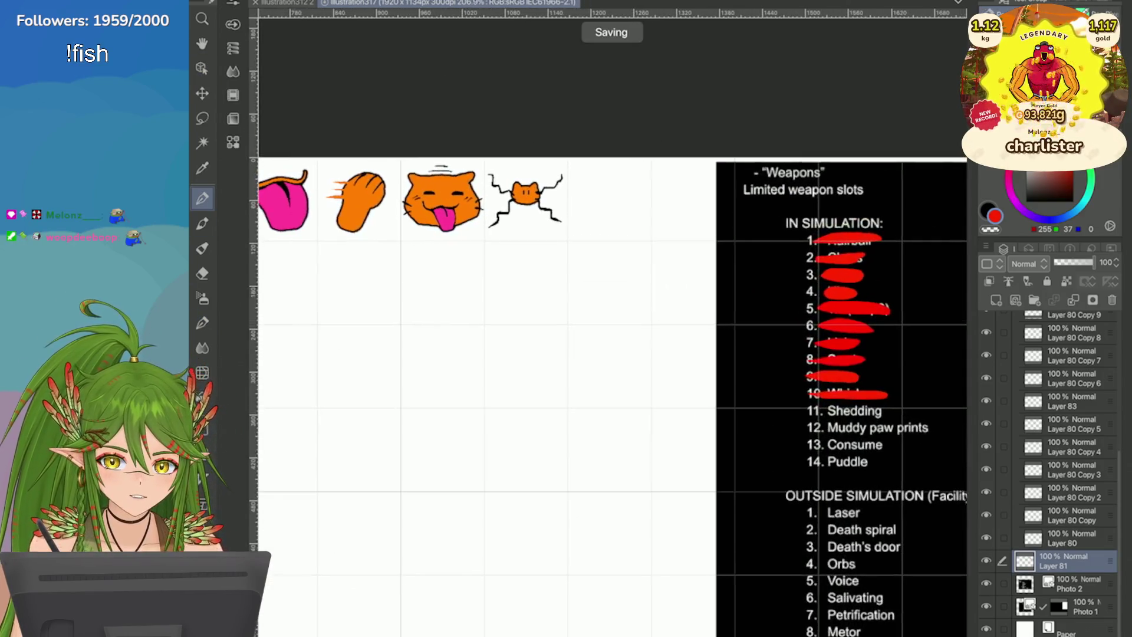
pyautogui.scroll(1, 1049, 471)
pyautogui.click(1073, 452)
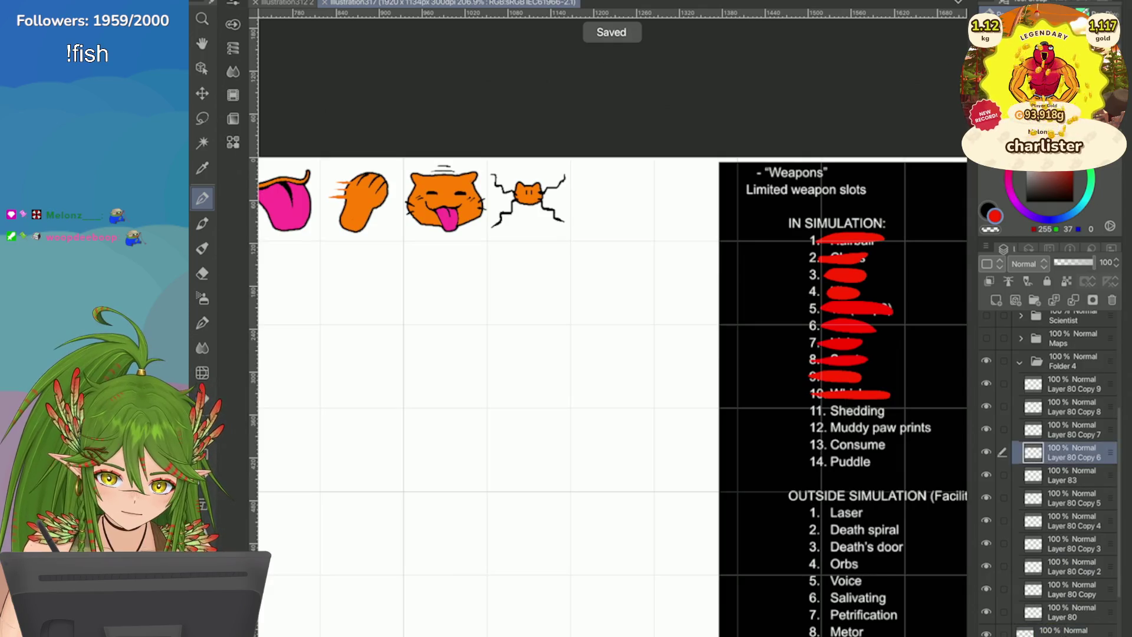
pyautogui.rightClick(1073, 452)
pyautogui.click(833, 193)
pyautogui.moveTo(1073, 452); pyautogui.dragTo(1072, 380)
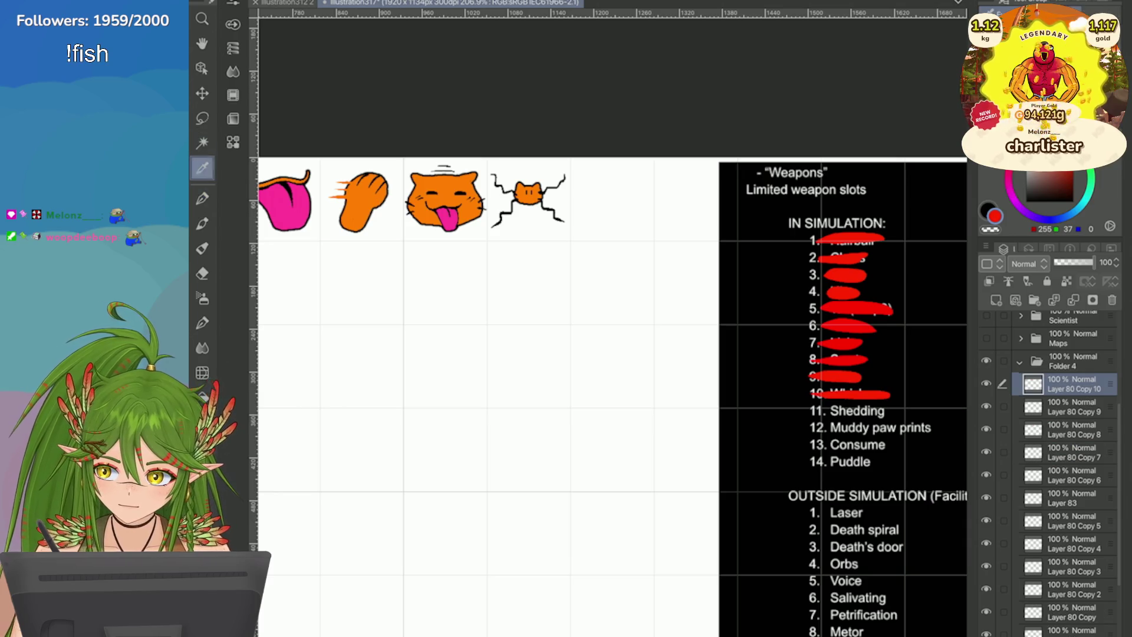
# Step: Eyedrop the cat face's orange and draw the first fur strand
pyautogui.keyDown('alt'); pyautogui.click(466, 185); pyautogui.keyUp('alt')
pyautogui.scroll(2, 683, 209)
pyautogui.moveTo(536, 193)
pyautogui.mouseDown()
pyautogui.moveTo(600, 183)
pyautogui.moveTo(620, 152)
pyautogui.moveTo(557, 151)
pyautogui.moveTo(582, 147)
pyautogui.moveTo(577, 160)
pyautogui.moveTo(516, 143)
pyautogui.mouseUp()
# Step: Draw curved orange fur strands, undoing misplaced ones to redraw them
pyautogui.hotkey('ctrl', 'z')
pyautogui.hotkey('ctrl', 'z')
pyautogui.hotkey('ctrl', 'z')
pyautogui.moveTo(610, 171)
pyautogui.mouseDown()
pyautogui.moveTo(510, 186)
pyautogui.moveTo(571, 173)
pyautogui.moveTo(573, 200)
pyautogui.moveTo(532, 192)
pyautogui.moveTo(551, 200)
pyautogui.moveTo(531, 178)
pyautogui.moveTo(569, 217)
pyautogui.moveTo(557, 238)
pyautogui.moveTo(532, 248)
pyautogui.moveTo(610, 252)
pyautogui.moveTo(538, 248)
pyautogui.mouseUp()
pyautogui.hotkey('ctrl', 'z')
pyautogui.hotkey('ctrl', 'z')
pyautogui.hotkey('ctrl', 'z')
pyautogui.hotkey('ctrl', 'z')
pyautogui.hotkey('ctrl', 'z')
pyautogui.hotkey('ctrl', 'z')
pyautogui.hotkey('ctrl', 'z')
pyautogui.hotkey('ctrl', 'z')
pyautogui.hotkey('ctrl', 'z')
pyautogui.hotkey('ctrl', 'z')
# Step: Scribble crossed orange strokes beneath the strands to form a fur pile
pyautogui.moveTo(604, 226); pyautogui.dragTo(573, 242)
pyautogui.moveTo(563, 243)
pyautogui.mouseDown()
pyautogui.moveTo(513, 253)
pyautogui.moveTo(623, 254)
pyautogui.moveTo(517, 239)
pyautogui.moveTo(530, 252)
pyautogui.mouseUp()
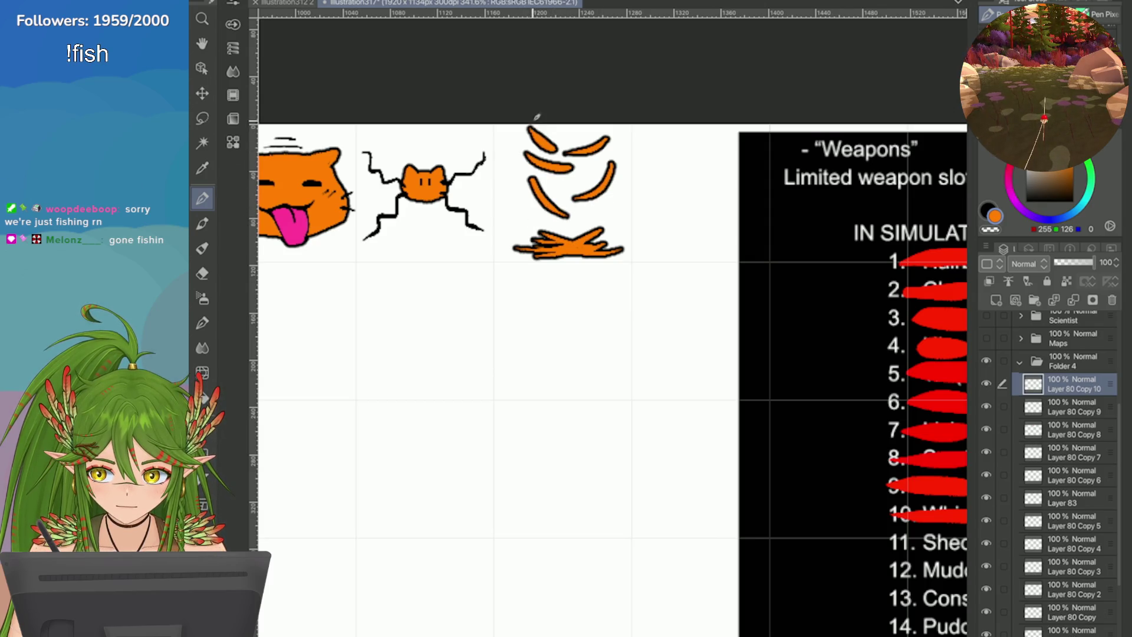
pyautogui.scroll(-3, 478, 136)
pyautogui.scroll(3, 290, 345)
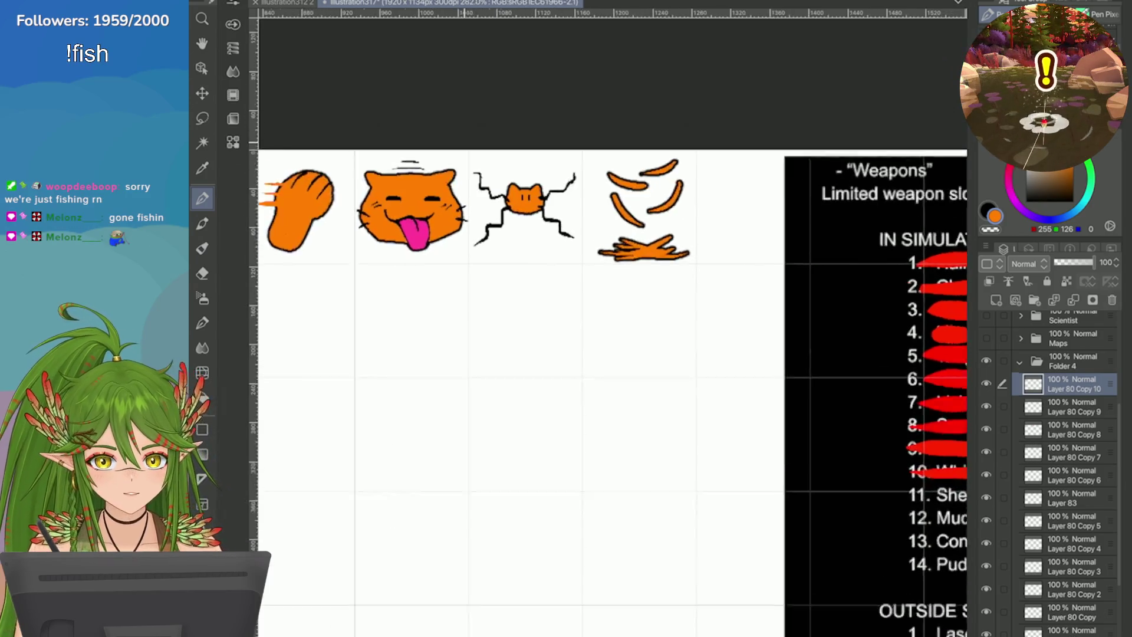
pyautogui.scroll(3, 765, 213)
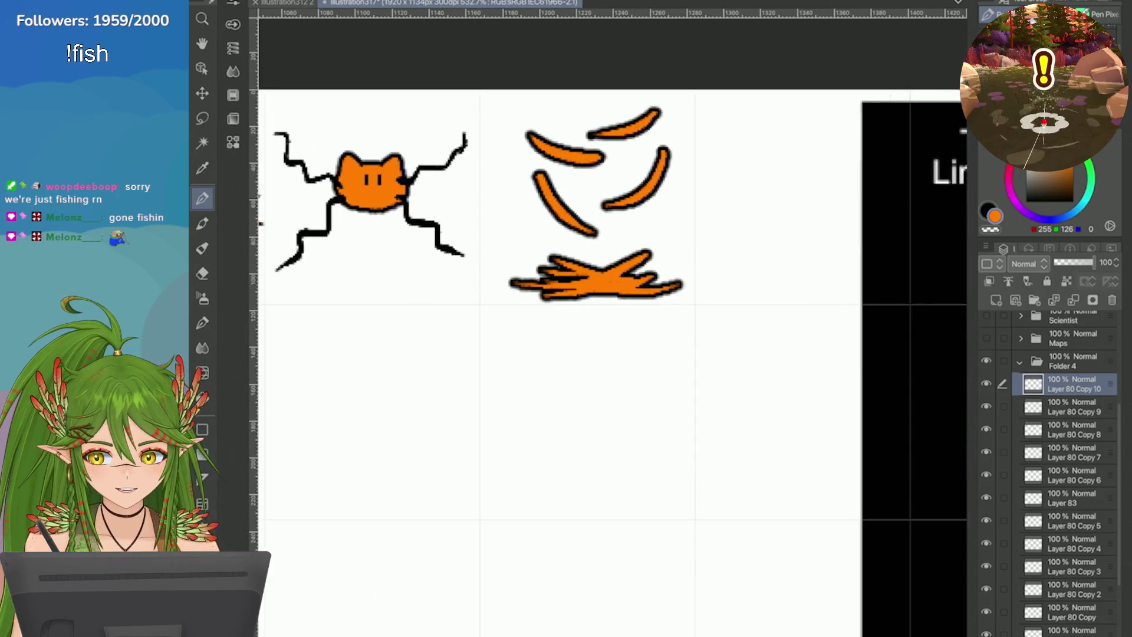
pyautogui.hotkey('ctrl', 't')
# Step: Nudge the shedding icon slightly up-left in its cell, switch to black, and save
pyautogui.moveTo(573, 299); pyautogui.dragTo(565, 292)
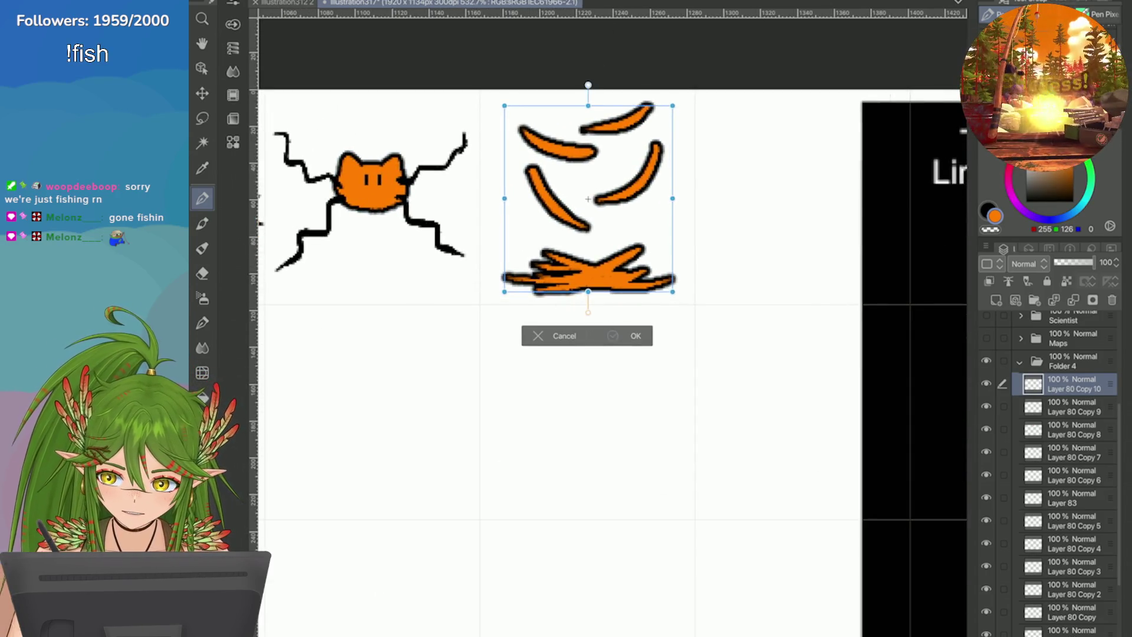
pyautogui.click(613, 335)
pyautogui.press('x')
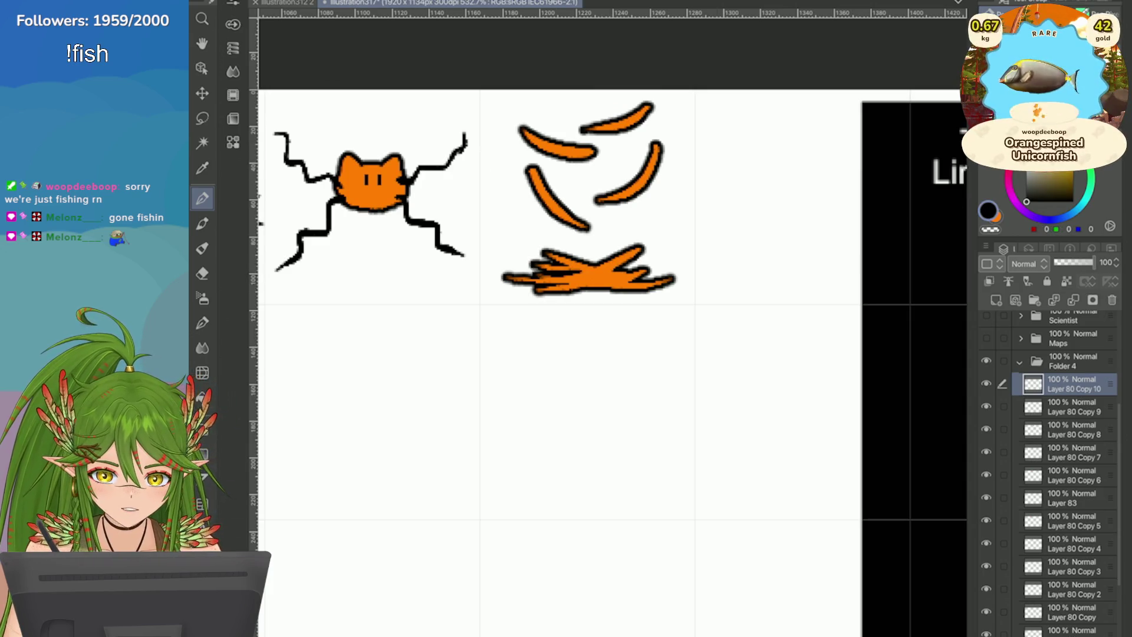
pyautogui.moveTo(575, 283)
pyautogui.mouseDown()
pyautogui.moveTo(590, 354)
pyautogui.moveTo(613, 377)
pyautogui.mouseUp()
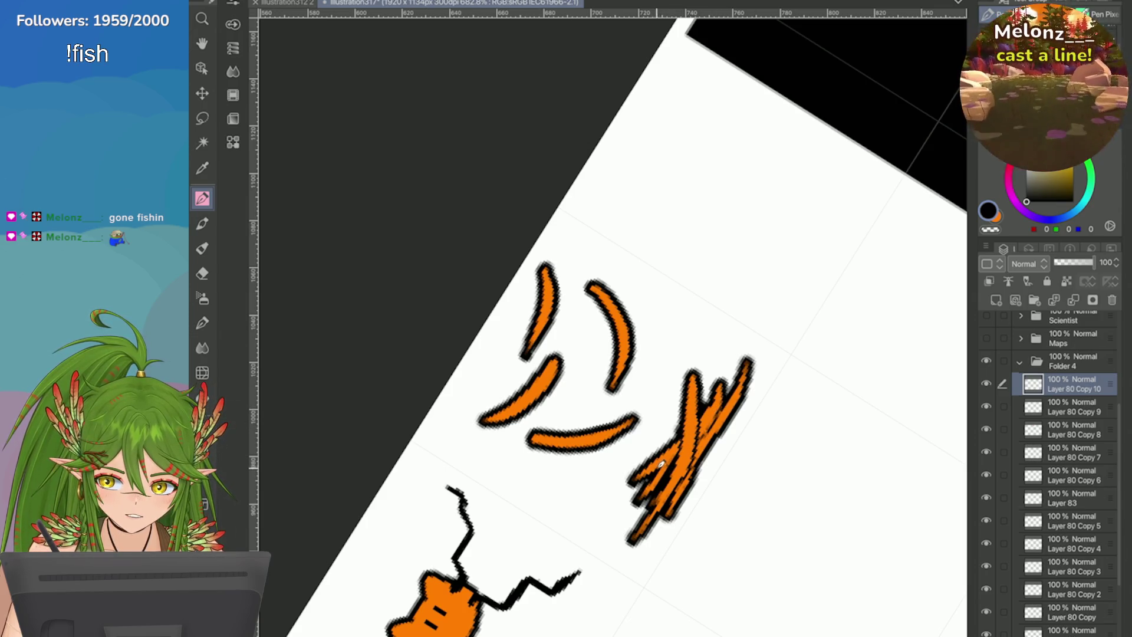
pyautogui.scroll(-5, 692, 422)
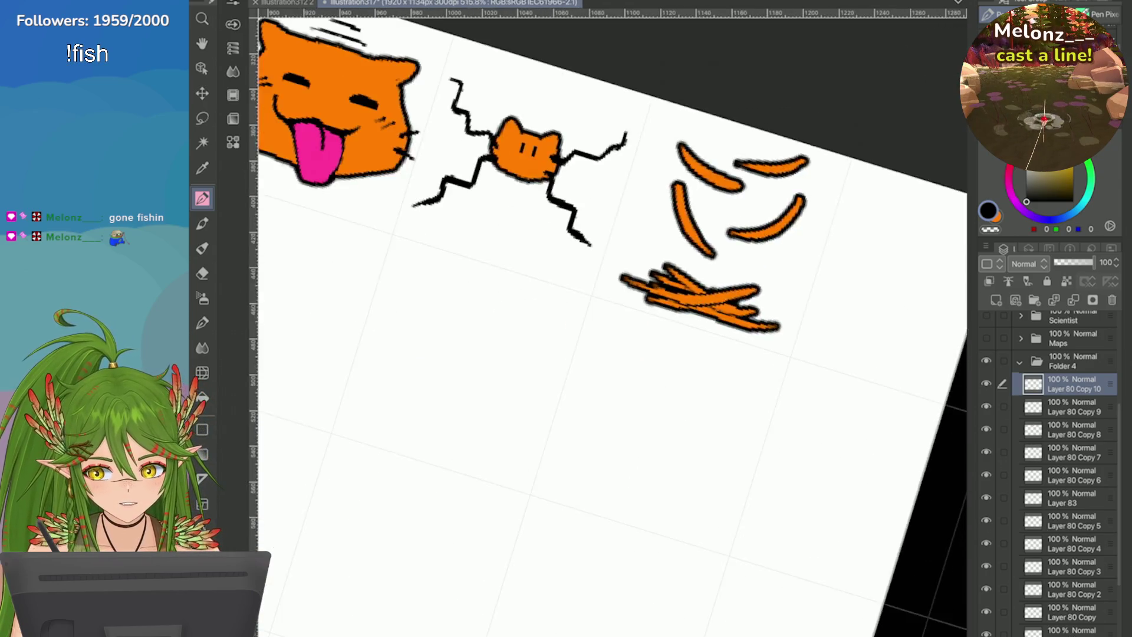
pyautogui.scroll(-3, 613, 354)
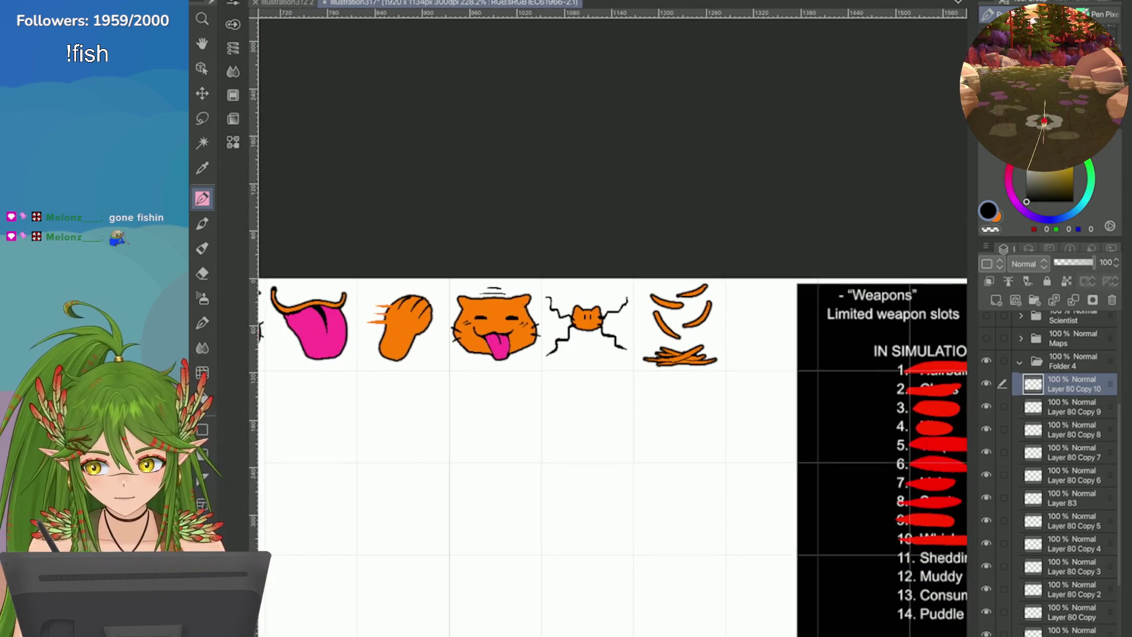
pyautogui.hotkey('ctrl', 's')
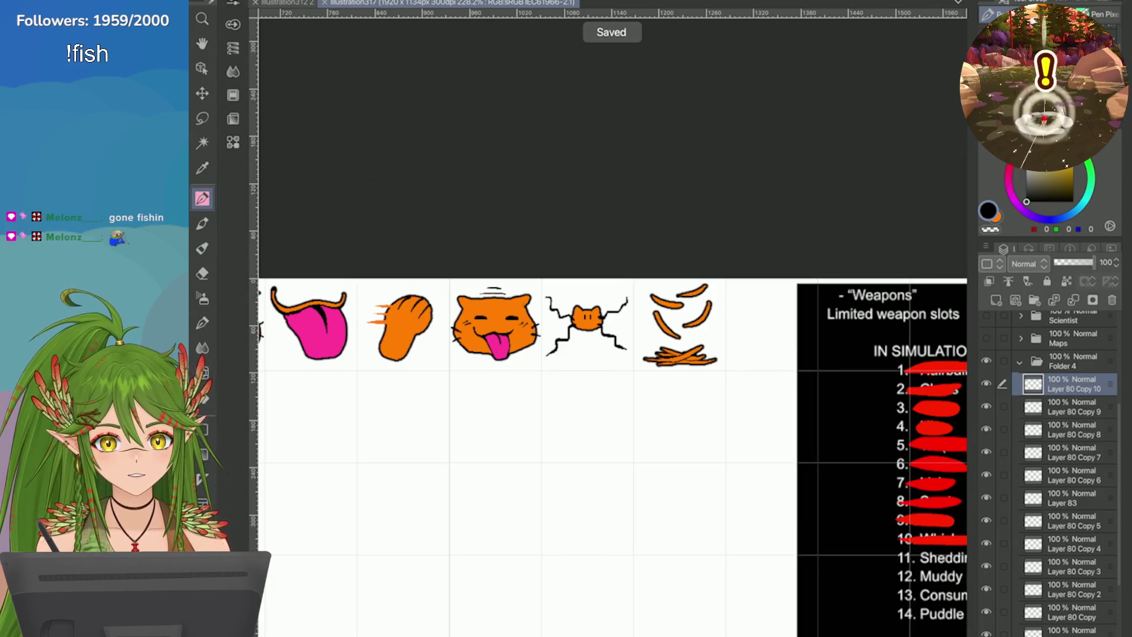
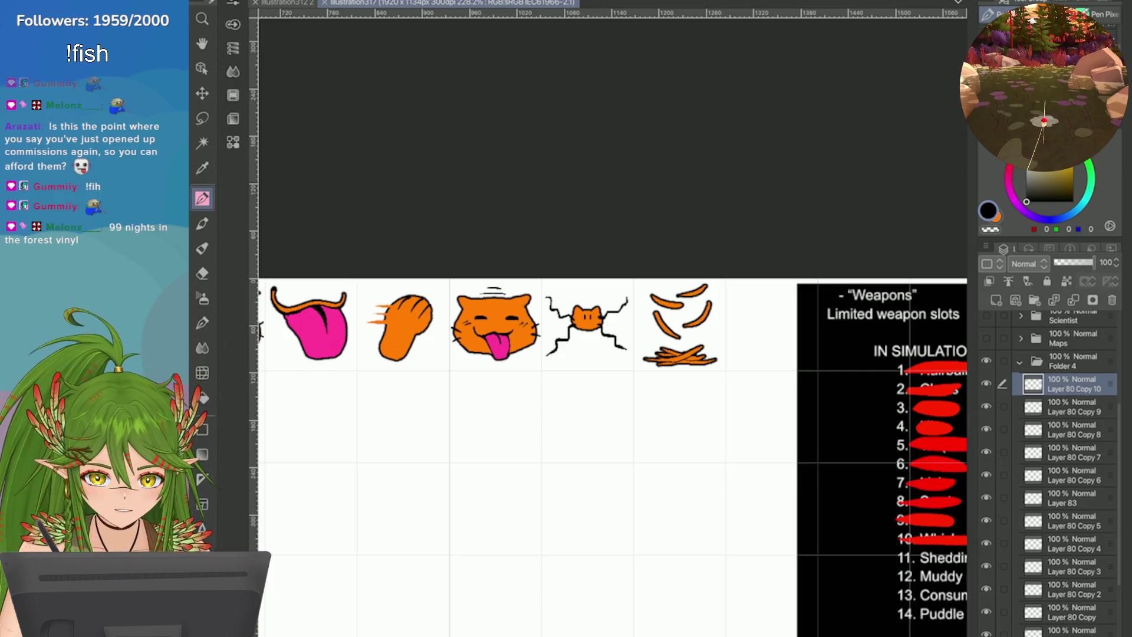
# Step: Toggle Folder 4 off and on, select Layer 81, swap to red, and zoom onto the Weapons list
pyautogui.scroll(-2, 1061, 472)
pyautogui.click(985, 318)
pyautogui.click(985, 318)
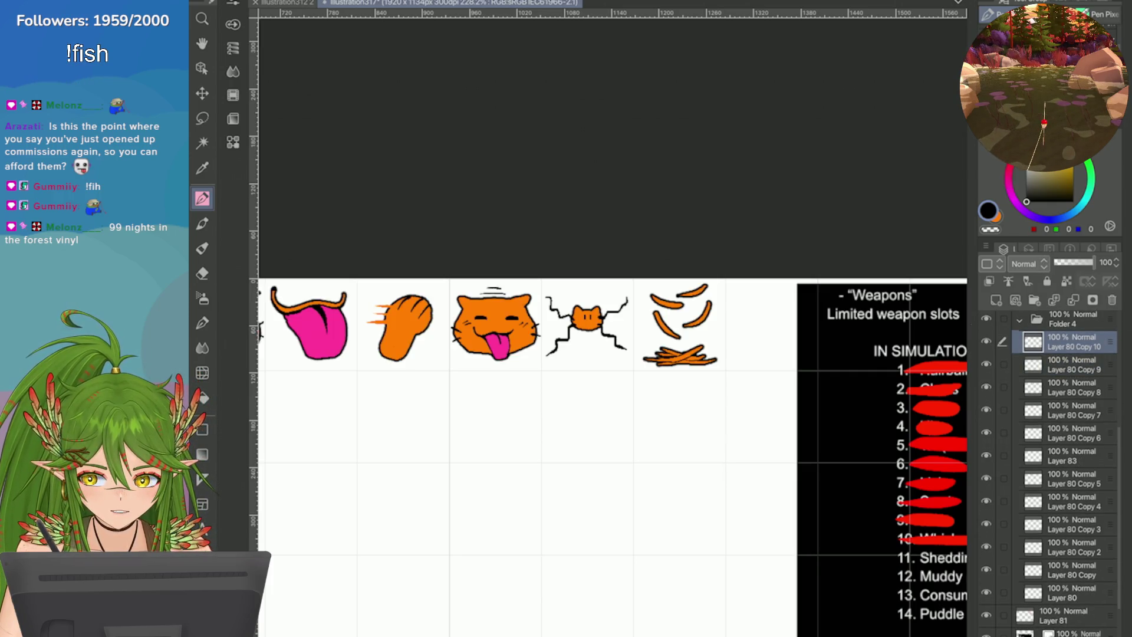
pyautogui.scroll(-2, 1061, 472)
pyautogui.click(1064, 561)
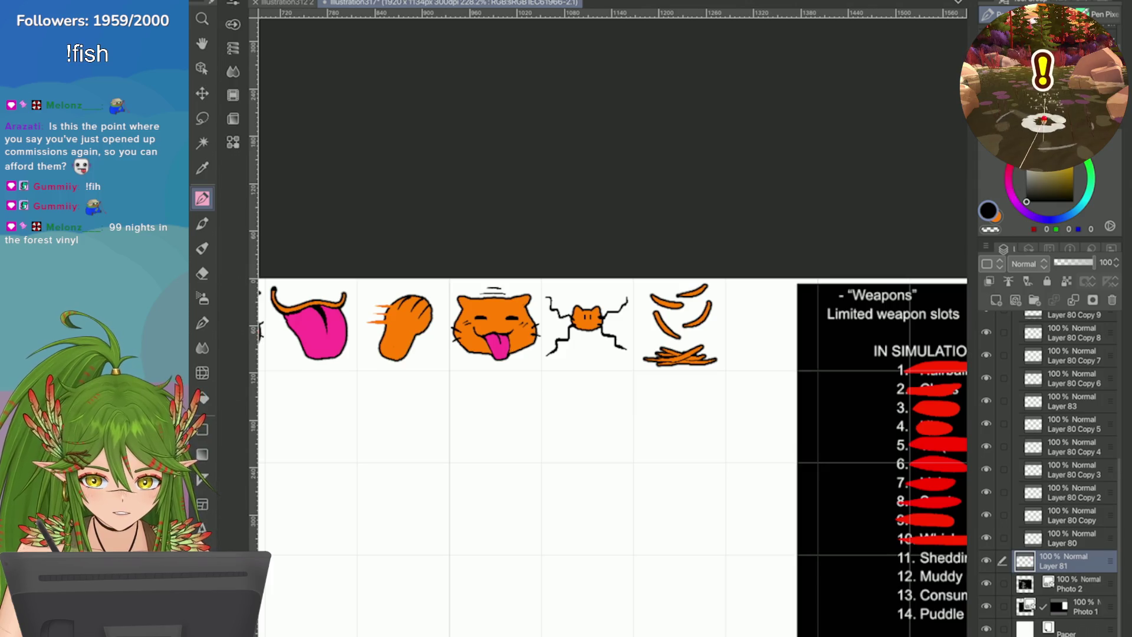
pyautogui.press('x')
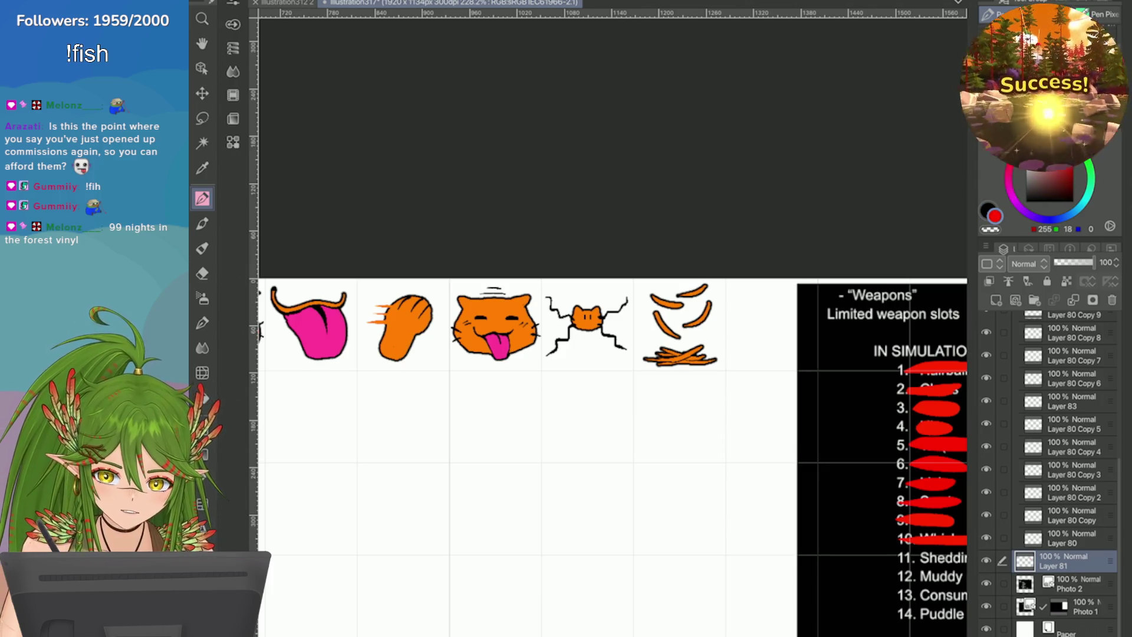
pyautogui.scroll(-2, 612, 354)
pyautogui.scroll(3, 613, 353)
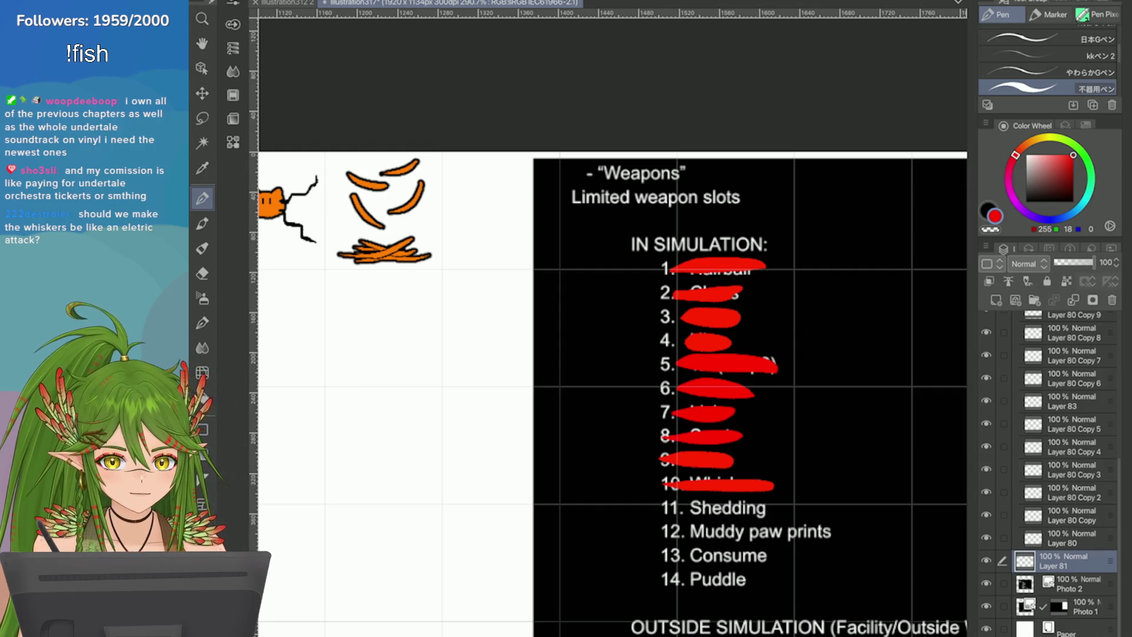
pyautogui.hotkey('ctrl', '-')
pyautogui.scroll(-1, 613, 413)
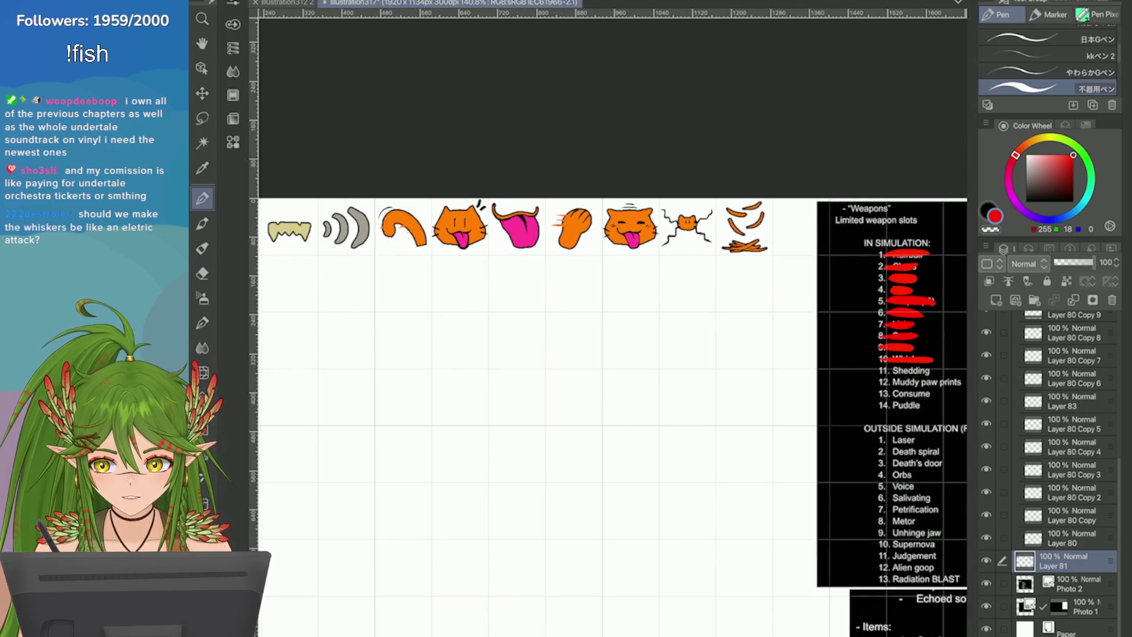
pyautogui.scroll(10, 706, 223)
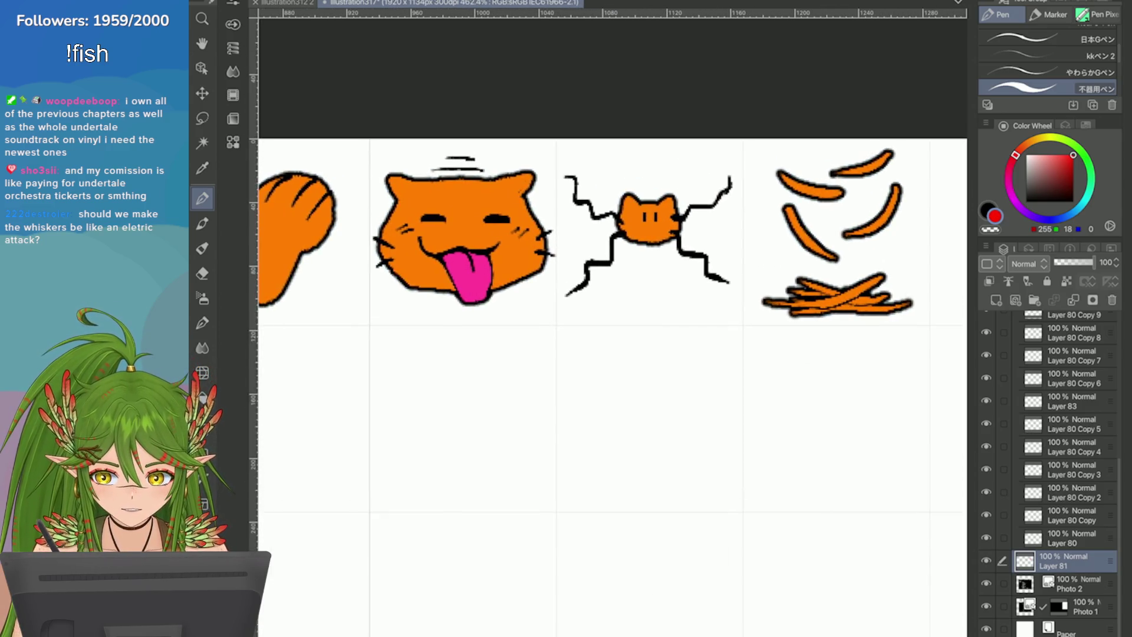
pyautogui.scroll(-5, 613, 389)
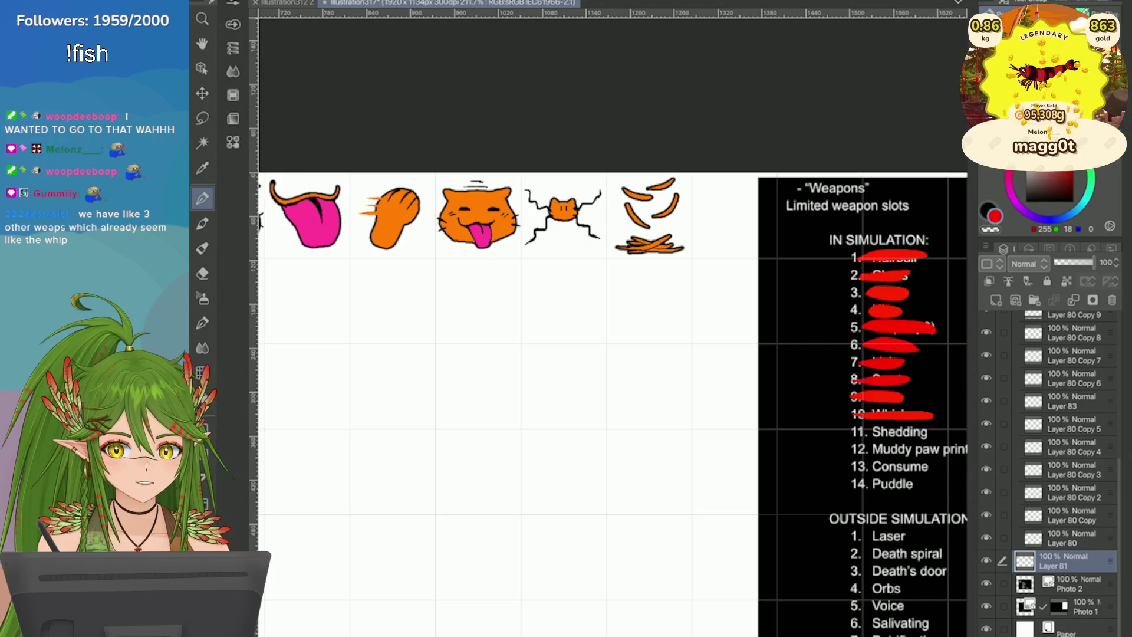
# Step: Scribble out '11. Shedding' in red on the Weapons list
pyautogui.scroll(-3, 613, 401)
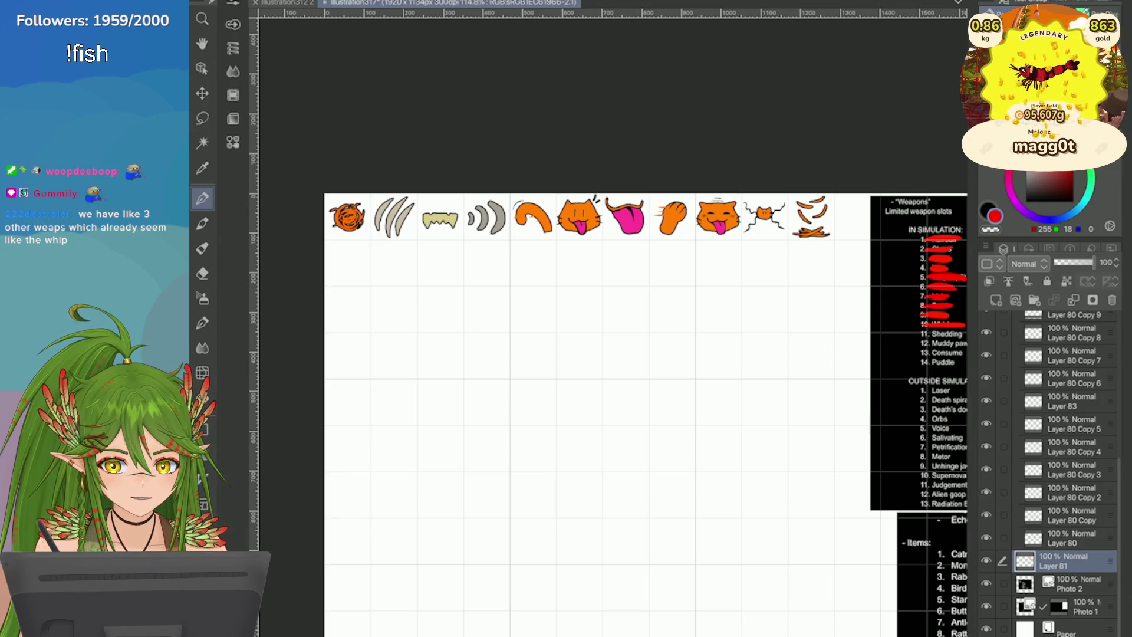
pyautogui.scroll(3, 861, 254)
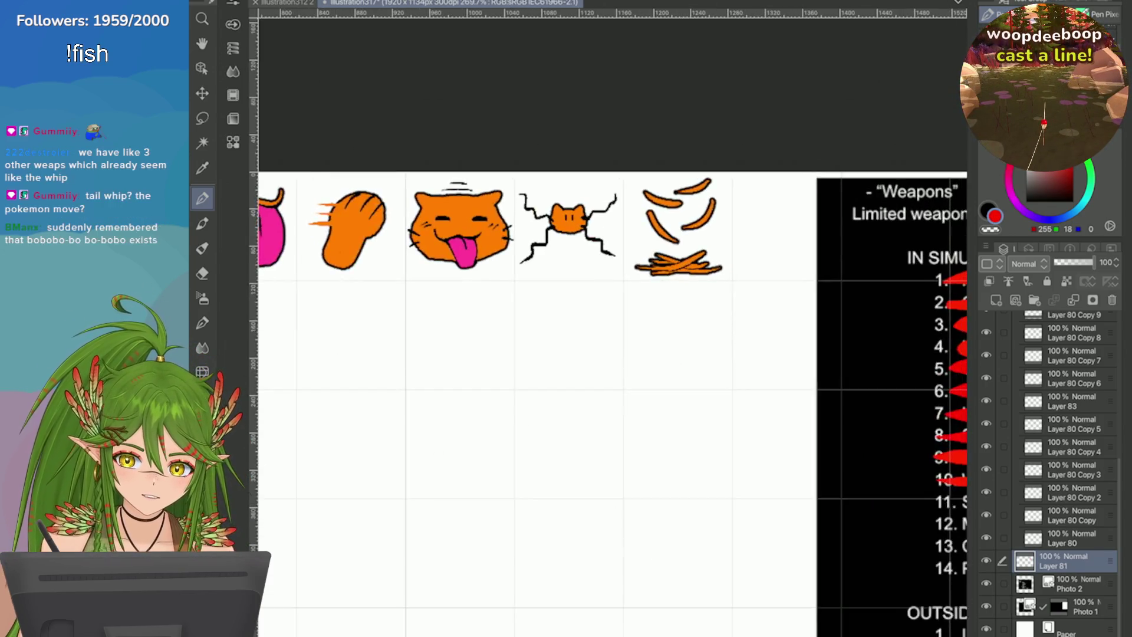
pyautogui.scroll(2, 755, 340)
pyautogui.moveTo(756, 342); pyautogui.dragTo(675, 343)
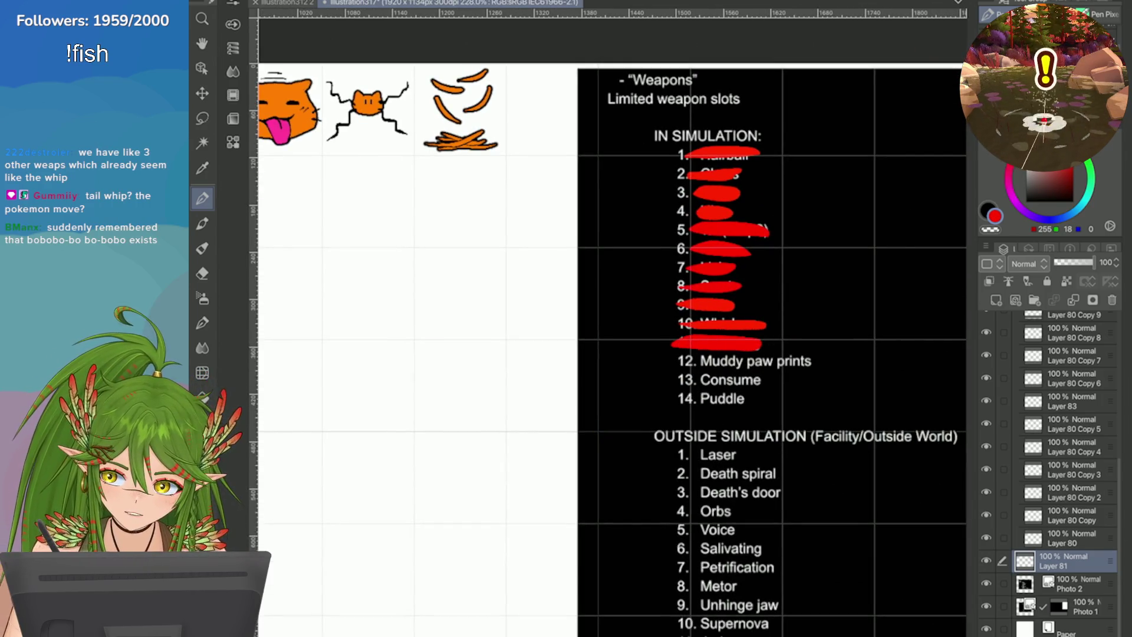
pyautogui.click(203, 167)
# Step: Sample the cat's orange and duplicate Layer 80 Copy 10
pyautogui.click(299, 121)
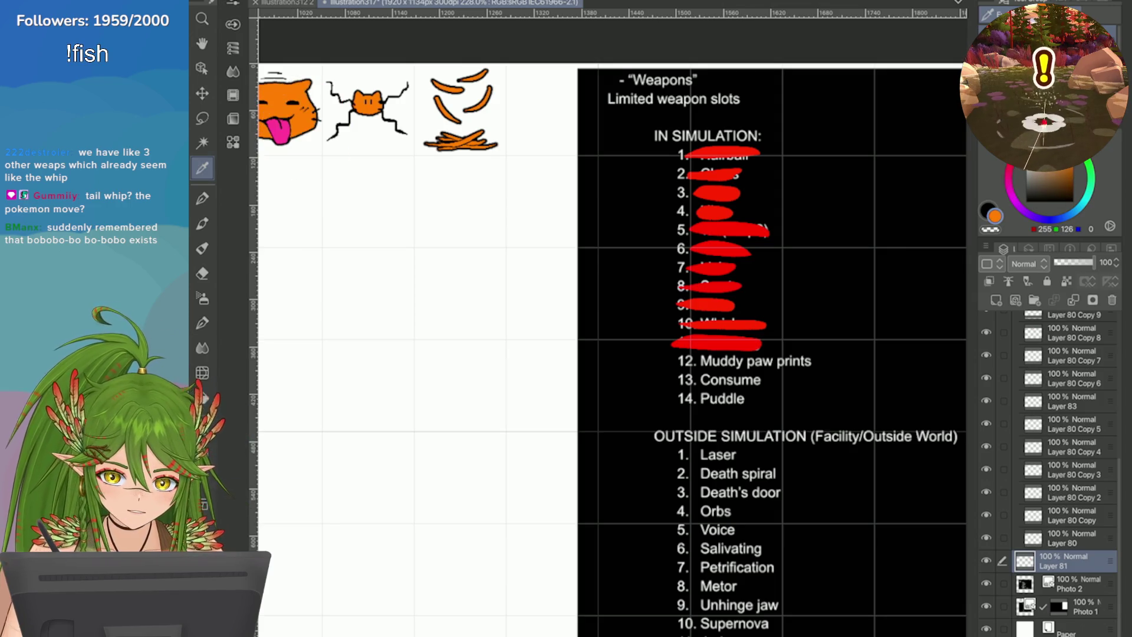
pyautogui.scroll(3, 1061, 412)
pyautogui.click(1073, 386)
pyautogui.click(984, 245)
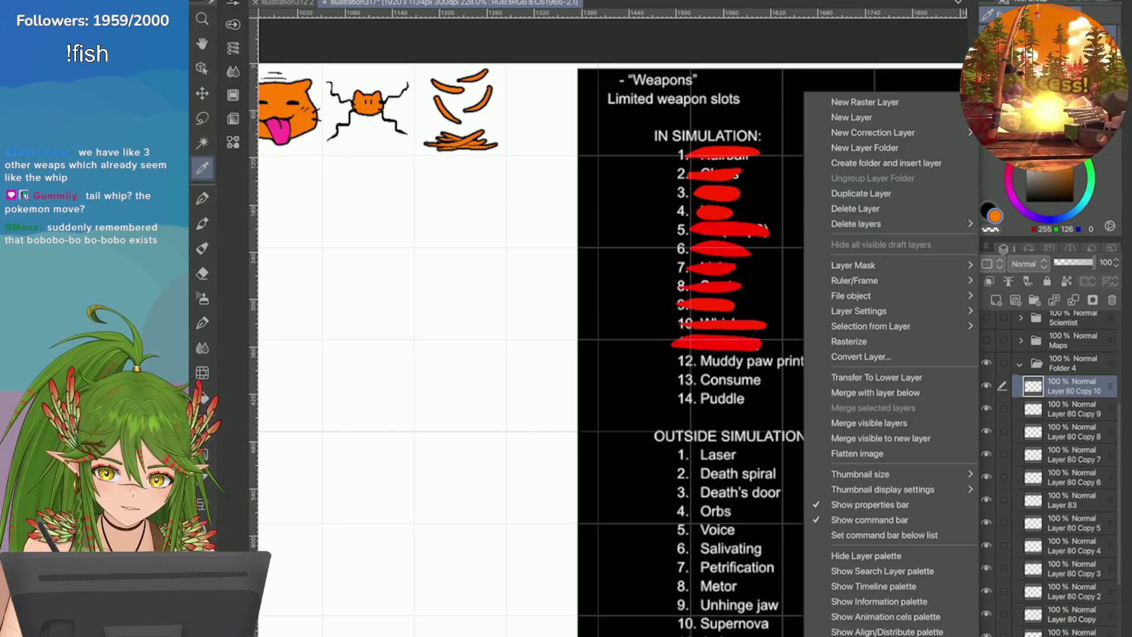
pyautogui.click(861, 193)
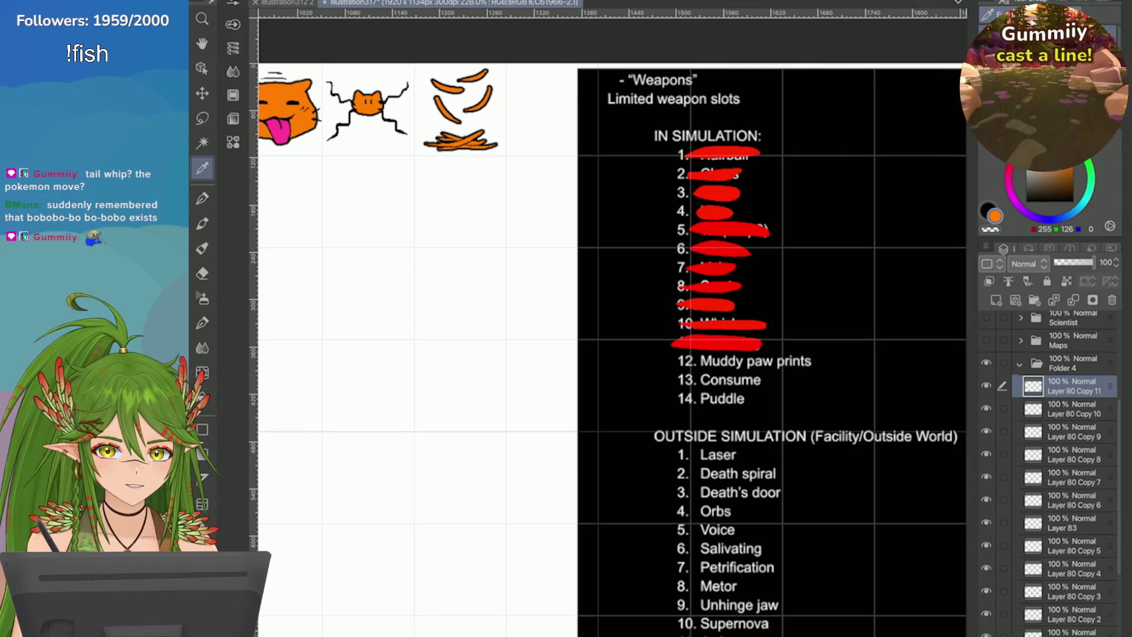
pyautogui.scroll(-3, 742, 214)
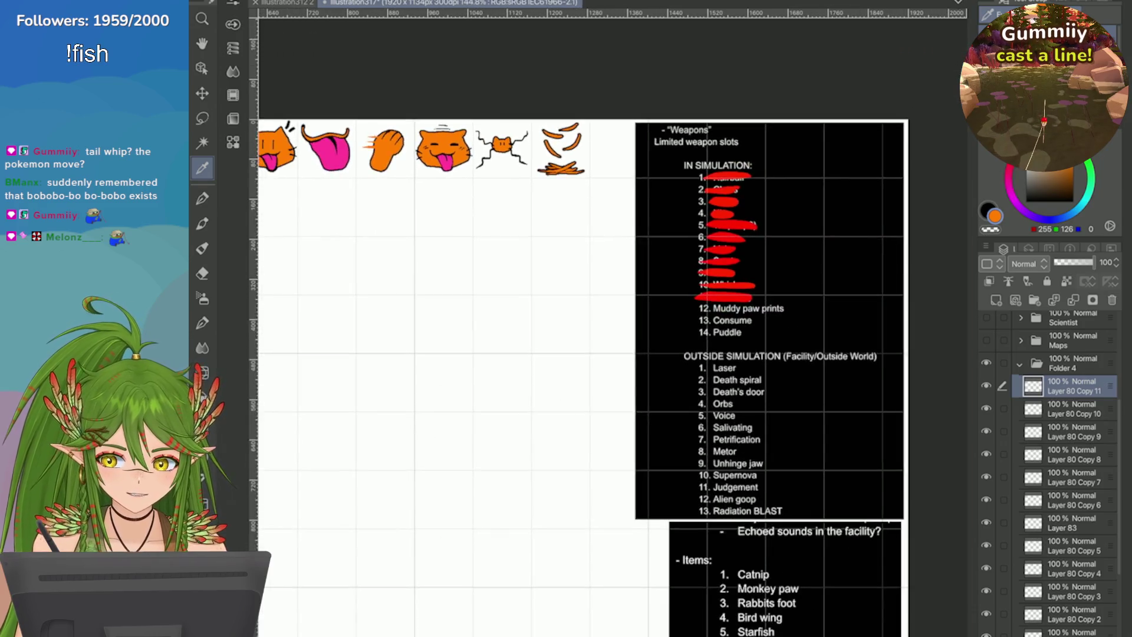
pyautogui.scroll(-3, 743, 214)
pyautogui.scroll(8, 354, 218)
# Step: Draw the first orange paw print with a pad and toe beans in the empty cell
pyautogui.press('p')
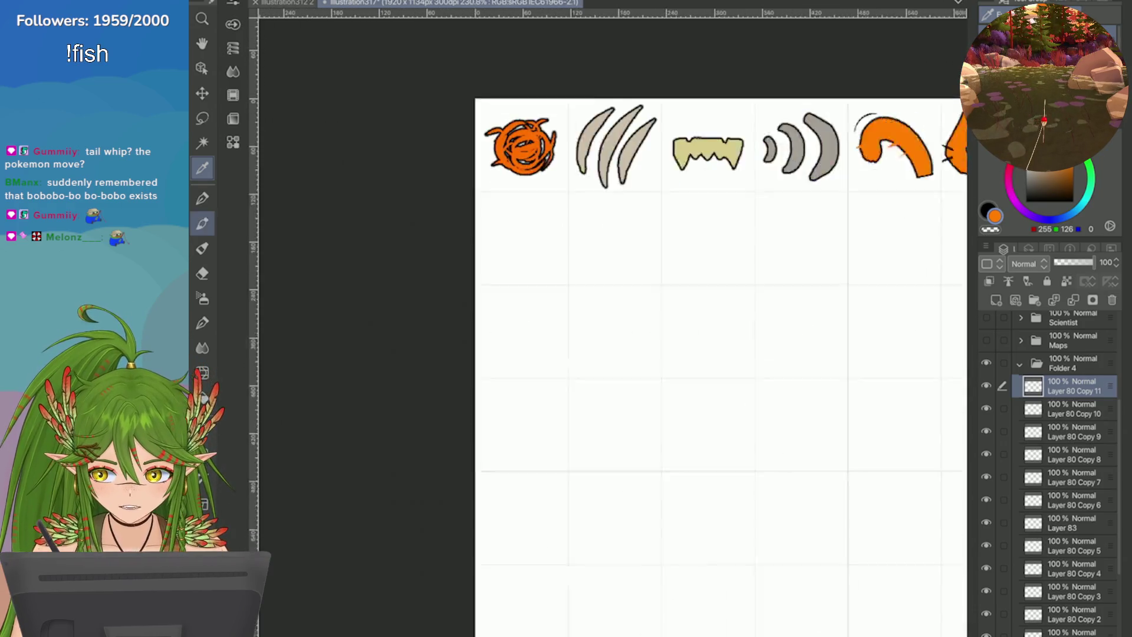
pyautogui.scroll(1, 355, 103)
pyautogui.moveTo(493, 239); pyautogui.dragTo(506, 258)
pyautogui.hotkey('ctrl', 'z')
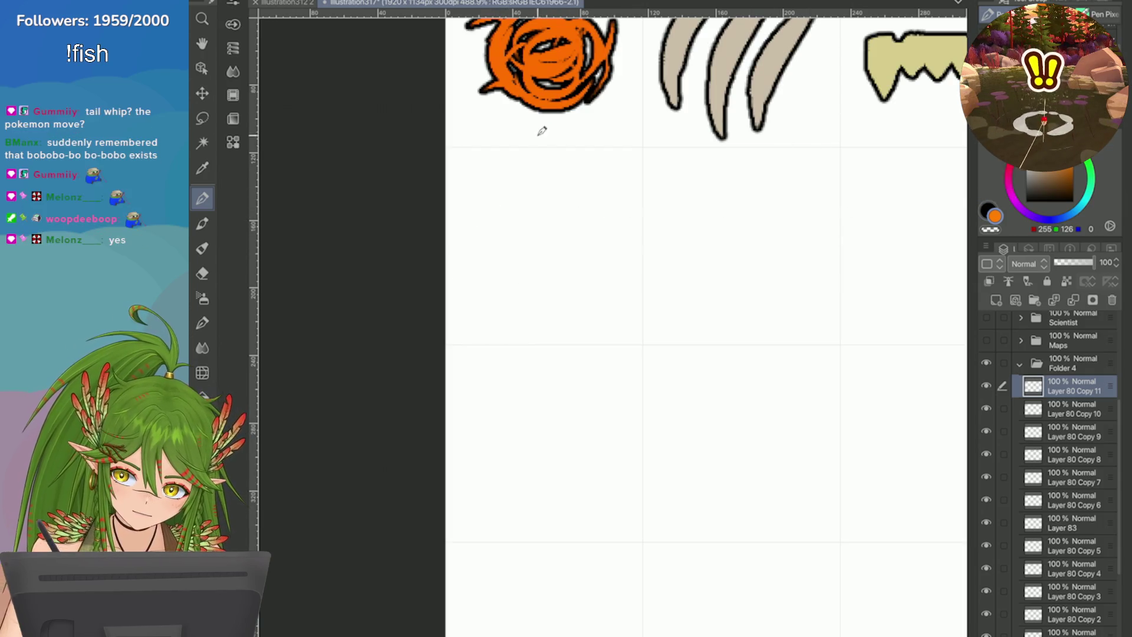
pyautogui.moveTo(529, 249); pyautogui.dragTo(539, 250)
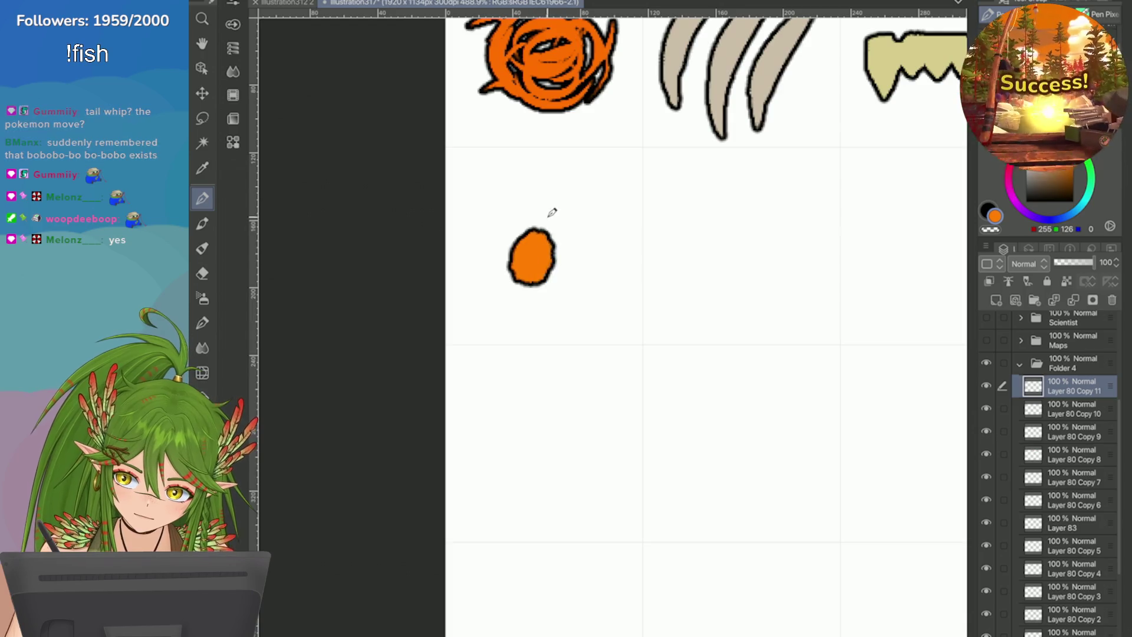
pyautogui.hotkey('ctrl', 'z')
pyautogui.moveTo(568, 207); pyautogui.dragTo(579, 211)
pyautogui.moveTo(571, 172)
pyautogui.mouseDown()
pyautogui.moveTo(607, 176)
pyautogui.moveTo(619, 218)
pyautogui.mouseUp()
pyautogui.hotkey('ctrl', 'z')
pyautogui.hotkey('ctrl', 'z')
pyautogui.hotkey('ctrl', 'z')
pyautogui.hotkey('ctrl', 'z')
pyautogui.hotkey('ctrl', 'z')
pyautogui.hotkey('ctrl', 'z')
pyautogui.moveTo(558, 167)
pyautogui.mouseDown()
pyautogui.moveTo(566, 179)
pyautogui.moveTo(601, 184)
pyautogui.moveTo(619, 217)
pyautogui.mouseUp()
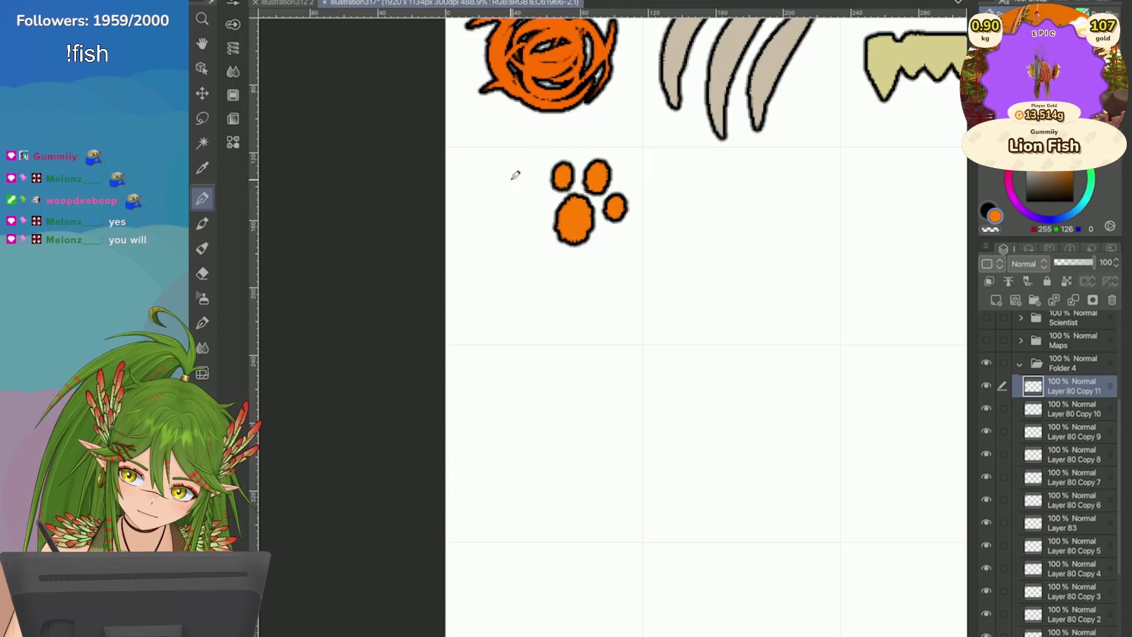
# Step: Draw a second paw print to the lower left and nudge both prints slightly down
pyautogui.moveTo(482, 252); pyautogui.dragTo(480, 298)
pyautogui.hotkey('ctrl', 'z')
pyautogui.hotkey('ctrl', 'z')
pyautogui.moveTo(472, 215); pyautogui.dragTo(471, 242)
pyautogui.hotkey('ctrl', 'z')
pyautogui.moveTo(502, 218); pyautogui.dragTo(519, 274)
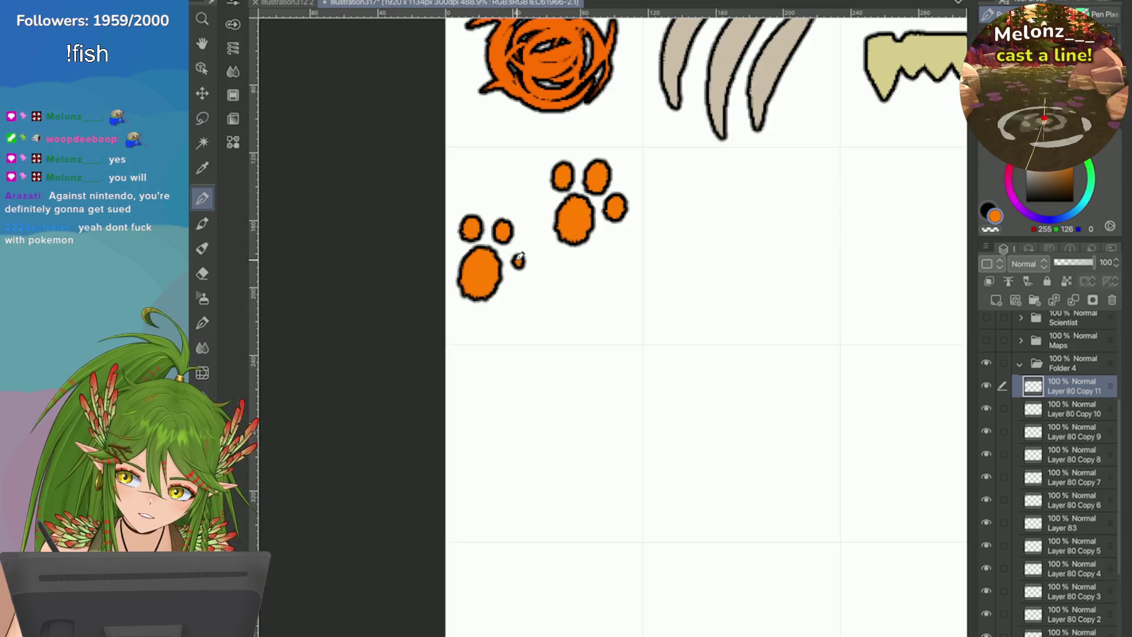
pyautogui.moveTo(510, 229); pyautogui.dragTo(503, 239)
pyautogui.moveTo(574, 300)
pyautogui.mouseDown()
pyautogui.moveTo(557, 339)
pyautogui.moveTo(584, 307)
pyautogui.mouseUp()
pyautogui.hotkey('ctrl', 'z')
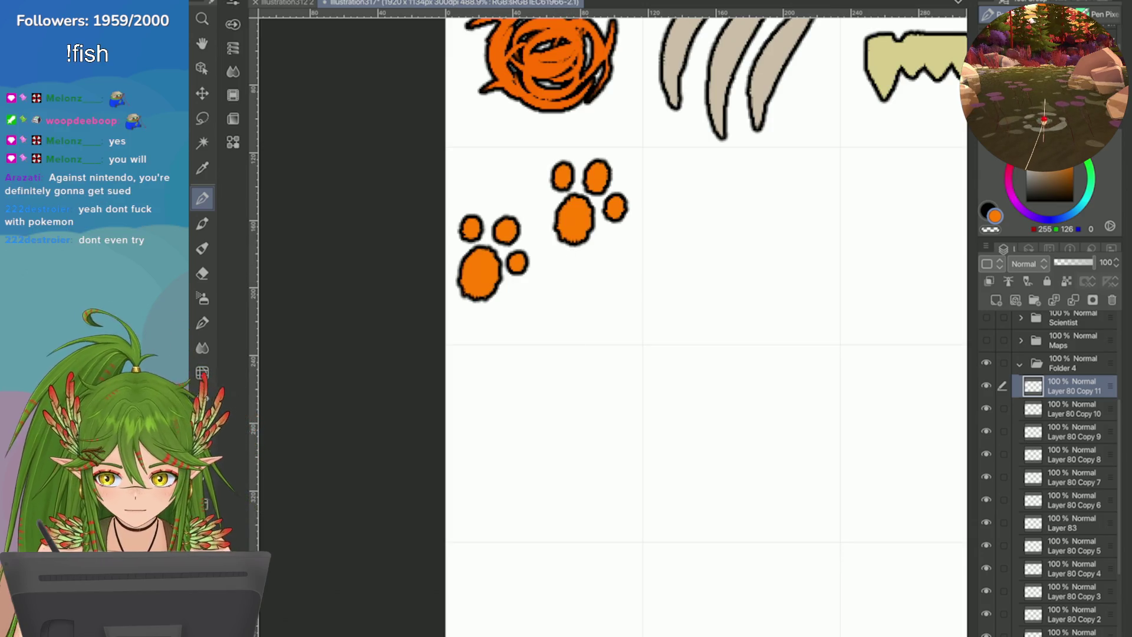
pyautogui.hotkey('ctrl', 't')
pyautogui.moveTo(526, 308); pyautogui.dragTo(525, 323)
pyautogui.click(568, 356)
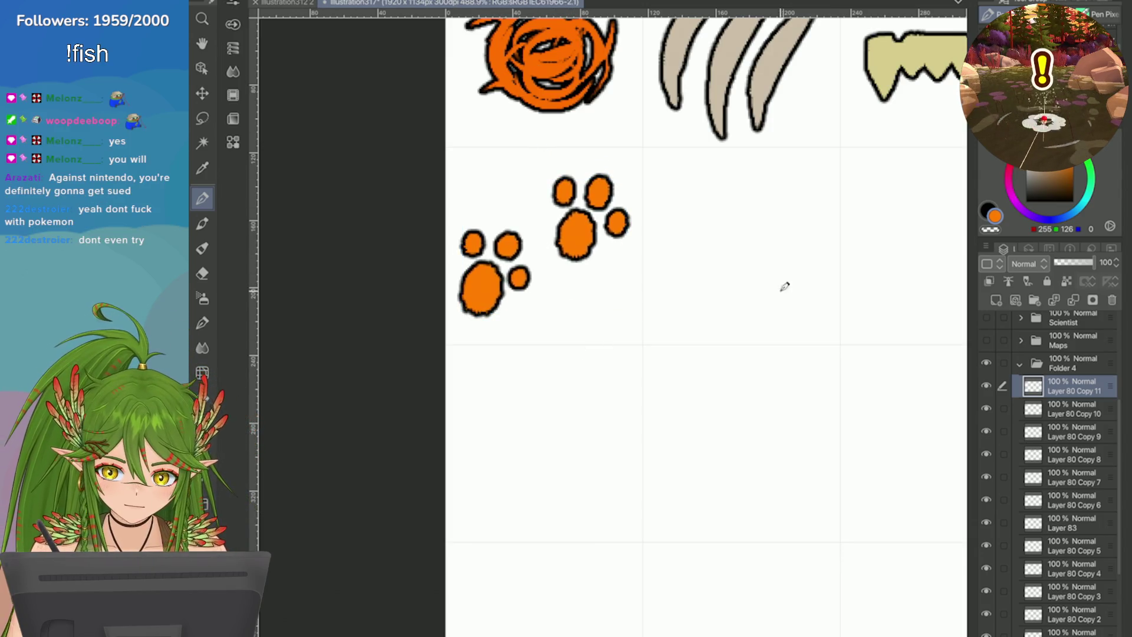
# Step: Try brown toe shading on a new layer, undo it, and return to Layer 80 Copy 11
pyautogui.click(996, 300)
pyautogui.click(1066, 181)
pyautogui.click(1067, 177)
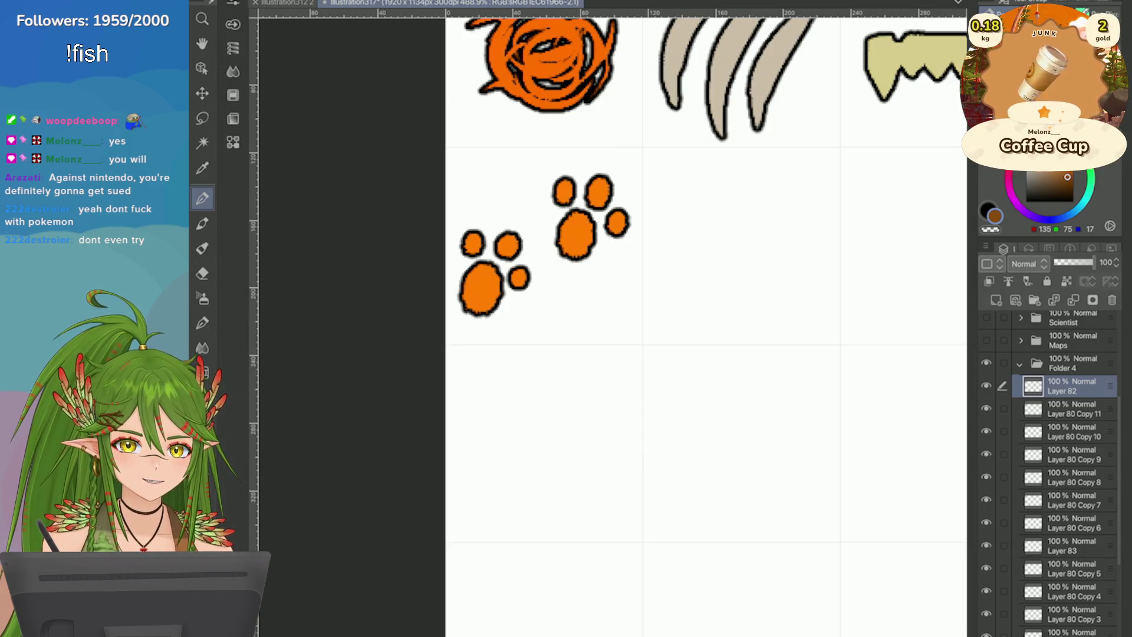
pyautogui.scroll(-5, 760, 265)
pyautogui.scroll(5, 721, 286)
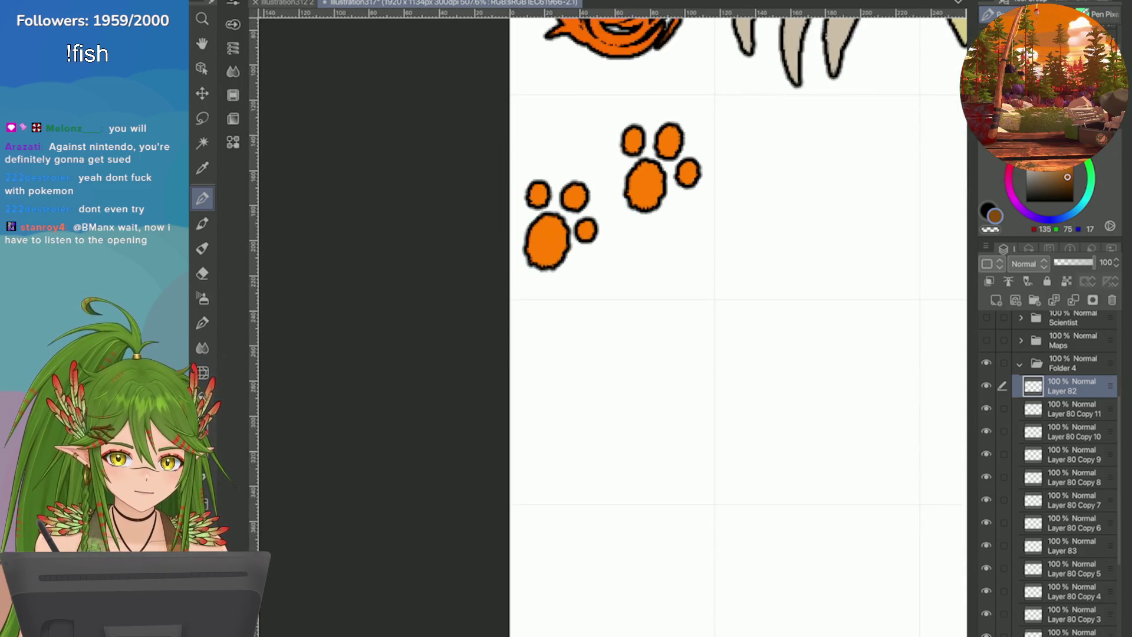
pyautogui.scroll(2, 715, 68)
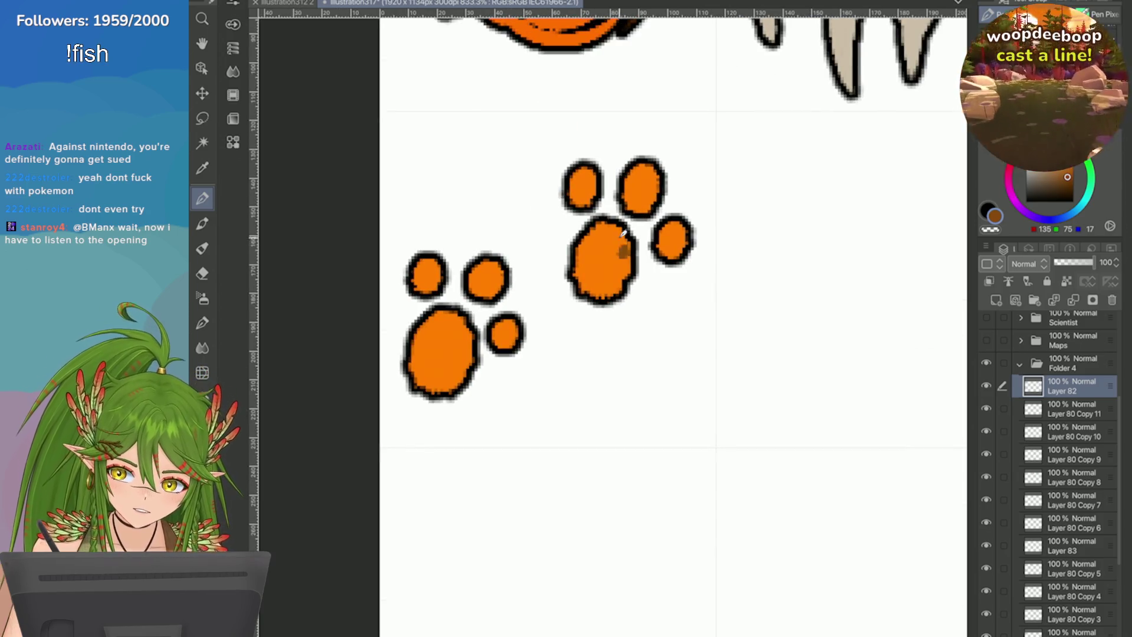
pyautogui.moveTo(629, 168)
pyautogui.mouseDown()
pyautogui.moveTo(654, 194)
pyautogui.moveTo(639, 171)
pyautogui.mouseUp()
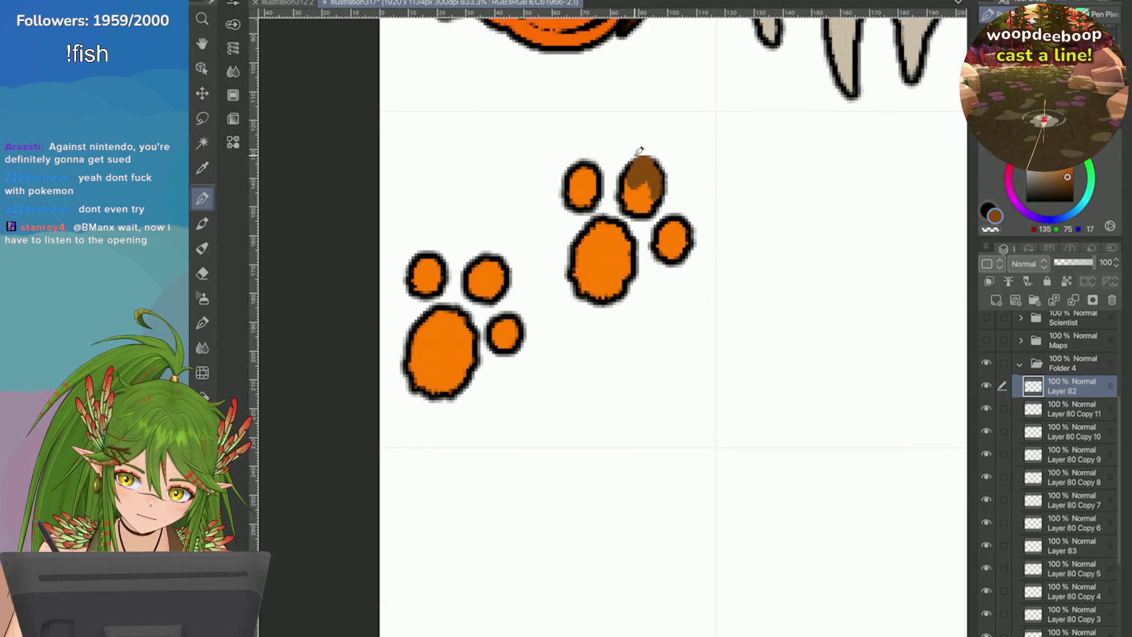
pyautogui.hotkey('ctrl', 'z')
pyautogui.hotkey('ctrl', 'z')
pyautogui.hotkey('ctrl', 'z')
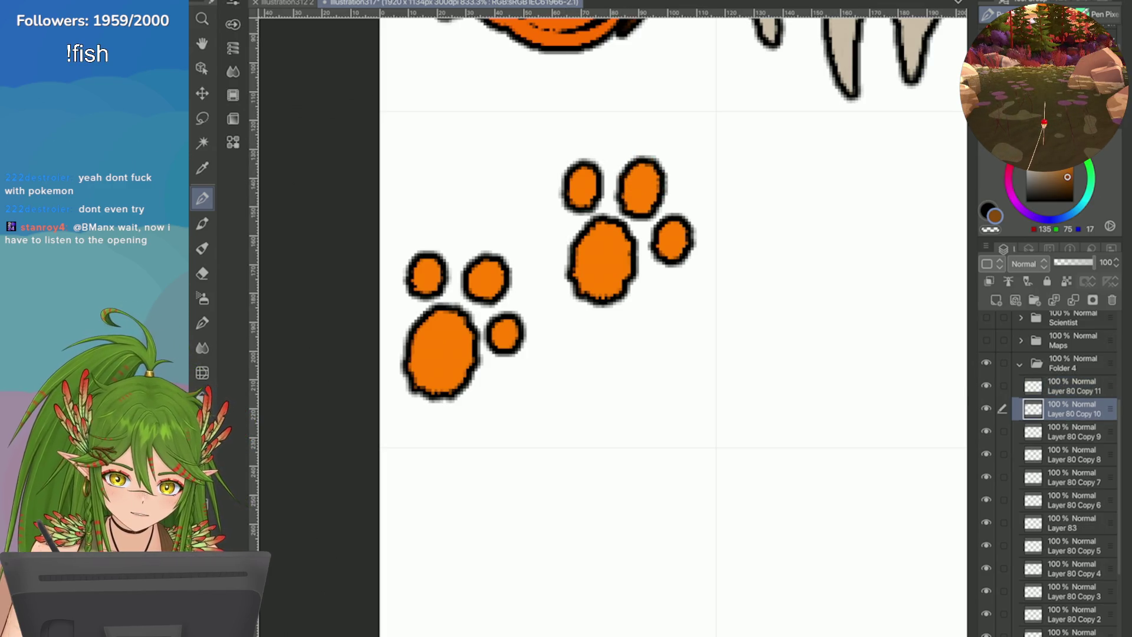
pyautogui.click(1067, 386)
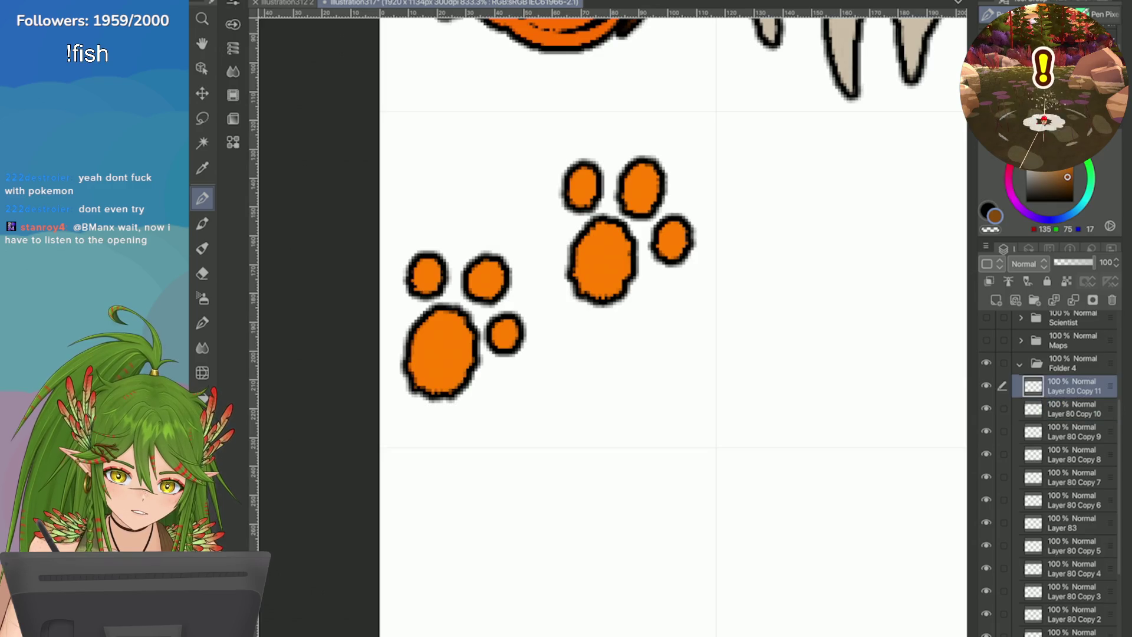
# Step: Fill the colour layer over the paws with brown and try Multiply and Color blending
pyautogui.click(988, 282)
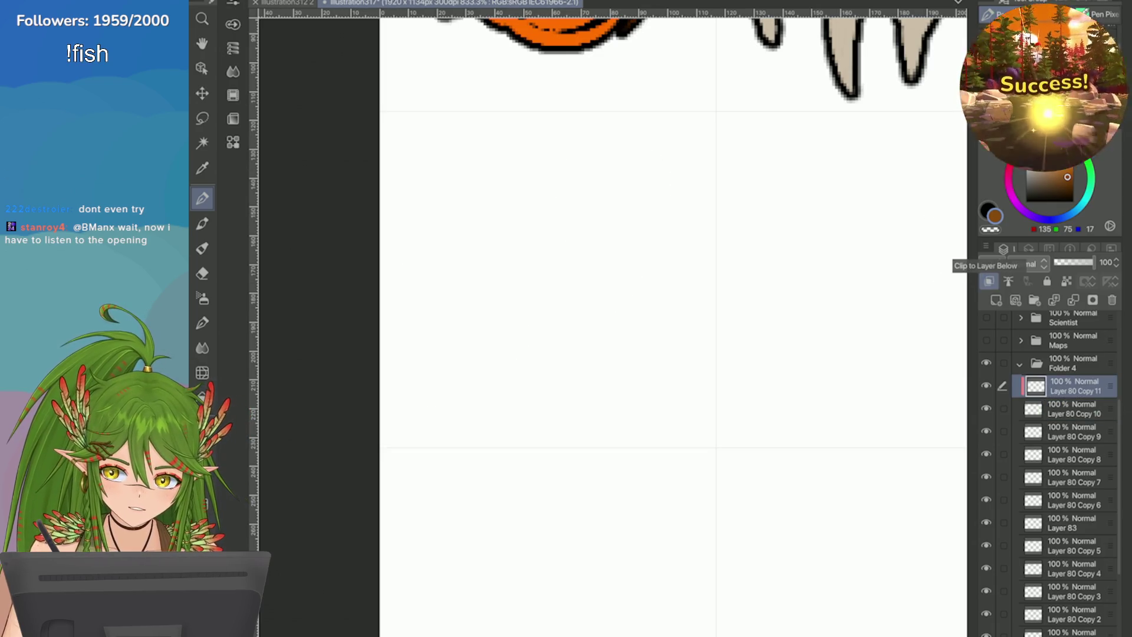
pyautogui.hotkey('ctrl', 'z')
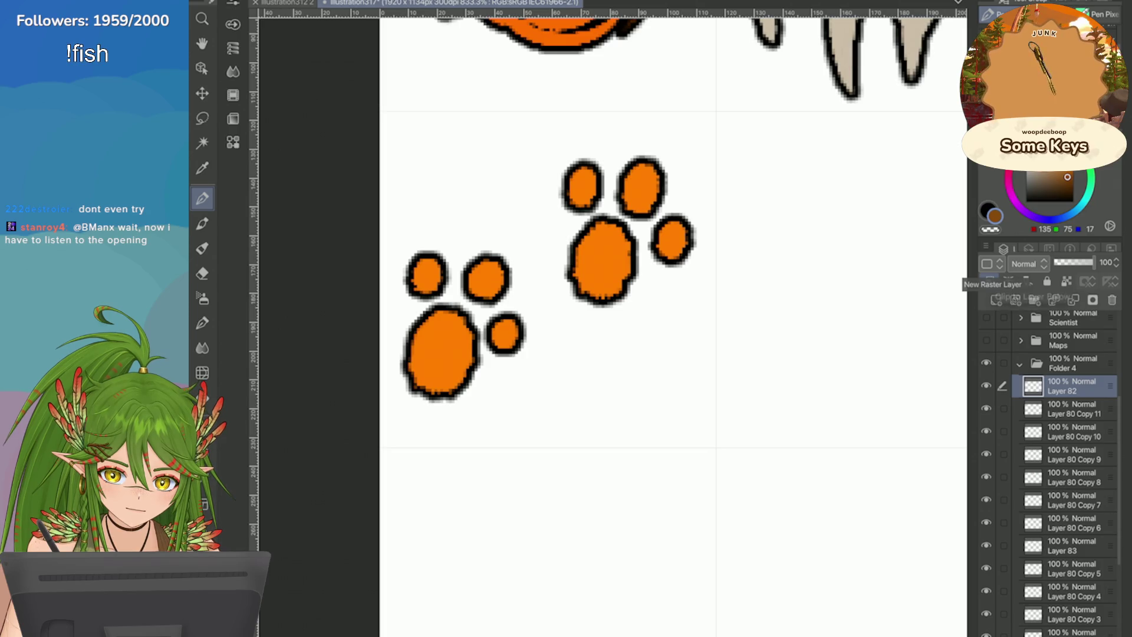
pyautogui.hotkey('alt', 'BackSpace')
pyautogui.click(1025, 264)
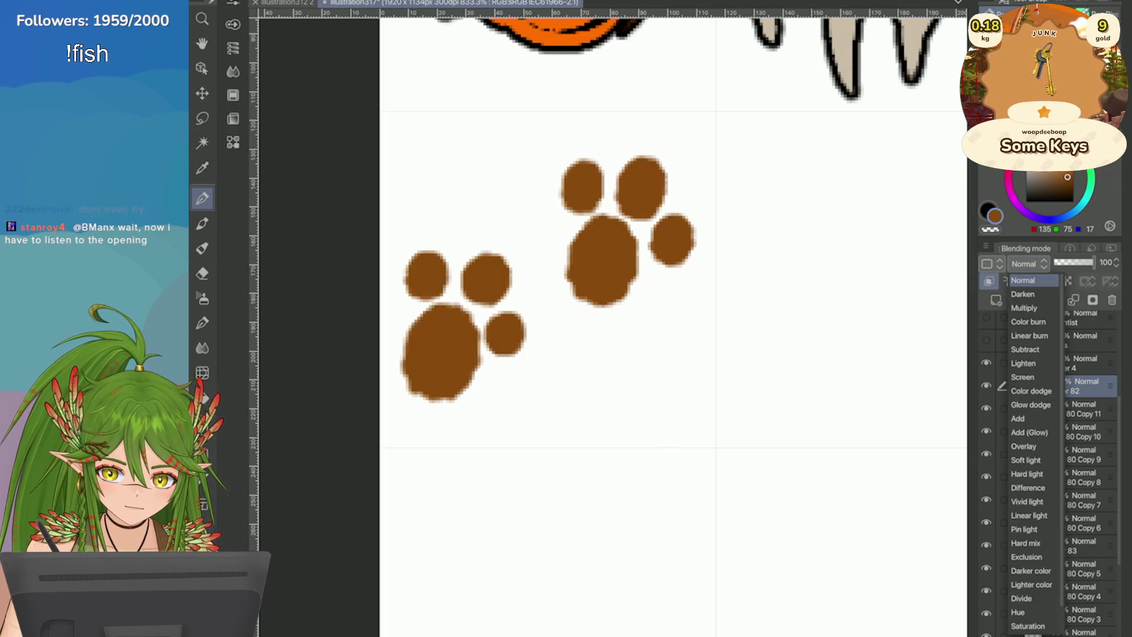
pyautogui.click(1032, 307)
pyautogui.click(1026, 264)
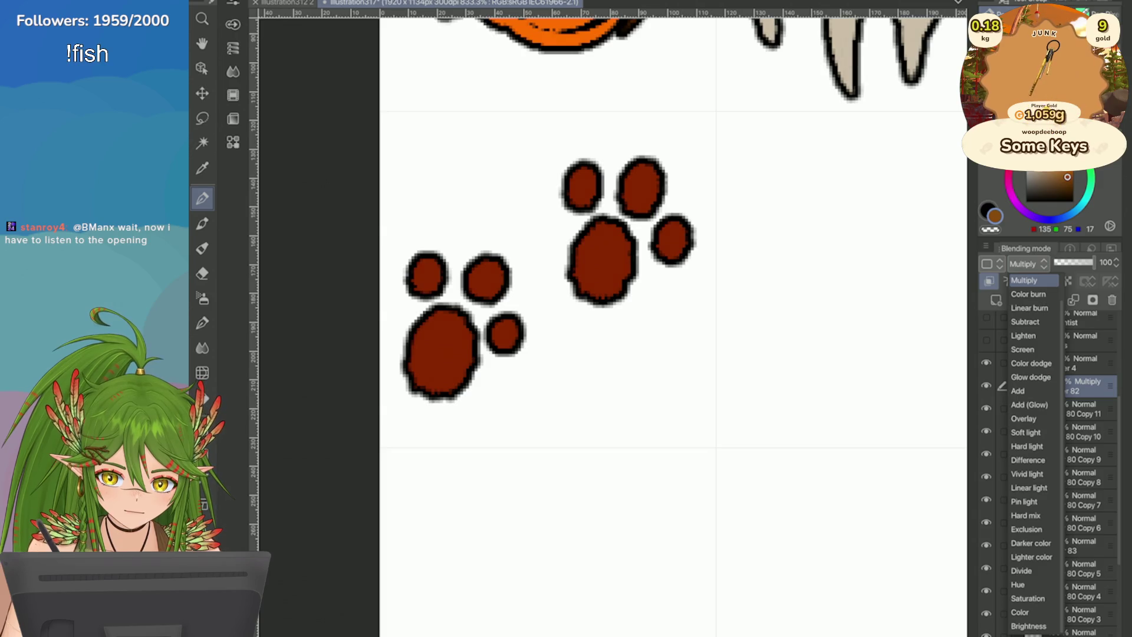
pyautogui.click(1034, 611)
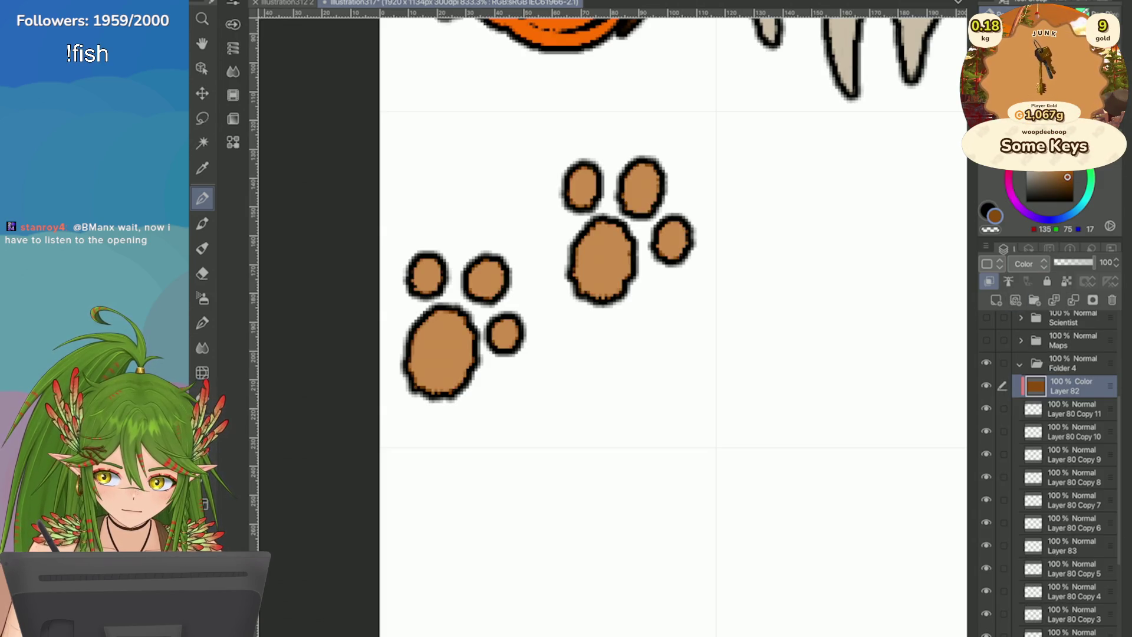
# Step: Settle on Darker color blending and merge the colour layer into the paw layer
pyautogui.click(1026, 263)
pyautogui.click(1035, 452)
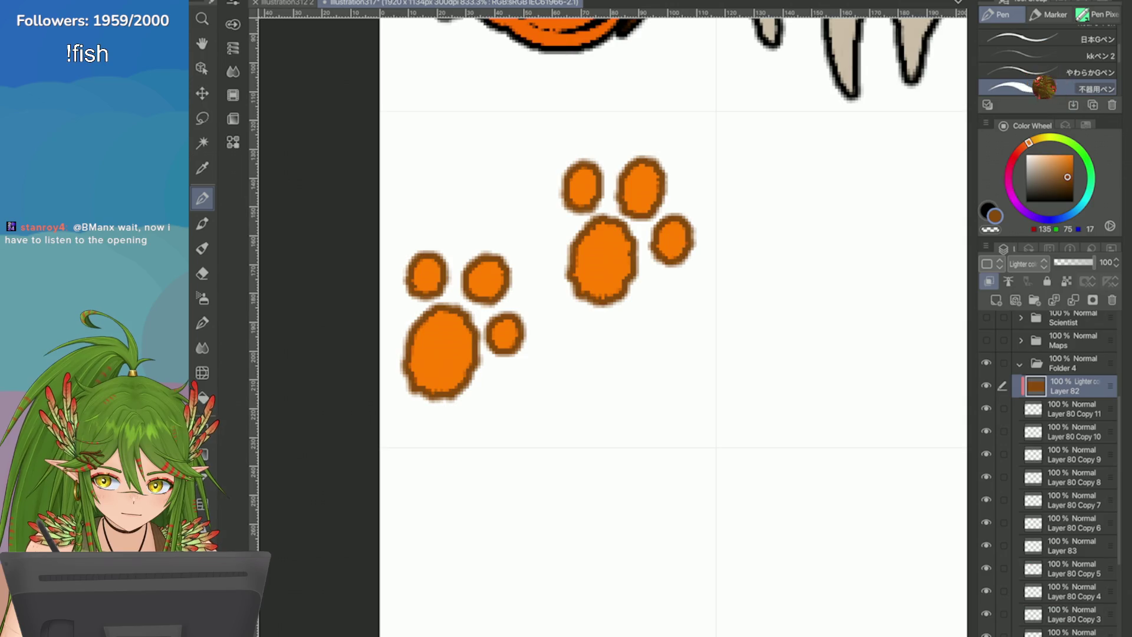
pyautogui.click(1025, 263)
pyautogui.click(1035, 359)
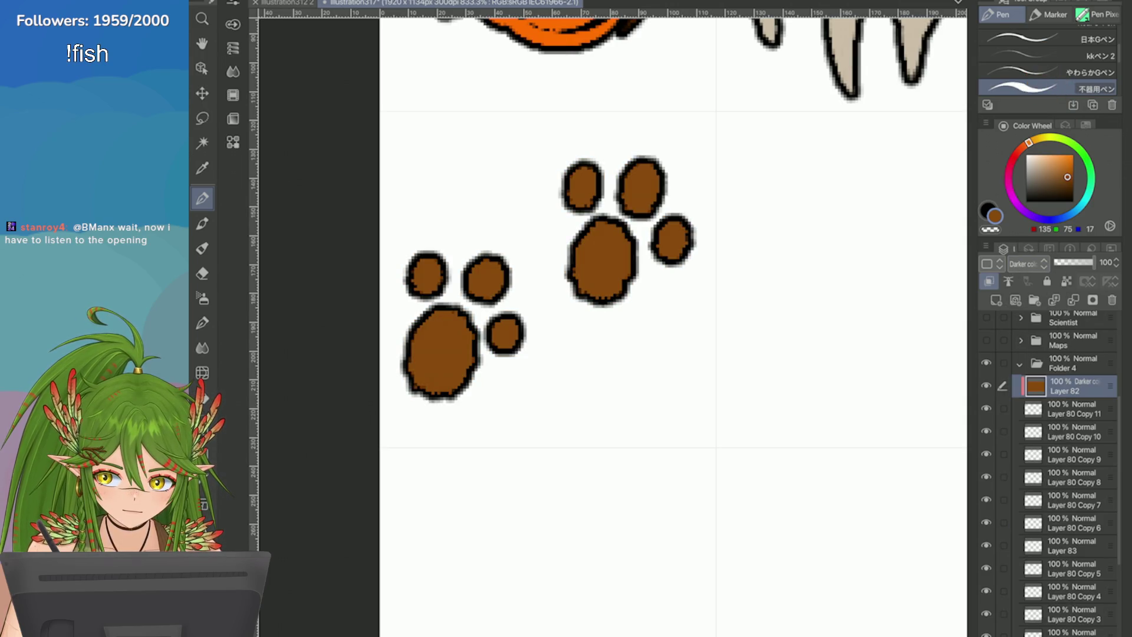
pyautogui.click(1026, 282)
pyautogui.scroll(-3, 767, 248)
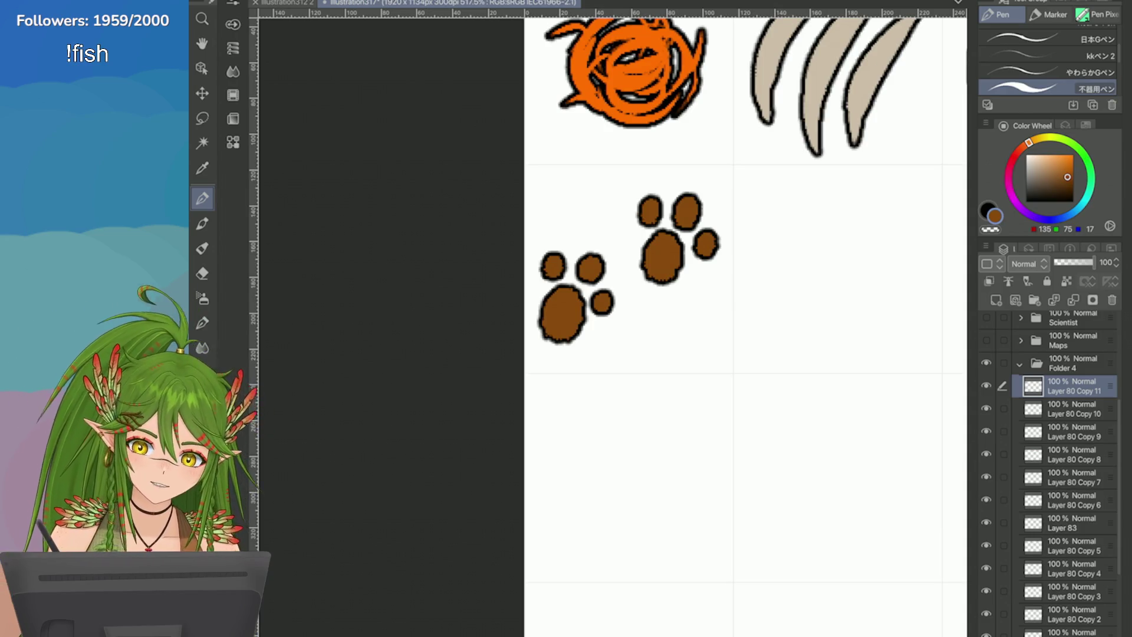
# Step: Try painting over the left paw's upper-right toe, then undo it
pyautogui.scroll(3, 508, 295)
pyautogui.moveTo(655, 227); pyautogui.dragTo(662, 237)
pyautogui.hotkey('ctrl', 'z')
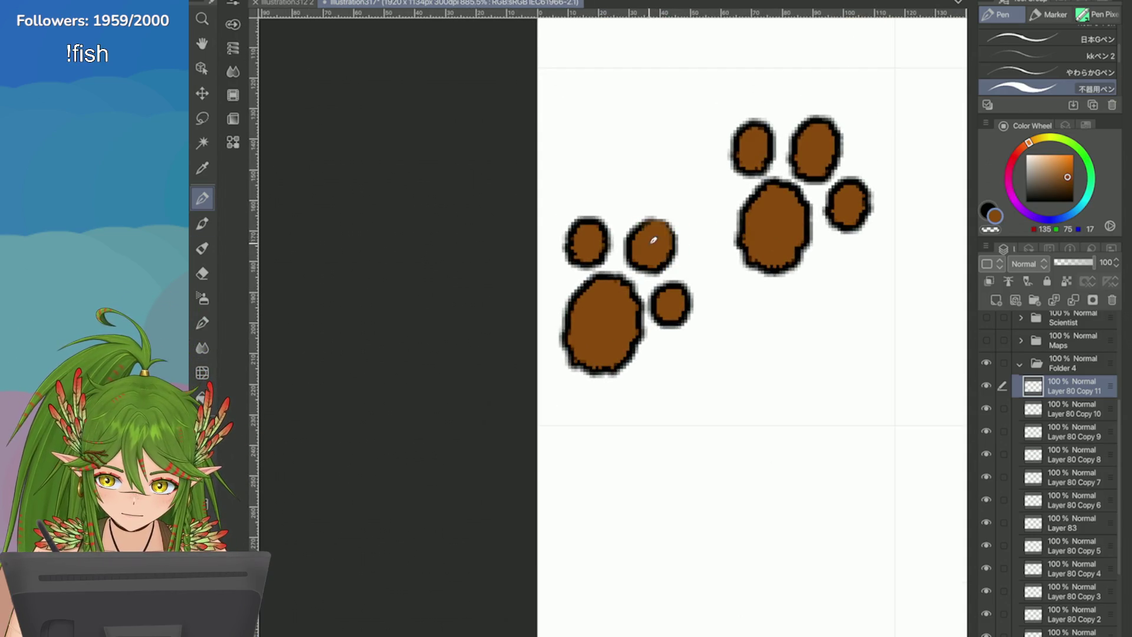
# Step: On Layer 81, strike out item 12, Muddy paw prints, in bright red and save
pyautogui.scroll(-10, 496, 147)
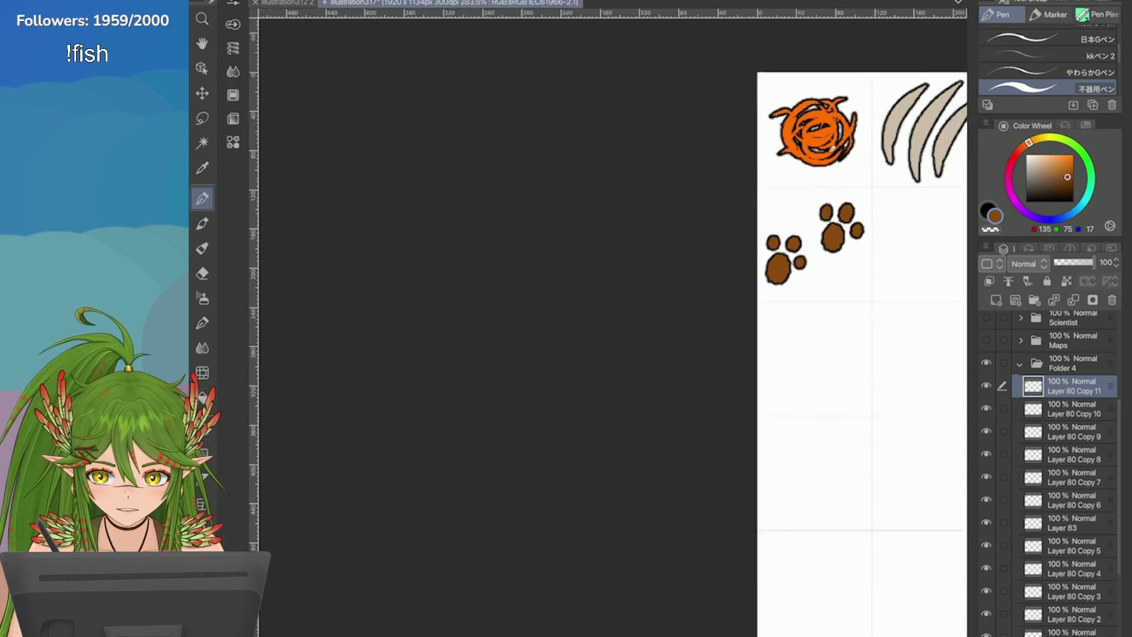
pyautogui.scroll(5, 937, 224)
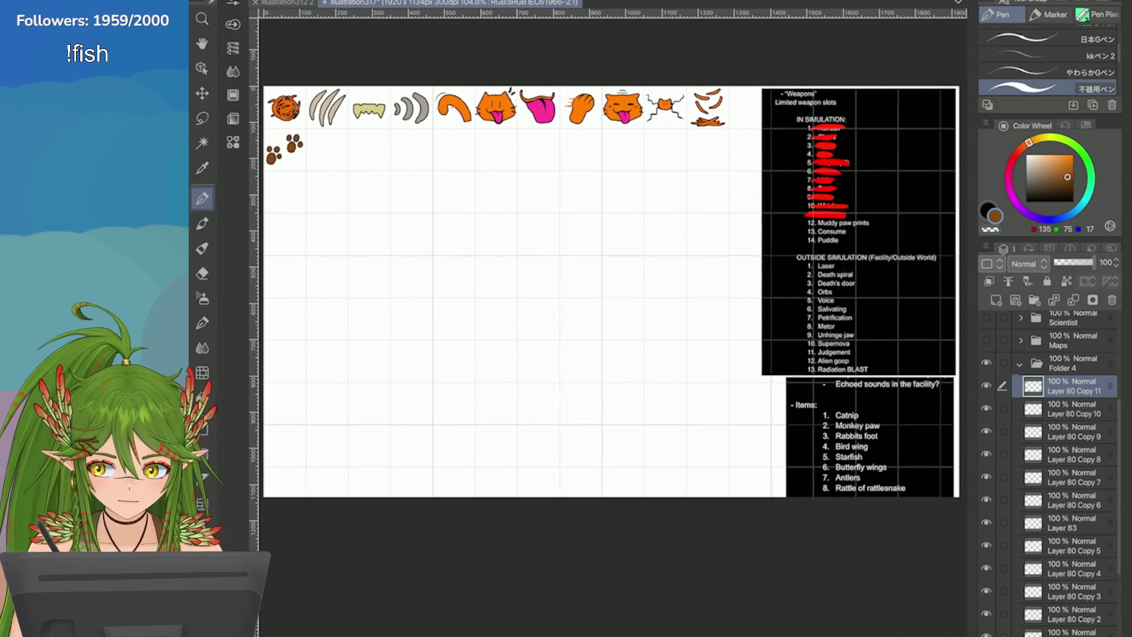
pyautogui.scroll(-3, 1065, 471)
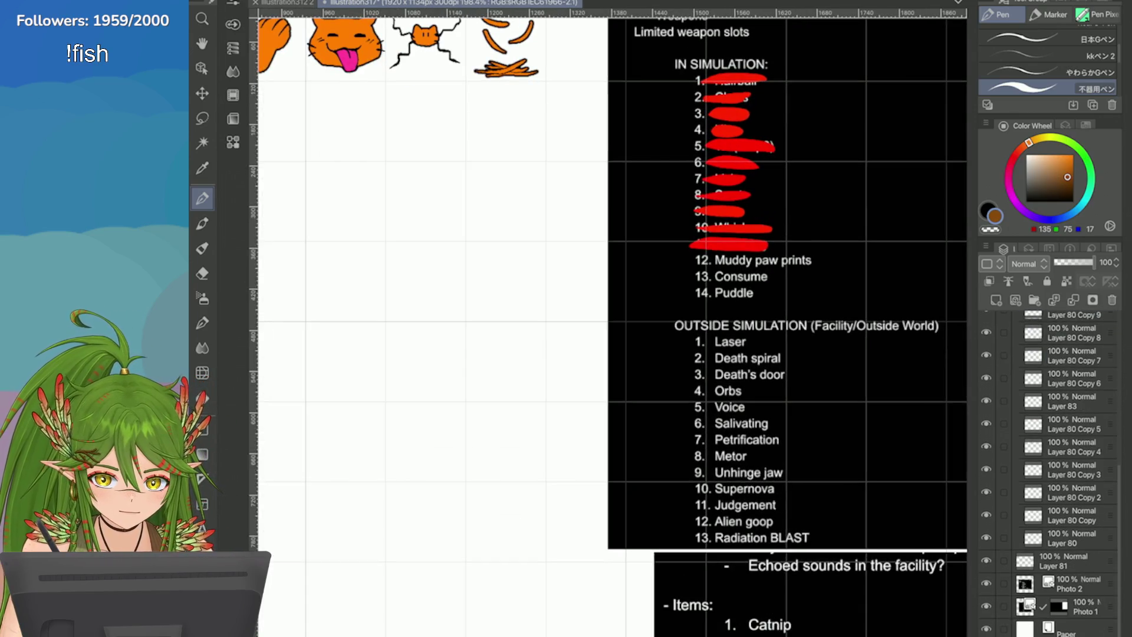
pyautogui.click(1061, 560)
pyautogui.click(1017, 153)
pyautogui.click(1073, 155)
pyautogui.moveTo(810, 258); pyautogui.dragTo(690, 259)
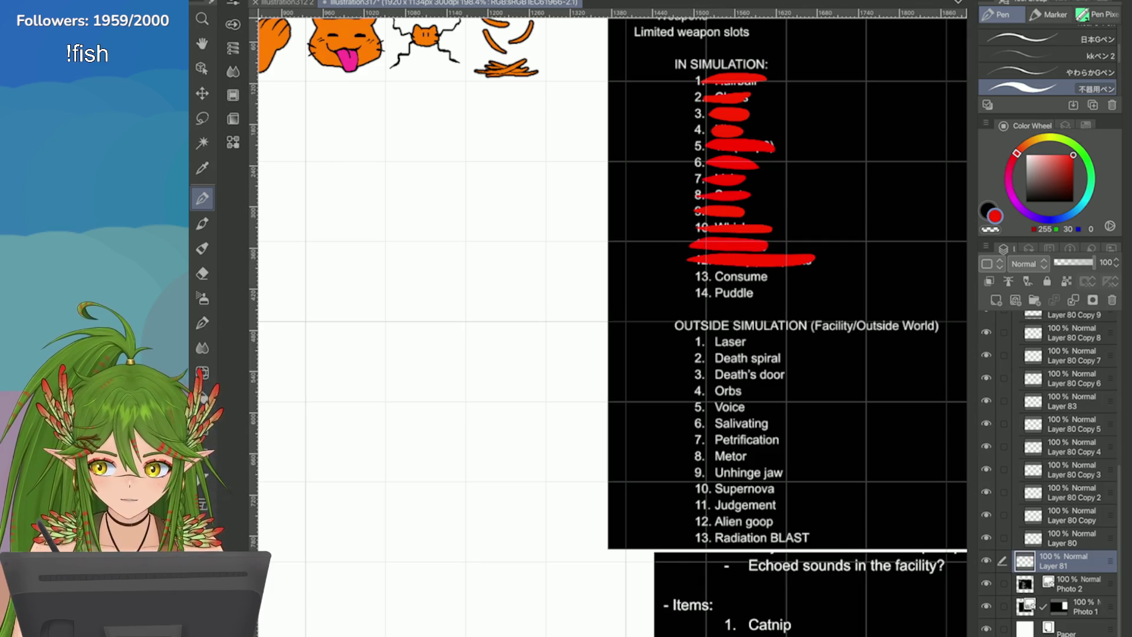
pyautogui.hotkey('ctrl', 's')
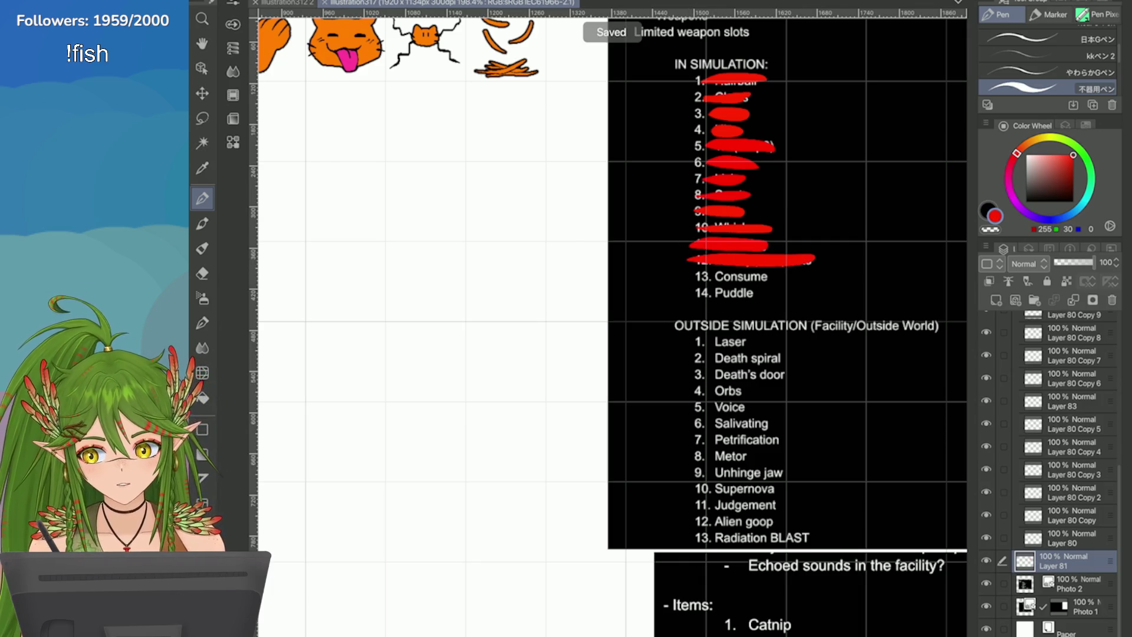
# Step: Select Layer 80 Copy 6 and toggle its visibility off and on
pyautogui.scroll(-3, 613, 319)
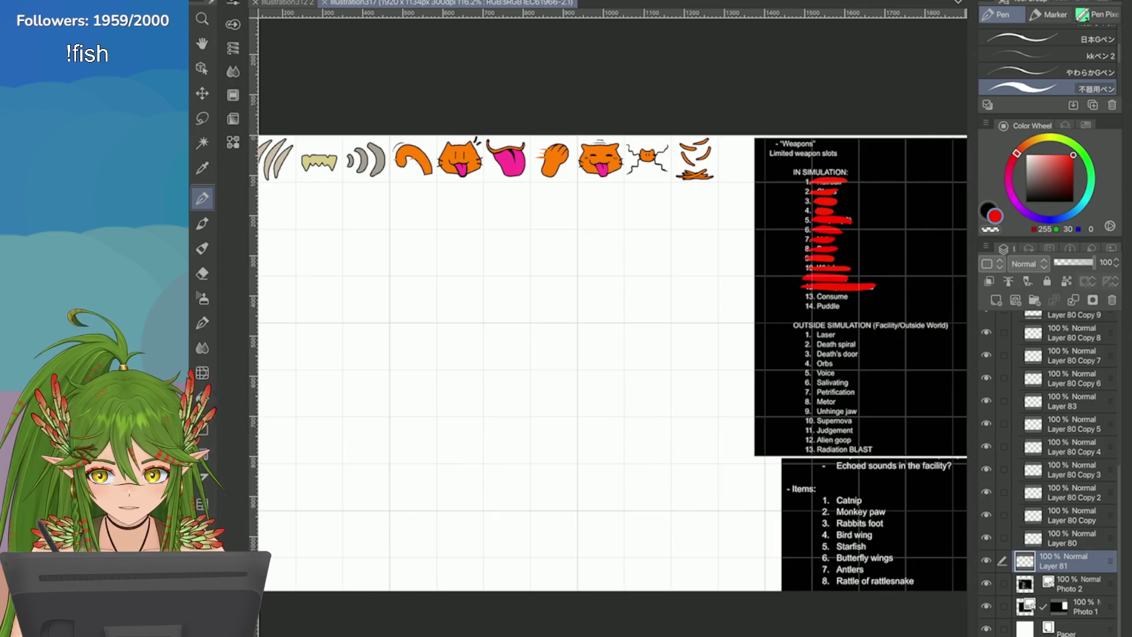
pyautogui.scroll(-2, 613, 318)
pyautogui.scroll(4, 1060, 471)
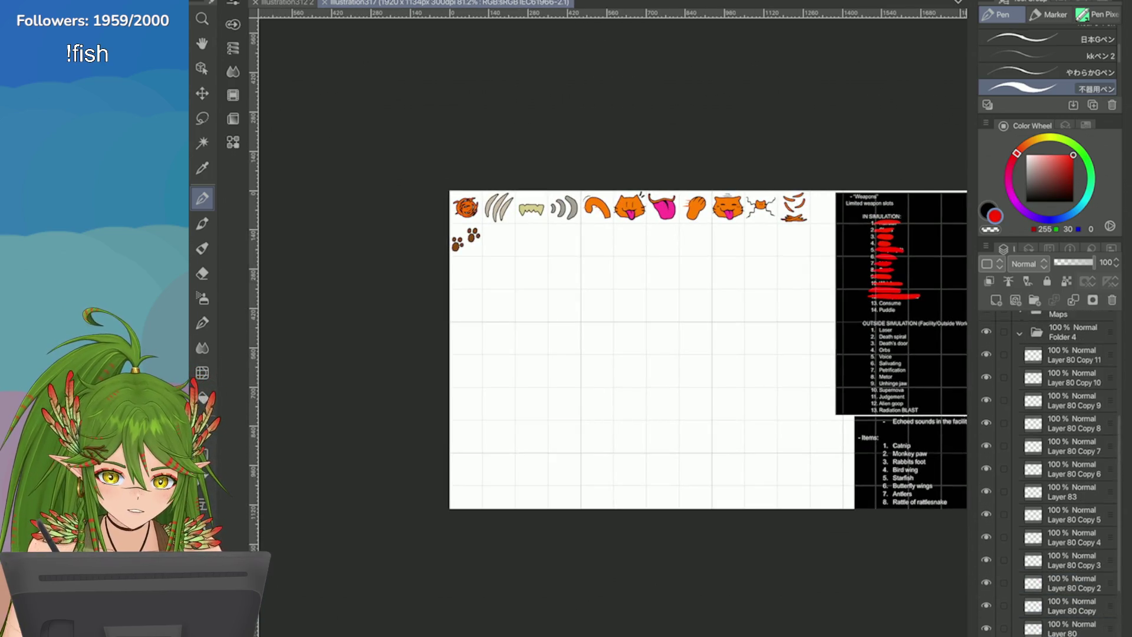
pyautogui.click(1073, 481)
pyautogui.click(986, 481)
pyautogui.click(985, 481)
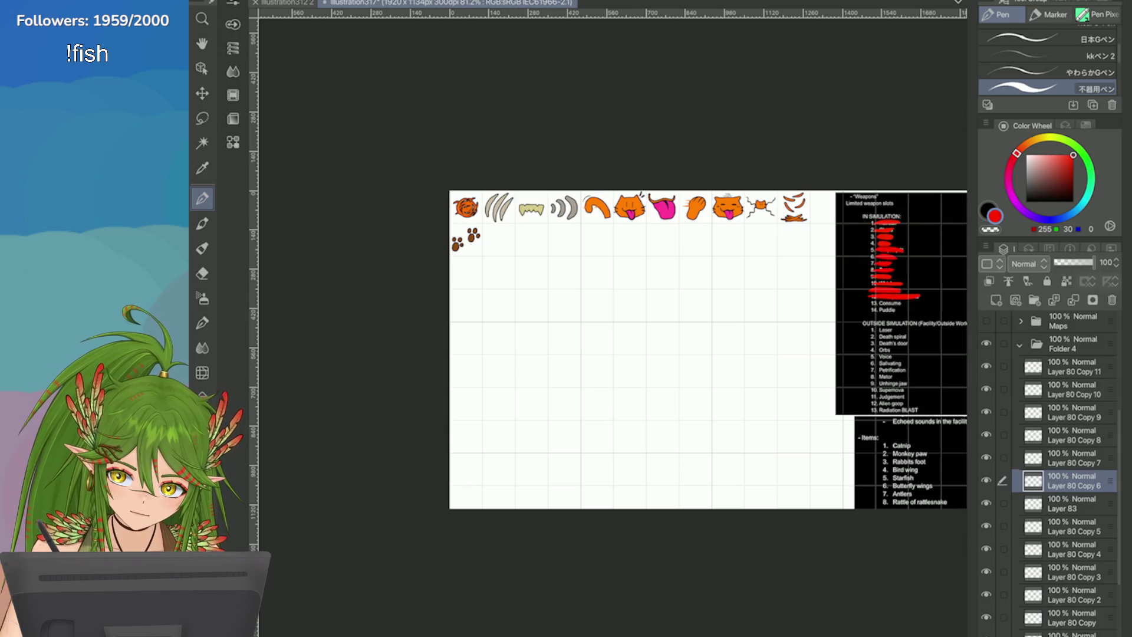
# Step: Duplicate the layer as Layer 80 Copy 12 and move it to the top of Folder 4
pyautogui.rightClick(985, 480)
pyautogui.click(826, 193)
pyautogui.moveTo(1072, 481); pyautogui.dragTo(1070, 361)
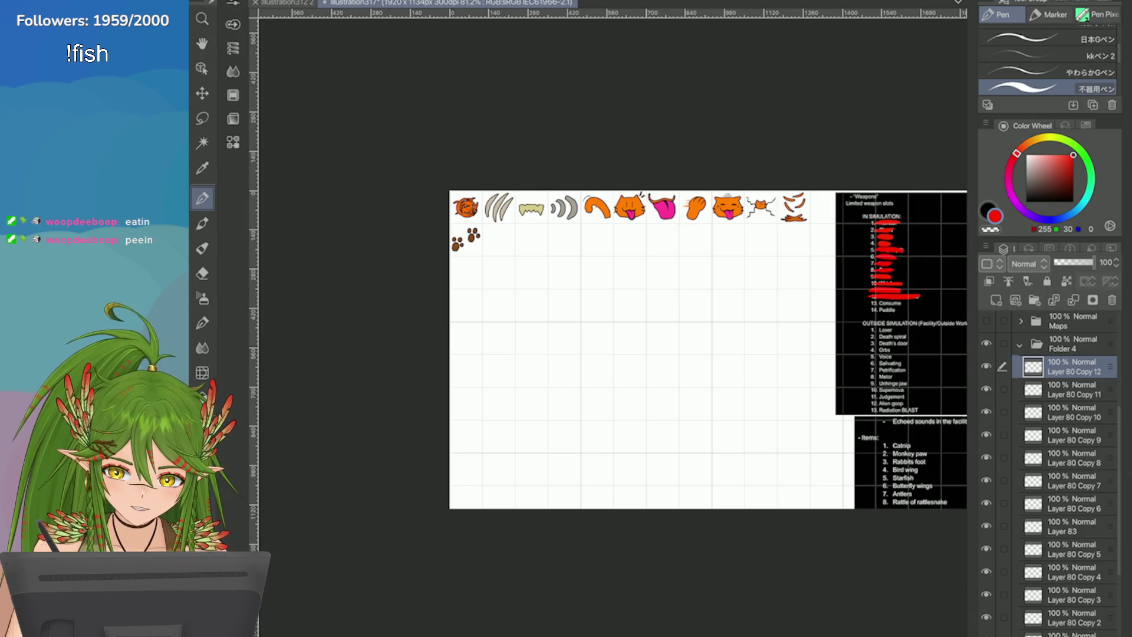
# Step: Sample orange from an existing sticker and draw a filled cat-head shape in the next cell
pyautogui.press('i')
pyautogui.scroll(4, 598, 195)
pyautogui.click(594, 230)
pyautogui.press('p')
pyautogui.scroll(4, 330, 253)
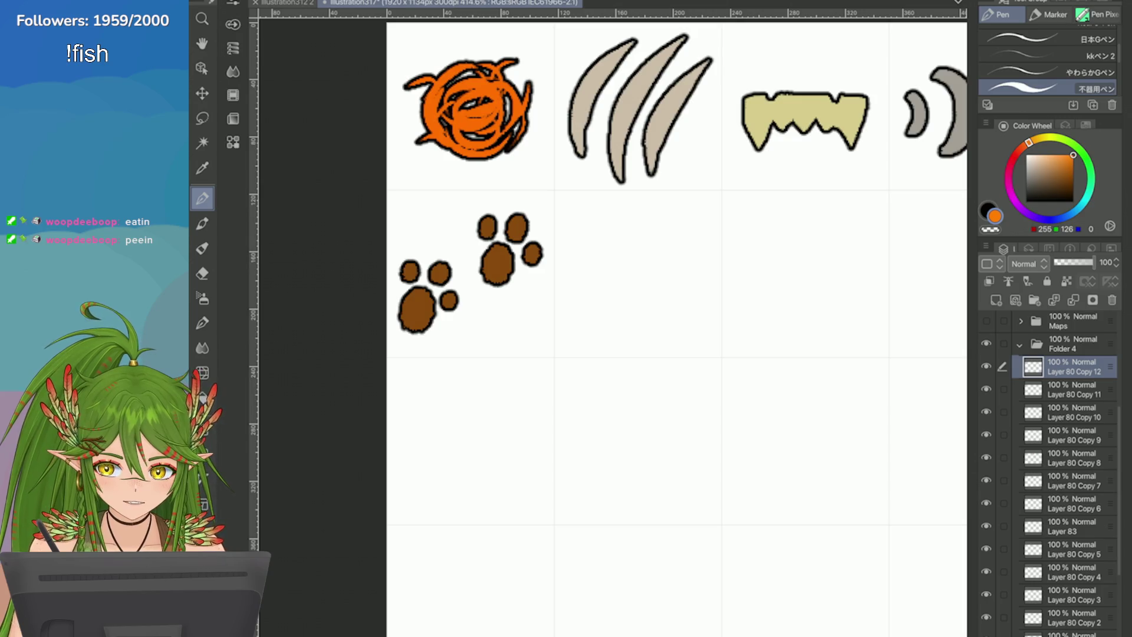
pyautogui.scroll(2, 742, 337)
pyautogui.moveTo(662, 171)
pyautogui.mouseDown()
pyautogui.moveTo(665, 141)
pyautogui.moveTo(677, 156)
pyautogui.moveTo(537, 151)
pyautogui.mouseUp()
pyautogui.hotkey('ctrl', 'z')
pyautogui.hotkey('ctrl', 'z')
pyautogui.hotkey('ctrl', 'z')
pyautogui.moveTo(640, 155)
pyautogui.mouseDown()
pyautogui.moveTo(543, 155)
pyautogui.moveTo(538, 127)
pyautogui.moveTo(513, 159)
pyautogui.moveTo(668, 155)
pyautogui.moveTo(692, 227)
pyautogui.moveTo(633, 301)
pyautogui.mouseUp()
pyautogui.moveTo(506, 158)
pyautogui.mouseDown()
pyautogui.moveTo(525, 148)
pyautogui.moveTo(501, 268)
pyautogui.moveTo(580, 306)
pyautogui.moveTo(494, 204)
pyautogui.moveTo(492, 277)
pyautogui.moveTo(628, 298)
pyautogui.moveTo(657, 171)
pyautogui.moveTo(649, 154)
pyautogui.moveTo(579, 266)
pyautogui.moveTo(637, 162)
pyautogui.moveTo(589, 171)
pyautogui.moveTo(566, 160)
pyautogui.moveTo(547, 181)
pyautogui.mouseUp()
pyautogui.hotkey('ctrl', 'z')
pyautogui.hotkey('ctrl', 'z')
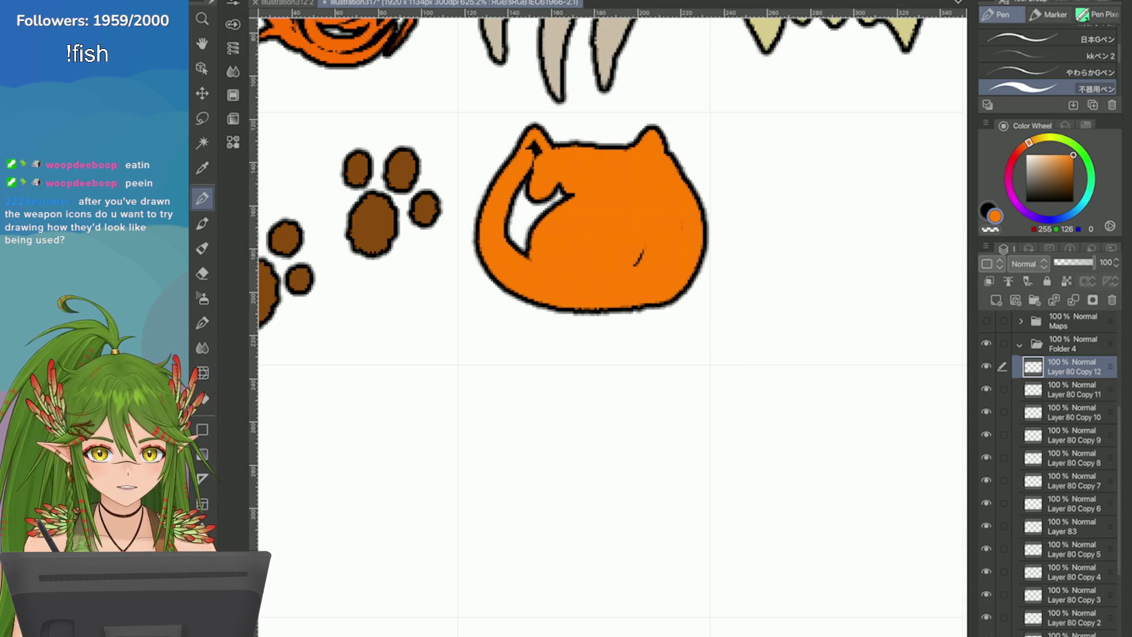
pyautogui.moveTo(521, 236)
pyautogui.mouseDown()
pyautogui.moveTo(536, 178)
pyautogui.moveTo(561, 252)
pyautogui.moveTo(528, 141)
pyautogui.moveTo(687, 214)
pyautogui.mouseUp()
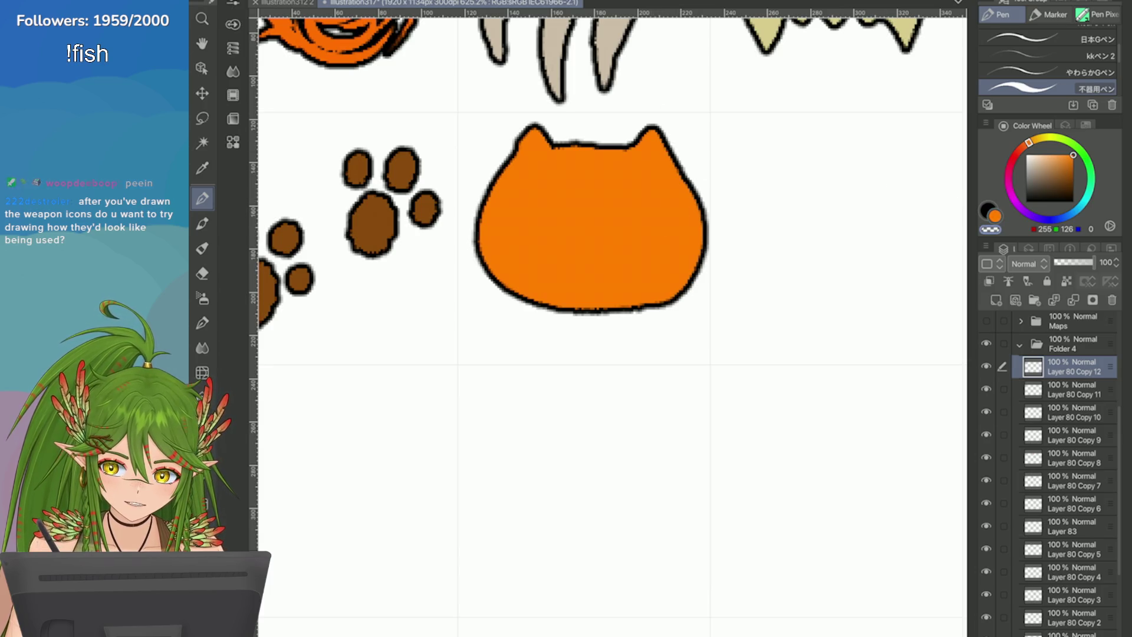
pyautogui.scroll(-5, 607, 324)
pyautogui.scroll(5, 766, 265)
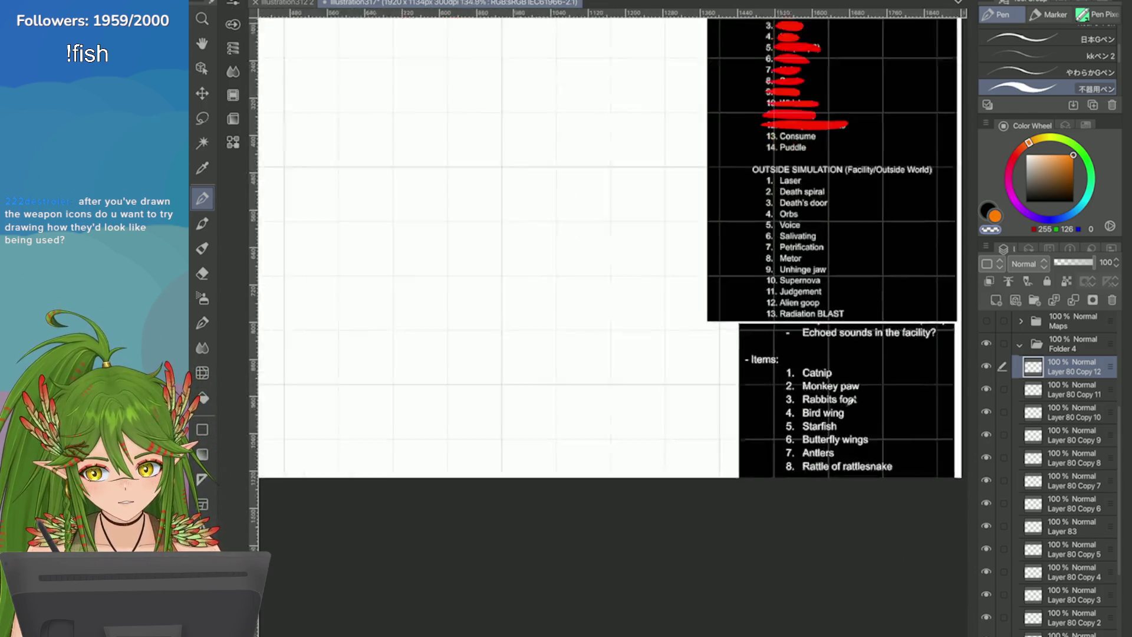
pyautogui.scroll(1, 869, 149)
pyautogui.scroll(-3, 813, 373)
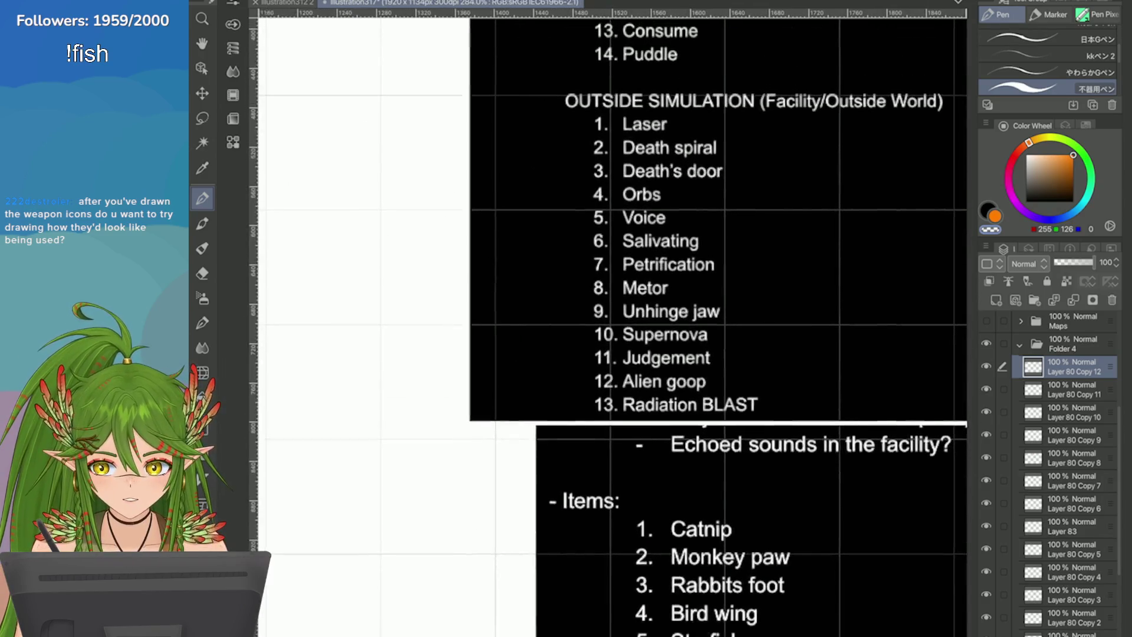
pyautogui.scroll(2, 766, 354)
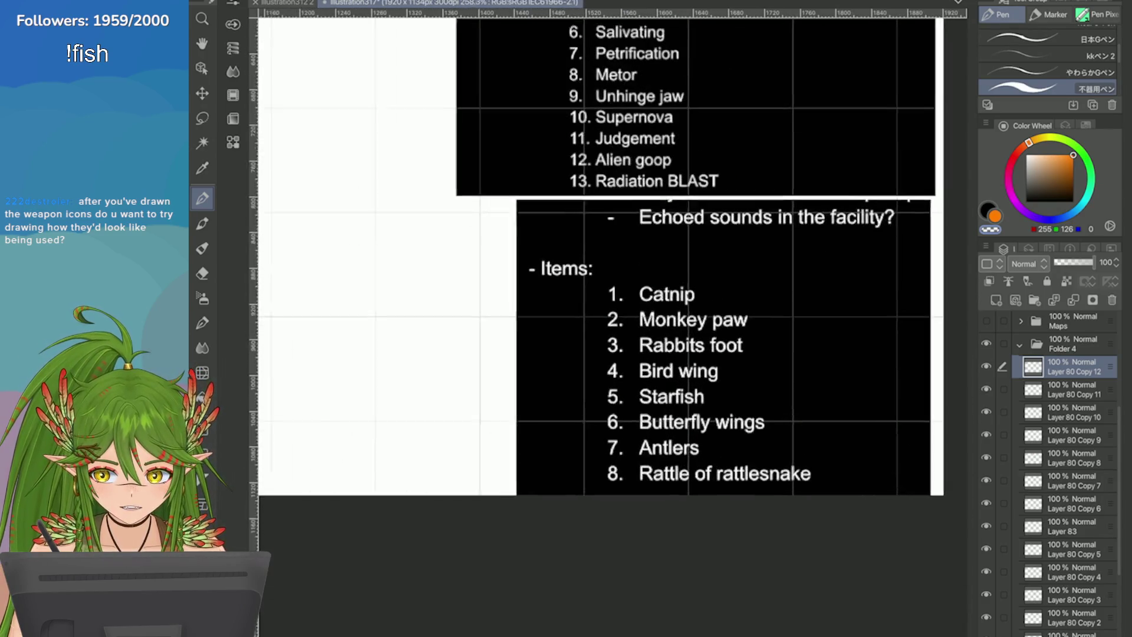
pyautogui.scroll(-5, 813, 383)
pyautogui.scroll(12, 647, 187)
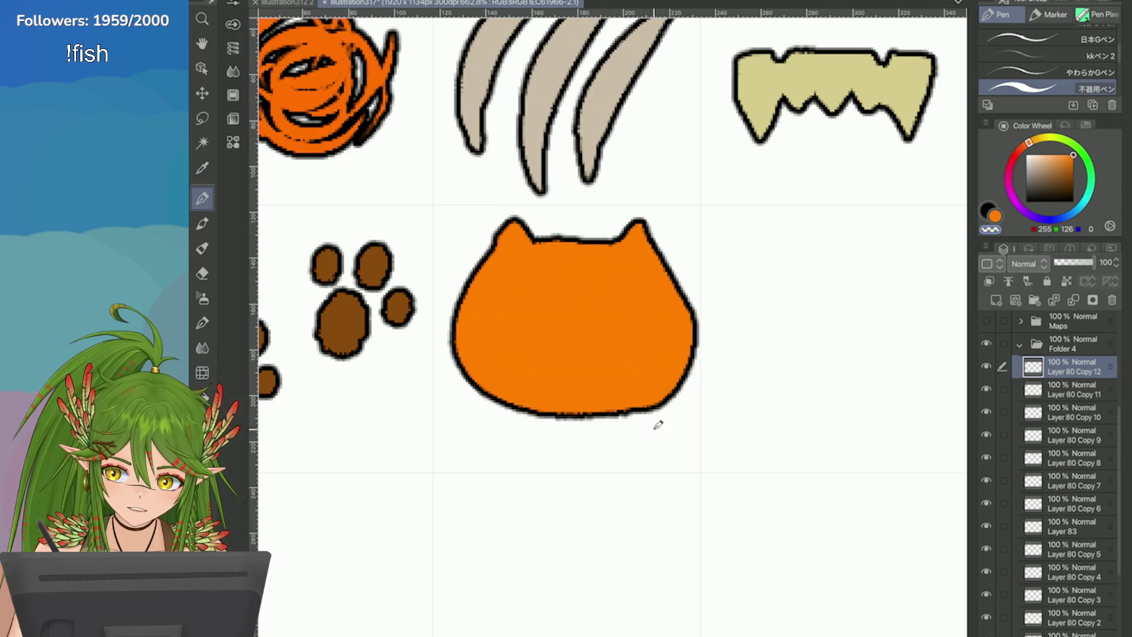
pyautogui.hotkey('ctrl', 'z')
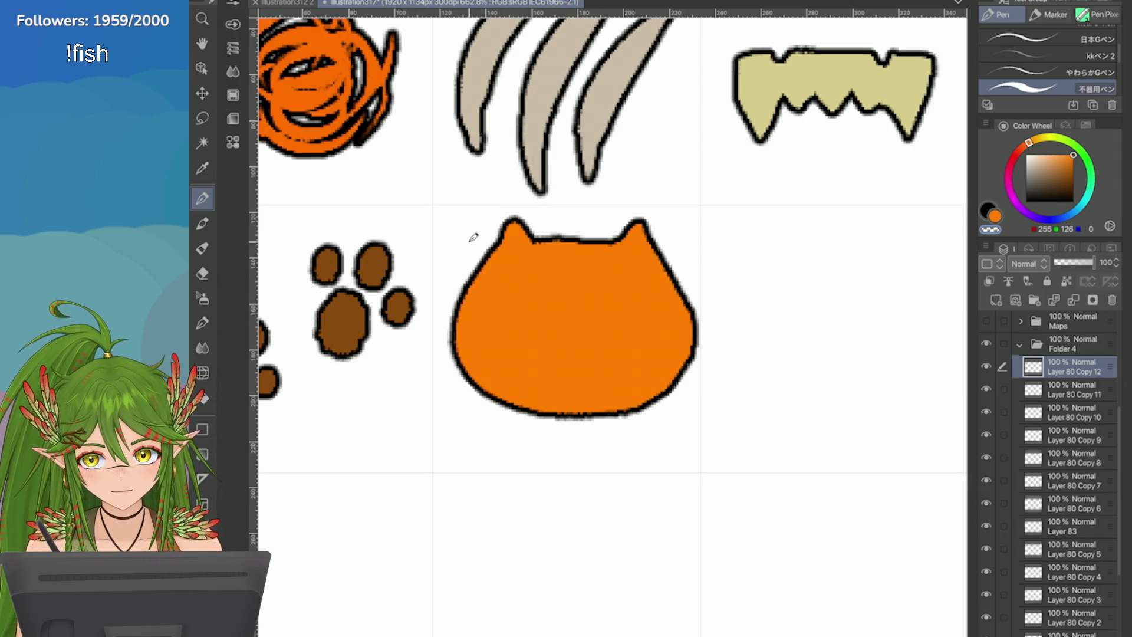
pyautogui.moveTo(477, 256); pyautogui.dragTo(456, 361)
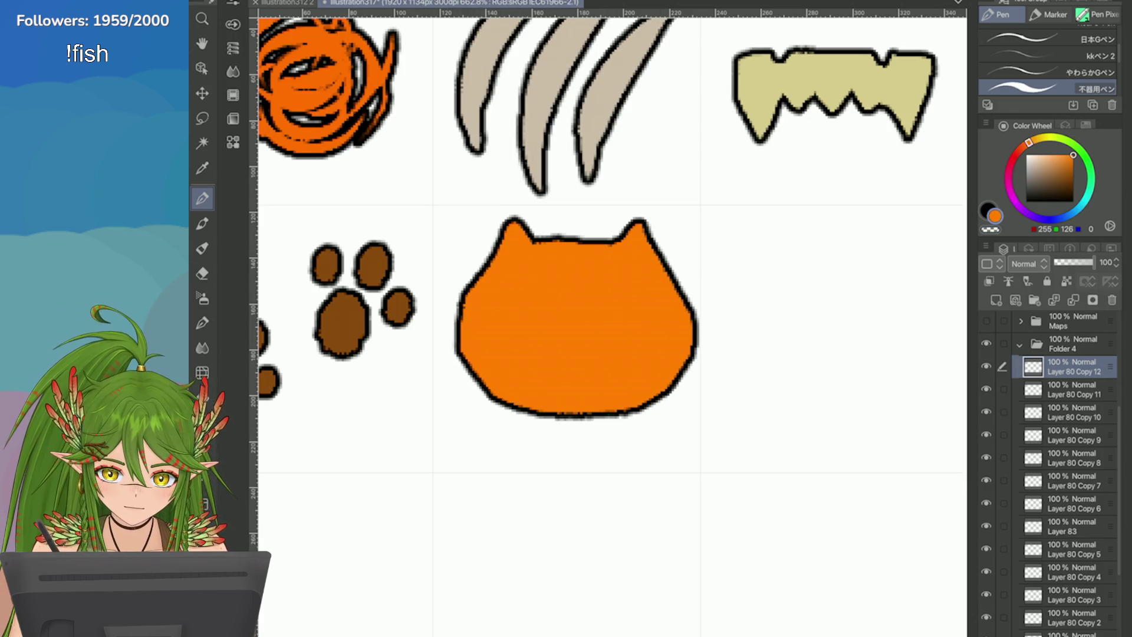
pyautogui.moveTo(686, 344)
pyautogui.mouseDown()
pyautogui.moveTo(640, 416)
pyautogui.moveTo(501, 416)
pyautogui.moveTo(463, 361)
pyautogui.mouseUp()
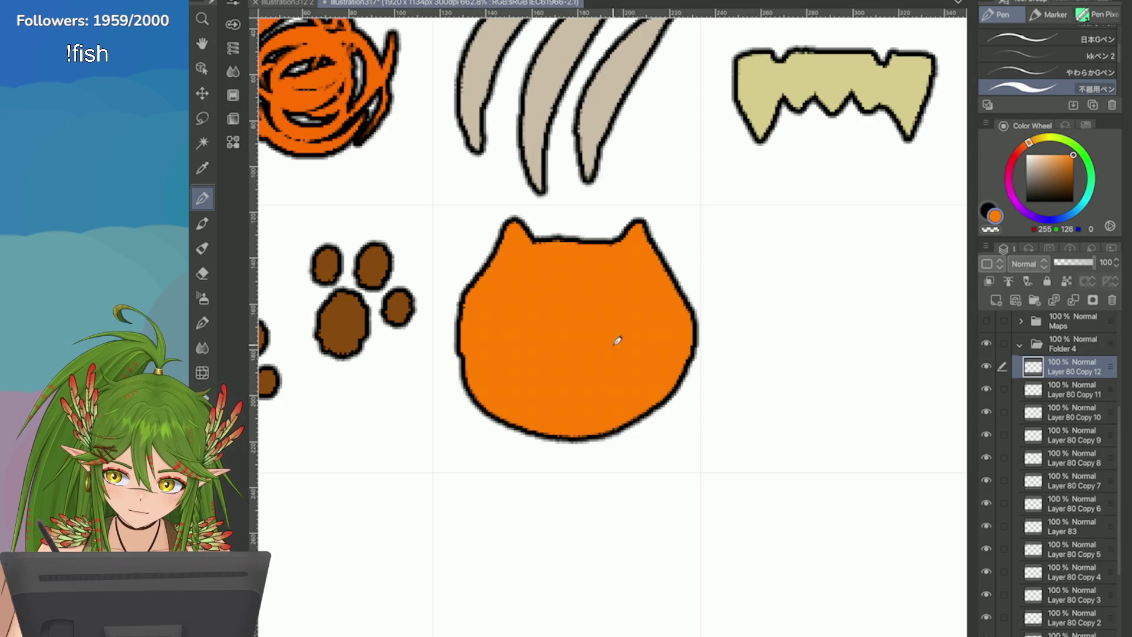
pyautogui.hotkey('ctrl', 'z')
pyautogui.moveTo(666, 374)
pyautogui.mouseDown()
pyautogui.moveTo(589, 439)
pyautogui.moveTo(501, 412)
pyautogui.moveTo(487, 369)
pyautogui.moveTo(492, 407)
pyautogui.mouseUp()
pyautogui.moveTo(477, 356)
pyautogui.mouseDown()
pyautogui.moveTo(513, 419)
pyautogui.moveTo(537, 438)
pyautogui.mouseUp()
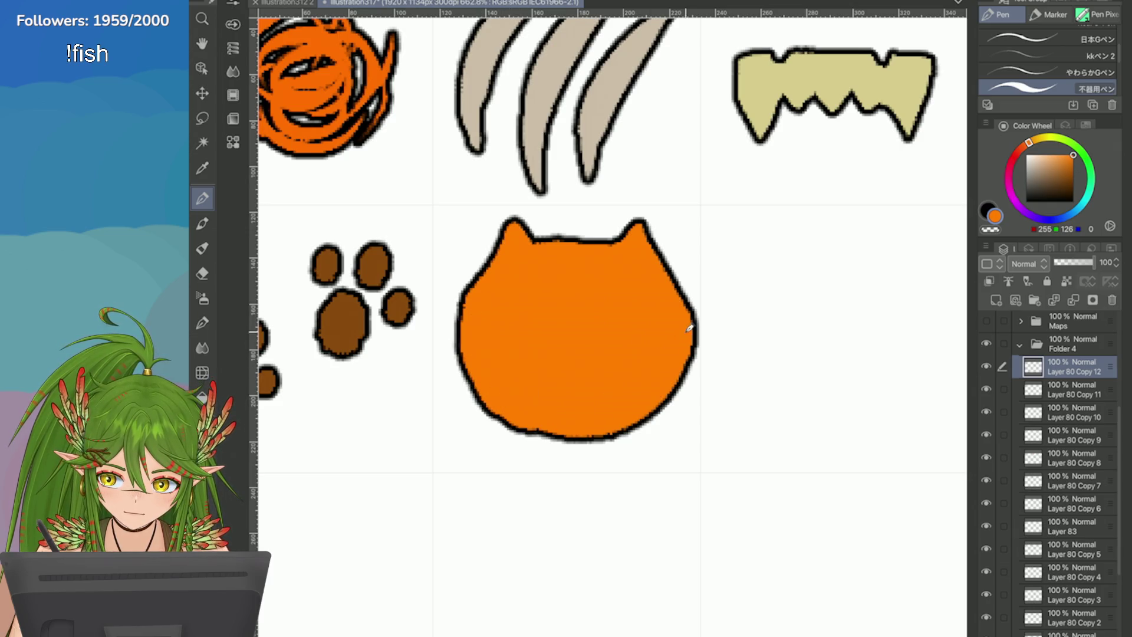
pyautogui.moveTo(689, 329); pyautogui.dragTo(613, 440)
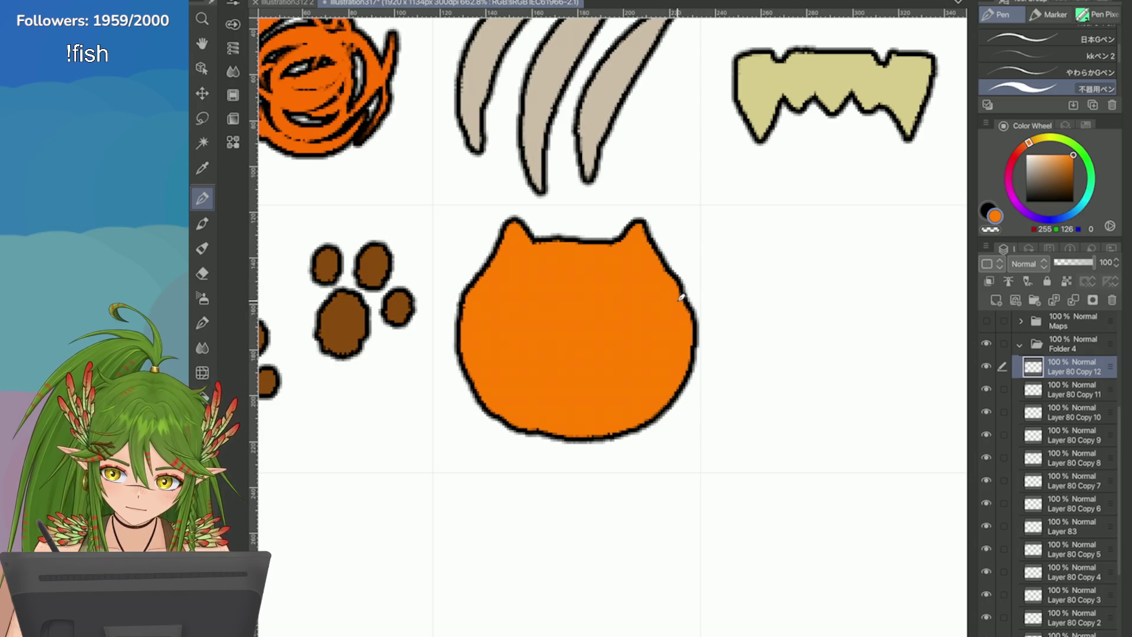
pyautogui.moveTo(669, 272)
pyautogui.mouseDown()
pyautogui.moveTo(676, 359)
pyautogui.moveTo(543, 444)
pyautogui.mouseUp()
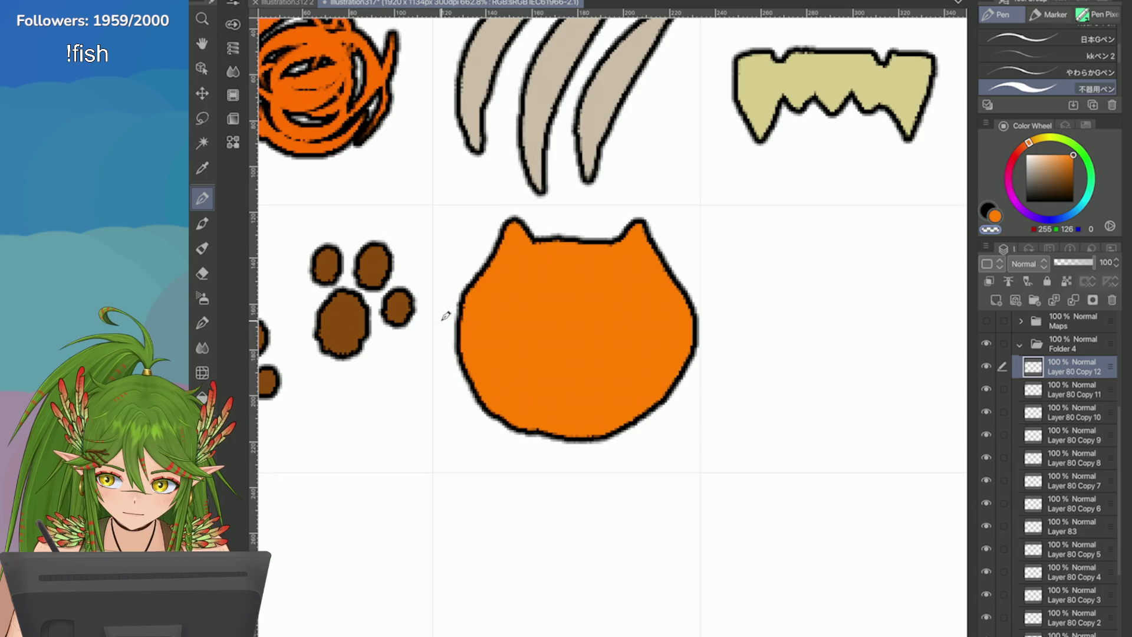
pyautogui.moveTo(456, 353); pyautogui.dragTo(517, 436)
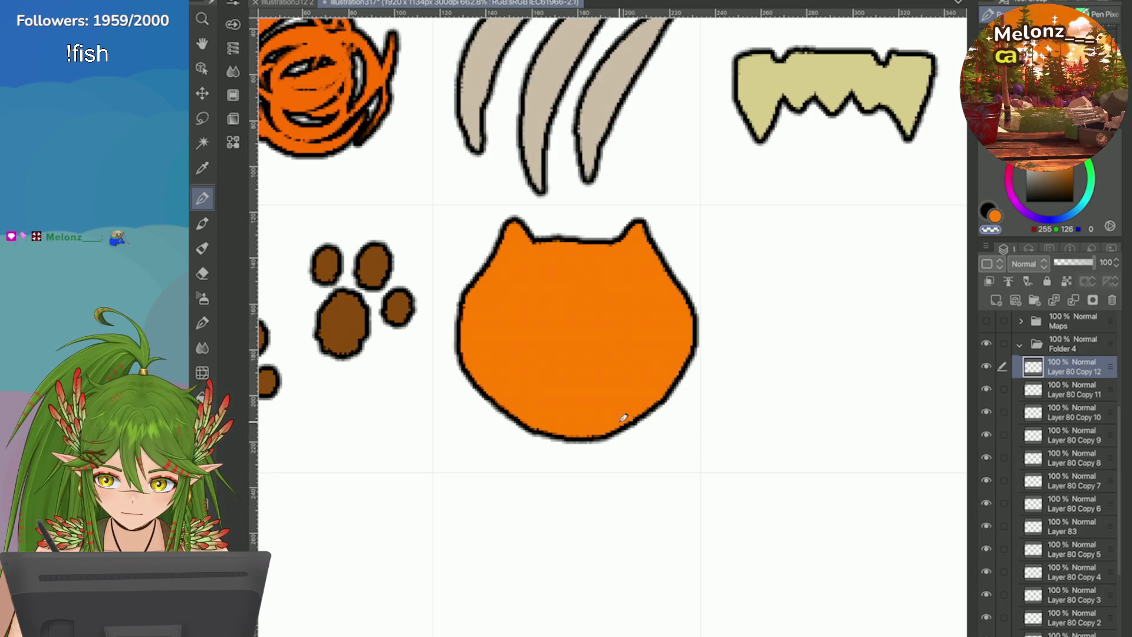
pyautogui.hotkey('ctrl', '-')
pyautogui.hotkey('ctrl', '-')
pyautogui.hotkey('ctrl', '-')
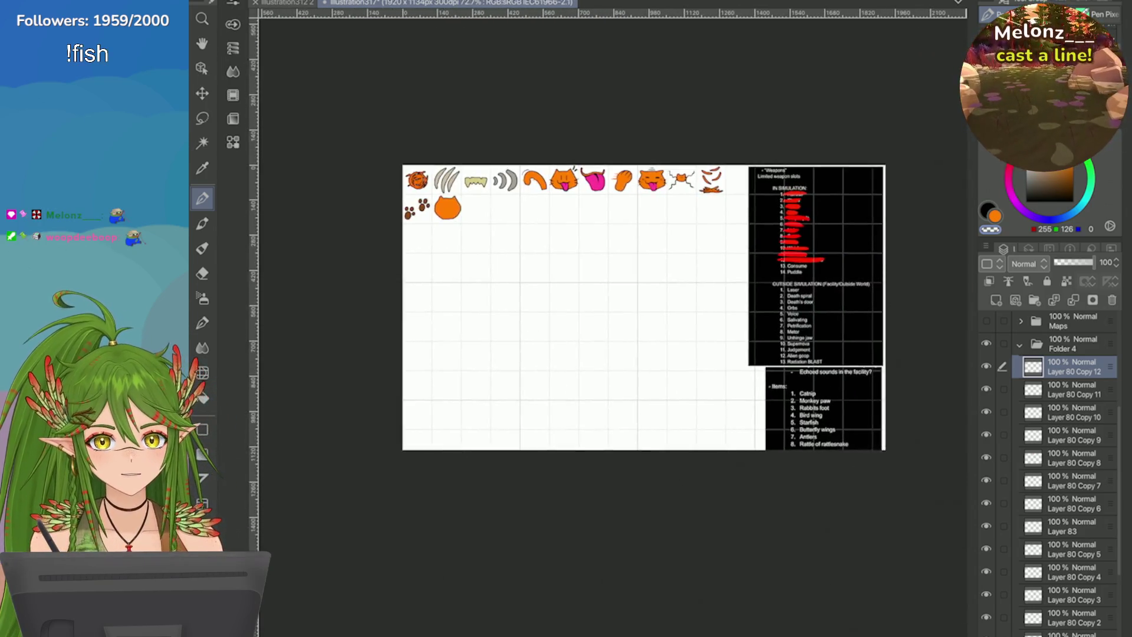
pyautogui.scroll(6, 860, 318)
pyautogui.scroll(-1, 613, 318)
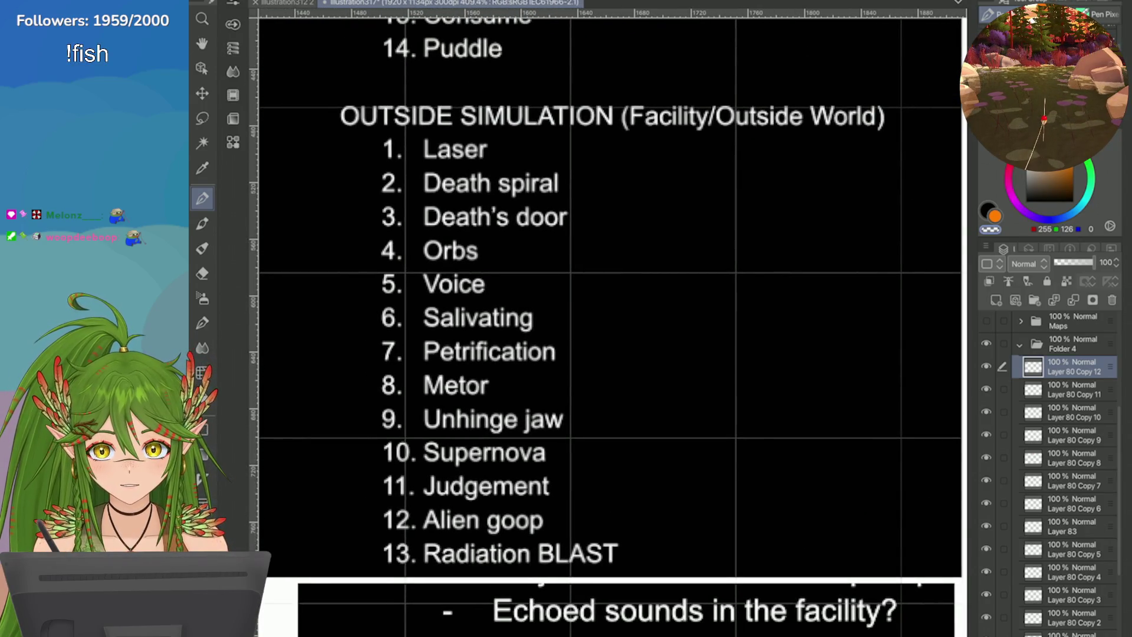
pyautogui.scroll(2, 613, 318)
pyautogui.scroll(-2, 613, 318)
pyautogui.scroll(3, 613, 318)
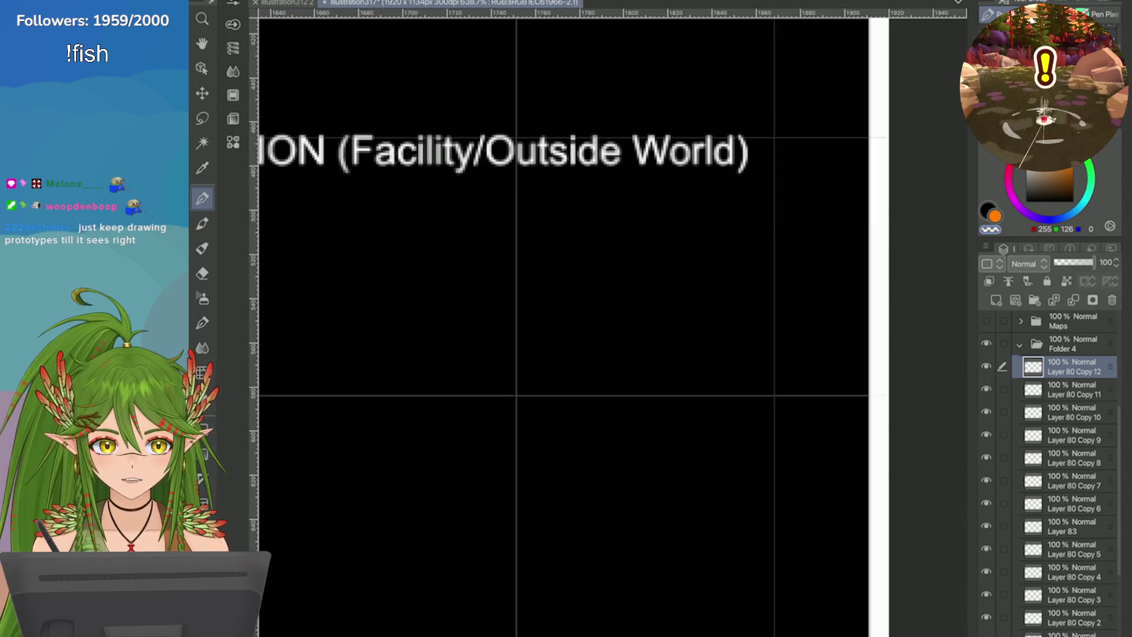
pyautogui.scroll(-5, 613, 318)
pyautogui.scroll(-3, 613, 318)
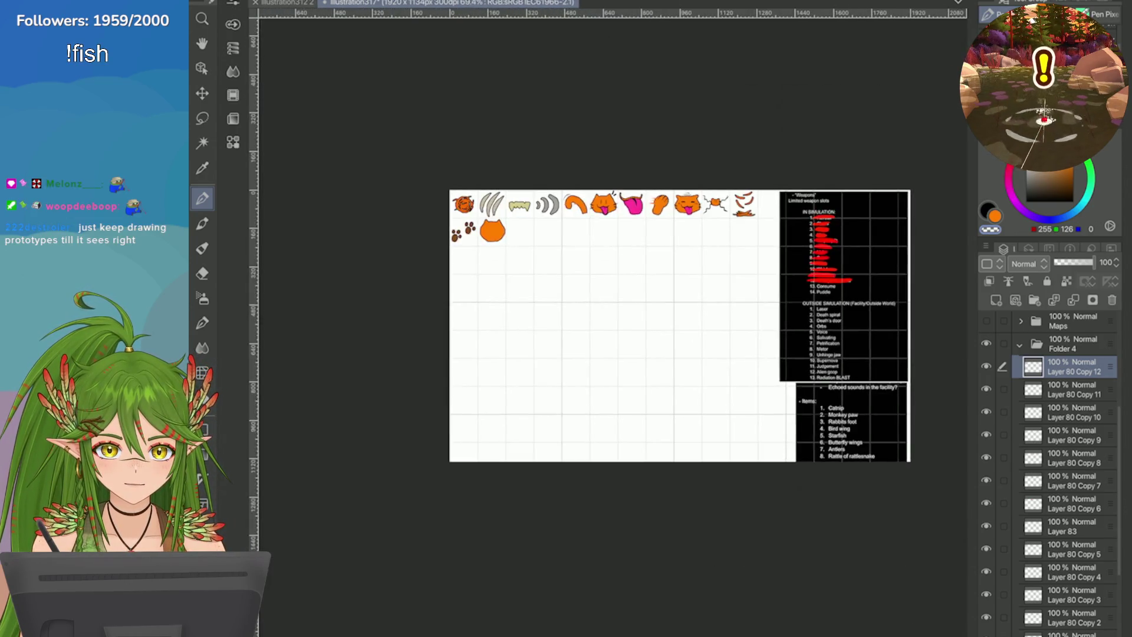
pyautogui.scroll(6, 613, 319)
pyautogui.scroll(2, 738, 139)
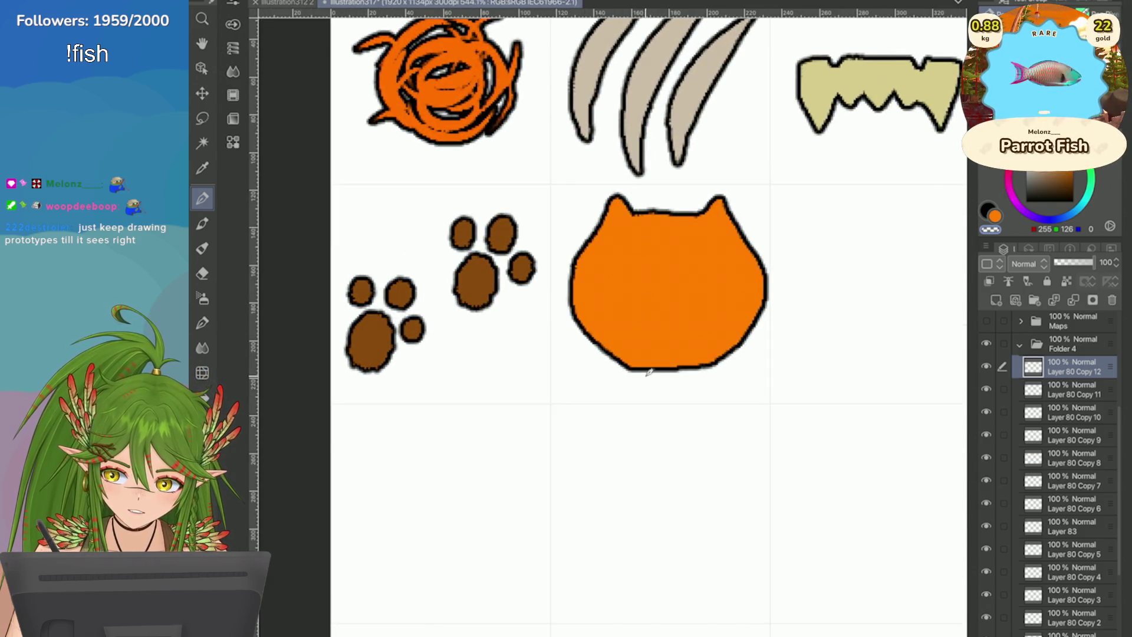
# Step: Switch the pen to black and try drawing the cat's left eye
pyautogui.press('x')
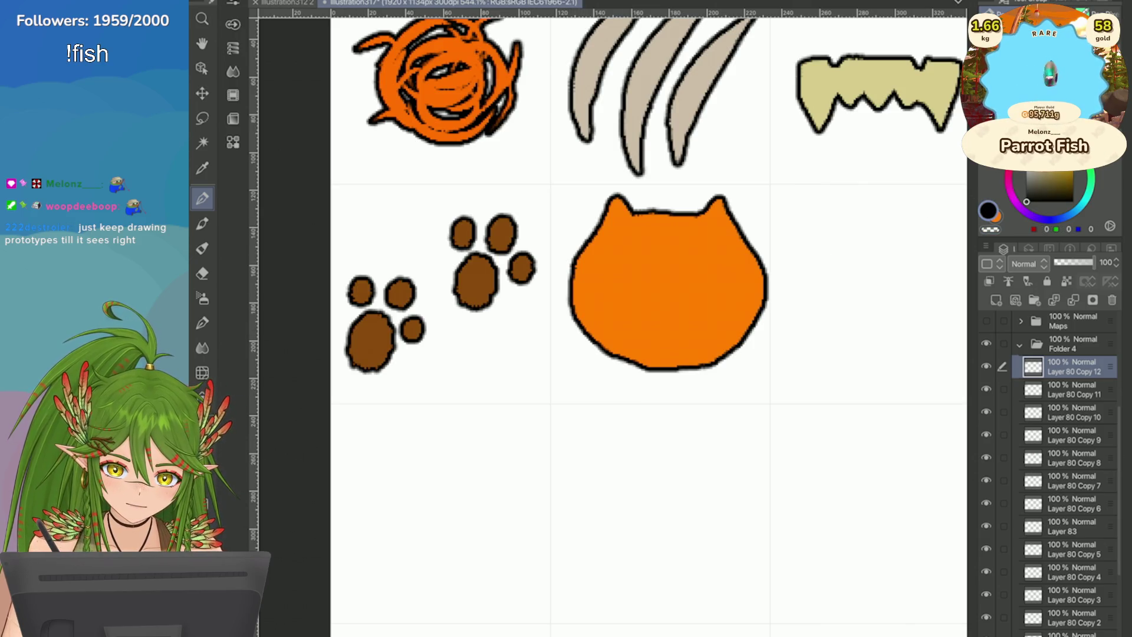
pyautogui.hotkey('ctrl', 'z')
pyautogui.moveTo(654, 230); pyautogui.dragTo(654, 242)
pyautogui.hotkey('ctrl', 'z')
# Step: Try several mouth shapes across the cat face, undoing each attempt
pyautogui.moveTo(700, 276)
pyautogui.mouseDown()
pyautogui.moveTo(654, 278)
pyautogui.moveTo(607, 323)
pyautogui.mouseUp()
pyautogui.hotkey('ctrl', 'z')
pyautogui.moveTo(700, 275); pyautogui.dragTo(609, 323)
pyautogui.hotkey('ctrl', 'z')
pyautogui.moveTo(718, 270); pyautogui.dragTo(618, 270)
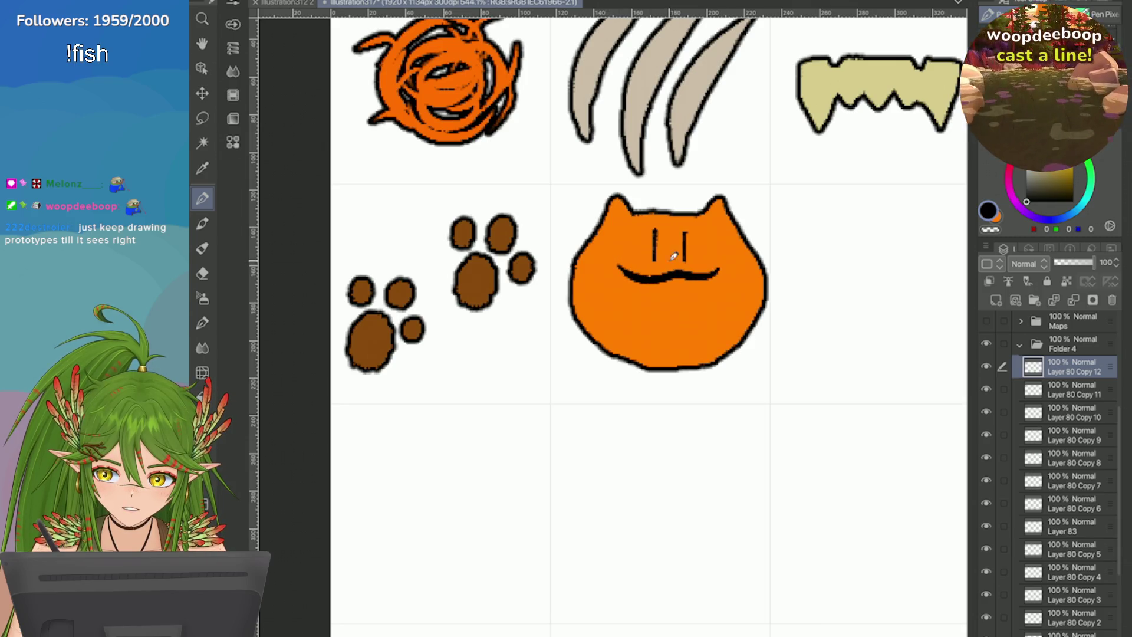
pyautogui.hotkey('ctrl', 'z')
pyautogui.moveTo(720, 269)
pyautogui.mouseDown()
pyautogui.moveTo(651, 279)
pyautogui.moveTo(609, 261)
pyautogui.moveTo(613, 301)
pyautogui.moveTo(677, 348)
pyautogui.moveTo(722, 265)
pyautogui.moveTo(670, 341)
pyautogui.moveTo(620, 275)
pyautogui.moveTo(622, 333)
pyautogui.mouseUp()
pyautogui.hotkey('ctrl', 'z')
pyautogui.hotkey('ctrl', 'z')
pyautogui.hotkey('ctrl', 'z')
pyautogui.moveTo(608, 255)
pyautogui.mouseDown()
pyautogui.moveTo(621, 329)
pyautogui.moveTo(723, 303)
pyautogui.moveTo(722, 268)
pyautogui.mouseUp()
pyautogui.hotkey('ctrl', 'z')
# Step: Outline the open U-shaped mouth and darken its bottom line
pyautogui.scroll(2, 699, 354)
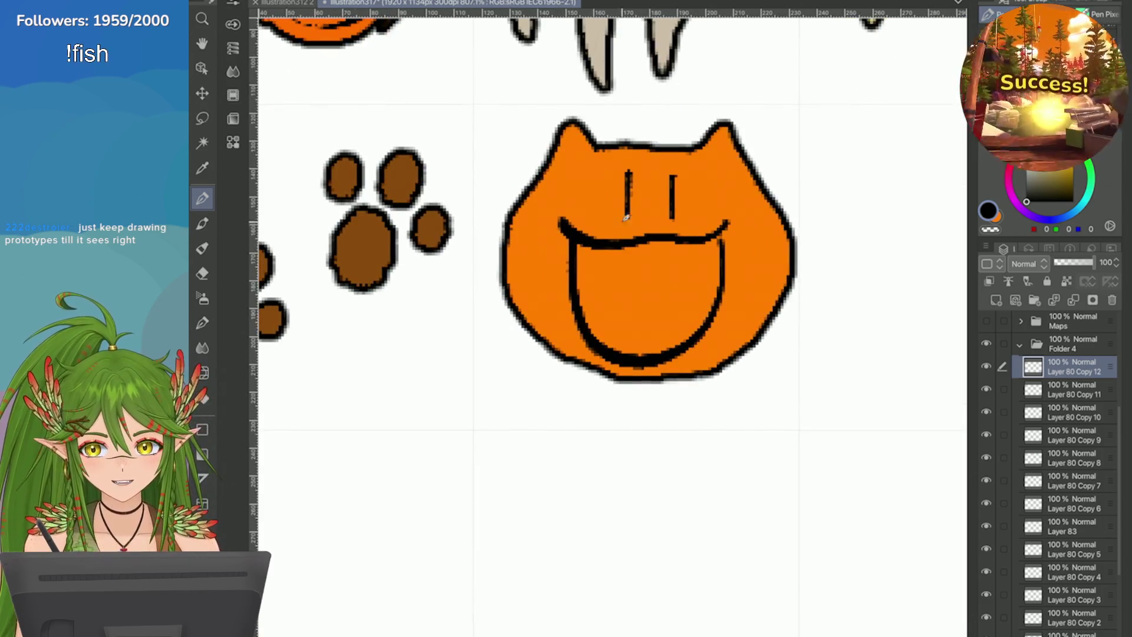
pyautogui.hotkey('ctrl', 'z')
pyautogui.moveTo(723, 229)
pyautogui.mouseDown()
pyautogui.moveTo(732, 278)
pyautogui.moveTo(658, 365)
pyautogui.moveTo(697, 348)
pyautogui.moveTo(622, 357)
pyautogui.mouseUp()
pyautogui.hotkey('ctrl', 'z')
pyautogui.moveTo(570, 239)
pyautogui.mouseDown()
pyautogui.moveTo(626, 355)
pyautogui.moveTo(571, 303)
pyautogui.moveTo(639, 353)
pyautogui.moveTo(708, 334)
pyautogui.mouseUp()
pyautogui.hotkey('ctrl', 'z')
pyautogui.moveTo(631, 355); pyautogui.dragTo(657, 357)
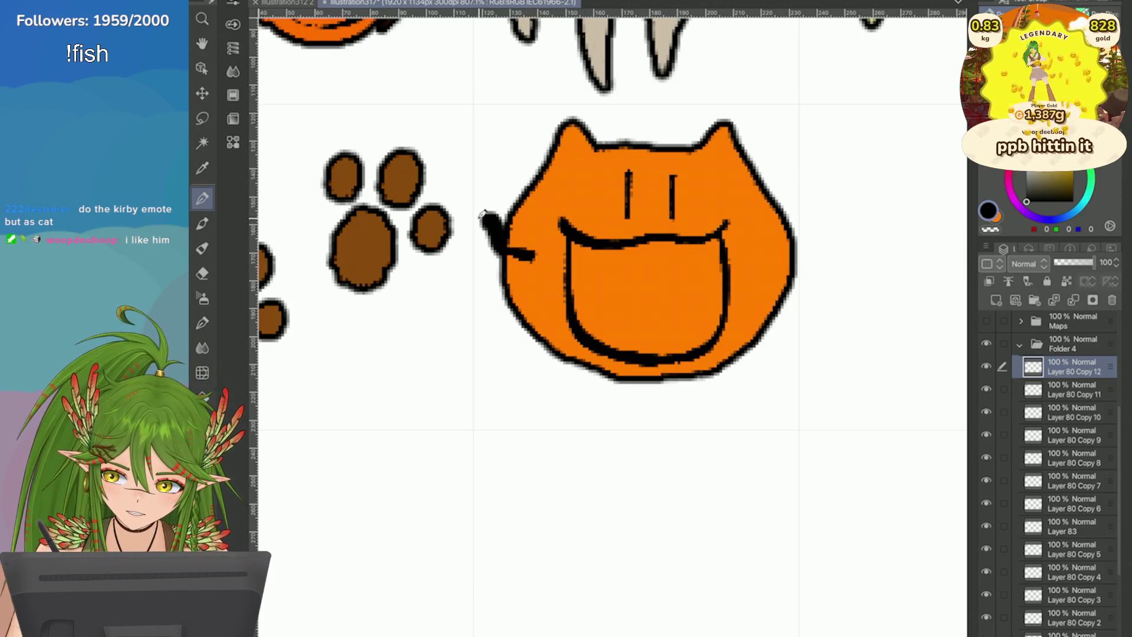
# Step: Add an arched line across the lower mouth and try a fang at the upper right
pyautogui.moveTo(715, 329); pyautogui.dragTo(561, 299)
pyautogui.hotkey('ctrl', 'z')
pyautogui.moveTo(717, 329); pyautogui.dragTo(600, 303)
pyautogui.hotkey('ctrl', 'z')
pyautogui.moveTo(721, 322)
pyautogui.mouseDown()
pyautogui.moveTo(659, 306)
pyautogui.moveTo(571, 323)
pyautogui.mouseUp()
pyautogui.moveTo(718, 238)
pyautogui.mouseDown()
pyautogui.moveTo(701, 270)
pyautogui.moveTo(607, 258)
pyautogui.mouseUp()
pyautogui.hotkey('ctrl', 'z')
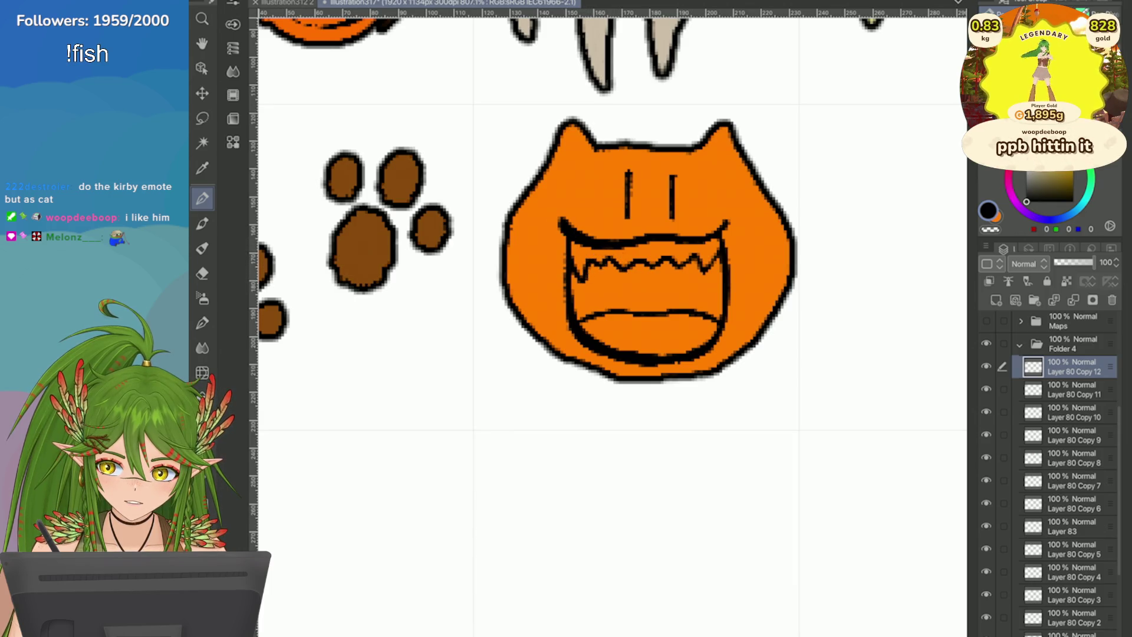
# Step: Paint orange over the right part of the teeth, then return to black and undo
pyautogui.scroll(-5, 813, 299)
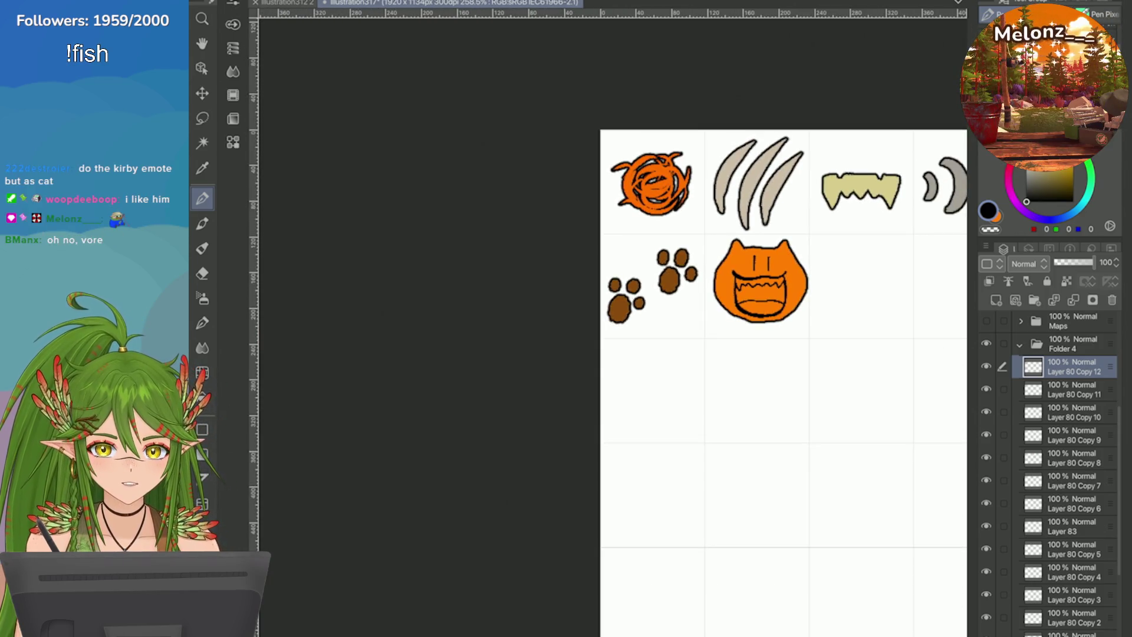
pyautogui.scroll(5, 808, 281)
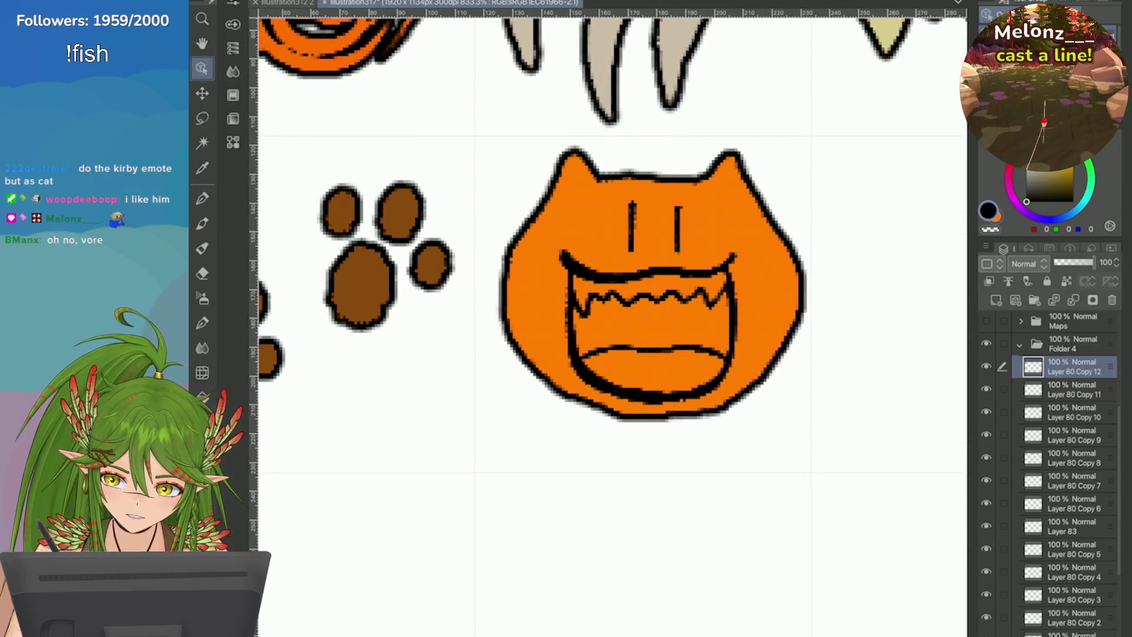
pyautogui.scroll(1, 810, 253)
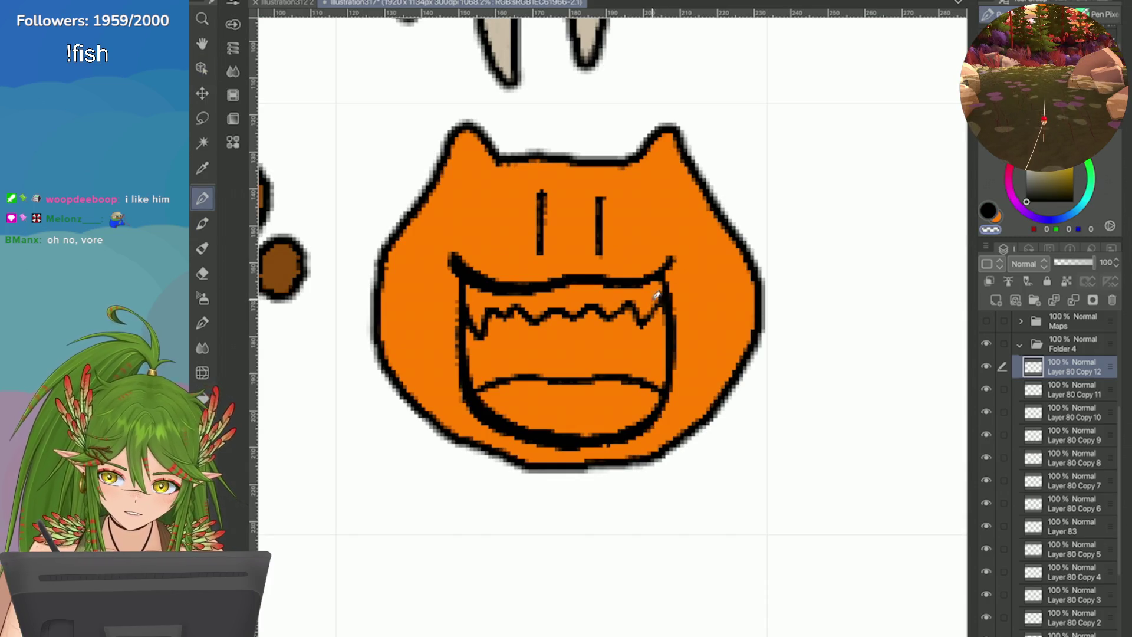
pyautogui.press('x')
pyautogui.moveTo(638, 306)
pyautogui.mouseDown()
pyautogui.moveTo(652, 316)
pyautogui.moveTo(659, 293)
pyautogui.moveTo(644, 336)
pyautogui.moveTo(660, 306)
pyautogui.mouseUp()
pyautogui.press('x')
pyautogui.hotkey('ctrl', 'z')
# Step: Swap back to orange, check the teeth at different zoom levels, and add a whisker layer
pyautogui.scroll(-5, 613, 318)
pyautogui.scroll(5, 613, 318)
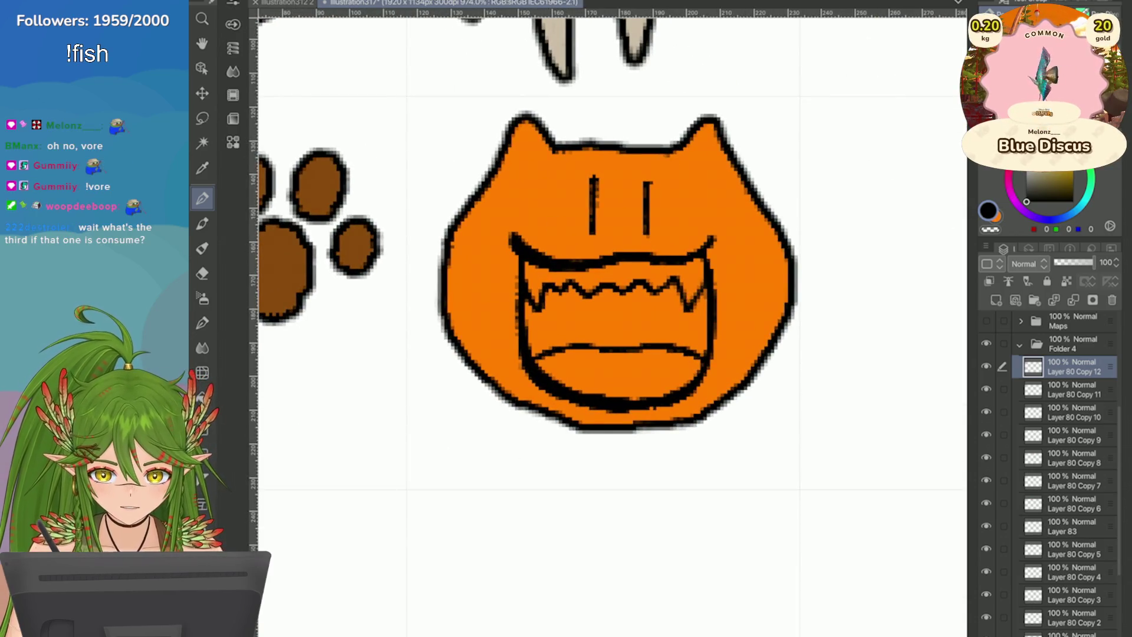
pyautogui.press('x')
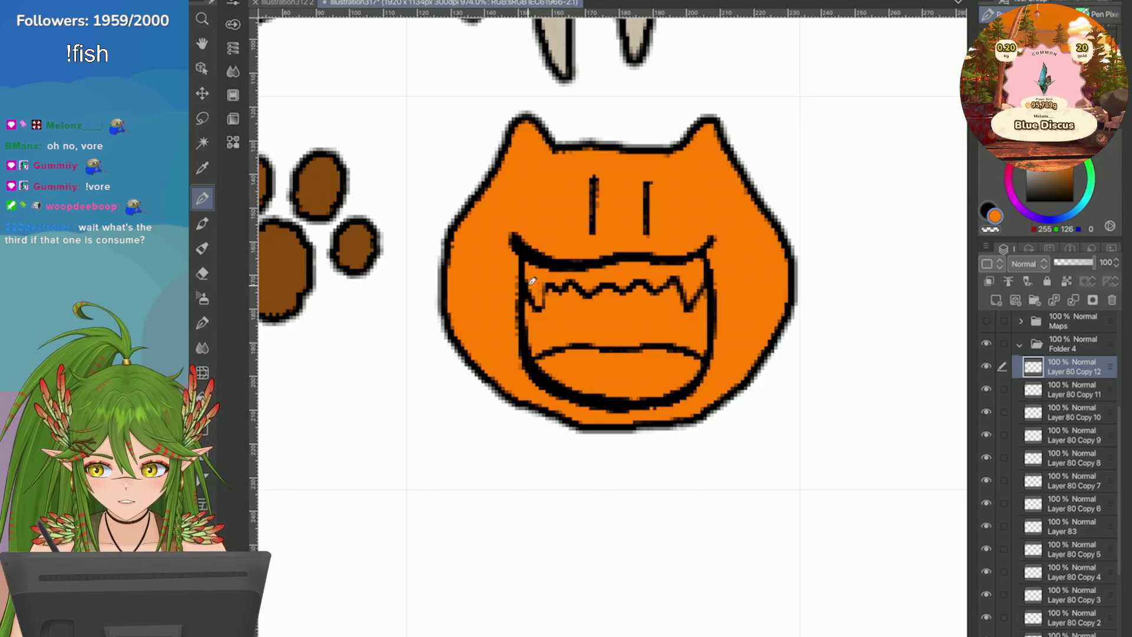
pyautogui.scroll(-3, 533, 283)
pyautogui.scroll(2, 587, 310)
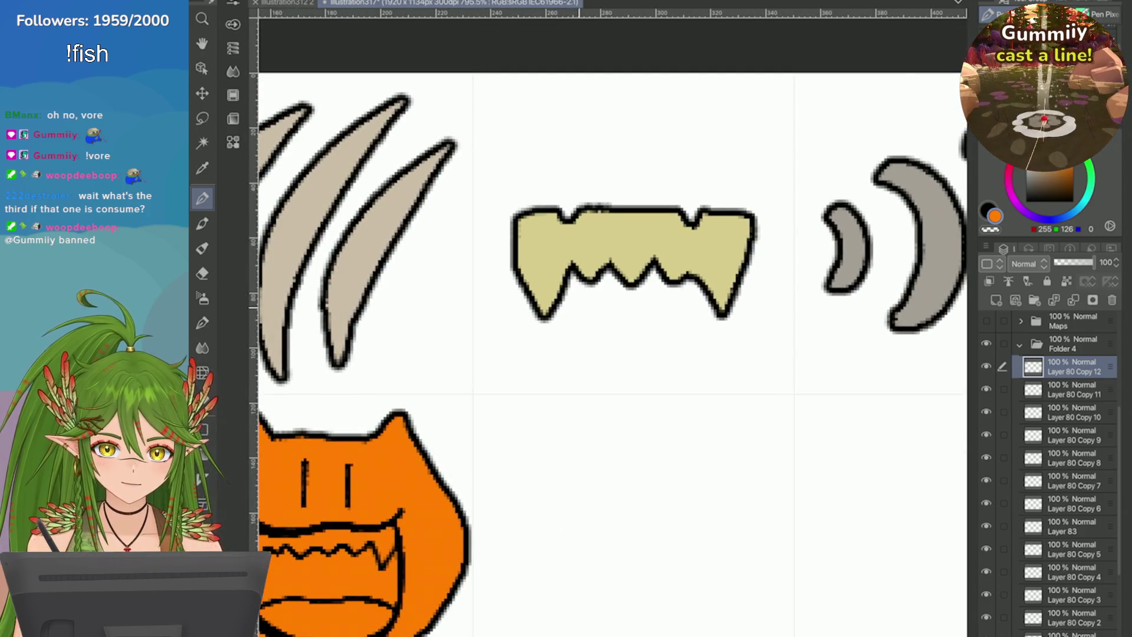
pyautogui.scroll(-3, 919, 283)
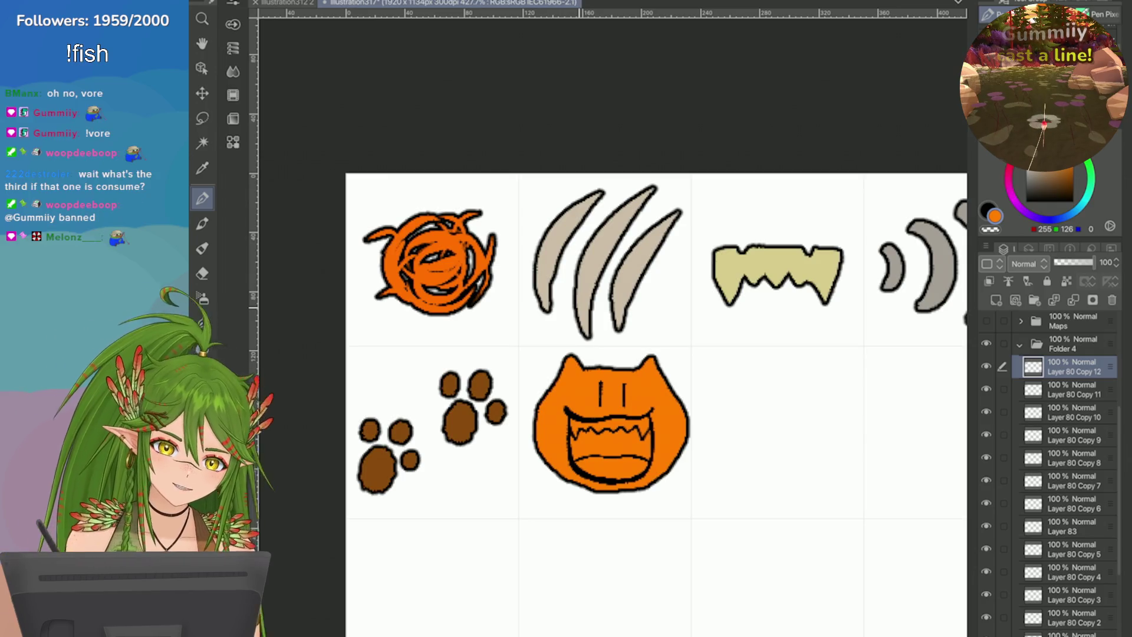
pyautogui.scroll(2, 778, 274)
pyautogui.scroll(-3, 873, 236)
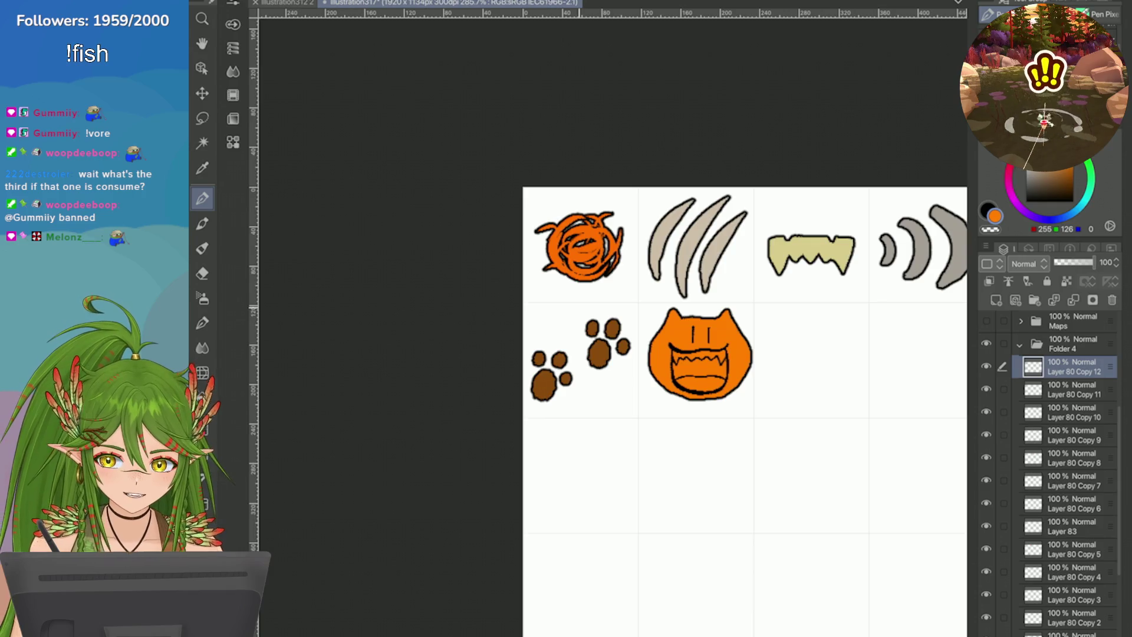
pyautogui.scroll(4, 704, 398)
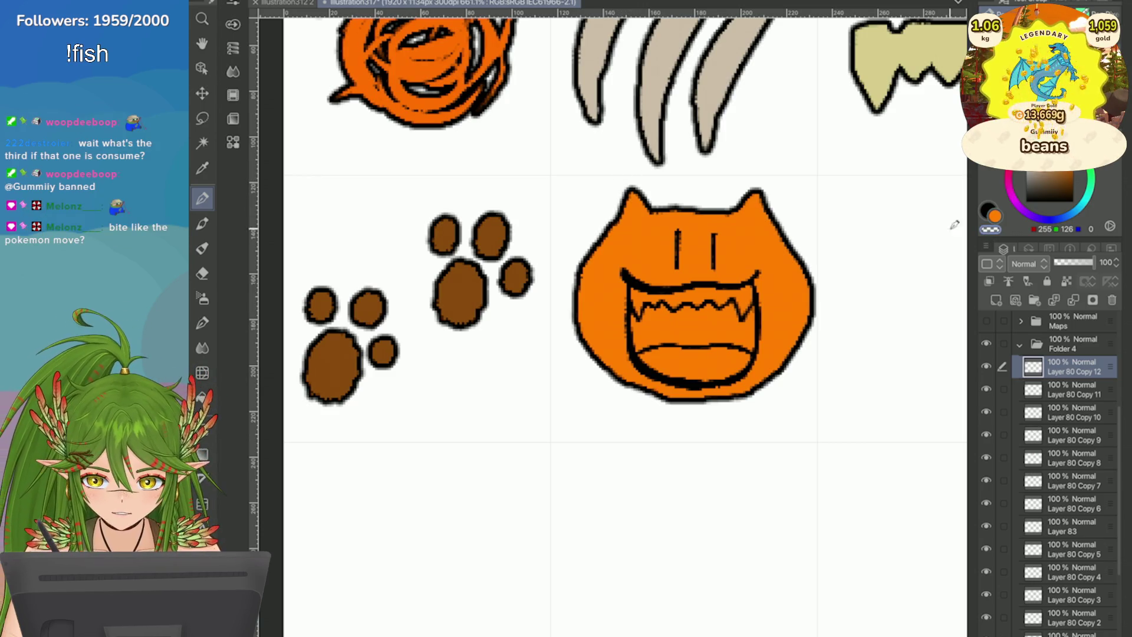
pyautogui.click(996, 300)
# Step: Draw a black whisker on the left cheek and shift the cat head slightly left
pyautogui.click(988, 210)
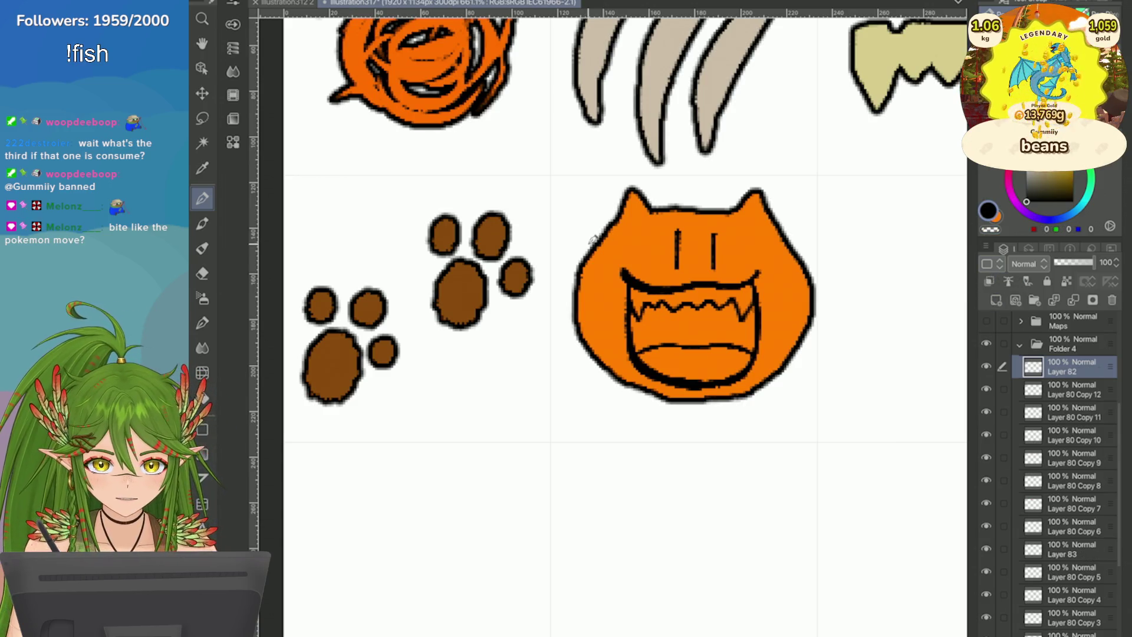
pyautogui.moveTo(592, 291)
pyautogui.mouseDown()
pyautogui.moveTo(600, 297)
pyautogui.moveTo(558, 347)
pyautogui.mouseUp()
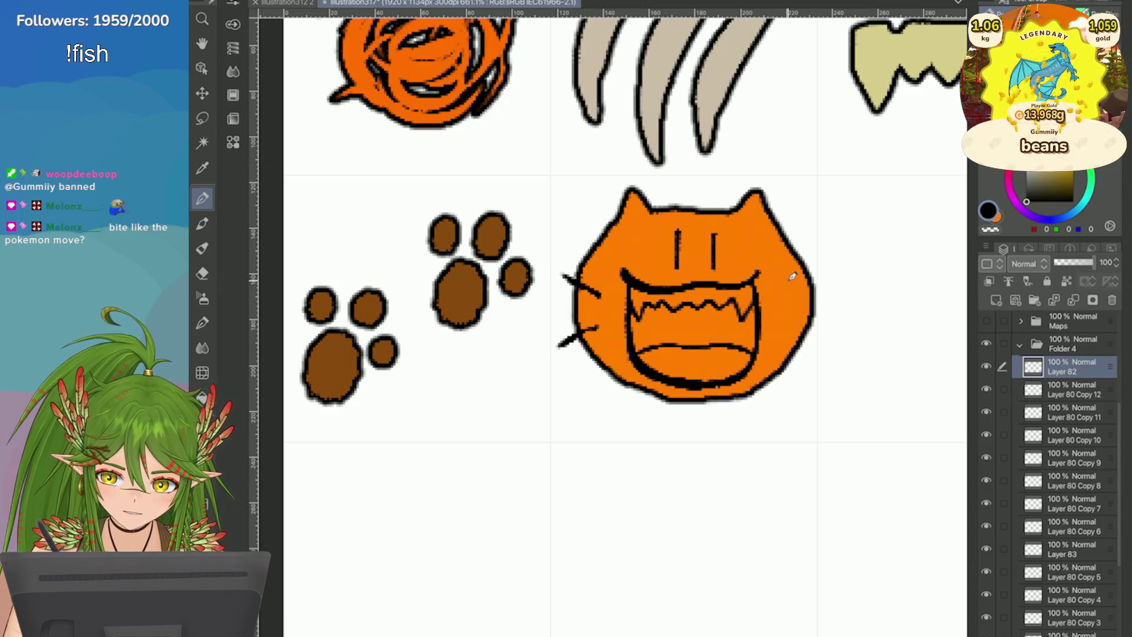
pyautogui.keyDown('ctrl'); pyautogui.click(1073, 389); pyautogui.keyUp('ctrl')
pyautogui.hotkey('ctrl', 't')
pyautogui.moveTo(608, 357); pyautogui.dragTo(598, 378)
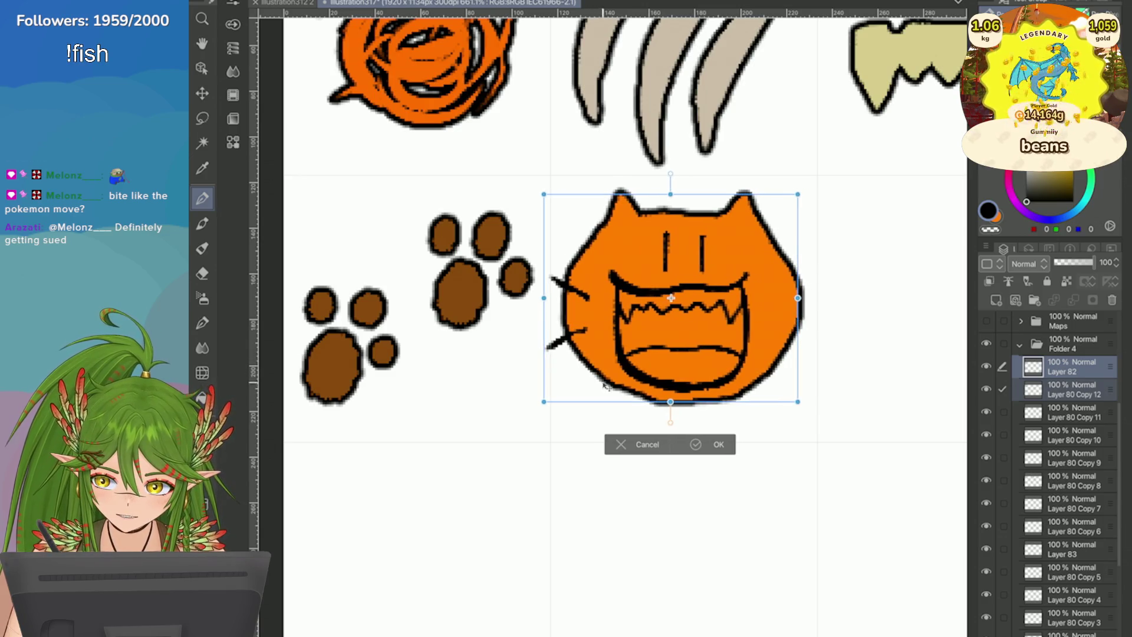
pyautogui.click(698, 444)
pyautogui.click(1072, 366)
# Step: Draw longer whiskers on the right cheek and trim the lower-left whisker tip with transparent colour
pyautogui.moveTo(788, 294); pyautogui.dragTo(816, 265)
pyautogui.moveTo(781, 326); pyautogui.dragTo(823, 337)
pyautogui.hotkey('ctrl', 'z')
pyautogui.moveTo(819, 263); pyautogui.dragTo(789, 292)
pyautogui.click(989, 229)
pyautogui.moveTo(545, 348); pyautogui.dragTo(554, 343)
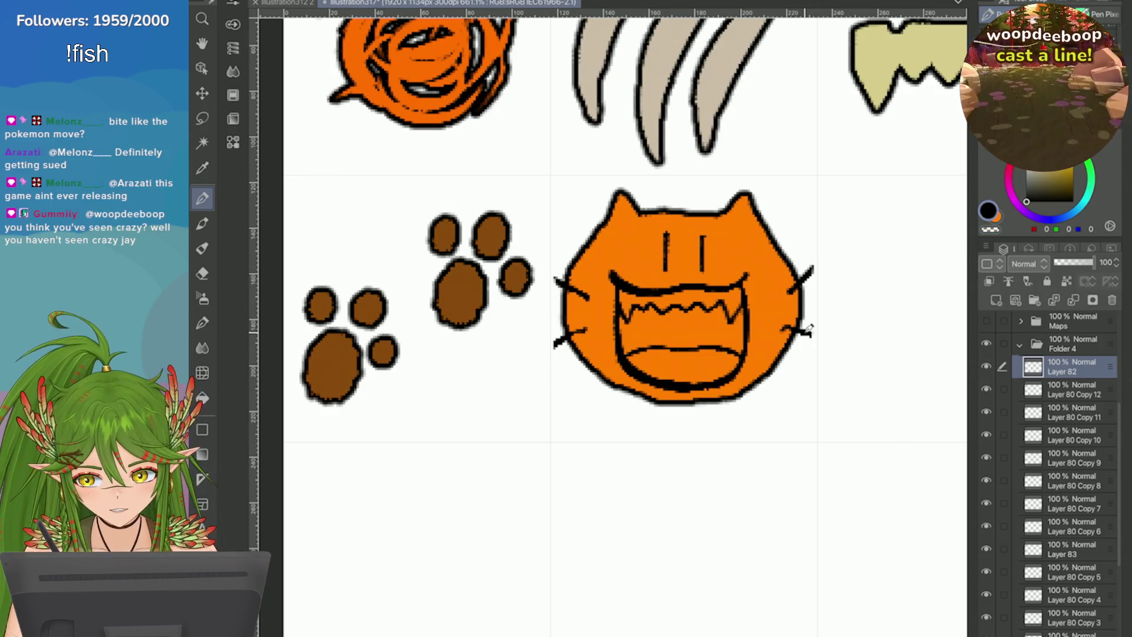
pyautogui.scroll(-5, 624, 324)
pyautogui.scroll(5, 625, 324)
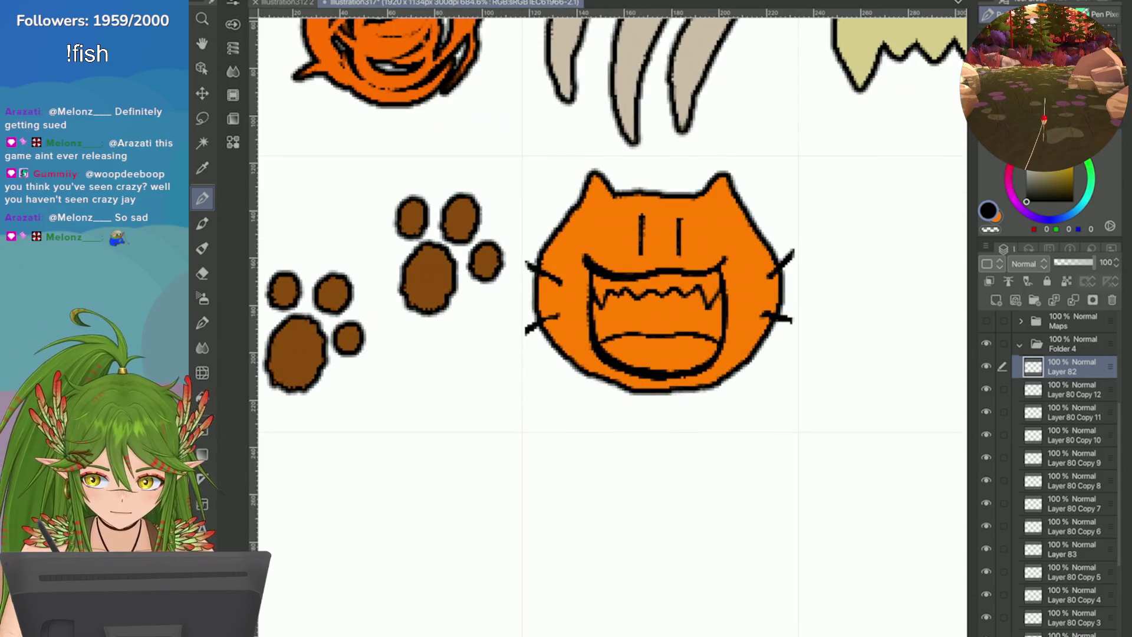
pyautogui.click(1073, 412)
# Step: Add a new layer above Layer 80 Copy 12 and set its blending mode to Darker color
pyautogui.click(985, 389)
pyautogui.click(985, 389)
pyautogui.click(1073, 389)
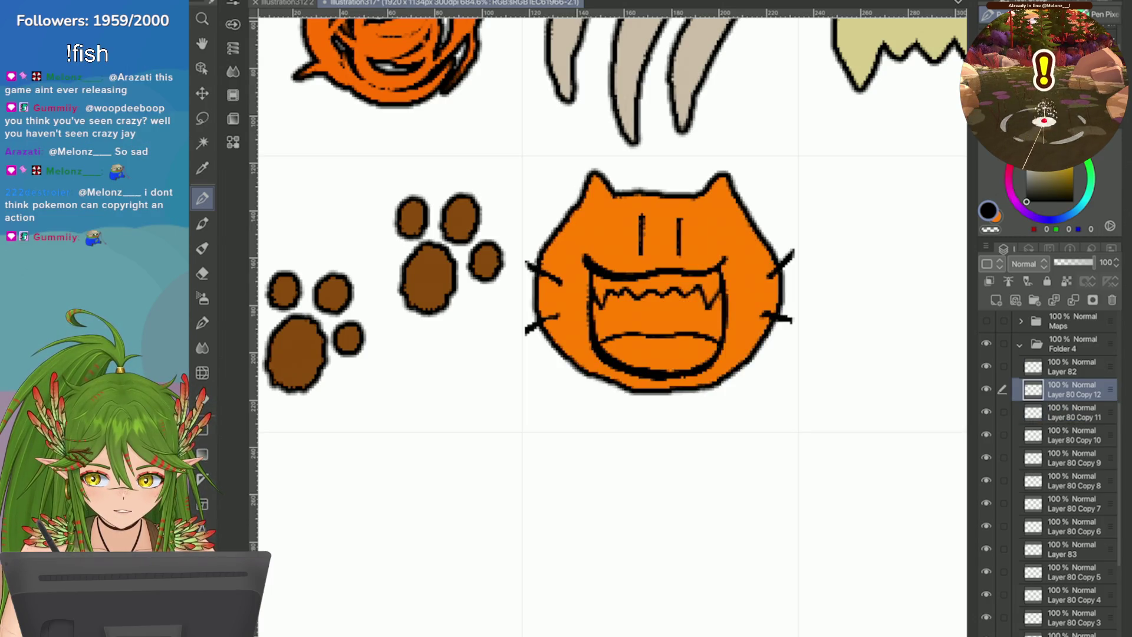
pyautogui.click(995, 299)
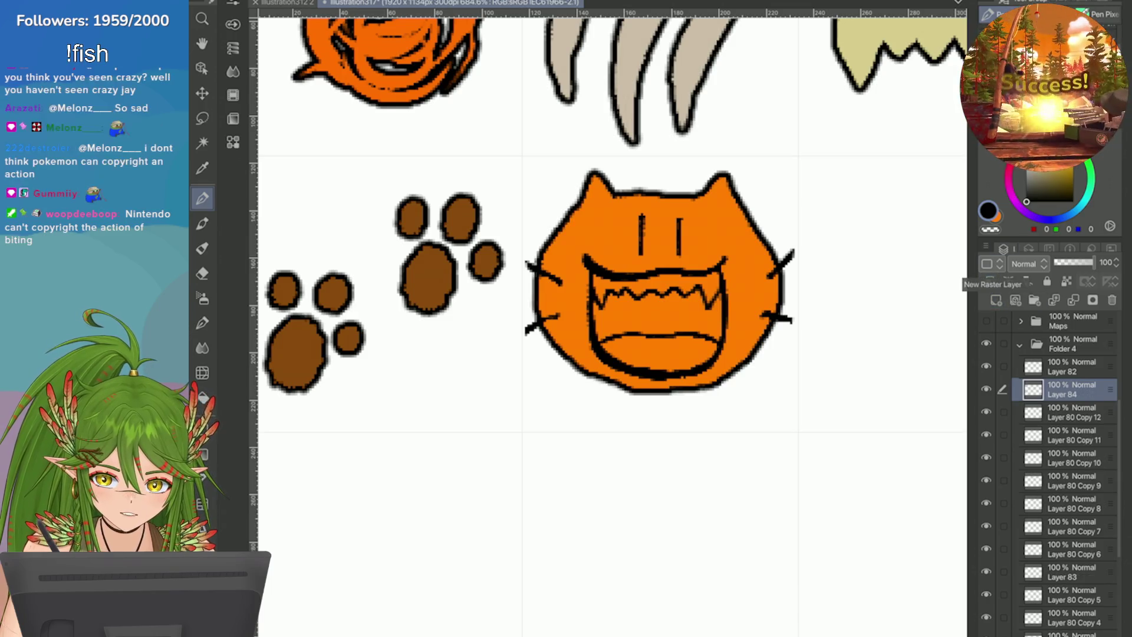
pyautogui.click(1026, 263)
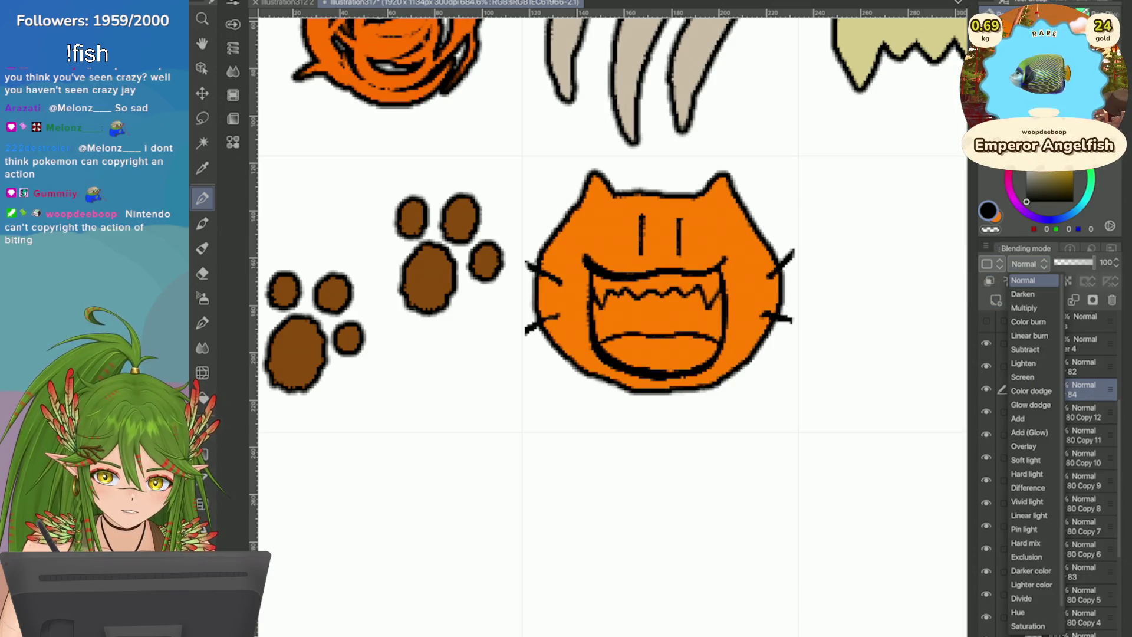
pyautogui.click(1034, 570)
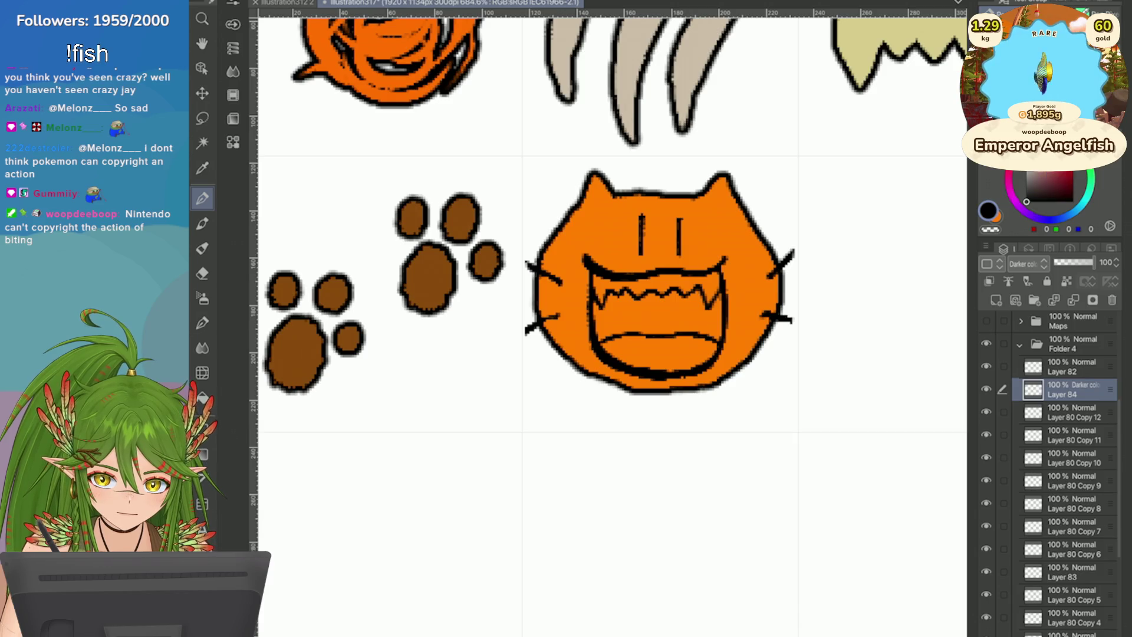
pyautogui.scroll(-5, 607, 325)
pyautogui.scroll(3, 607, 324)
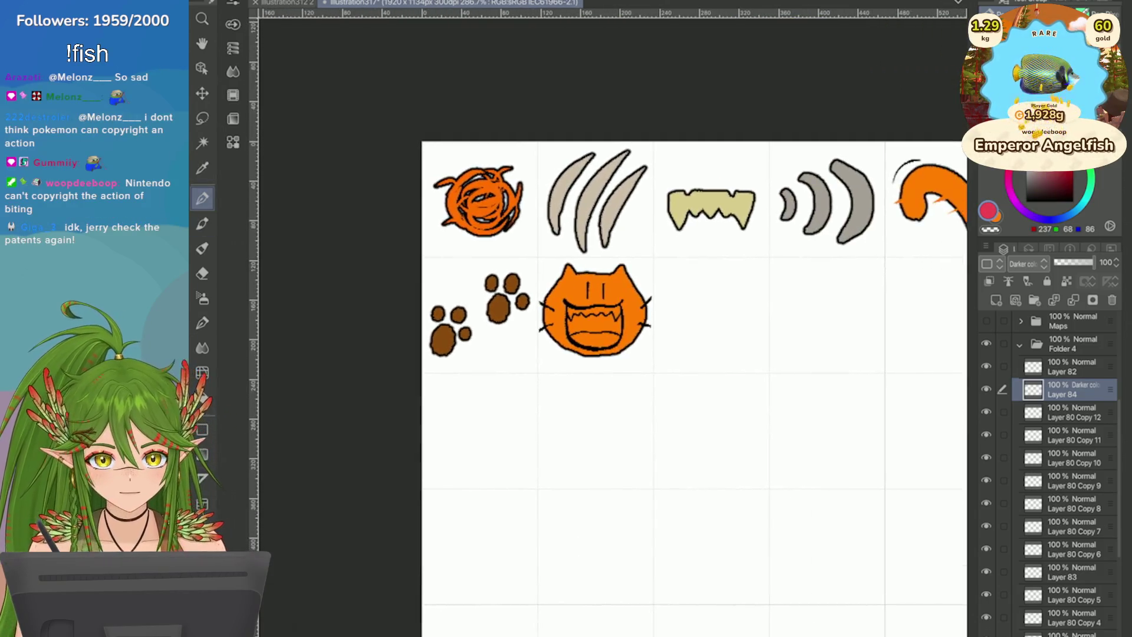
# Step: Eyedrop the pink colour and paint a pink tongue in the lower mouth
pyautogui.scroll(-2, 607, 324)
pyautogui.scroll(1, 607, 324)
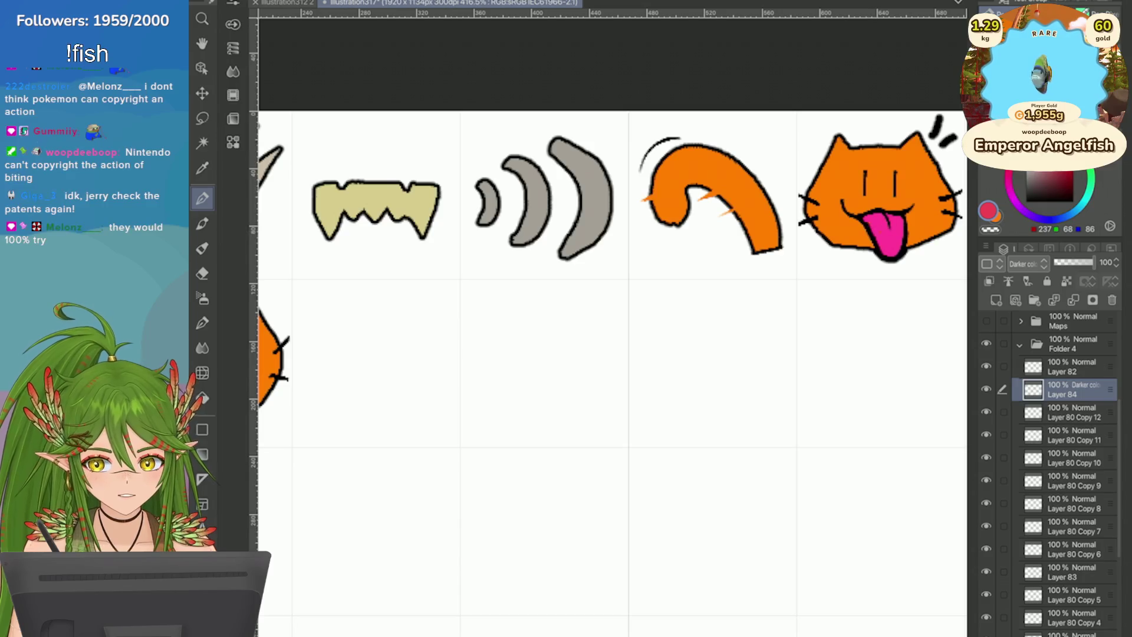
pyautogui.press('i')
pyautogui.click(884, 238)
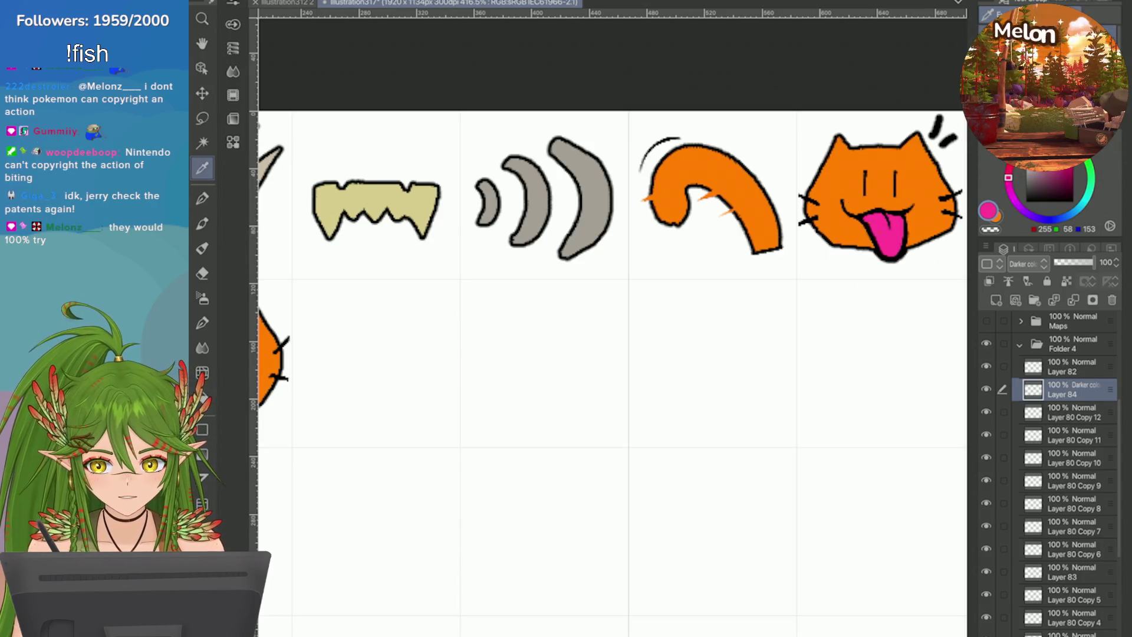
pyautogui.scroll(-3, 607, 324)
pyautogui.scroll(6, 542, 362)
pyautogui.press('p')
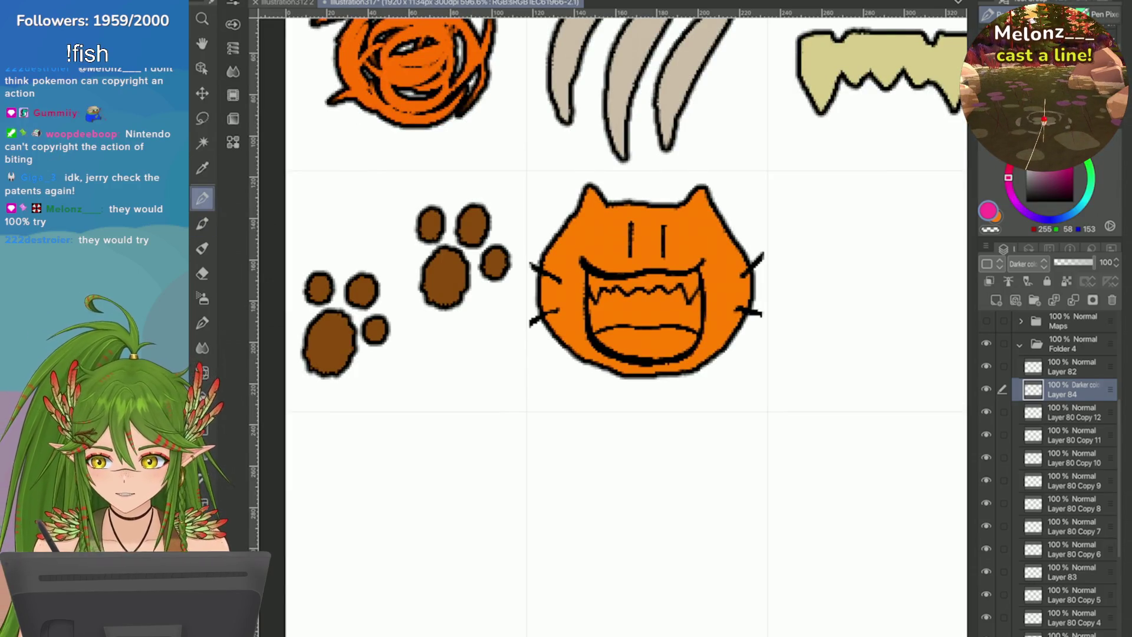
pyautogui.scroll(3, 725, 327)
pyautogui.moveTo(591, 325); pyautogui.dragTo(600, 319)
pyautogui.hotkey('ctrl', 'z')
pyautogui.moveTo(607, 362)
pyautogui.mouseDown()
pyautogui.moveTo(672, 349)
pyautogui.moveTo(539, 353)
pyautogui.moveTo(606, 376)
pyautogui.mouseUp()
pyautogui.moveTo(672, 350)
pyautogui.mouseDown()
pyautogui.moveTo(566, 371)
pyautogui.moveTo(554, 339)
pyautogui.moveTo(519, 354)
pyautogui.moveTo(654, 369)
pyautogui.moveTo(672, 354)
pyautogui.moveTo(666, 342)
pyautogui.moveTo(687, 379)
pyautogui.moveTo(526, 352)
pyautogui.mouseUp()
pyautogui.hotkey('ctrl', 'z')
# Step: Fill the mouth interior with dark maroon using the pen
pyautogui.press('e')
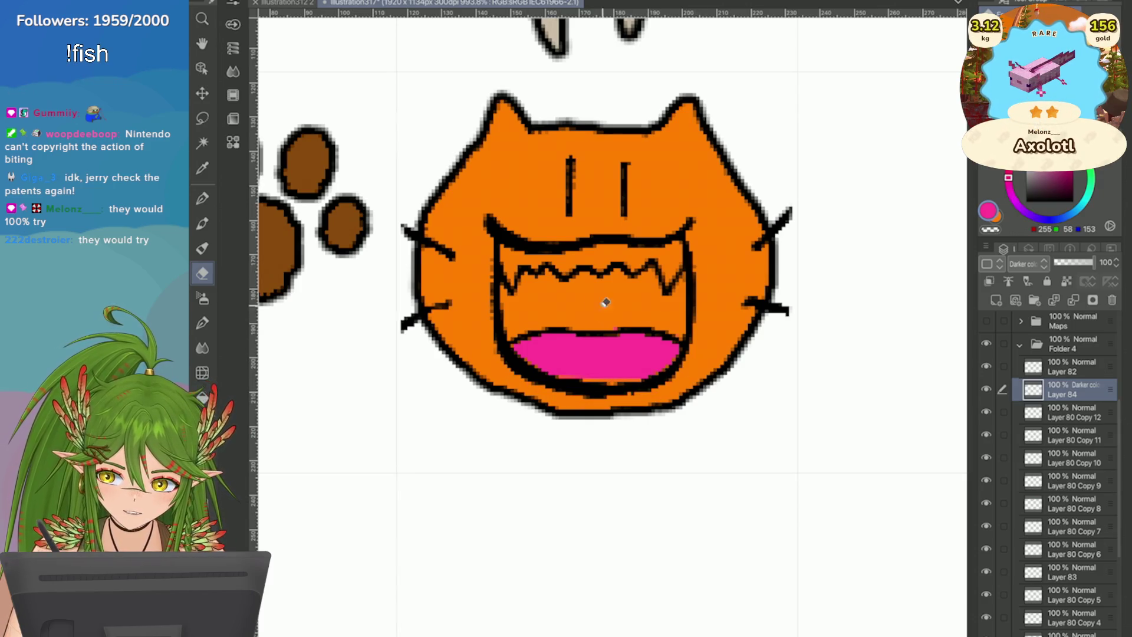
pyautogui.scroll(-5, 605, 315)
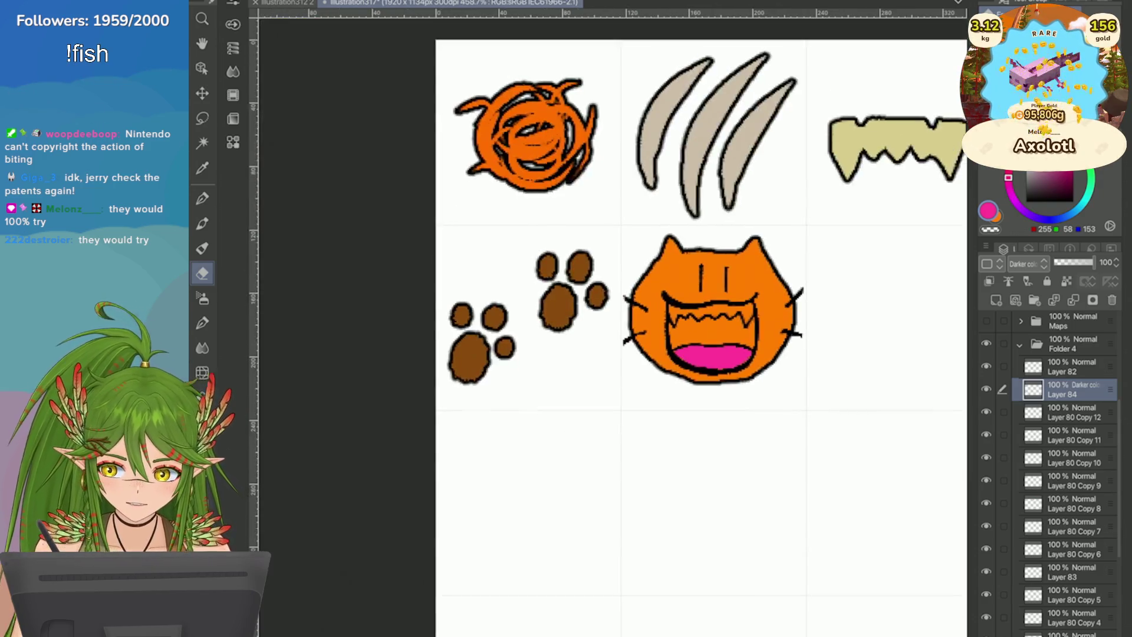
pyautogui.scroll(5, 605, 315)
pyautogui.press('p')
pyautogui.click(1063, 189)
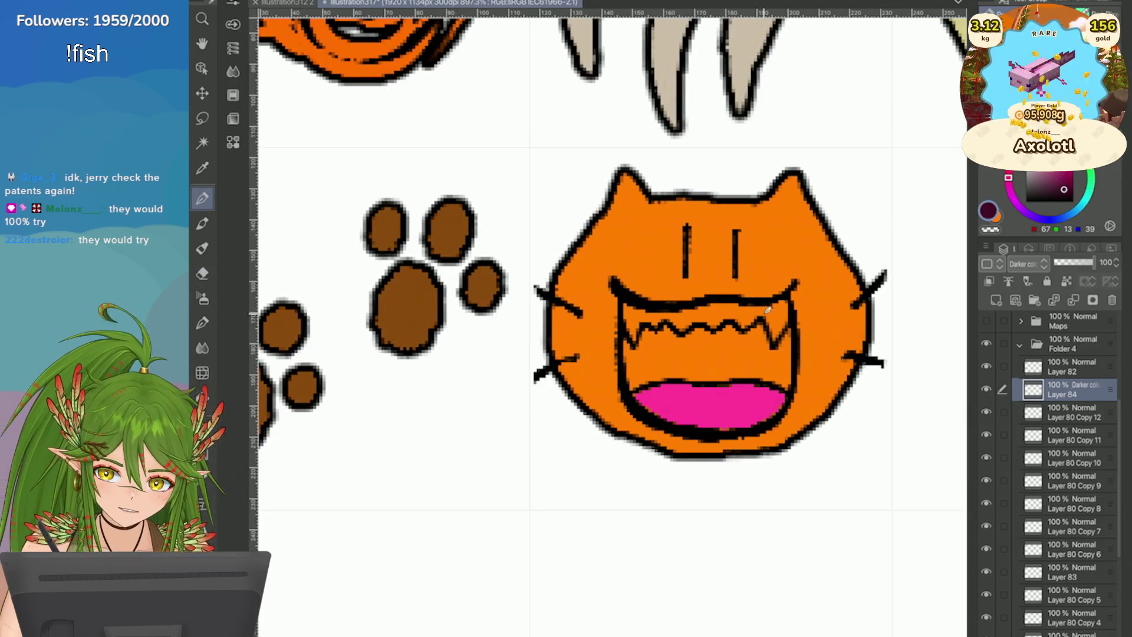
pyautogui.moveTo(787, 373); pyautogui.dragTo(792, 331)
pyautogui.moveTo(793, 380)
pyautogui.mouseDown()
pyautogui.moveTo(684, 359)
pyautogui.moveTo(769, 349)
pyautogui.moveTo(729, 328)
pyautogui.moveTo(645, 371)
pyautogui.mouseUp()
pyautogui.moveTo(728, 377)
pyautogui.mouseDown()
pyautogui.moveTo(676, 356)
pyautogui.moveTo(633, 376)
pyautogui.moveTo(704, 326)
pyautogui.moveTo(666, 327)
pyautogui.moveTo(634, 358)
pyautogui.mouseUp()
# Step: Pick up the fangs' beige colour and add a new layer above the cat drawing
pyautogui.scroll(-5, 613, 324)
pyautogui.scroll(3, 613, 324)
pyautogui.keyDown('alt'); pyautogui.click(760, 177); pyautogui.keyUp('alt')
pyautogui.scroll(3, 563, 465)
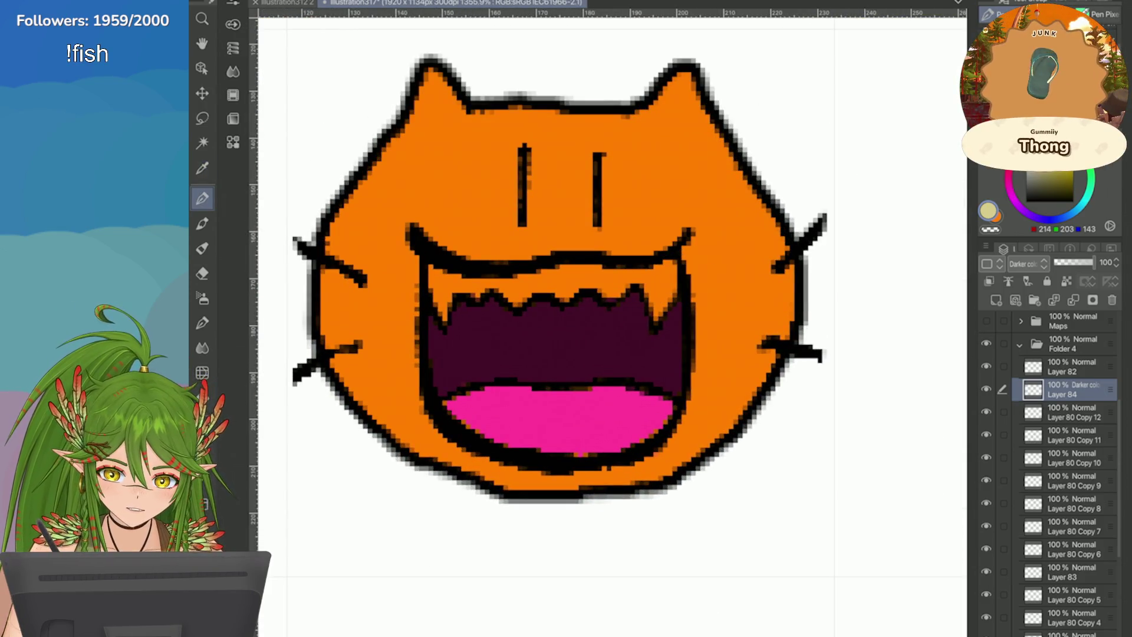
pyautogui.click(996, 301)
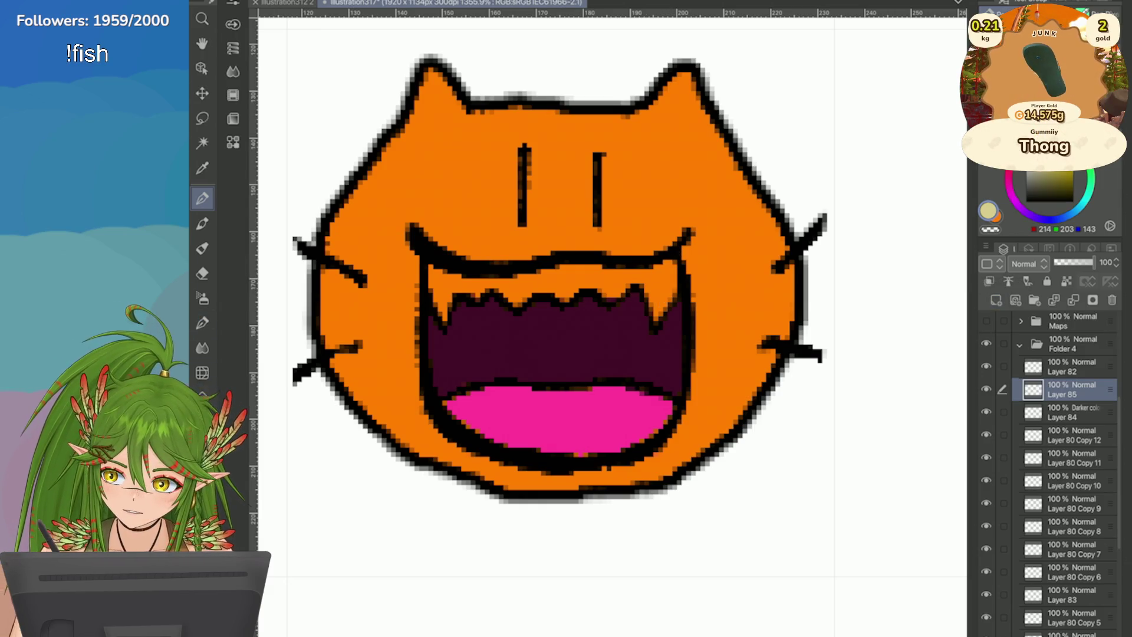
# Step: Fill the upper teeth area with cream on Layer 85
pyautogui.press('g')
pyautogui.click(570, 273)
pyautogui.scroll(-8, 906, 383)
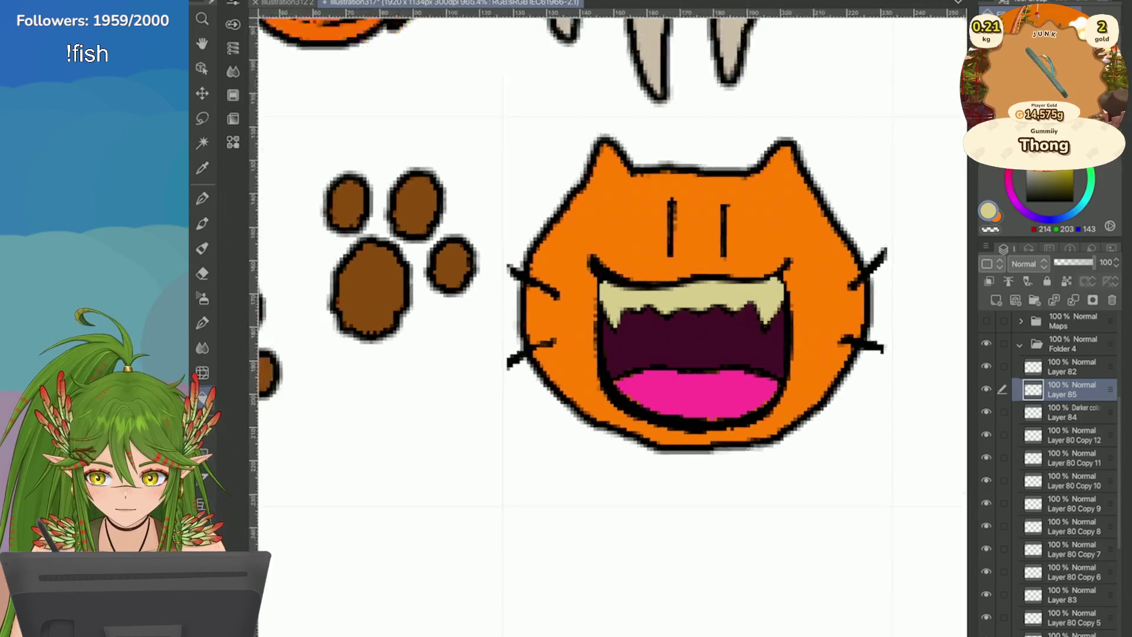
pyautogui.scroll(5, 919, 376)
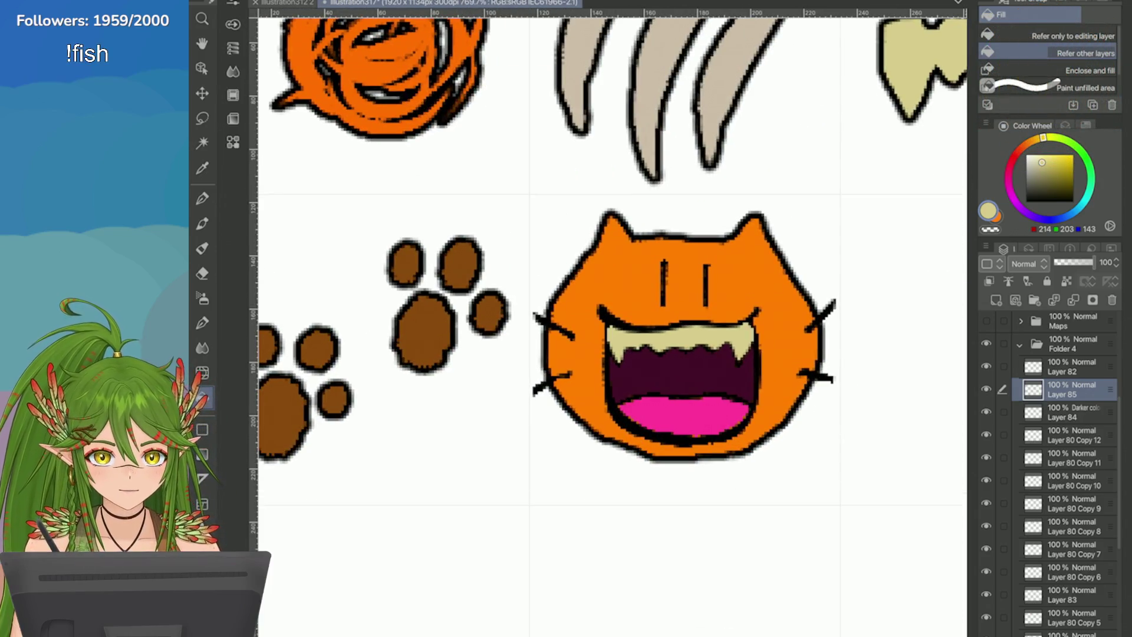
# Step: Try Hue, Brightness, Lighter color, Darker color, Divide and Add blend modes on the teeth layer
pyautogui.click(1026, 264)
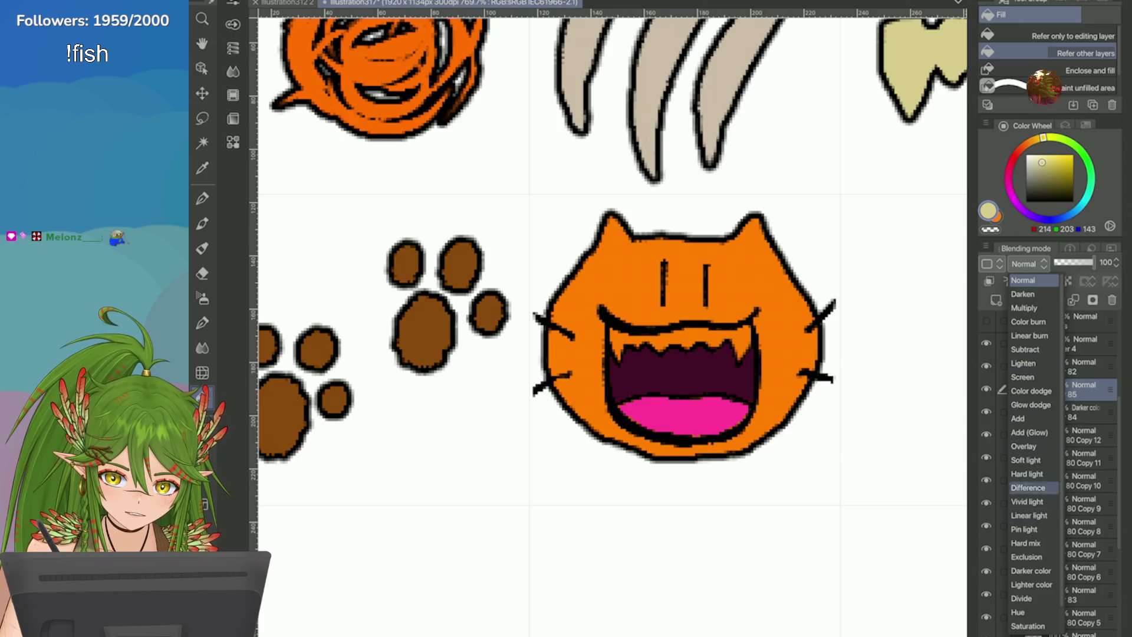
pyautogui.click(1018, 612)
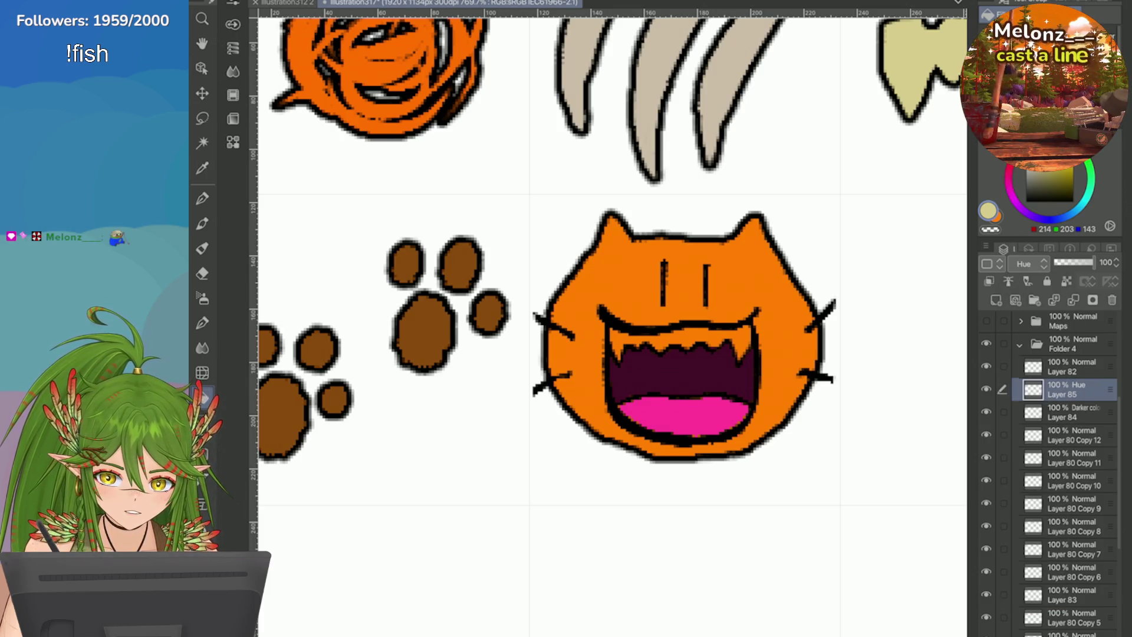
pyautogui.click(1026, 264)
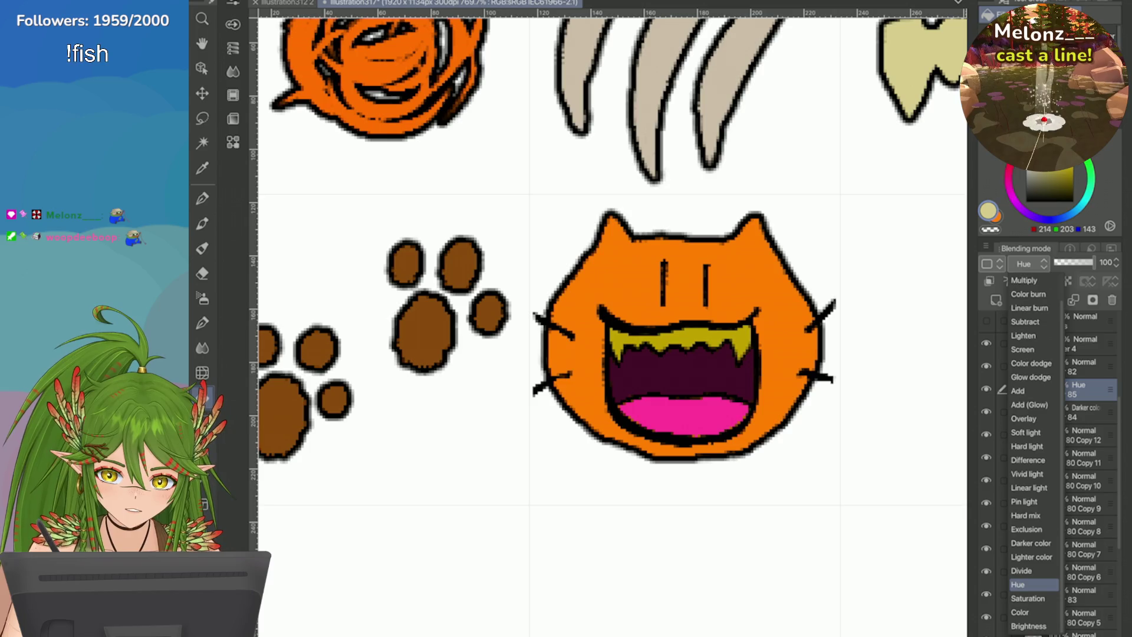
pyautogui.click(1028, 626)
pyautogui.click(1026, 264)
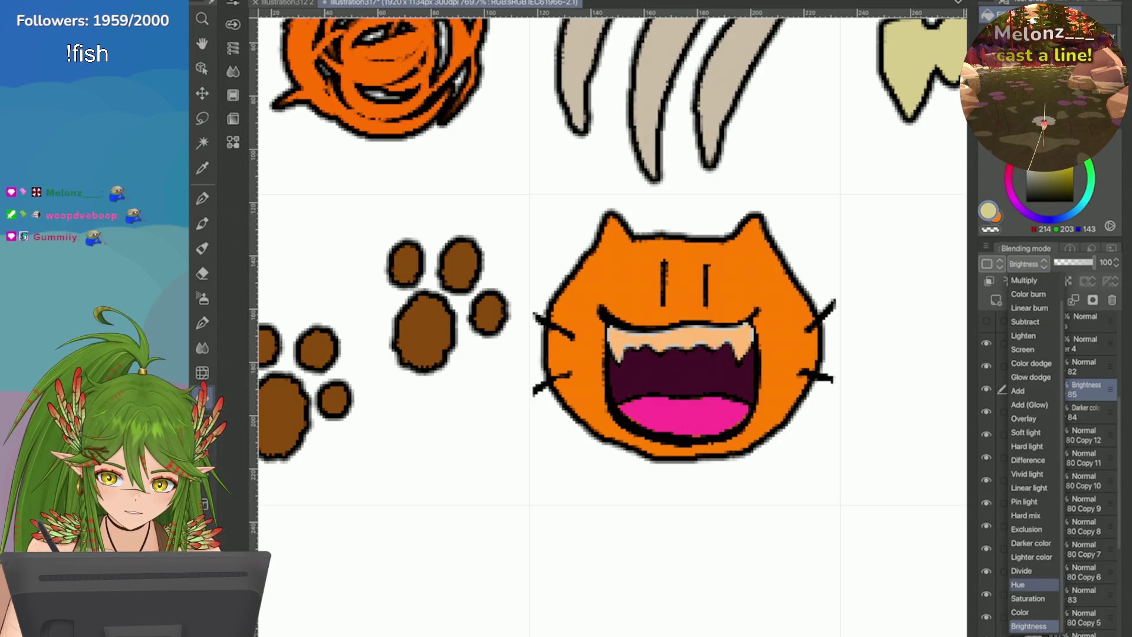
pyautogui.click(1017, 584)
pyautogui.click(1026, 263)
pyautogui.click(1031, 556)
pyautogui.click(1026, 263)
pyautogui.click(1030, 542)
pyautogui.click(1026, 263)
pyautogui.click(1018, 584)
pyautogui.click(1026, 263)
pyautogui.click(1021, 570)
pyautogui.click(1025, 264)
pyautogui.click(1018, 390)
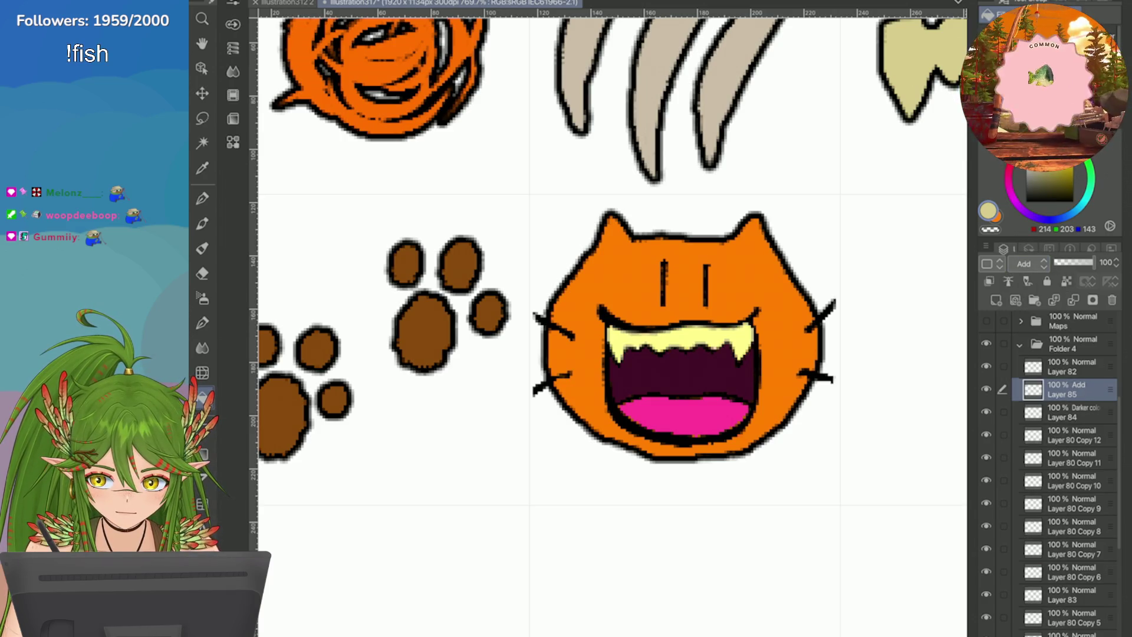
# Step: Lower opacity to 62, try Soft light, then delete the cream teeth layer
pyautogui.click(1077, 262)
pyautogui.click(1026, 263)
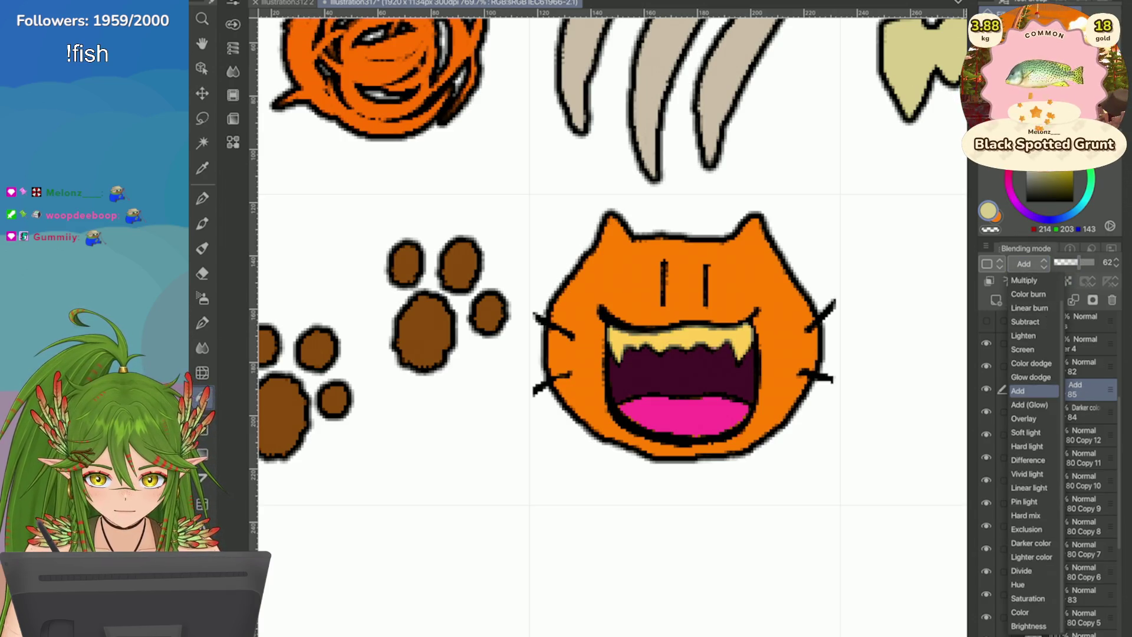
pyautogui.click(1026, 432)
pyautogui.click(1026, 263)
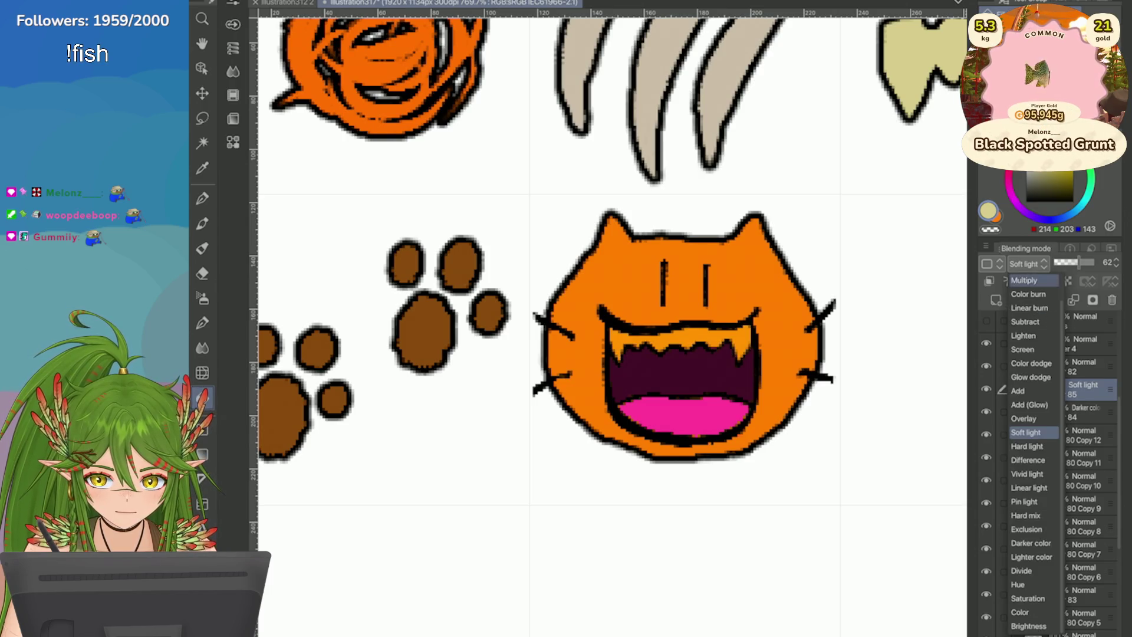
pyautogui.click(1026, 433)
pyautogui.click(1111, 300)
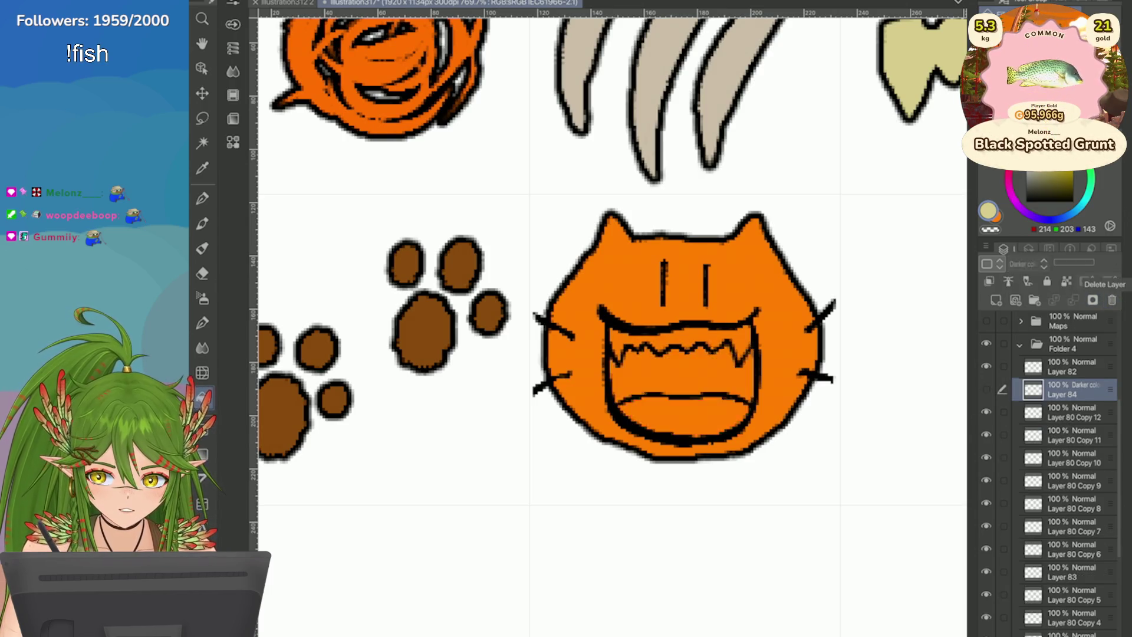
pyautogui.click(1072, 412)
# Step: Fill the upper fang band pale yellow, select Layer 84, and save the file
pyautogui.scroll(5, 765, 349)
pyautogui.press('p')
pyautogui.moveTo(695, 262)
pyautogui.mouseDown()
pyautogui.moveTo(703, 321)
pyautogui.moveTo(669, 377)
pyautogui.moveTo(648, 292)
pyautogui.moveTo(648, 327)
pyautogui.mouseUp()
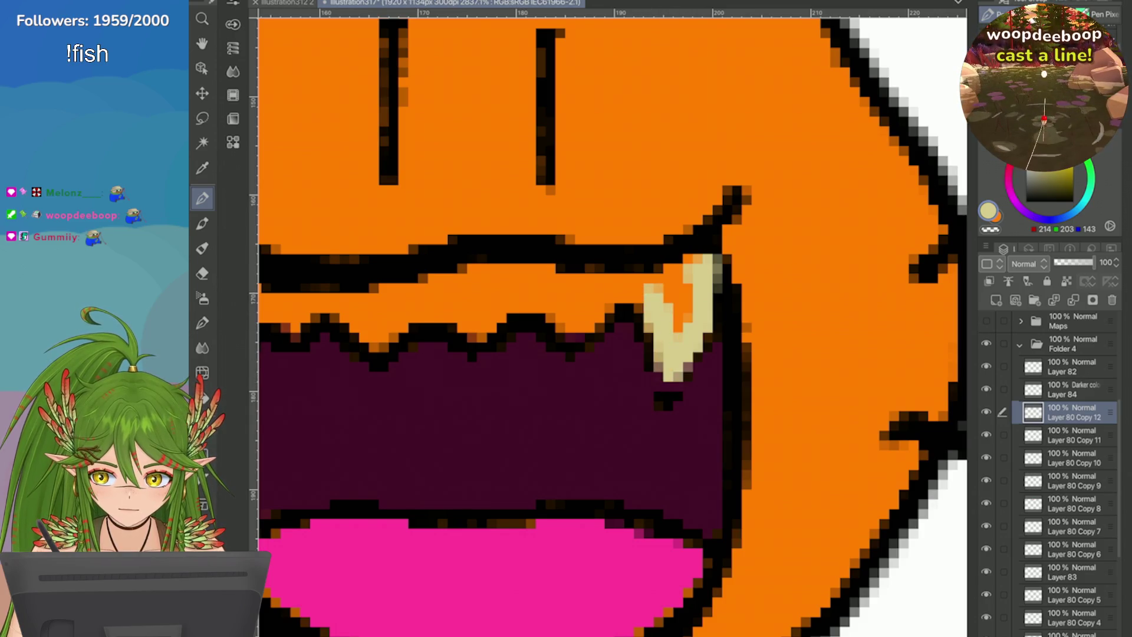
pyautogui.hotkey('ctrl', 'z')
pyautogui.scroll(-3, 912, 378)
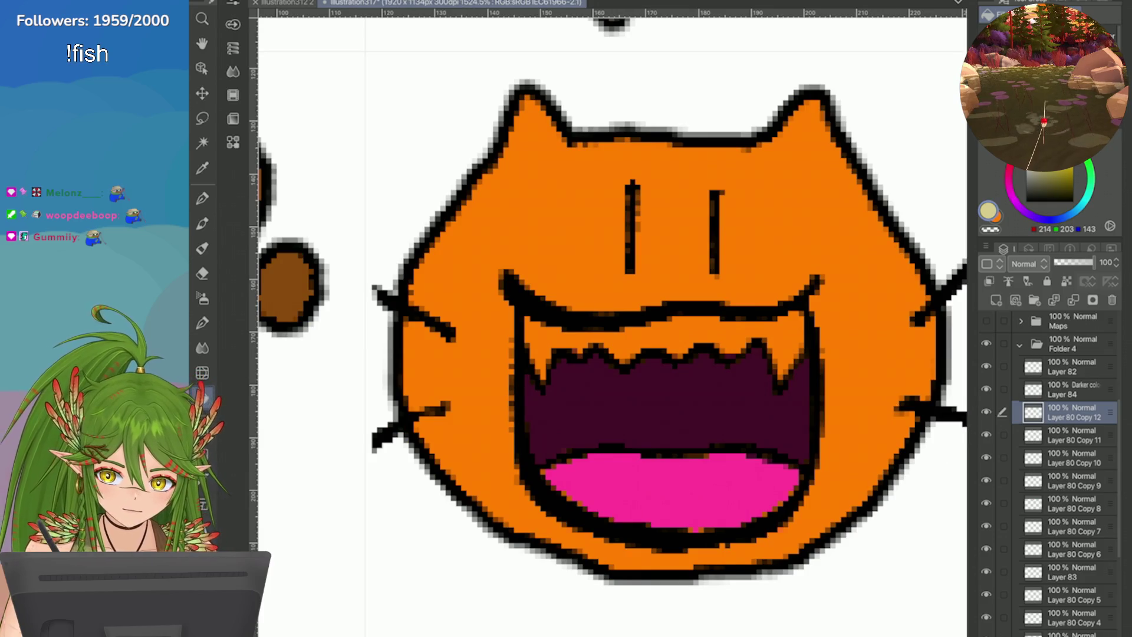
pyautogui.click(727, 326)
pyautogui.click(1072, 389)
pyautogui.press('p')
pyautogui.scroll(2, 841, 364)
pyautogui.hotkey('ctrl', 's')
# Step: Outline the teeth and the upper zigzag edge in black
pyautogui.moveTo(701, 371)
pyautogui.mouseDown()
pyautogui.moveTo(631, 336)
pyautogui.moveTo(582, 358)
pyautogui.moveTo(537, 337)
pyautogui.mouseUp()
pyautogui.scroll(-3, 566, 348)
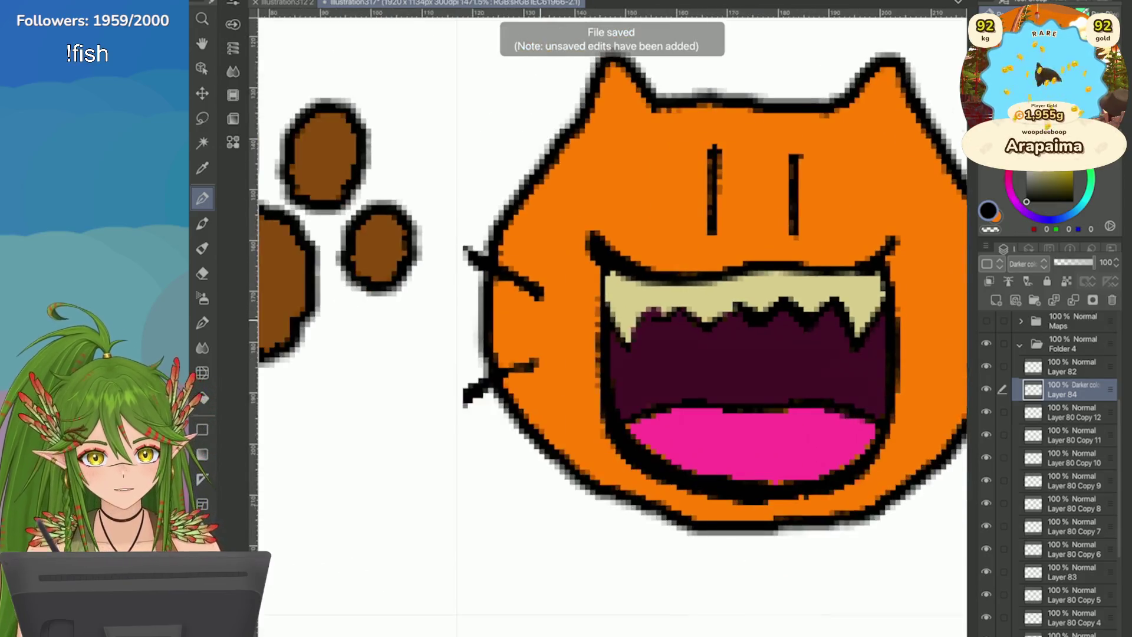
pyautogui.scroll(3, 625, 254)
pyautogui.moveTo(690, 272)
pyautogui.mouseDown()
pyautogui.moveTo(581, 283)
pyautogui.moveTo(545, 268)
pyautogui.moveTo(557, 265)
pyautogui.moveTo(539, 294)
pyautogui.moveTo(507, 212)
pyautogui.moveTo(620, 228)
pyautogui.moveTo(825, 224)
pyautogui.moveTo(908, 209)
pyautogui.mouseUp()
pyautogui.scroll(-3, 908, 209)
pyautogui.scroll(-4, 727, 279)
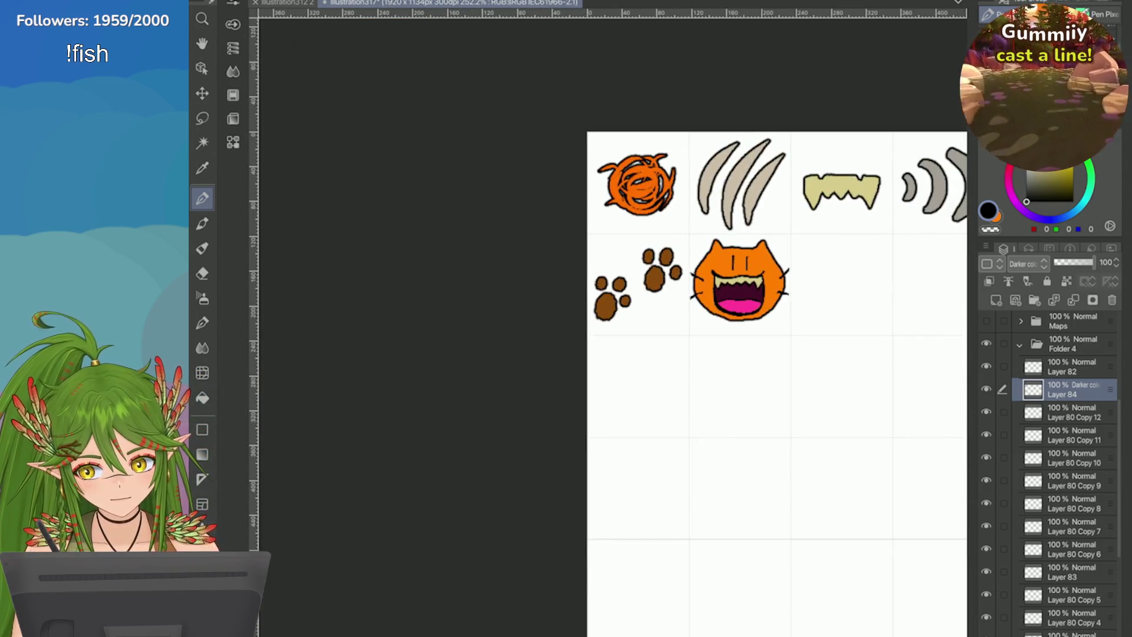
pyautogui.scroll(3, 586, 231)
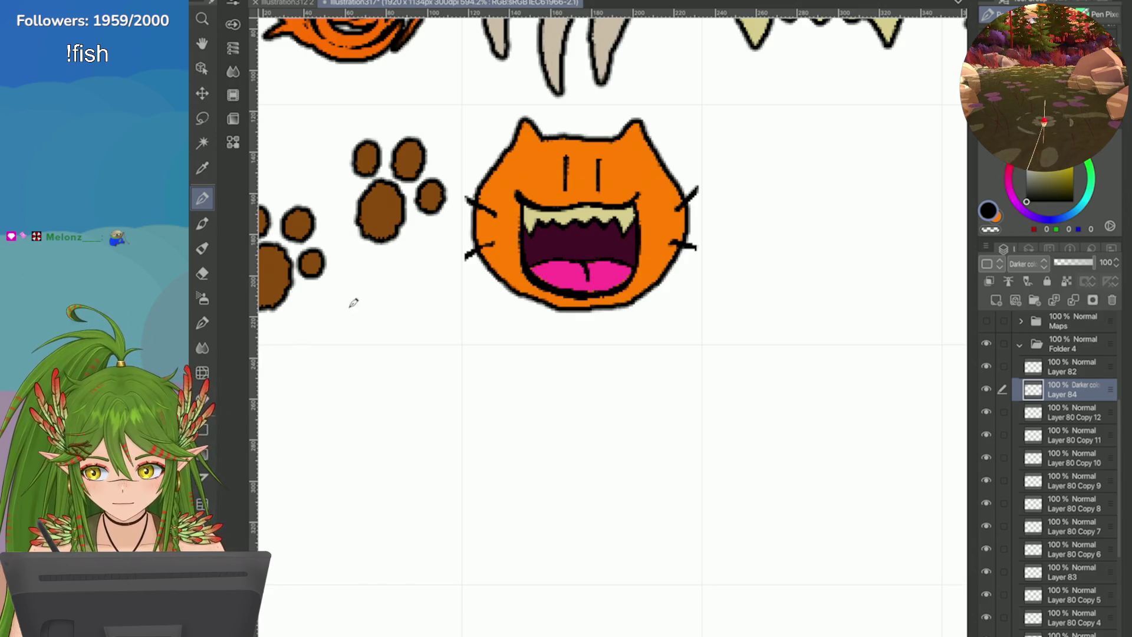
# Step: Toggle the cat head layer's visibility to compare, then select the cat head layer
pyautogui.click(985, 411)
pyautogui.click(986, 411)
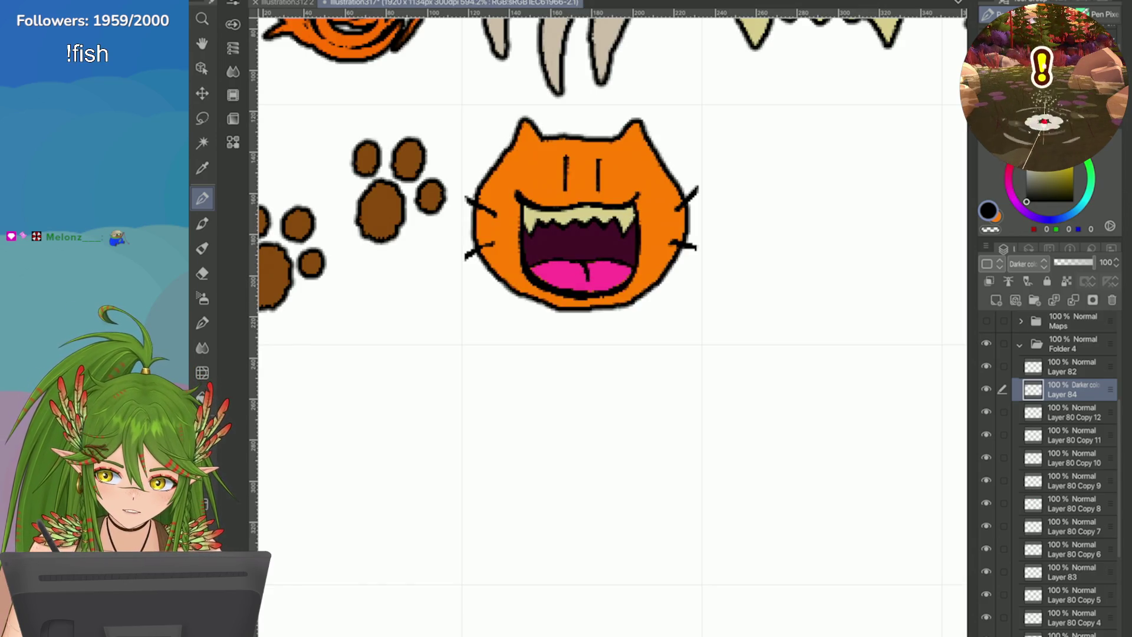
pyautogui.click(1067, 435)
pyautogui.click(985, 412)
pyautogui.click(985, 411)
pyautogui.click(1067, 412)
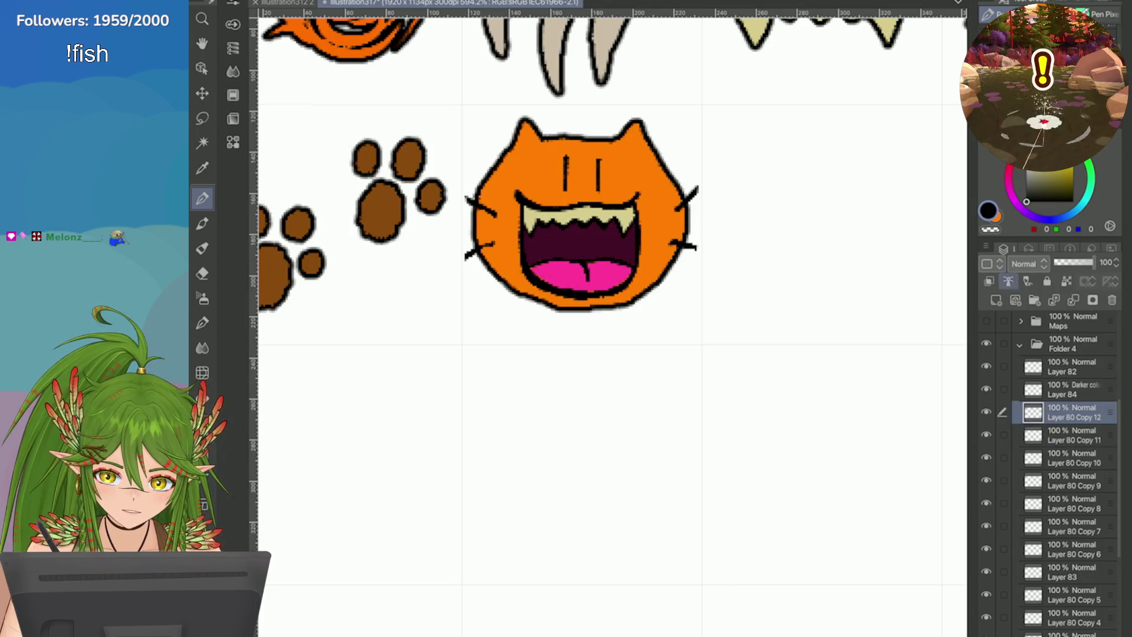
# Step: Eyedrop the tongue pink and repaint the tongue larger, hanging below the mouth
pyautogui.press('x')
pyautogui.keyDown('alt'); pyautogui.click(578, 277); pyautogui.keyUp('alt')
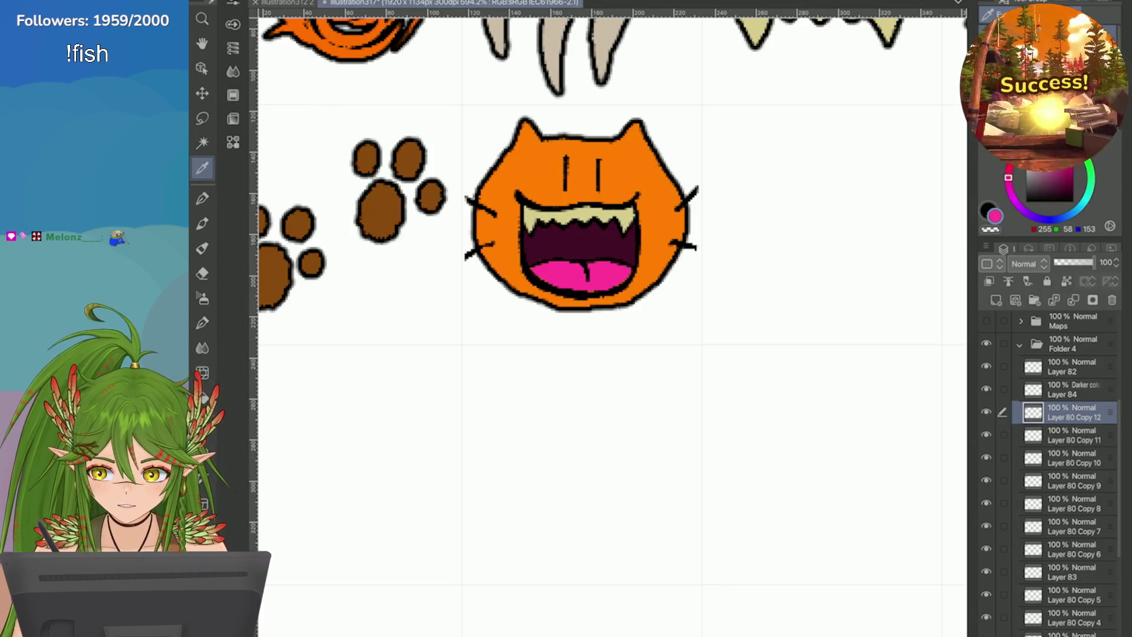
pyautogui.moveTo(625, 275)
pyautogui.mouseDown()
pyautogui.moveTo(629, 298)
pyautogui.moveTo(549, 342)
pyautogui.mouseUp()
pyautogui.moveTo(539, 278); pyautogui.dragTo(533, 318)
pyautogui.hotkey('ctrl', 'z')
pyautogui.hotkey('ctrl', 'z')
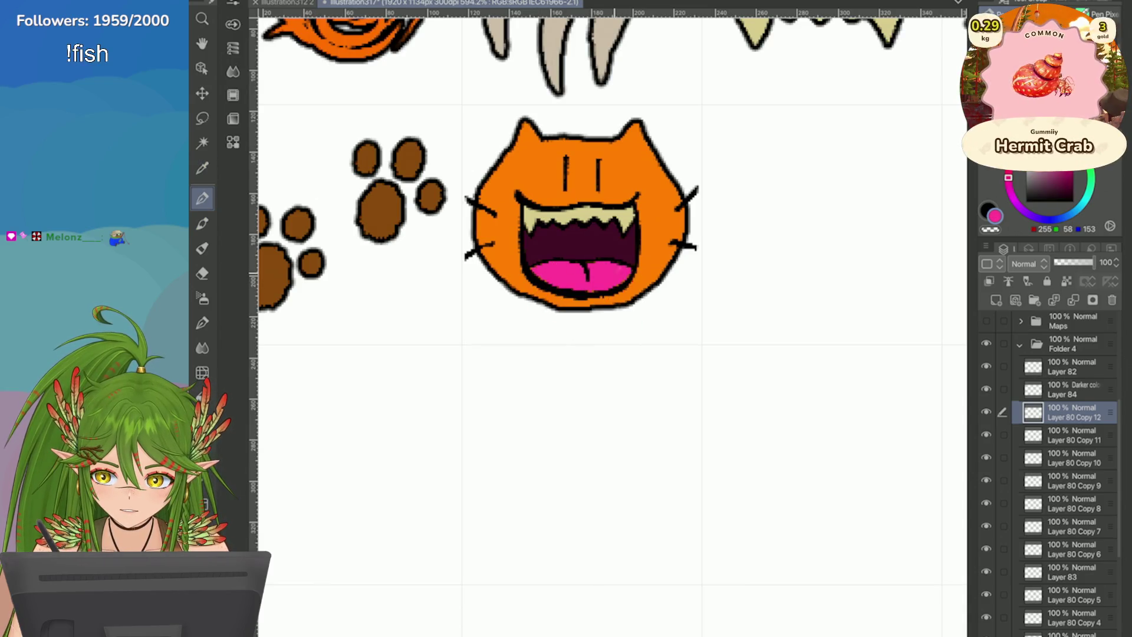
pyautogui.moveTo(623, 269); pyautogui.dragTo(613, 321)
pyautogui.moveTo(568, 274); pyautogui.dragTo(625, 330)
pyautogui.moveTo(554, 283); pyautogui.dragTo(545, 267)
pyautogui.hotkey('ctrl', 'z')
pyautogui.moveTo(624, 269)
pyautogui.mouseDown()
pyautogui.moveTo(566, 330)
pyautogui.moveTo(541, 258)
pyautogui.moveTo(566, 323)
pyautogui.moveTo(581, 303)
pyautogui.moveTo(590, 330)
pyautogui.mouseUp()
pyautogui.hotkey('ctrl', 'z')
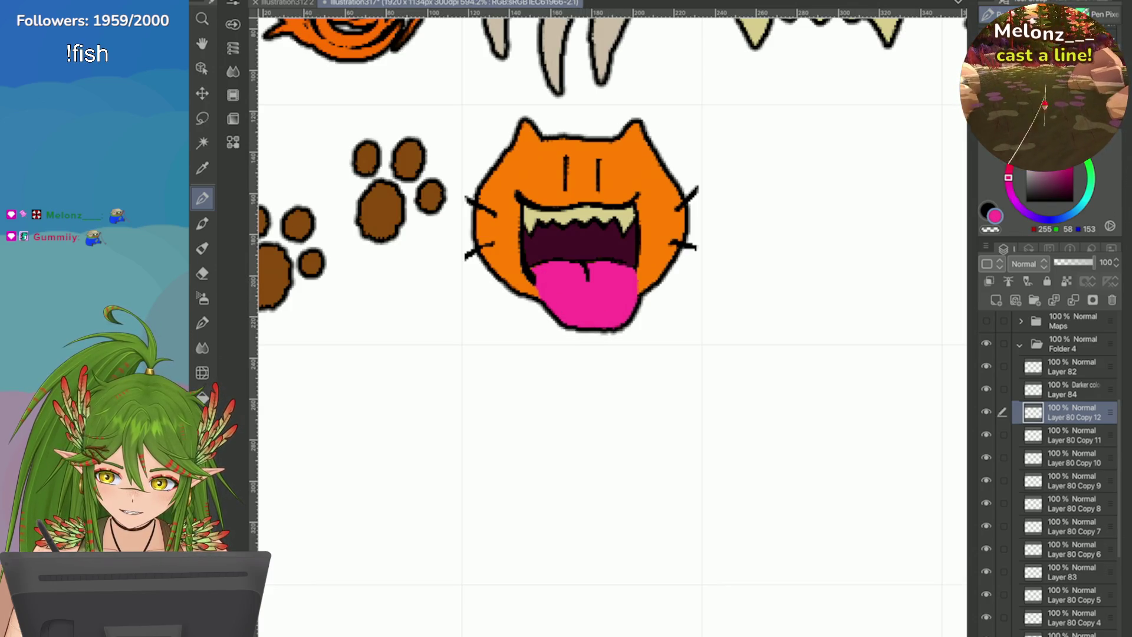
# Step: Outline the tongue's right edge in black on Layer 82
pyautogui.click(986, 207)
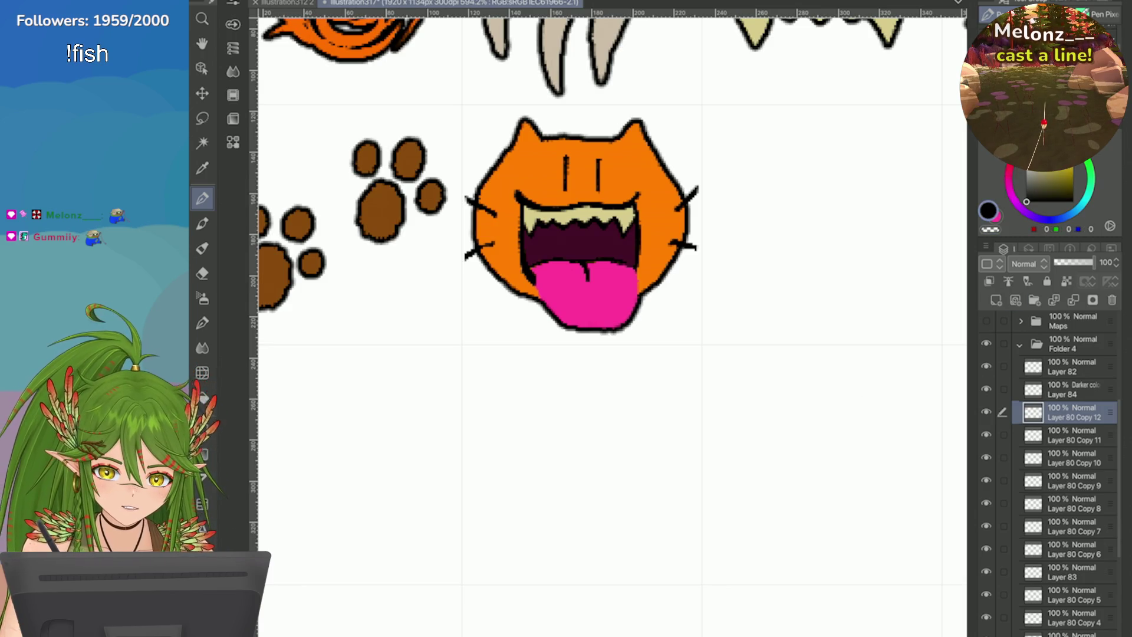
pyautogui.click(1067, 389)
pyautogui.click(1067, 366)
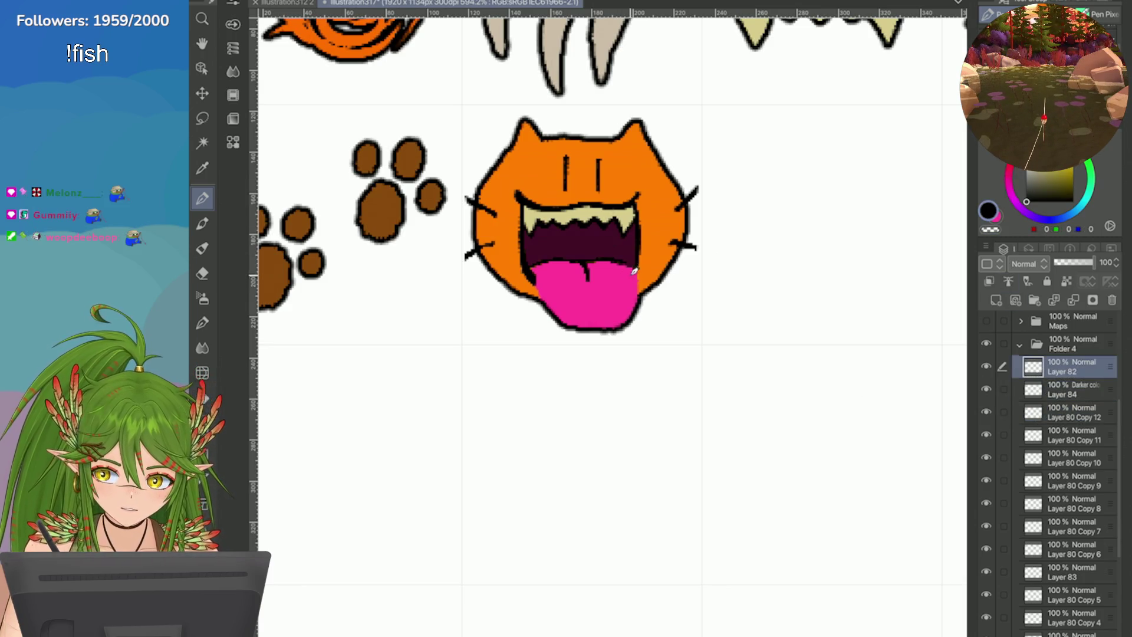
pyautogui.moveTo(637, 266); pyautogui.dragTo(643, 297)
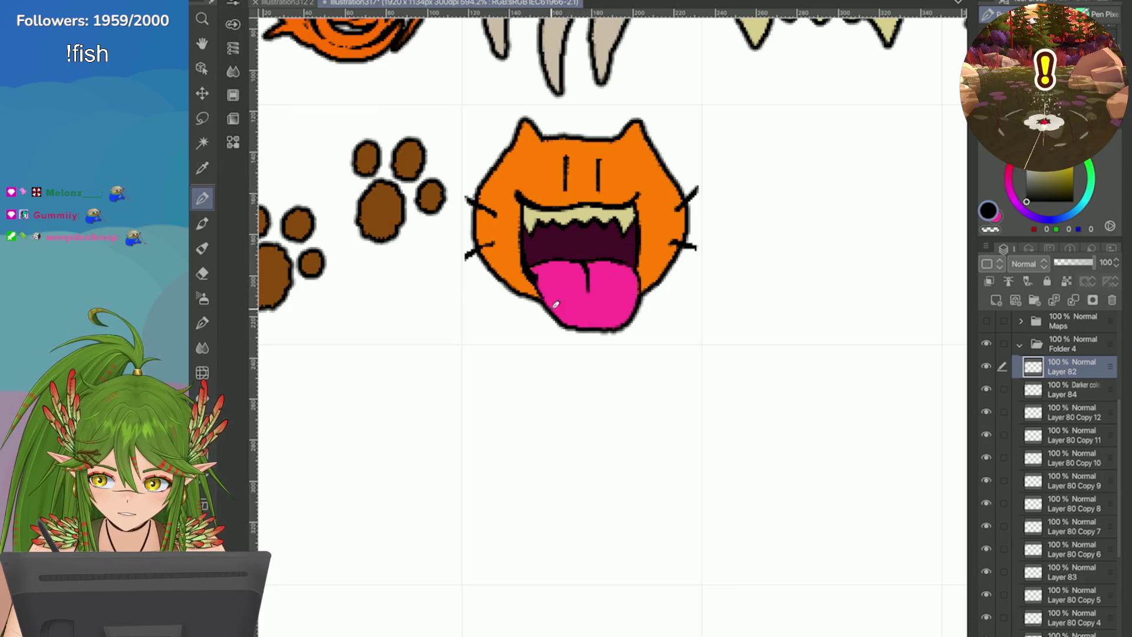
pyautogui.scroll(-5, 813, 394)
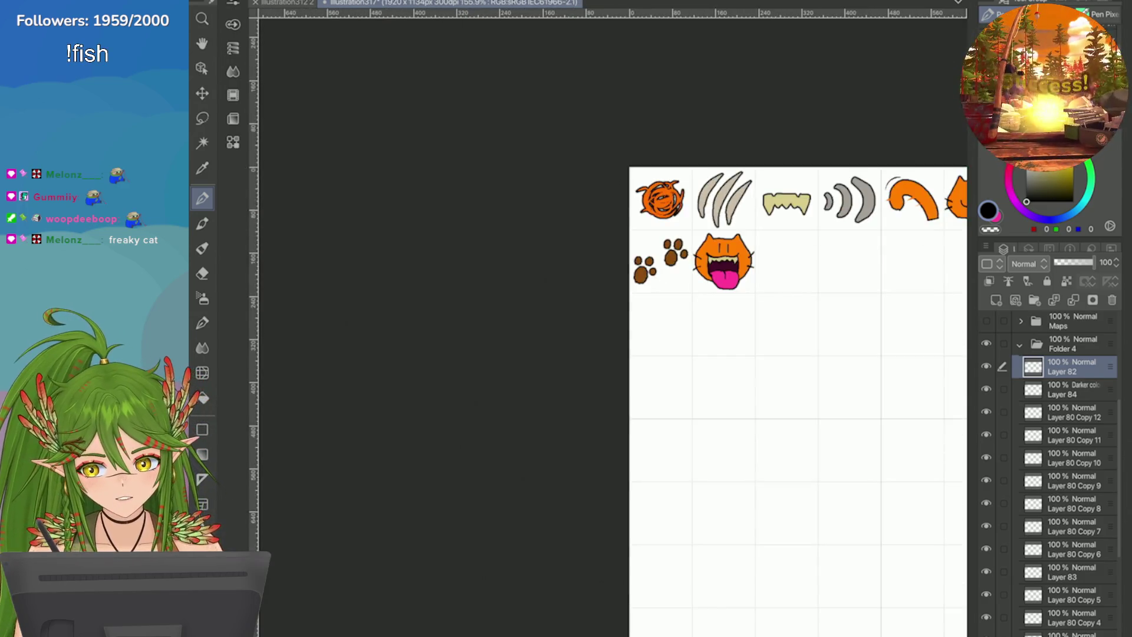
# Step: Merge the extra whisker and outline layers into the cat-head layer and nudge the cat face slightly lower
pyautogui.scroll(2, 819, 269)
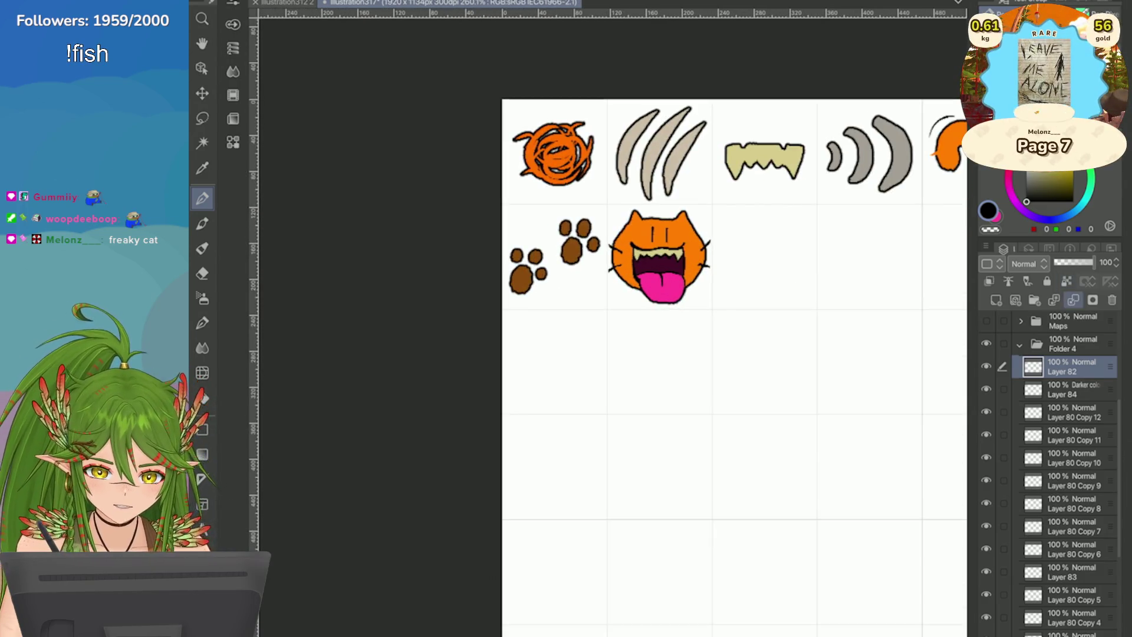
pyautogui.hotkey('ctrl', 'e')
pyautogui.hotkey('ctrl', 'e')
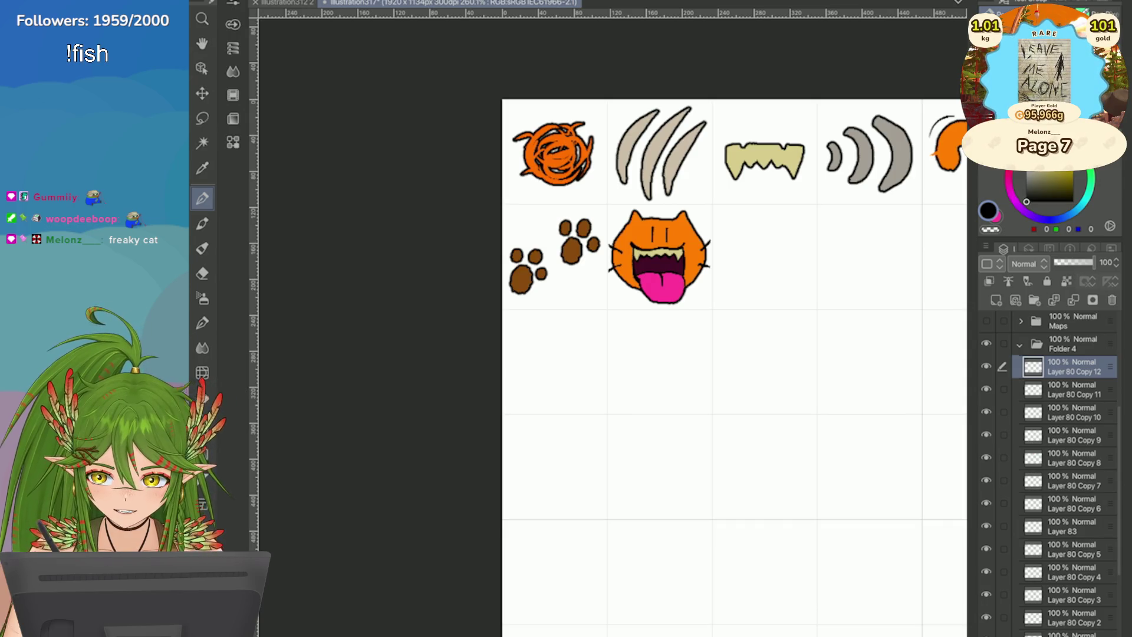
pyautogui.hotkey('ctrl', 't')
pyautogui.scroll(2, 690, 276)
pyautogui.moveTo(600, 302); pyautogui.dragTo(602, 306)
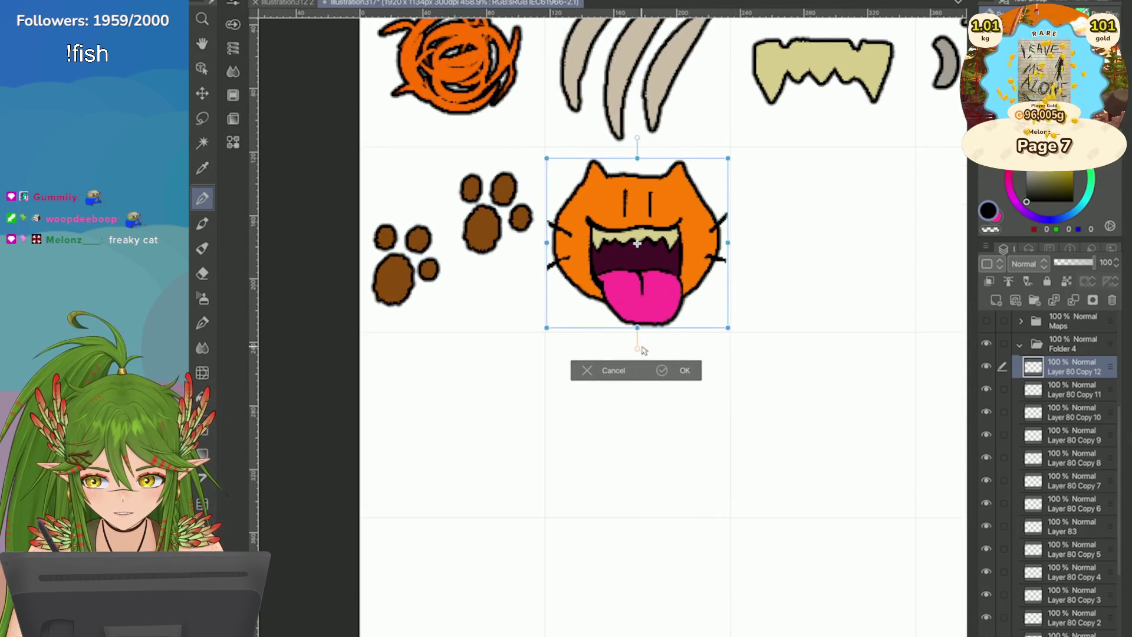
pyautogui.click(662, 369)
# Step: Save the sticker sheet
pyautogui.scroll(-5, 526, 201)
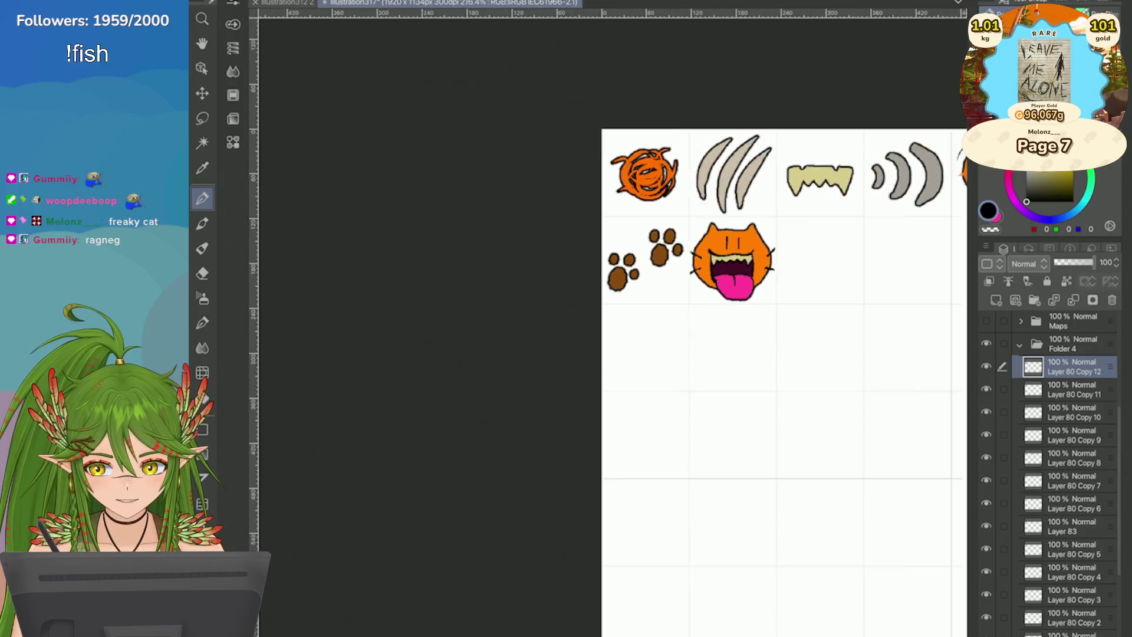
pyautogui.scroll(-2, 666, 351)
pyautogui.hotkey('ctrl', 's')
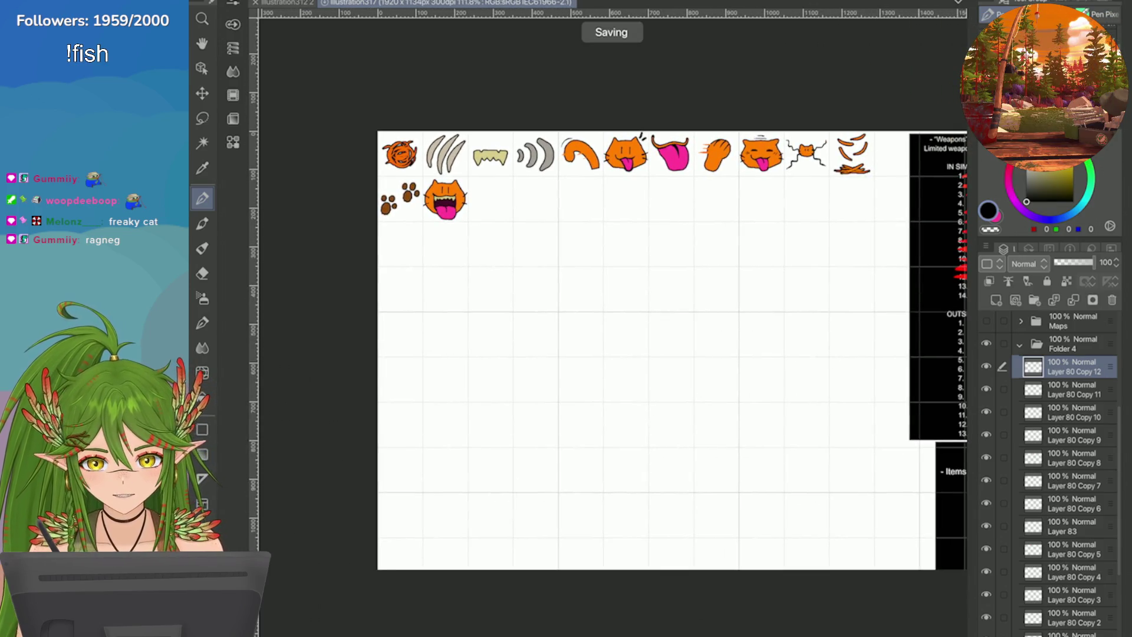
pyautogui.scroll(-1, 666, 350)
pyautogui.scroll(5, 396, 183)
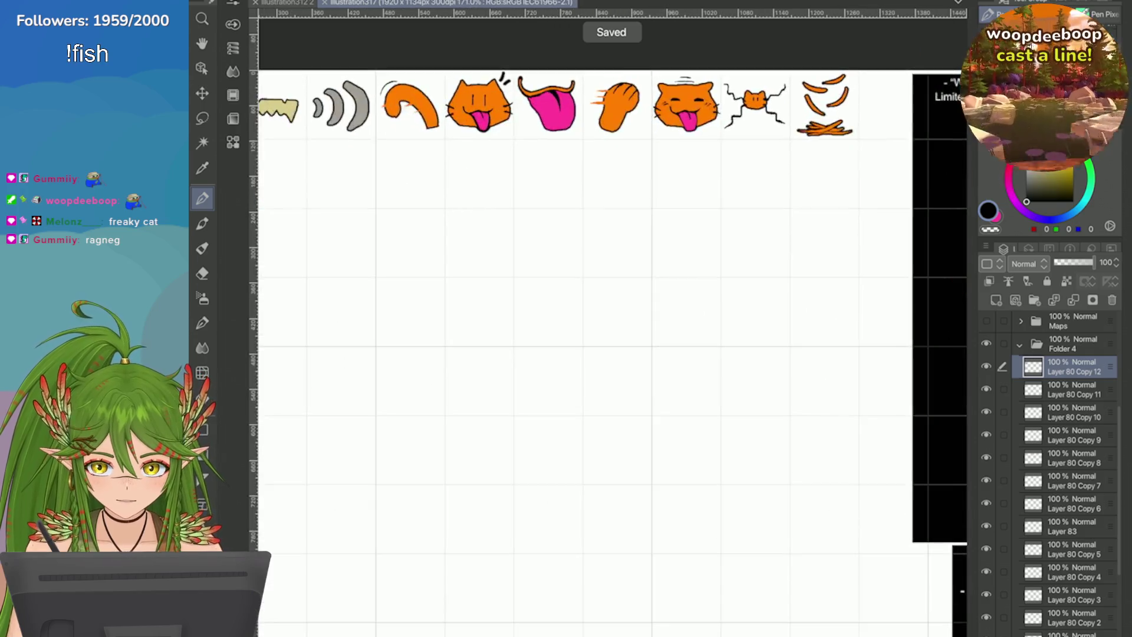
pyautogui.scroll(4, 383, 268)
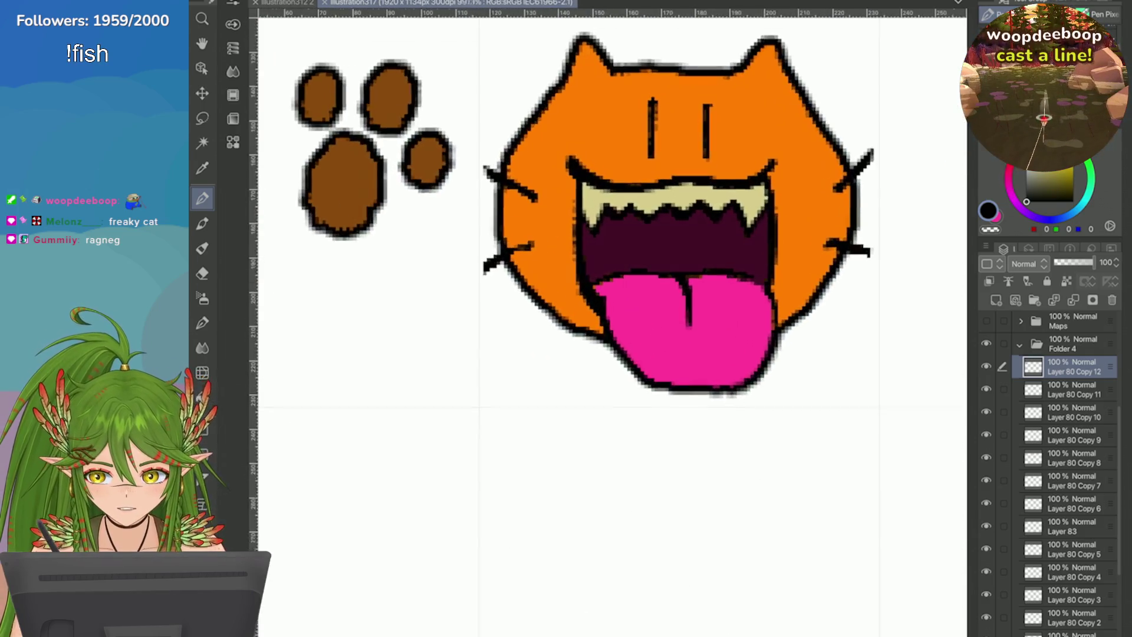
pyautogui.click(985, 247)
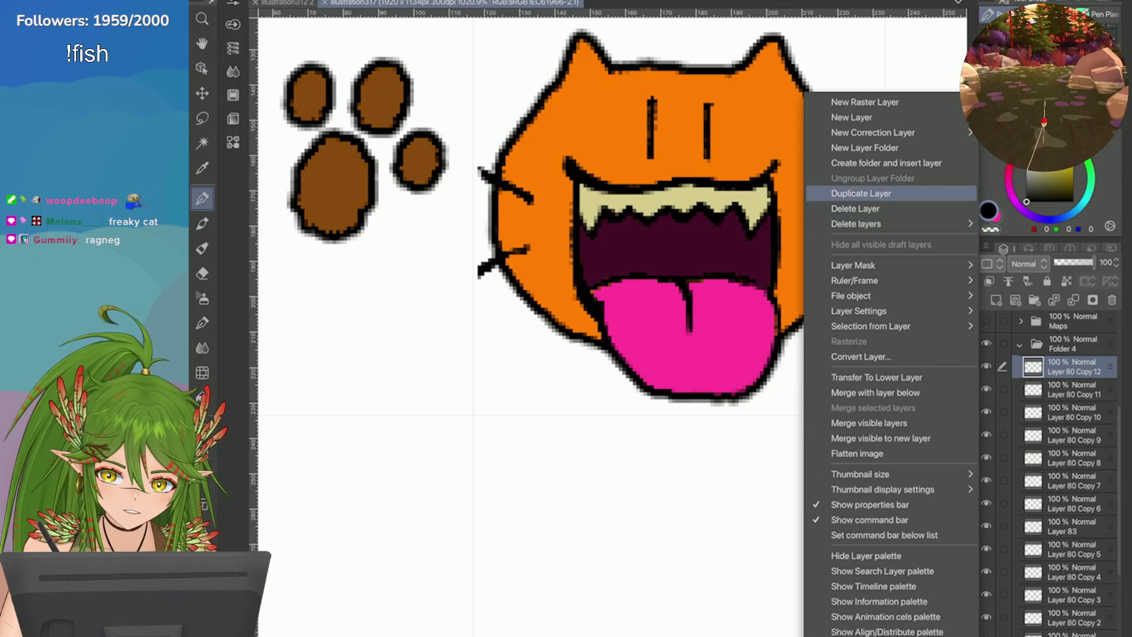
pyautogui.click(861, 193)
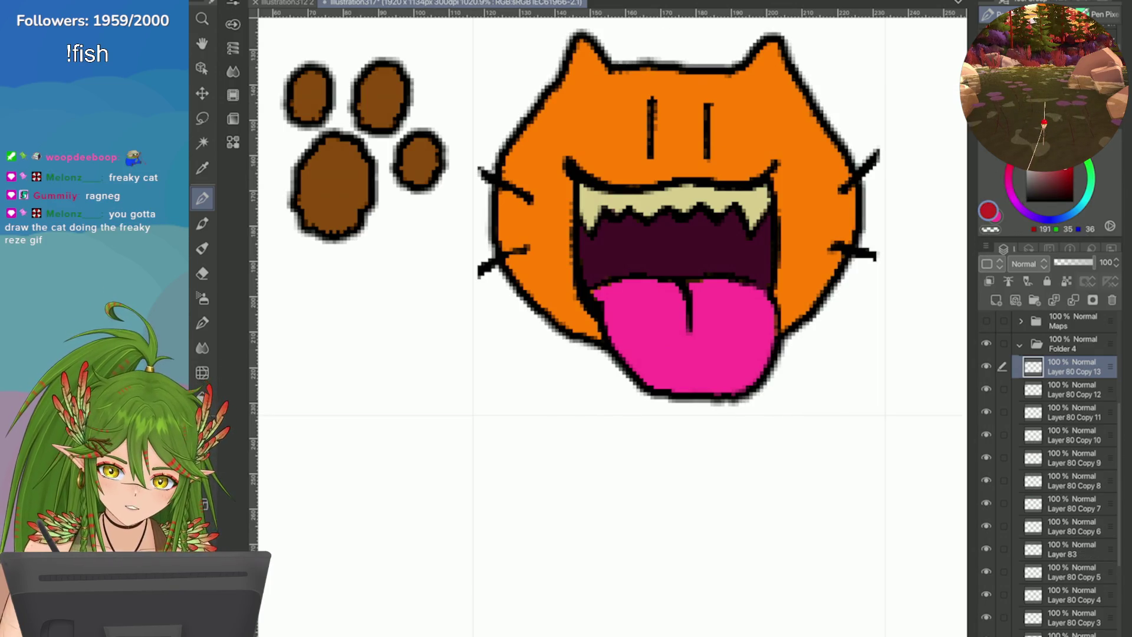
pyautogui.scroll(2, 846, 330)
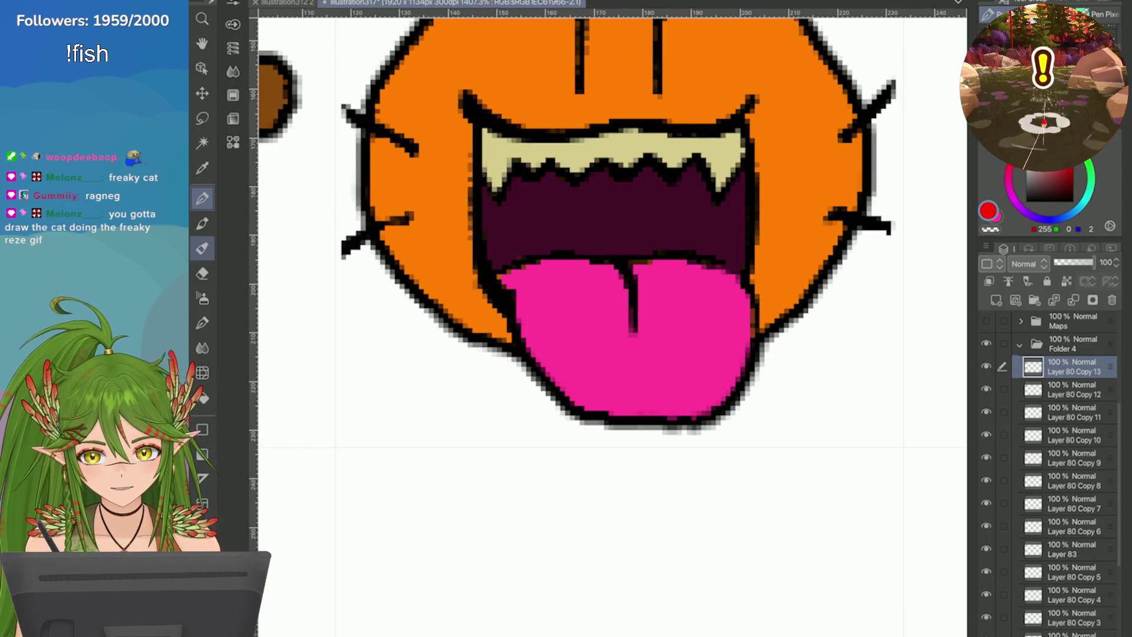
pyautogui.click(632, 269)
pyautogui.hotkey('ctrl', 'z')
pyautogui.click(607, 239)
pyautogui.hotkey('ctrl', 'z')
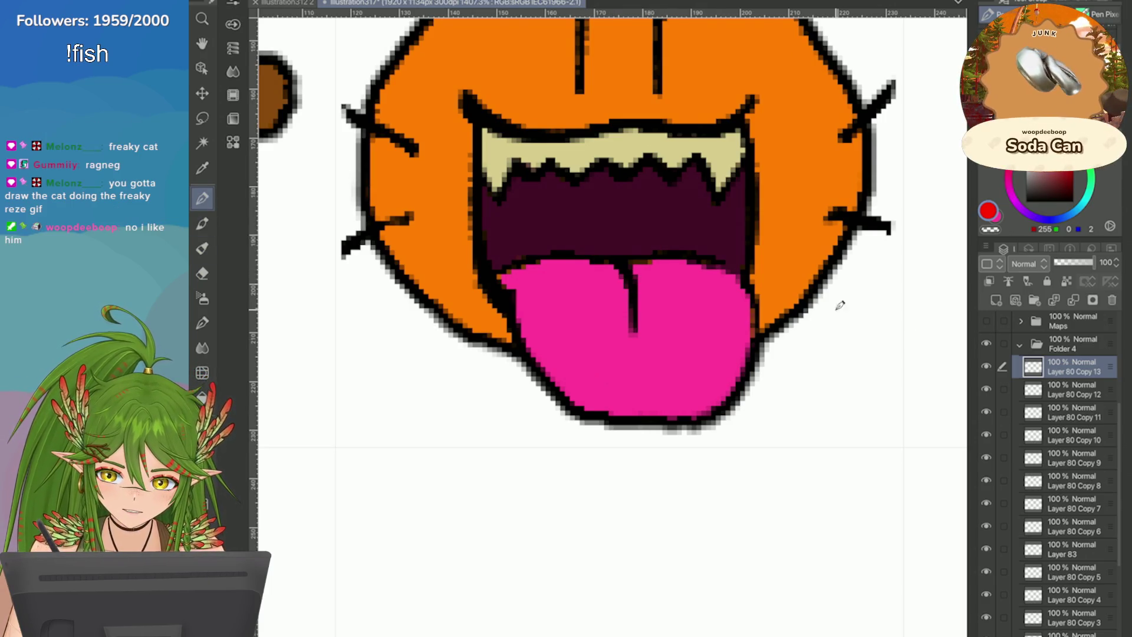
pyautogui.click(1112, 300)
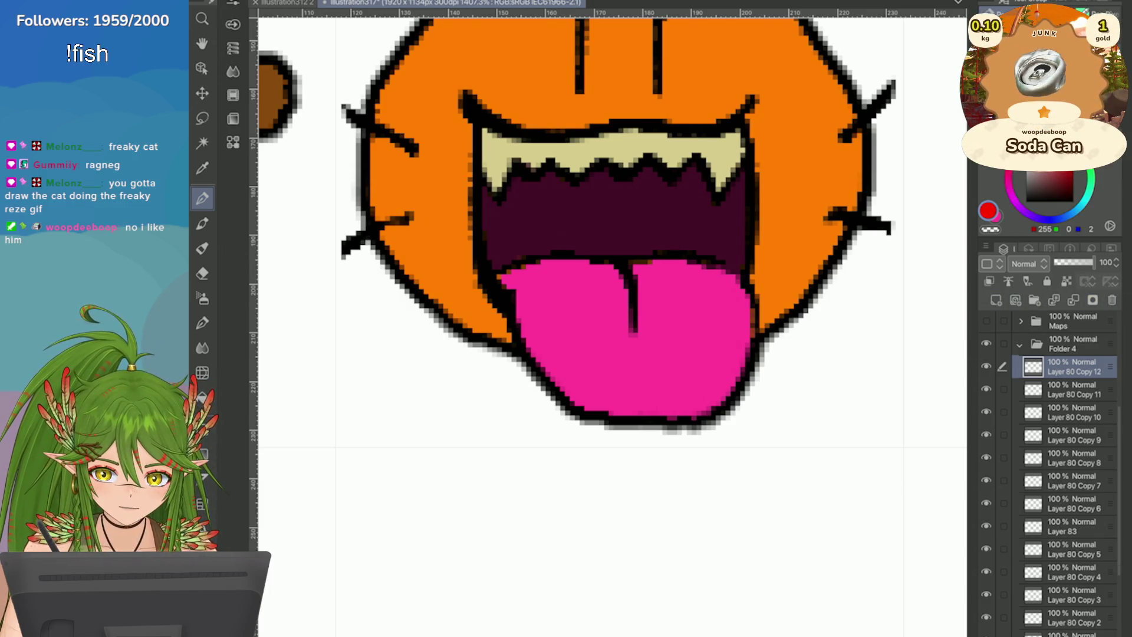
# Step: Add a new raster layer for the cherry, leaving the border edge colour unchanged
pyautogui.click(995, 300)
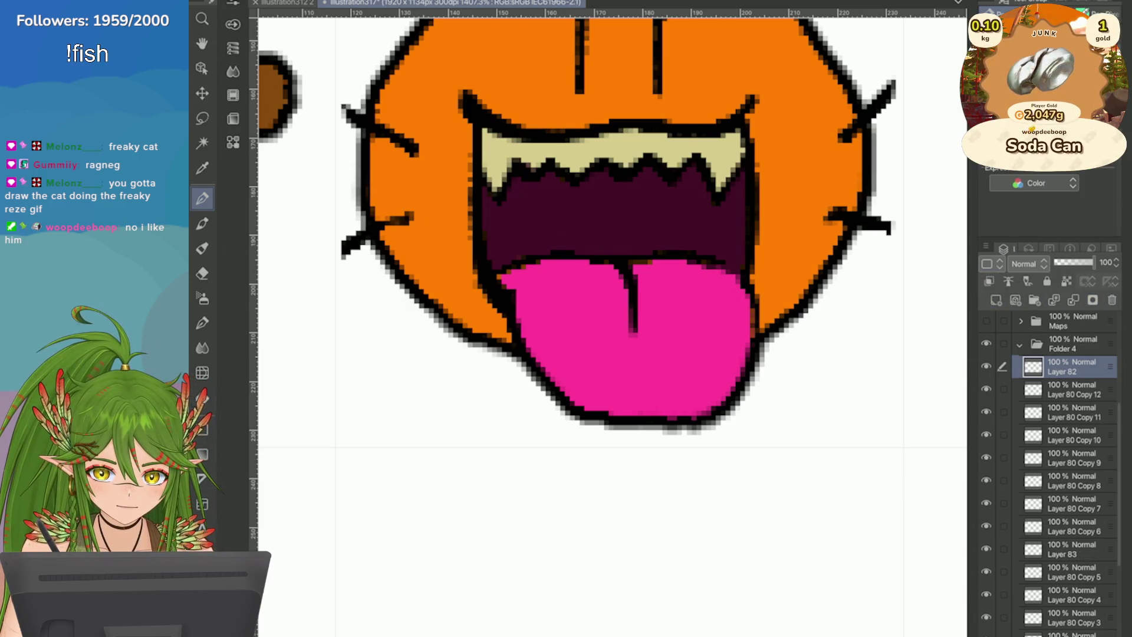
pyautogui.click(1067, 208)
pyautogui.press('Escape')
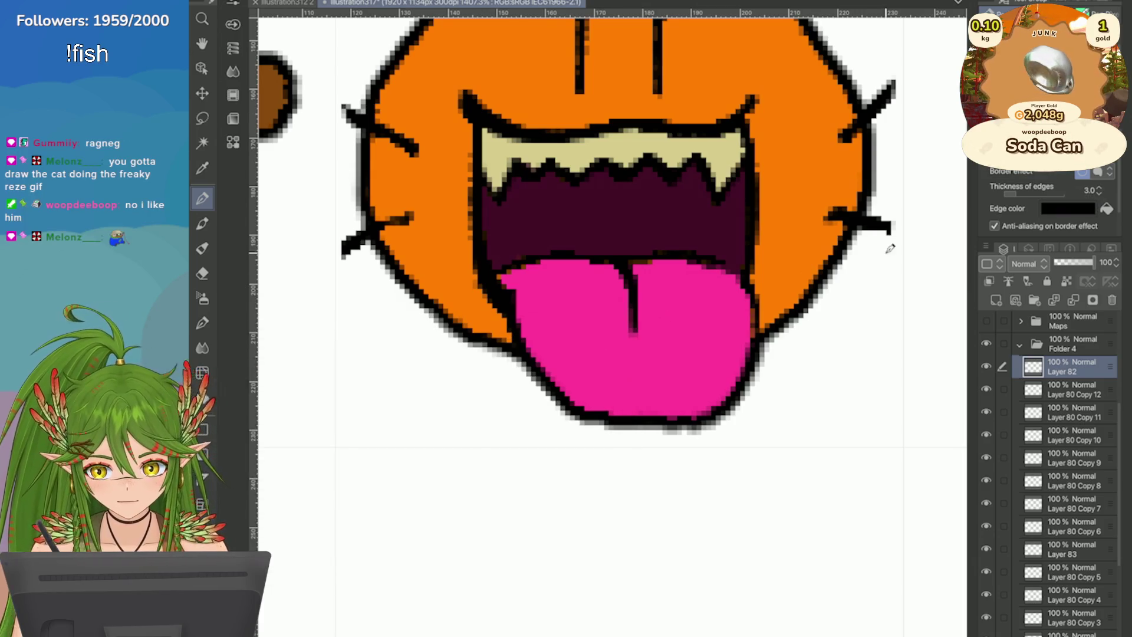
# Step: Paint a round red cherry over the cat's tongue with a brown stem
pyautogui.moveTo(646, 227)
pyautogui.mouseDown()
pyautogui.moveTo(637, 241)
pyautogui.moveTo(584, 253)
pyautogui.moveTo(660, 301)
pyautogui.moveTo(631, 274)
pyautogui.moveTo(602, 295)
pyautogui.moveTo(649, 307)
pyautogui.moveTo(609, 265)
pyautogui.moveTo(616, 321)
pyautogui.mouseUp()
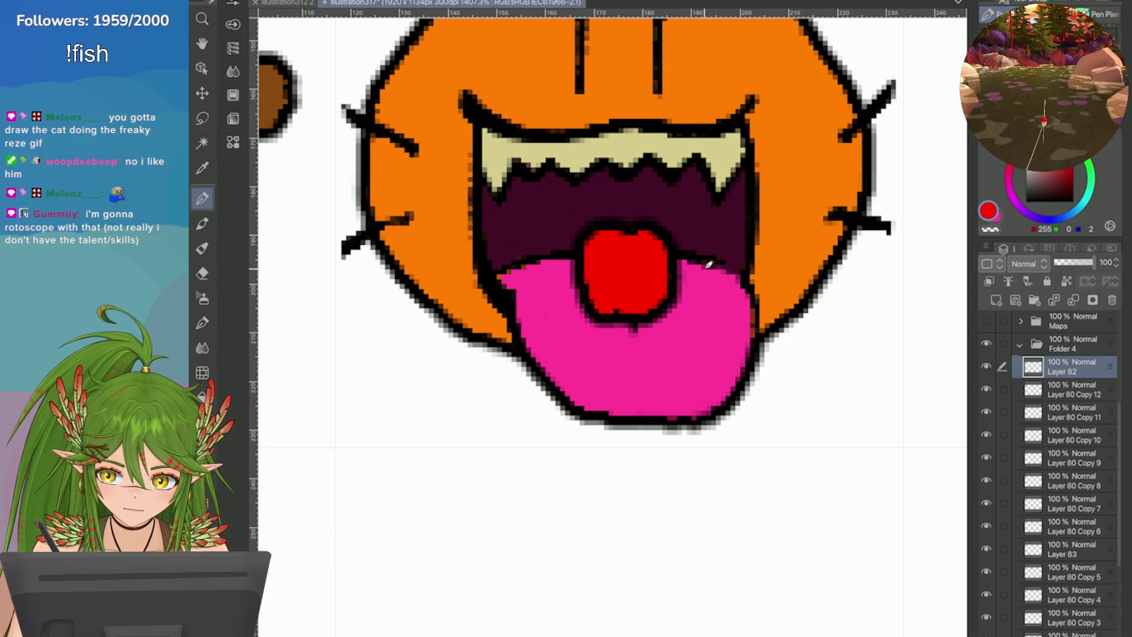
pyautogui.keyDown('alt'); pyautogui.click(796, 247); pyautogui.keyUp('alt')
pyautogui.moveTo(630, 242)
pyautogui.mouseDown()
pyautogui.moveTo(625, 197)
pyautogui.moveTo(587, 197)
pyautogui.mouseUp()
# Step: Shift the cherry slightly to the right
pyautogui.scroll(-3, 622, 204)
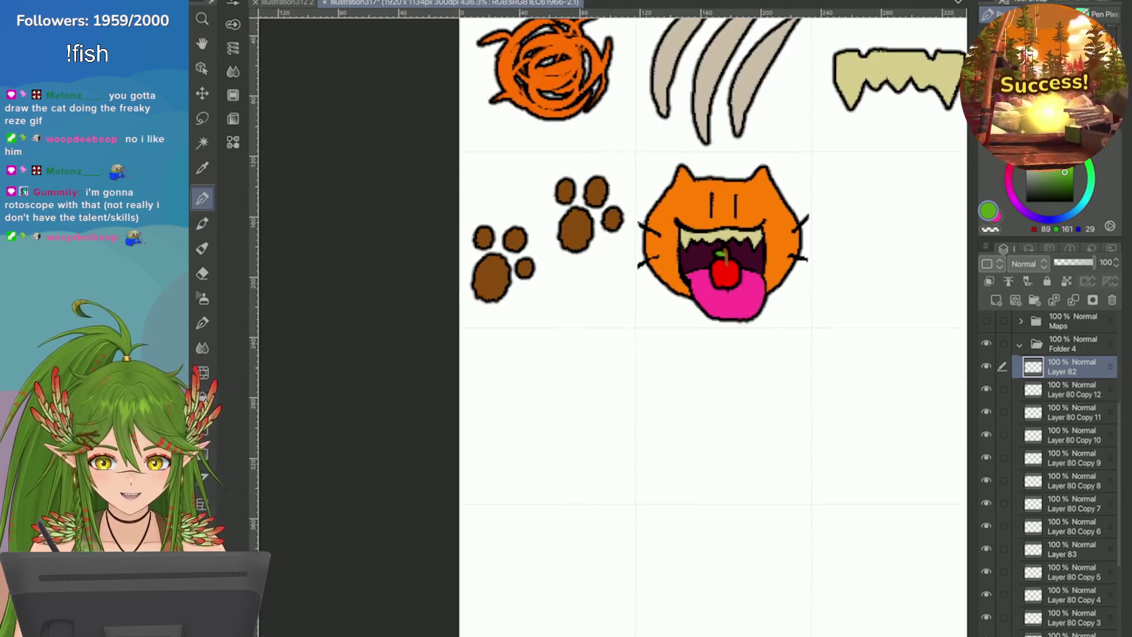
pyautogui.scroll(2, 874, 340)
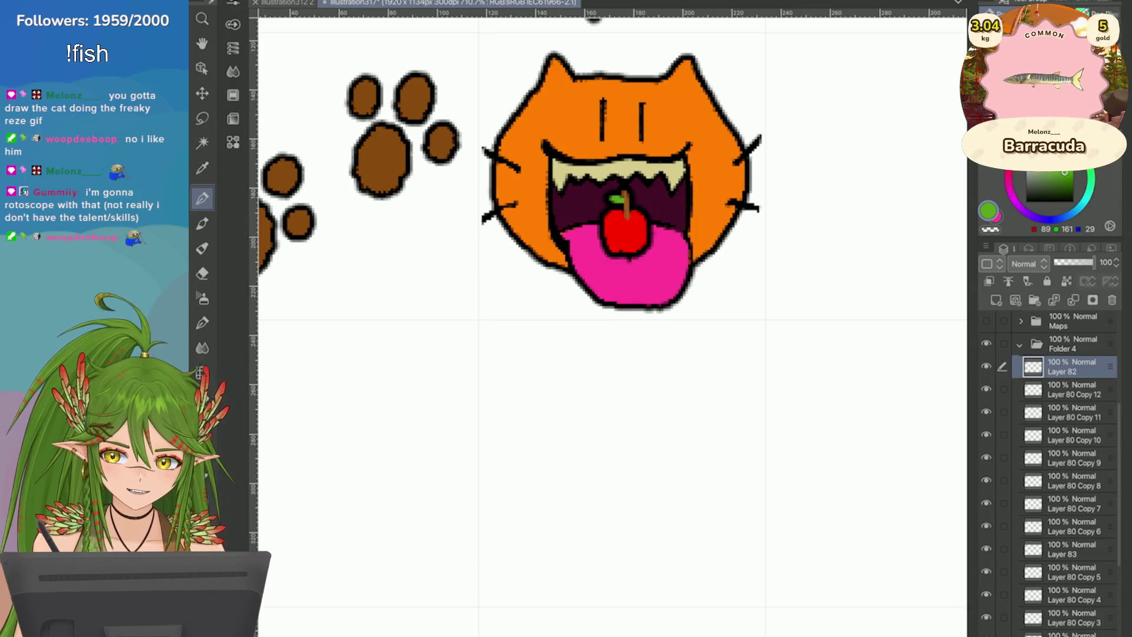
pyautogui.hotkey('ctrl', 't')
pyautogui.moveTo(627, 226); pyautogui.dragTo(632, 225)
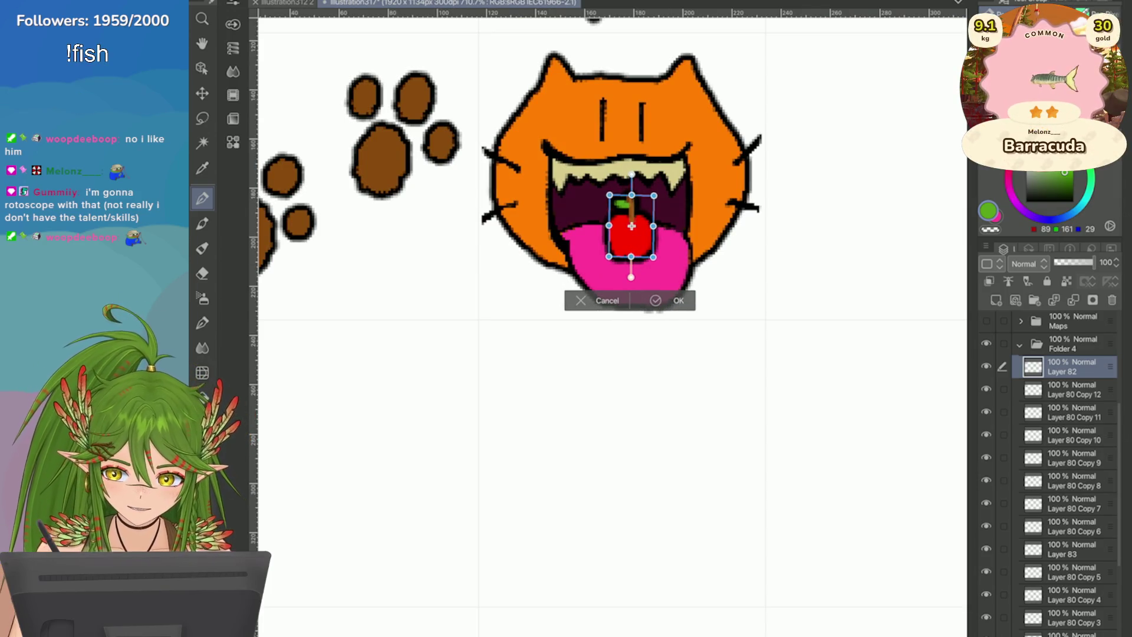
pyautogui.press('Return')
# Step: Reshape the cherry in its own red, filling out the left edge and notching the bottom outline
pyautogui.scroll(3, 728, 223)
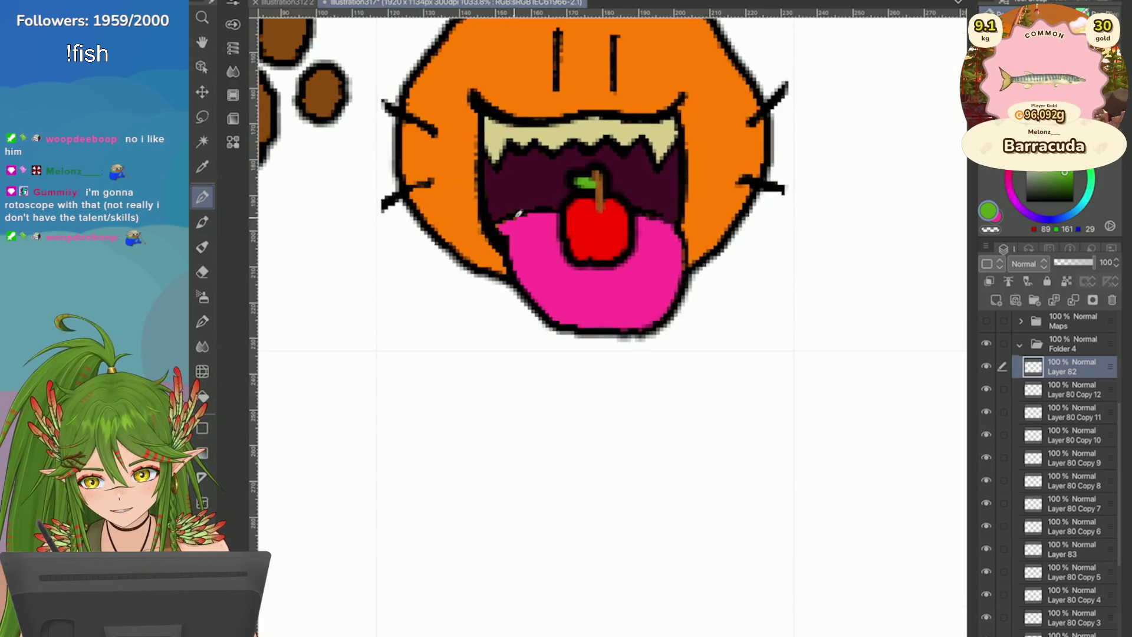
pyautogui.keyDown('alt'); pyautogui.click(525, 235); pyautogui.keyUp('alt')
pyautogui.scroll(1, 751, 224)
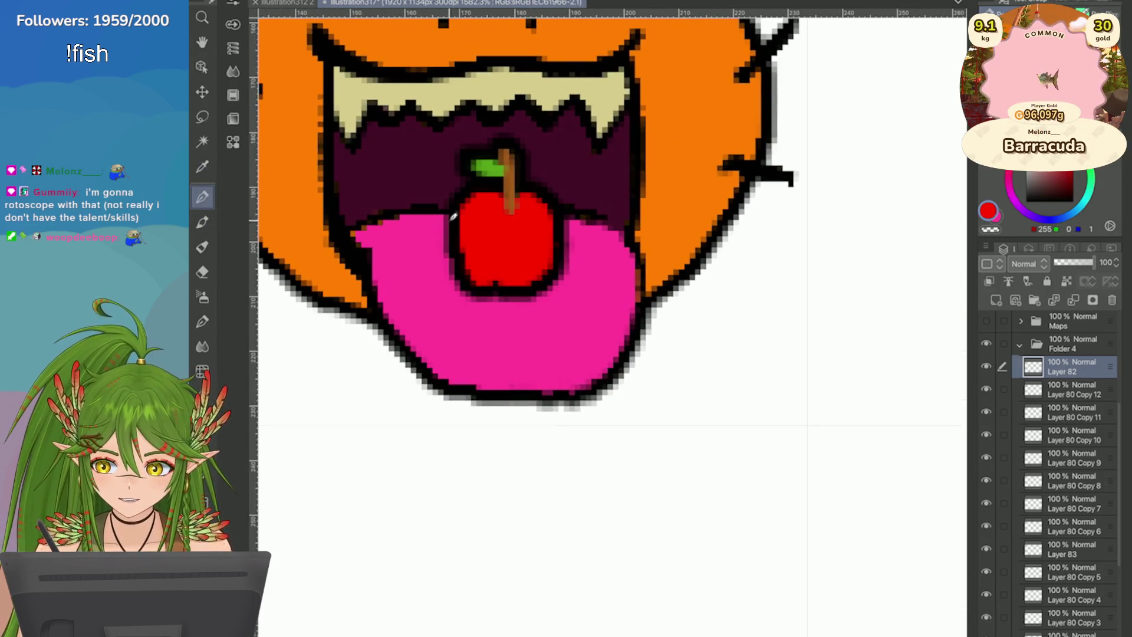
pyautogui.moveTo(453, 227); pyautogui.dragTo(455, 277)
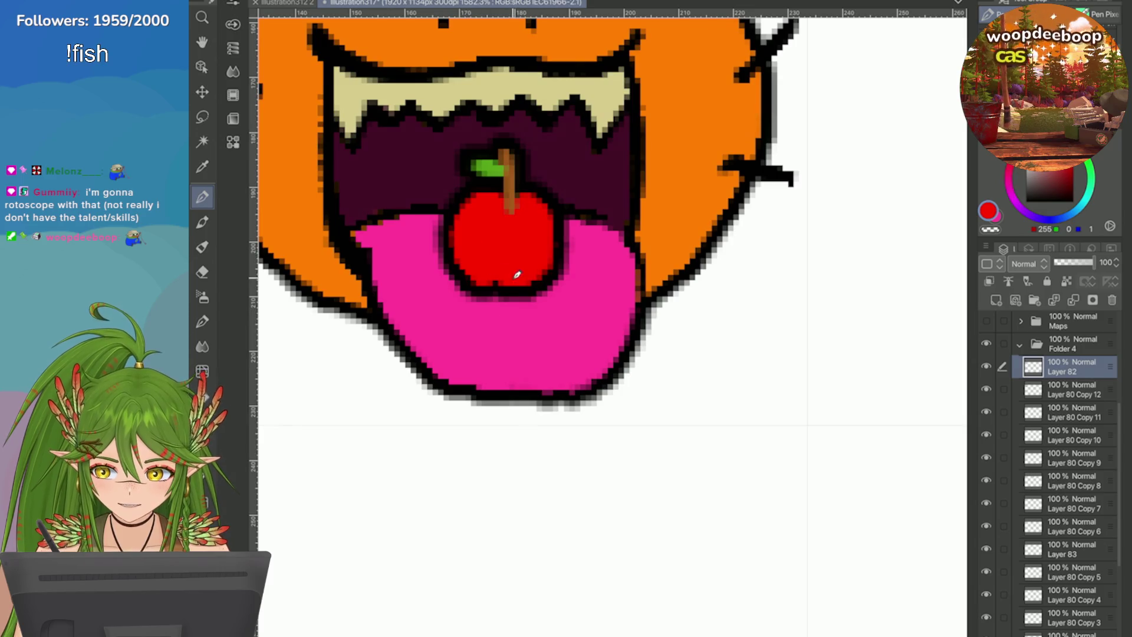
pyautogui.scroll(-3, 482, 263)
pyautogui.scroll(2, 483, 263)
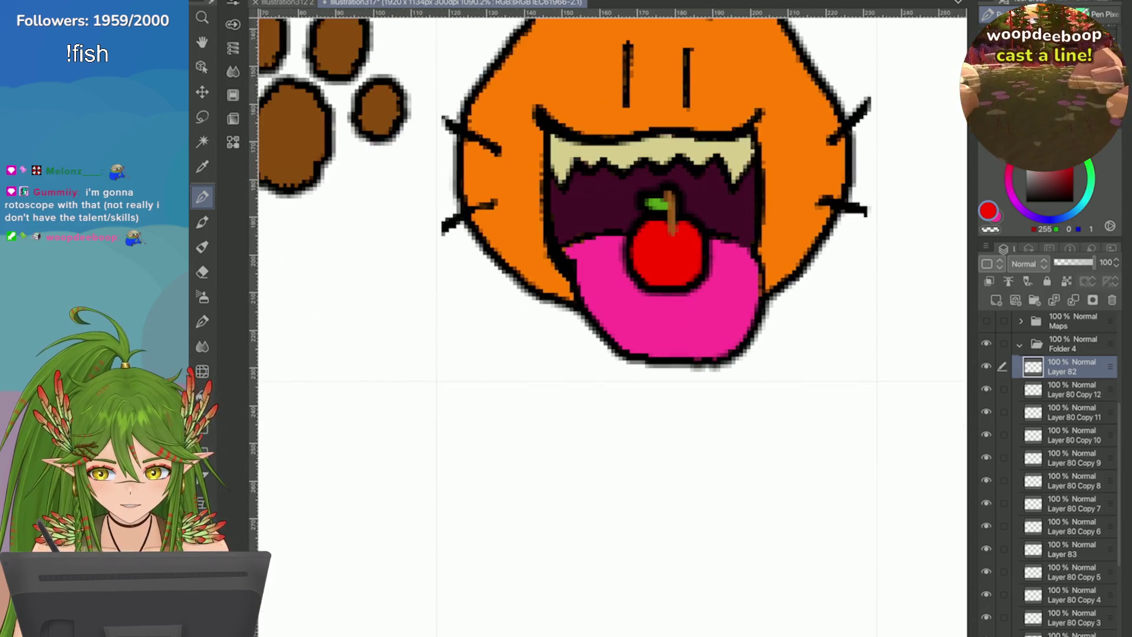
pyautogui.moveTo(671, 280); pyautogui.dragTo(670, 272)
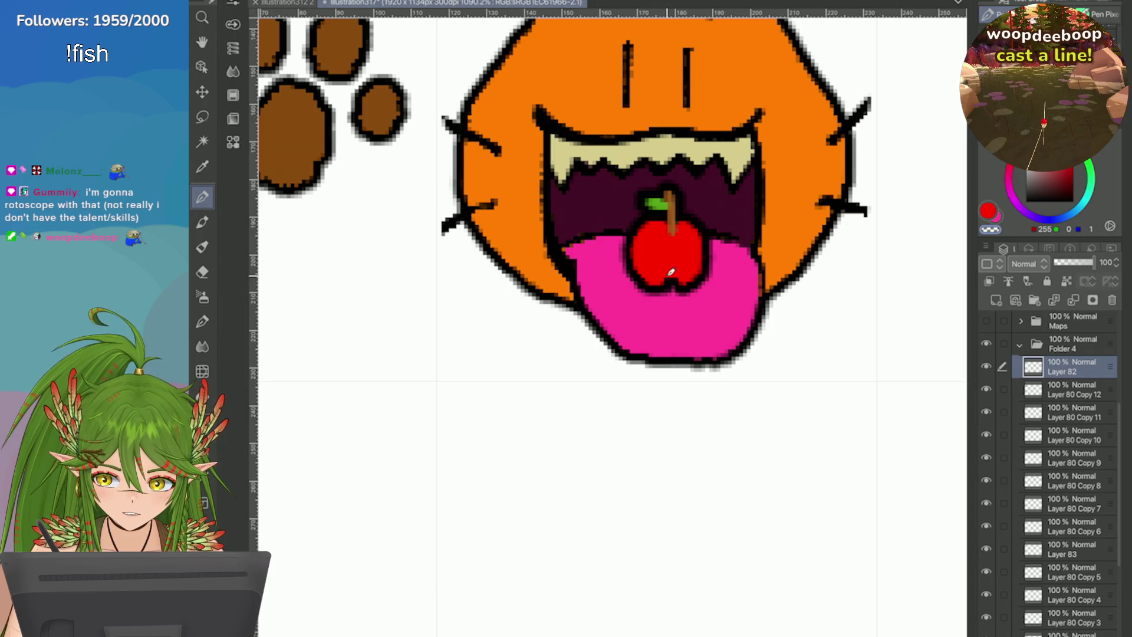
# Step: Paint a white shine on the cherry, then switch the colour back to red
pyautogui.scroll(-5, 678, 206)
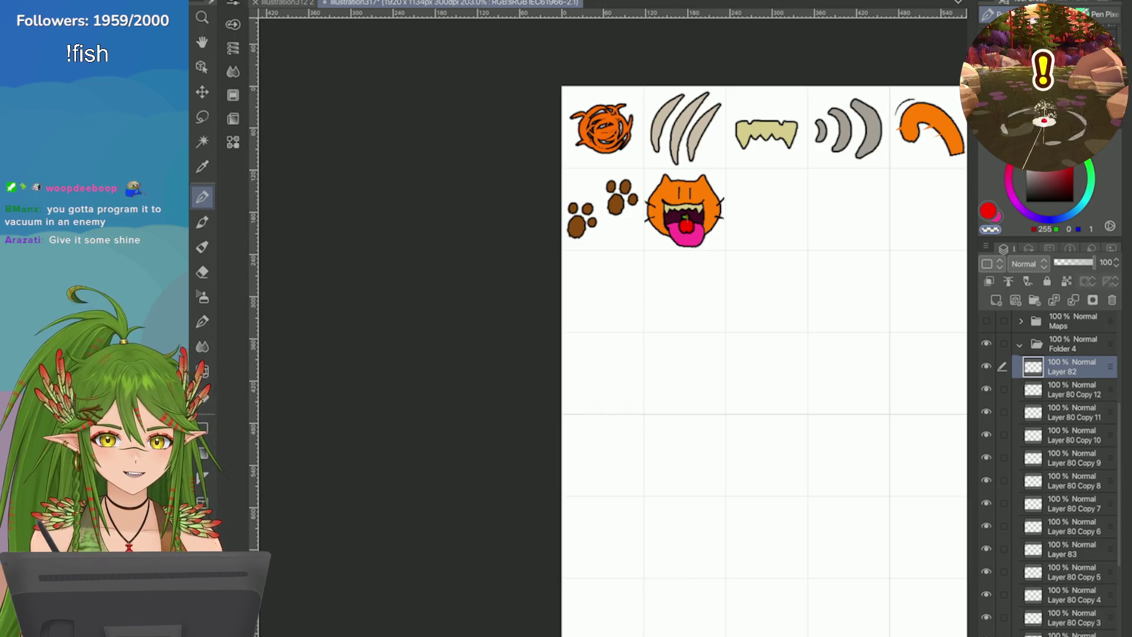
pyautogui.scroll(5, 684, 212)
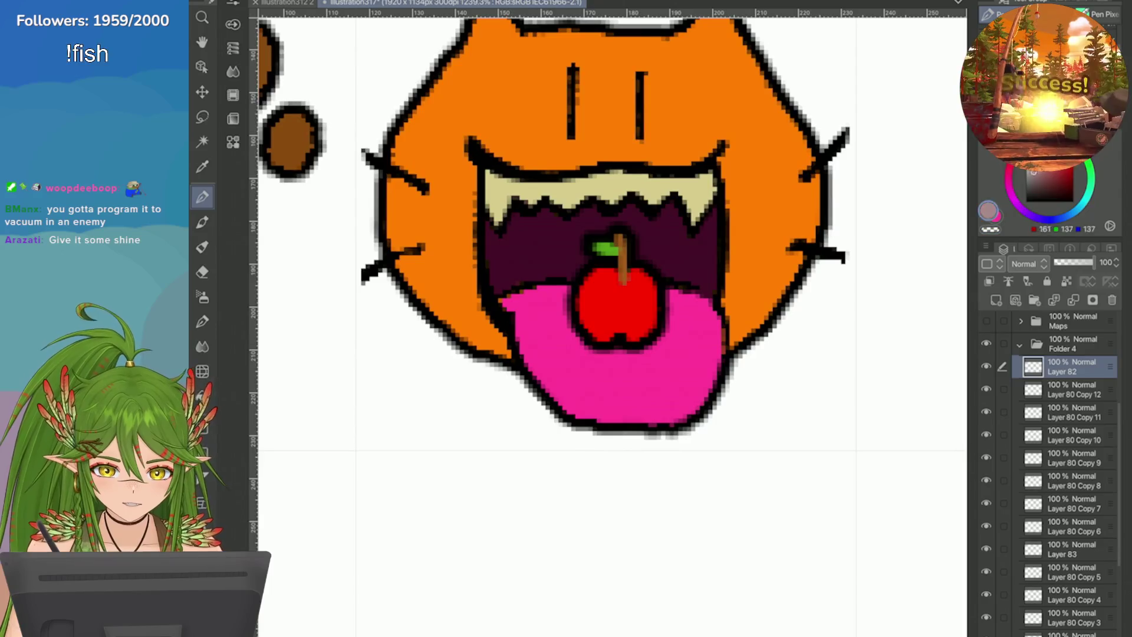
pyautogui.moveTo(604, 284); pyautogui.dragTo(600, 294)
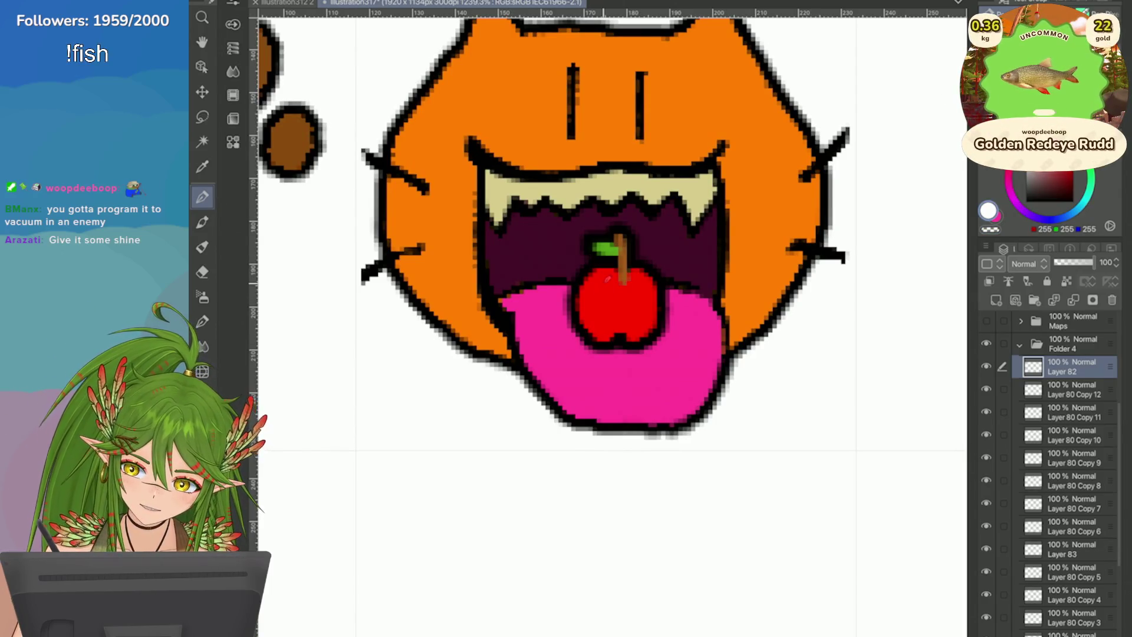
pyautogui.press('x')
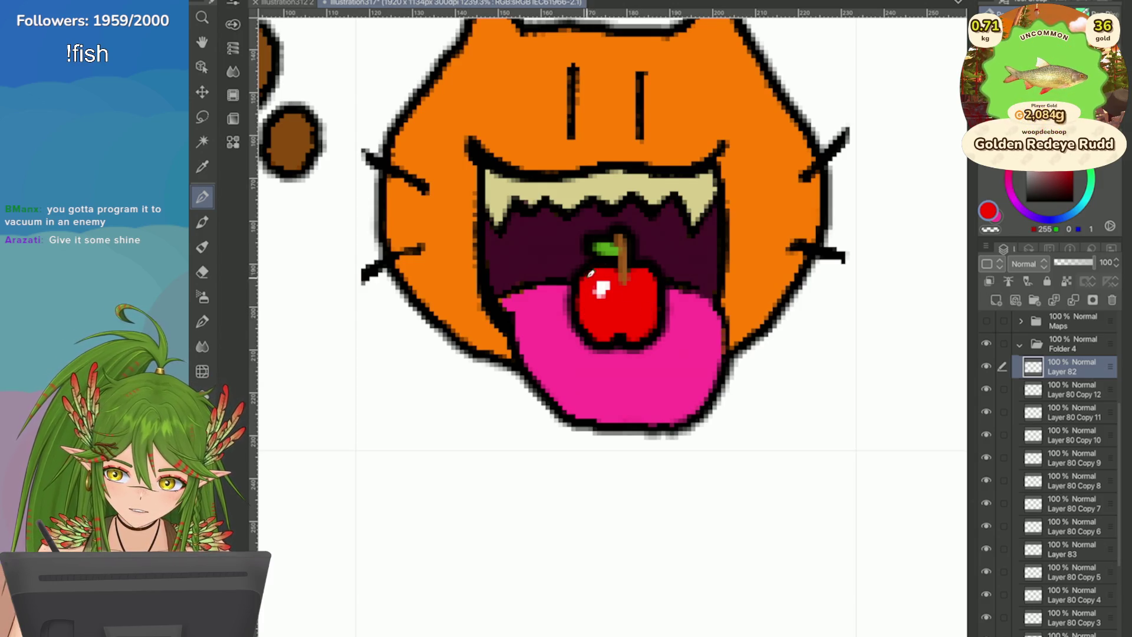
pyautogui.scroll(-10, 590, 273)
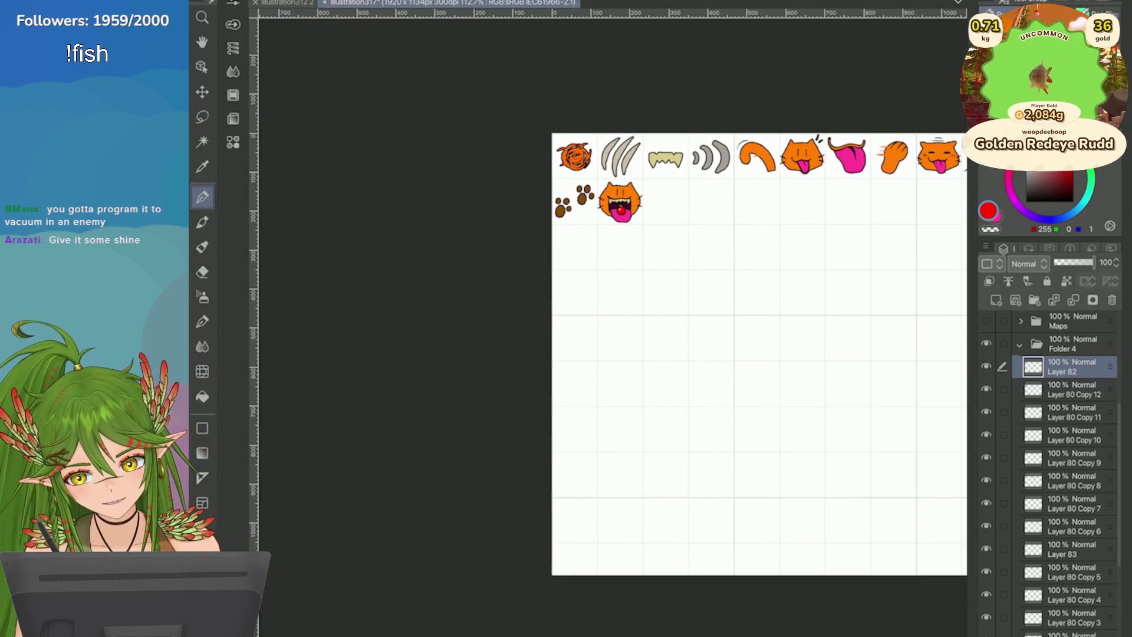
# Step: Strike out '13. Consume' on the weapon list in red and save the sheet
pyautogui.scroll(-3, 648, 354)
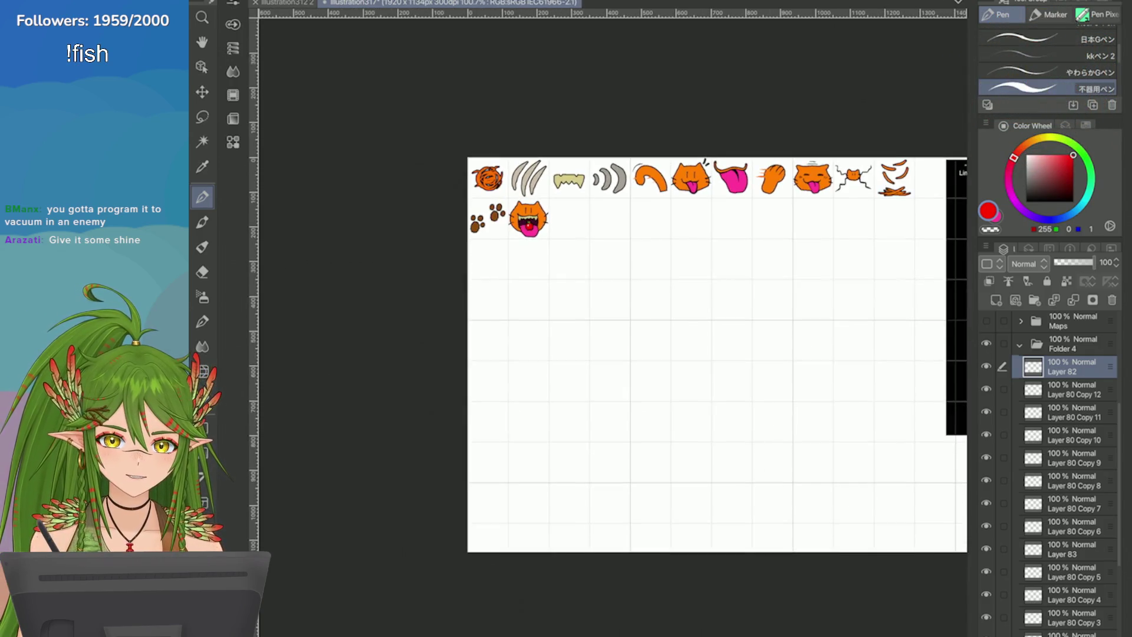
pyautogui.hotkey('ctrl', 's')
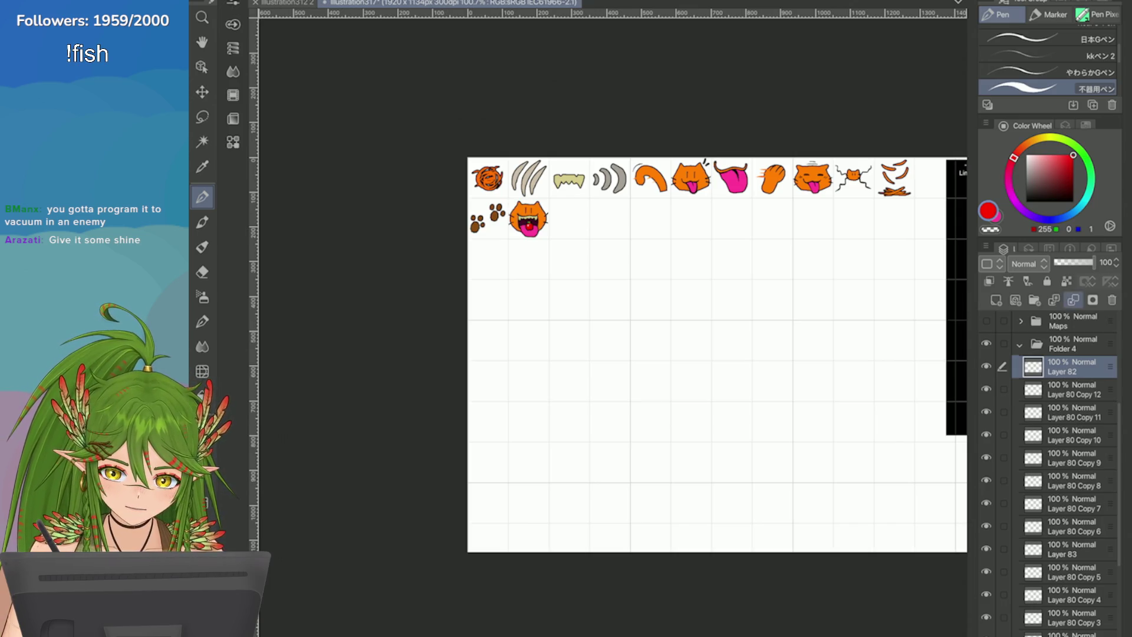
pyautogui.scroll(-5, 1061, 472)
pyautogui.click(1067, 560)
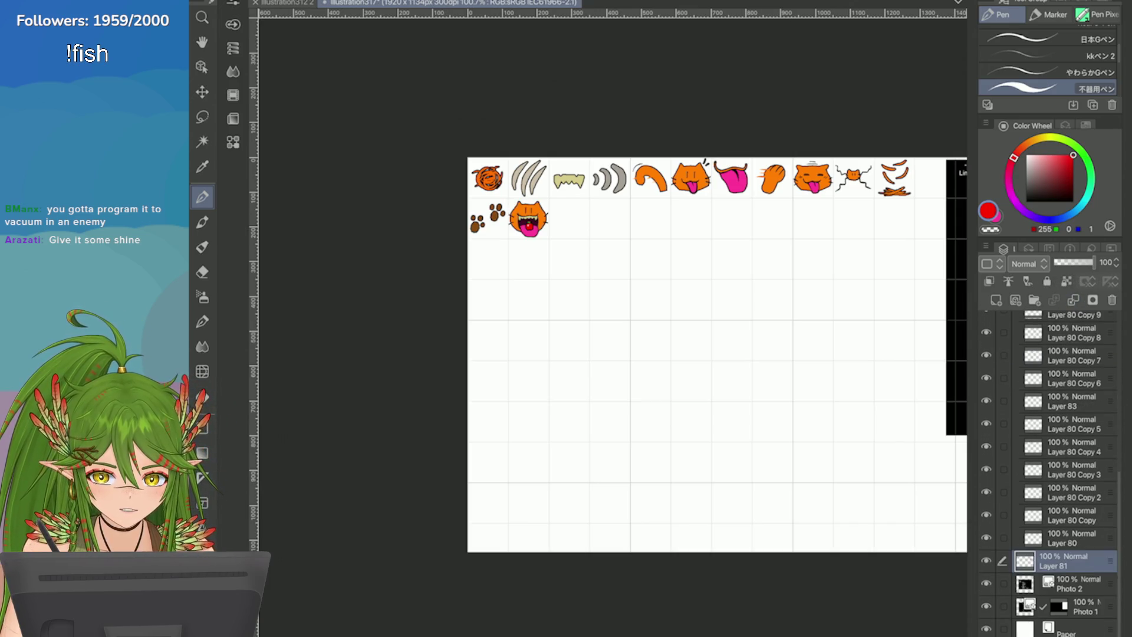
pyautogui.scroll(-1, 615, 309)
pyautogui.scroll(5, 614, 309)
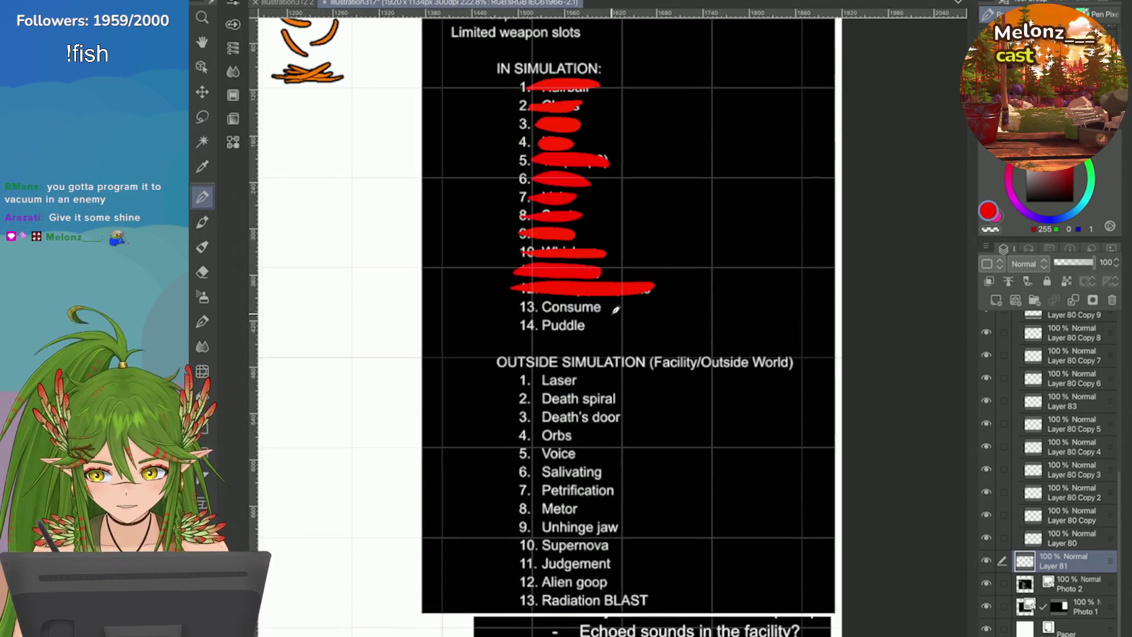
pyautogui.moveTo(616, 307); pyautogui.dragTo(511, 307)
pyautogui.scroll(-5, 615, 309)
pyautogui.hotkey('ctrl', 's')
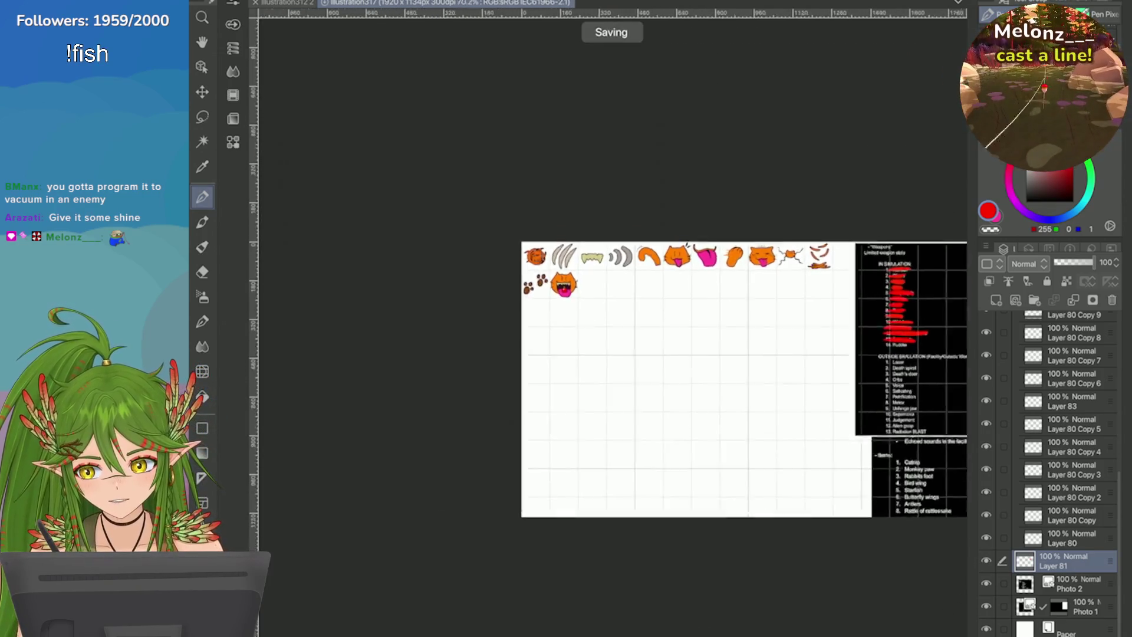
# Step: Add a new raster layer at the top of Folder 4
pyautogui.scroll(5, 530, 307)
pyautogui.scroll(10, 1061, 471)
pyautogui.scroll(-3, 1061, 472)
pyautogui.click(1073, 433)
pyautogui.click(985, 455)
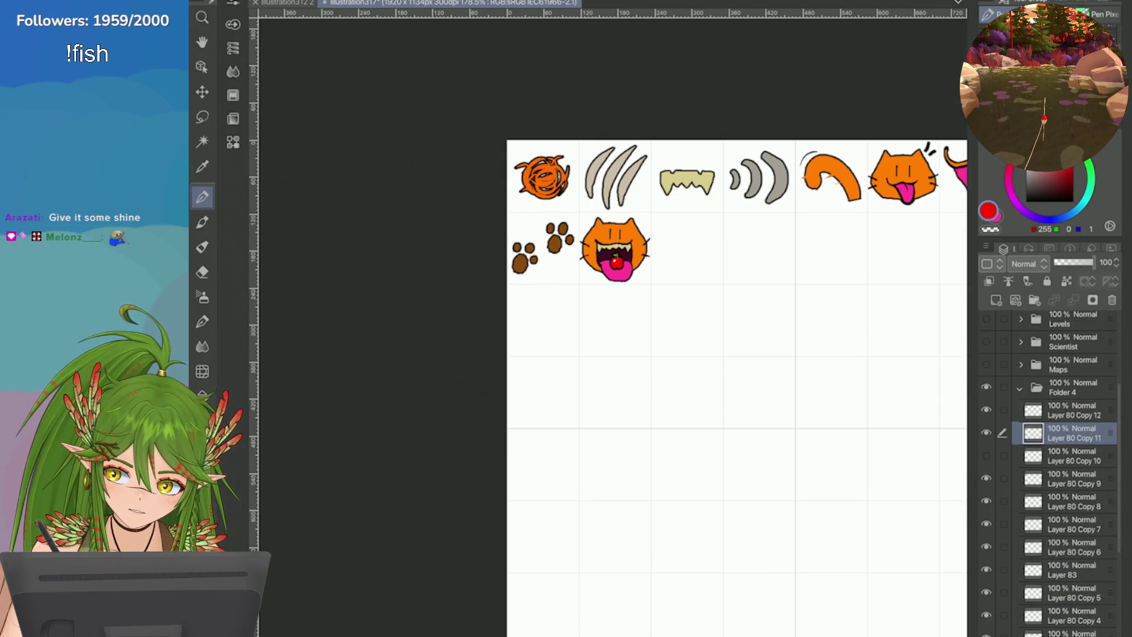
pyautogui.click(995, 300)
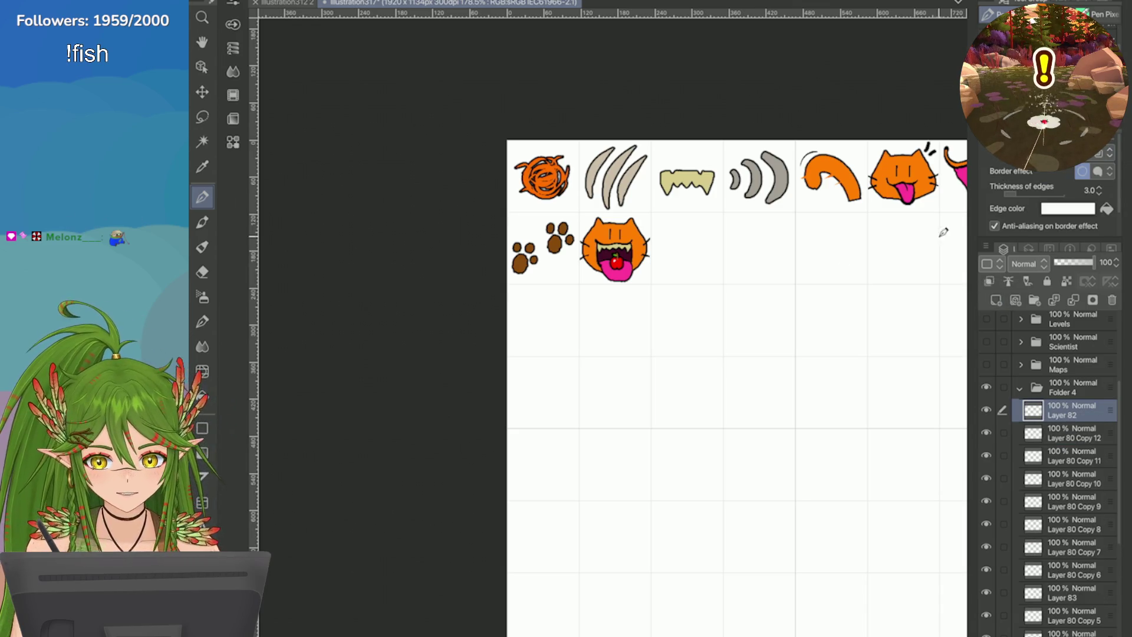
# Step: Give the new layer a black border edge of thickness 2, then draw the green slime body
pyautogui.click(1067, 209)
pyautogui.click(436, 556)
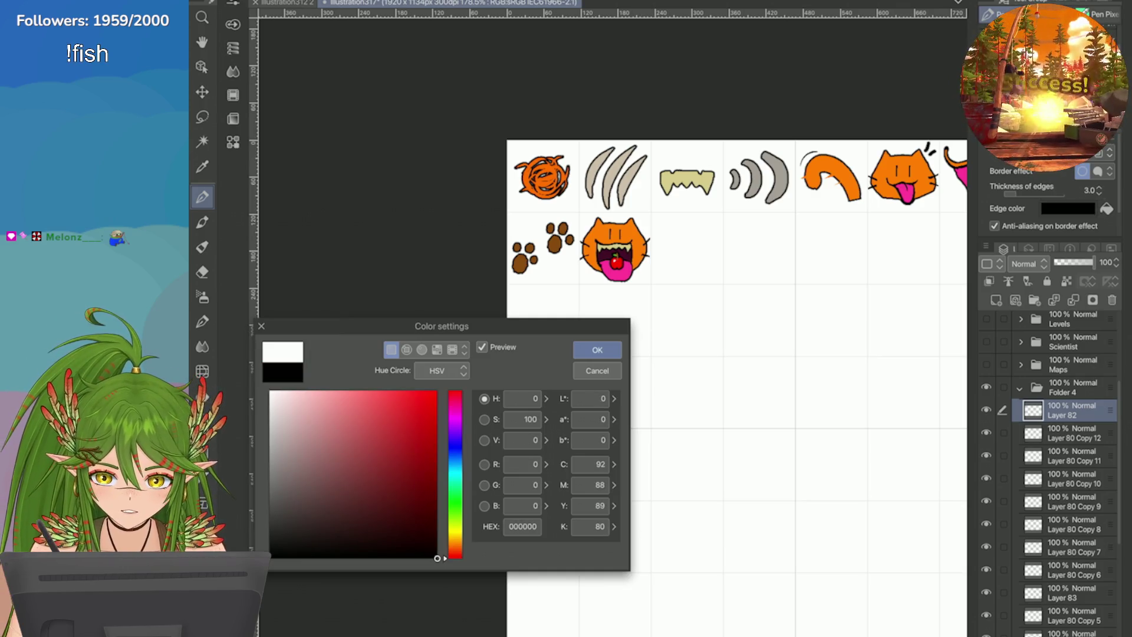
pyautogui.click(597, 350)
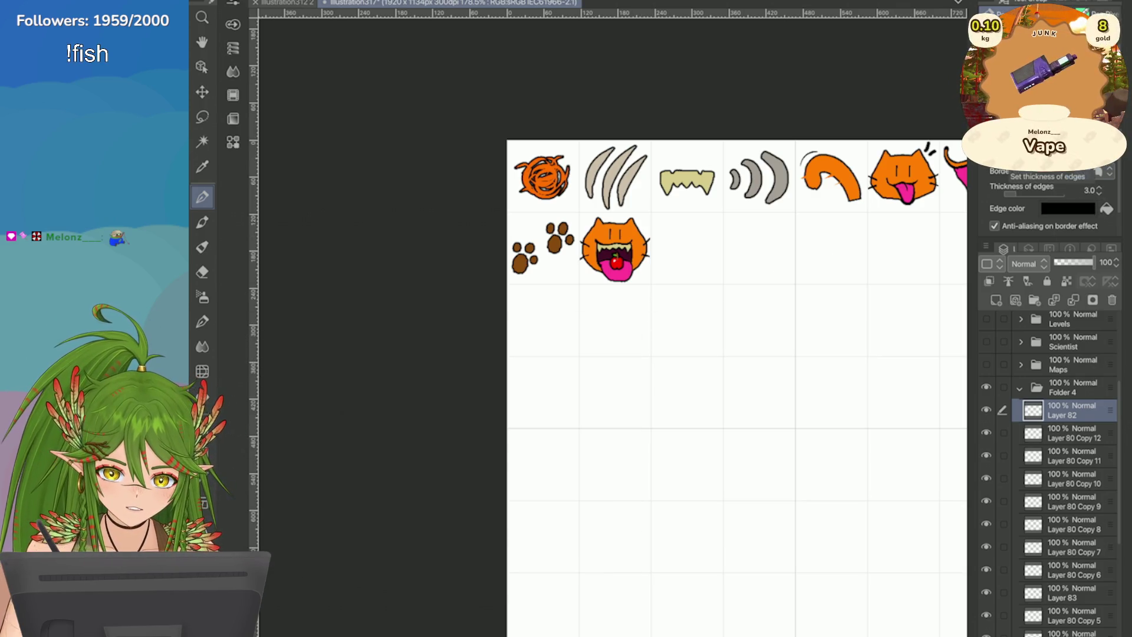
pyautogui.click(1099, 193)
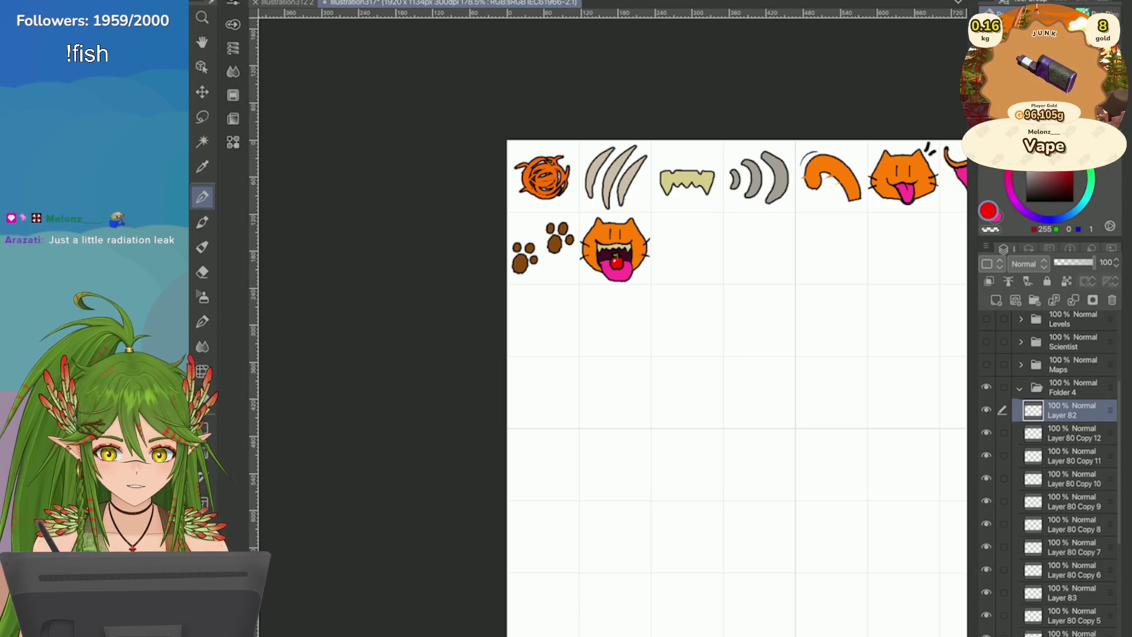
pyautogui.scroll(3, 826, 271)
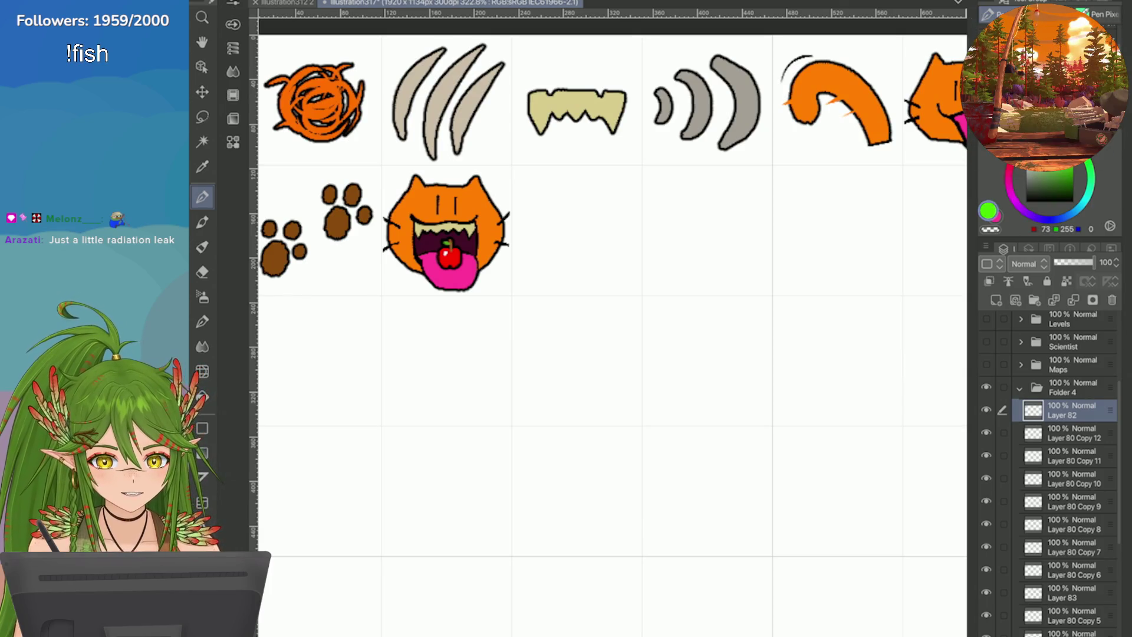
pyautogui.moveTo(613, 227)
pyautogui.mouseDown()
pyautogui.moveTo(623, 248)
pyautogui.moveTo(616, 233)
pyautogui.moveTo(566, 219)
pyautogui.moveTo(606, 206)
pyautogui.moveTo(551, 214)
pyautogui.moveTo(601, 232)
pyautogui.moveTo(610, 212)
pyautogui.moveTo(620, 250)
pyautogui.moveTo(557, 268)
pyautogui.moveTo(529, 224)
pyautogui.moveTo(590, 201)
pyautogui.moveTo(628, 220)
pyautogui.moveTo(618, 264)
pyautogui.moveTo(559, 270)
pyautogui.moveTo(623, 272)
pyautogui.mouseUp()
# Step: Undo the stray green stroke, then add a round green droplet and tiny dot above-left of the blob
pyautogui.hotkey('ctrl', 'z')
pyautogui.hotkey('ctrl', 'z')
pyautogui.hotkey('ctrl', 'z')
pyautogui.moveTo(541, 187); pyautogui.dragTo(536, 189)
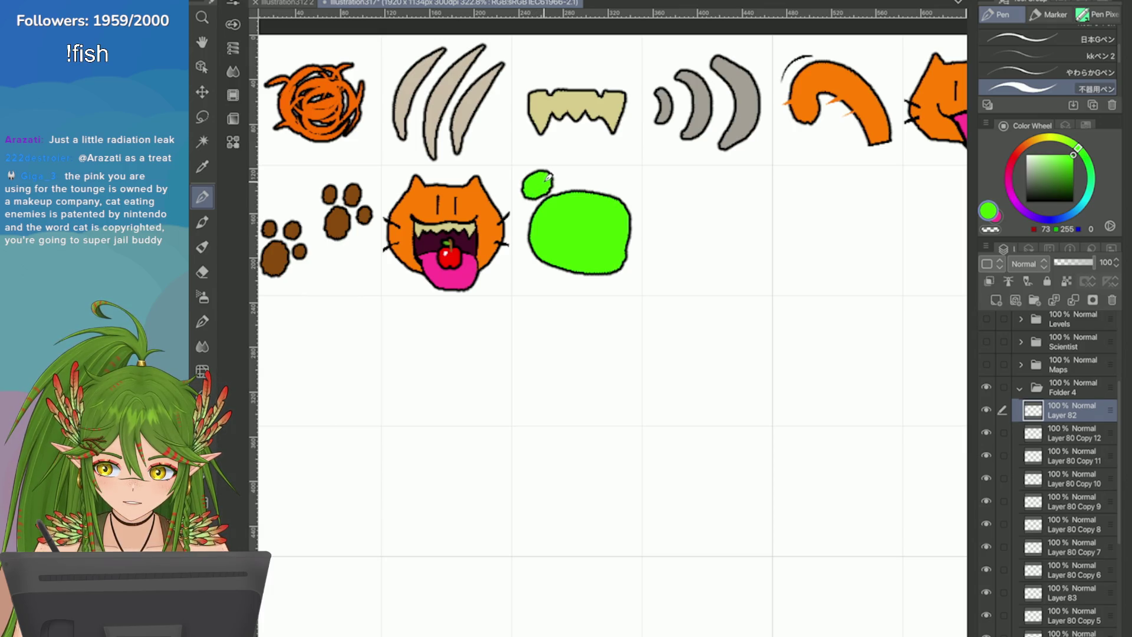
pyautogui.moveTo(523, 194)
pyautogui.mouseDown()
pyautogui.moveTo(549, 176)
pyautogui.moveTo(534, 197)
pyautogui.moveTo(521, 178)
pyautogui.moveTo(548, 171)
pyautogui.mouseUp()
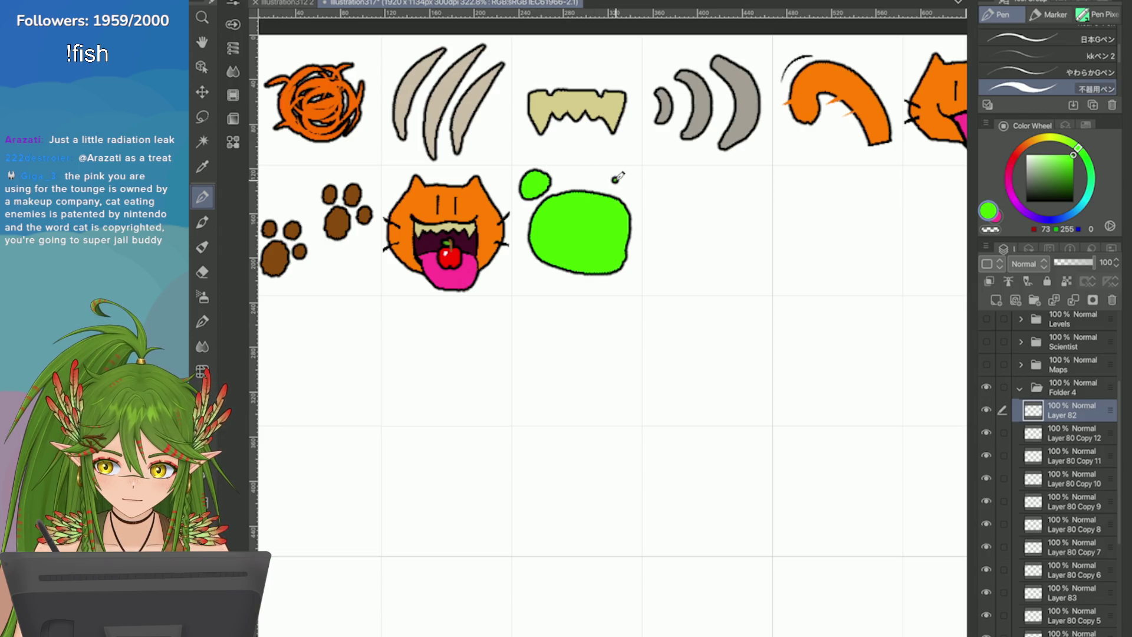
pyautogui.click(562, 176)
pyautogui.scroll(-5, 613, 330)
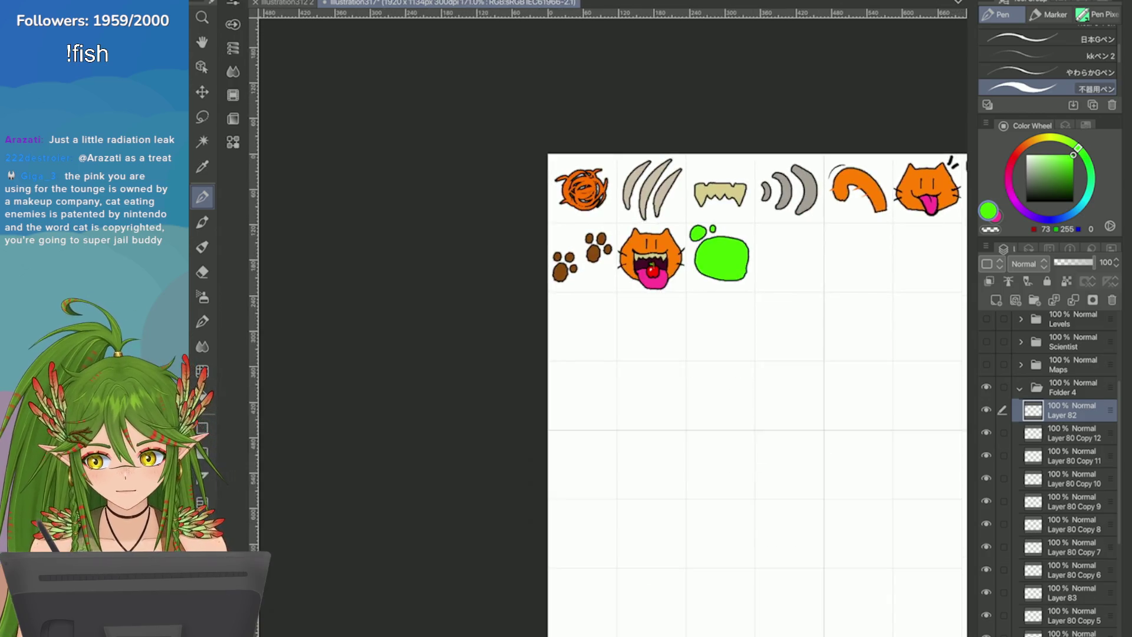
pyautogui.scroll(5, 613, 330)
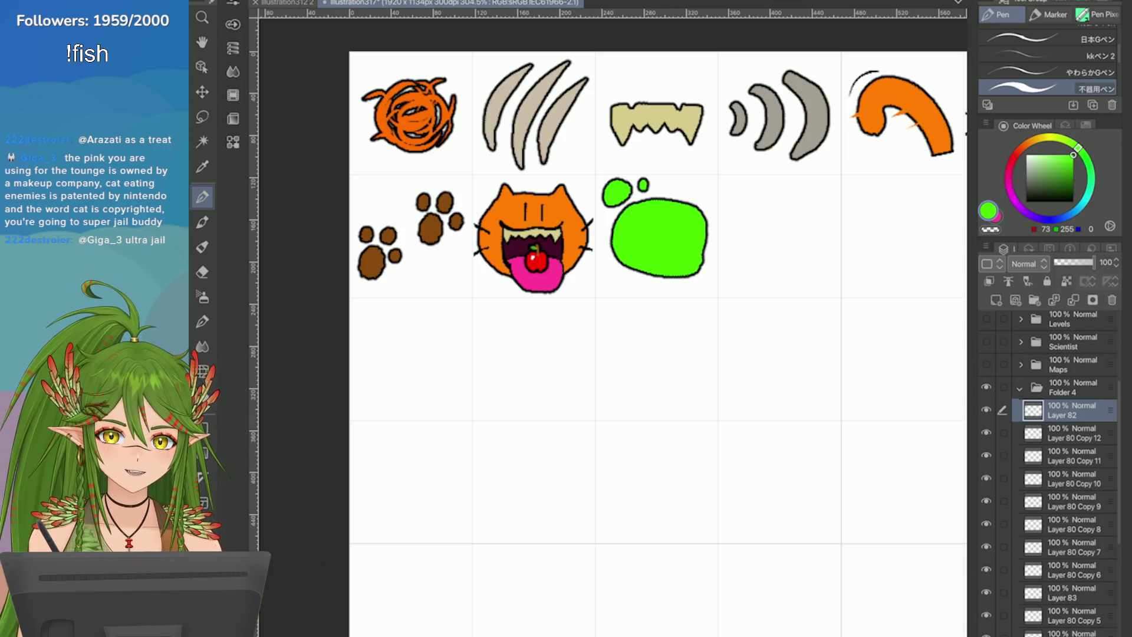
pyautogui.scroll(3, 673, 218)
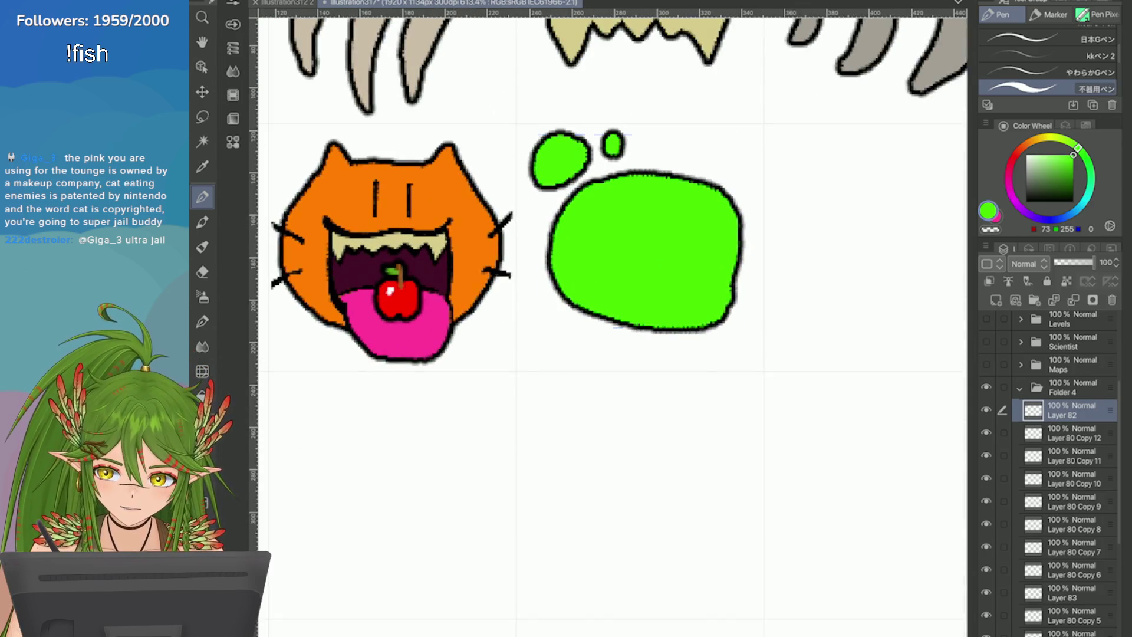
# Step: Move the green slime blob slightly down
pyautogui.hotkey('ctrl', 't')
pyautogui.moveTo(589, 283); pyautogui.dragTo(591, 296)
pyautogui.click(664, 382)
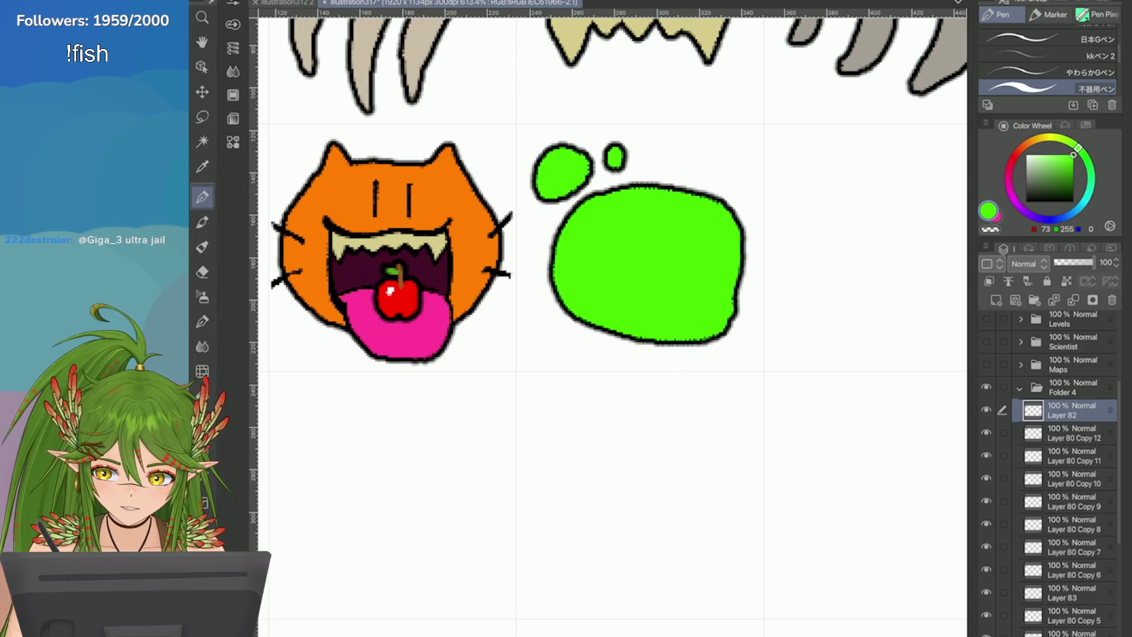
# Step: Paint pale-yellow highlights on the big and small slime blobs, deepening the edges with yellow
pyautogui.click(1055, 155)
pyautogui.moveTo(687, 203); pyautogui.dragTo(718, 272)
pyautogui.hotkey('ctrl', 'z')
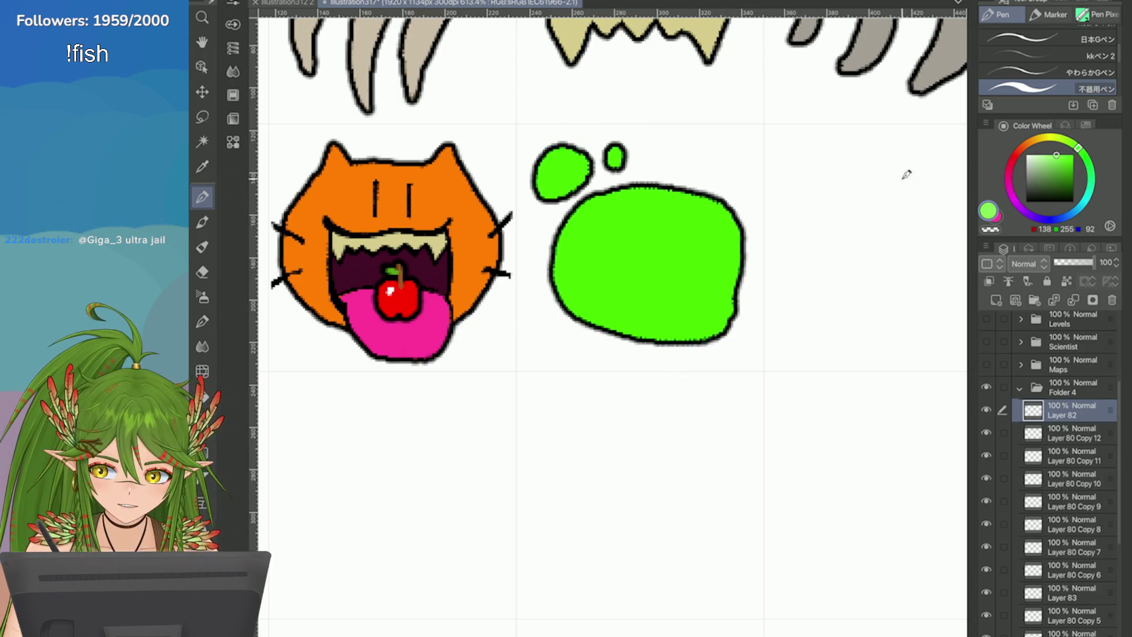
pyautogui.click(1048, 137)
pyautogui.moveTo(1056, 154); pyautogui.dragTo(1042, 155)
pyautogui.moveTo(666, 203)
pyautogui.mouseDown()
pyautogui.moveTo(718, 272)
pyautogui.moveTo(690, 227)
pyautogui.moveTo(718, 272)
pyautogui.moveTo(722, 253)
pyautogui.moveTo(697, 315)
pyautogui.mouseUp()
pyautogui.hotkey('ctrl', 'z')
pyautogui.hotkey('ctrl', 'z')
pyautogui.hotkey('ctrl', 'z')
pyautogui.moveTo(560, 174); pyautogui.dragTo(569, 168)
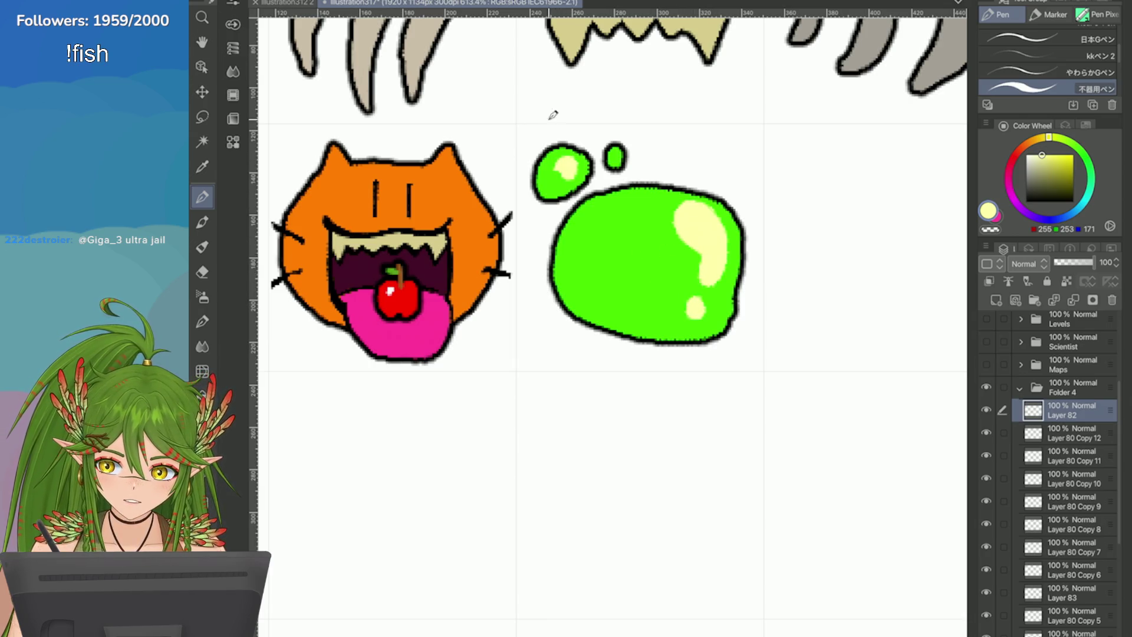
pyautogui.click(1051, 155)
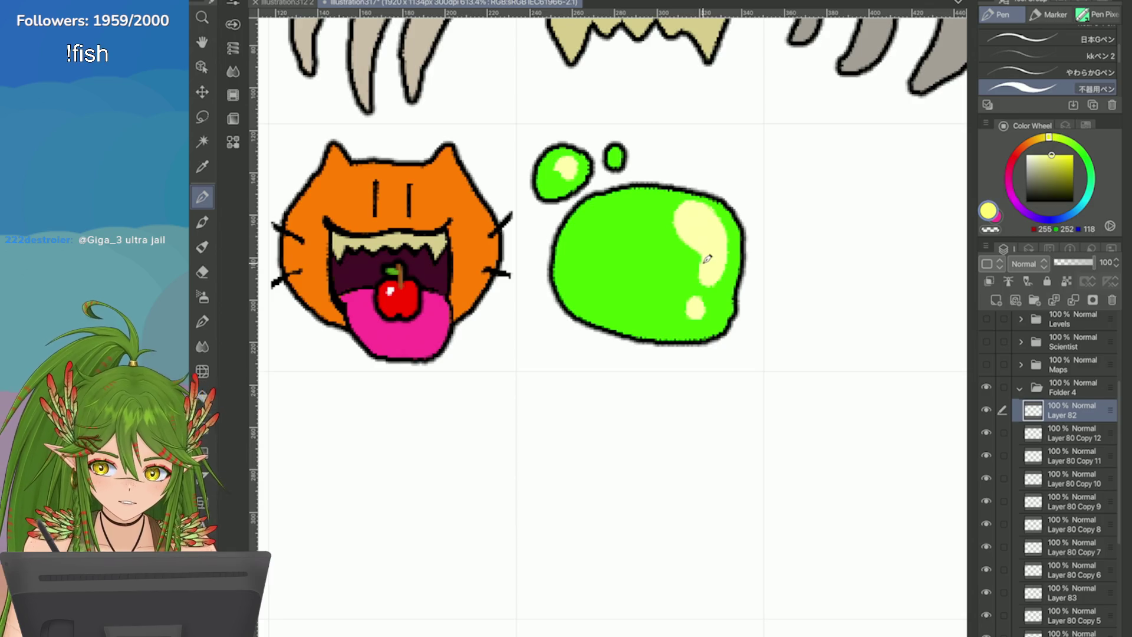
pyautogui.moveTo(684, 203)
pyautogui.mouseDown()
pyautogui.moveTo(706, 271)
pyautogui.moveTo(695, 312)
pyautogui.mouseUp()
pyautogui.moveTo(615, 151); pyautogui.dragTo(616, 159)
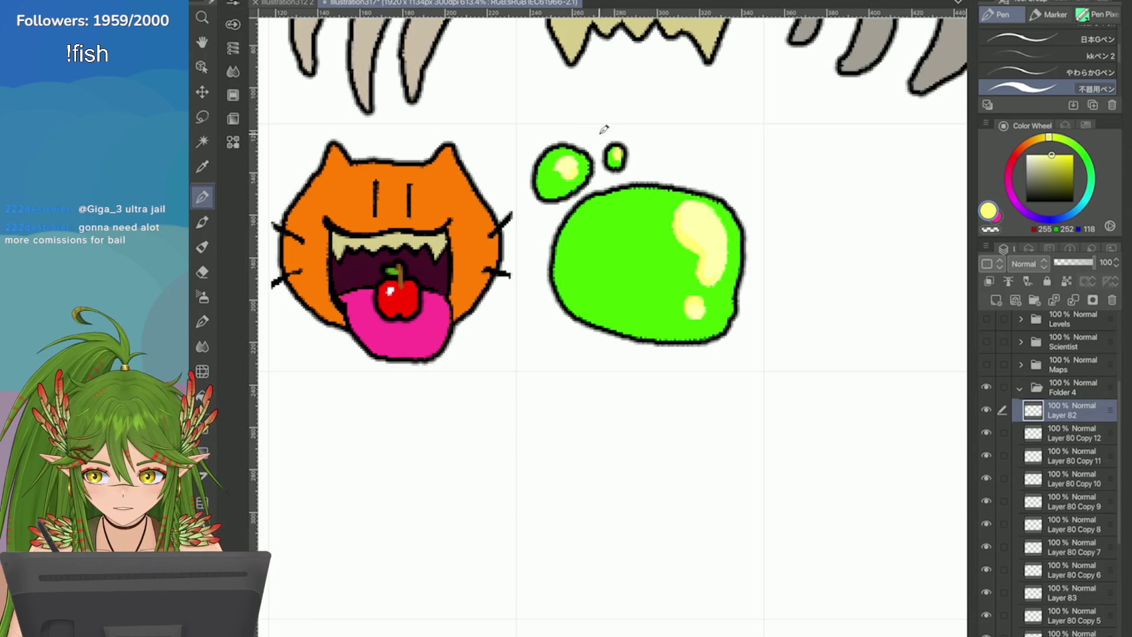
# Step: Mix a bright yellow-green and shade the inside of the slime with it
pyautogui.click(1076, 147)
pyautogui.click(1061, 164)
pyautogui.click(1073, 159)
pyautogui.click(1068, 141)
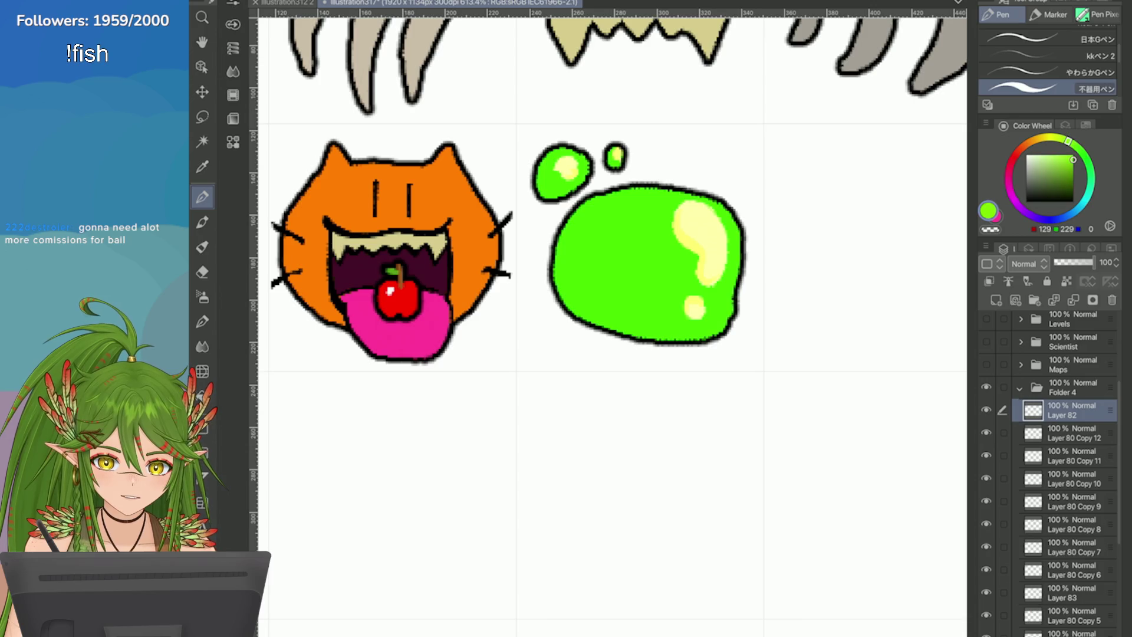
pyautogui.click(1072, 155)
pyautogui.click(1060, 140)
pyautogui.moveTo(672, 253)
pyautogui.mouseDown()
pyautogui.moveTo(589, 254)
pyautogui.moveTo(678, 258)
pyautogui.moveTo(619, 281)
pyautogui.moveTo(646, 218)
pyautogui.mouseUp()
pyautogui.scroll(-5, 836, 298)
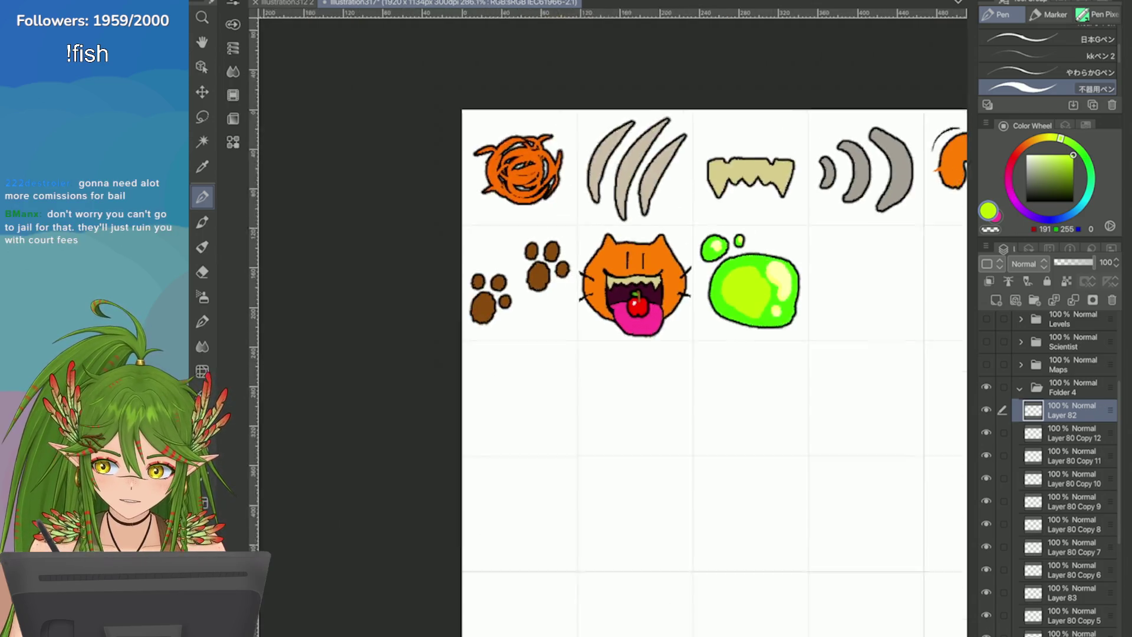
pyautogui.scroll(4, 871, 290)
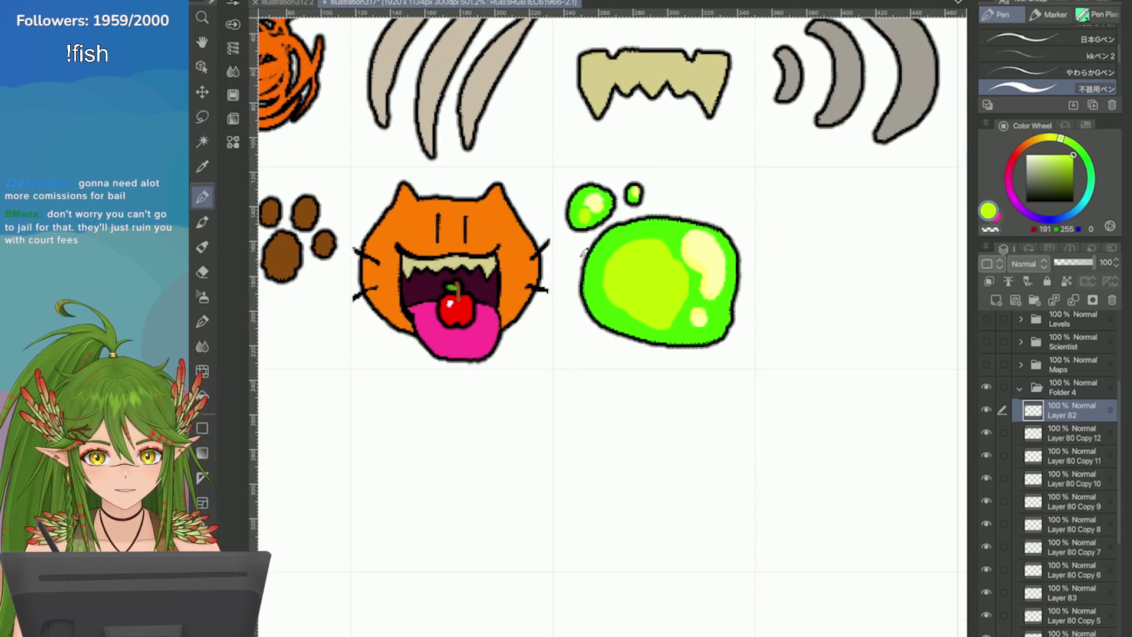
pyautogui.scroll(-8, 778, 230)
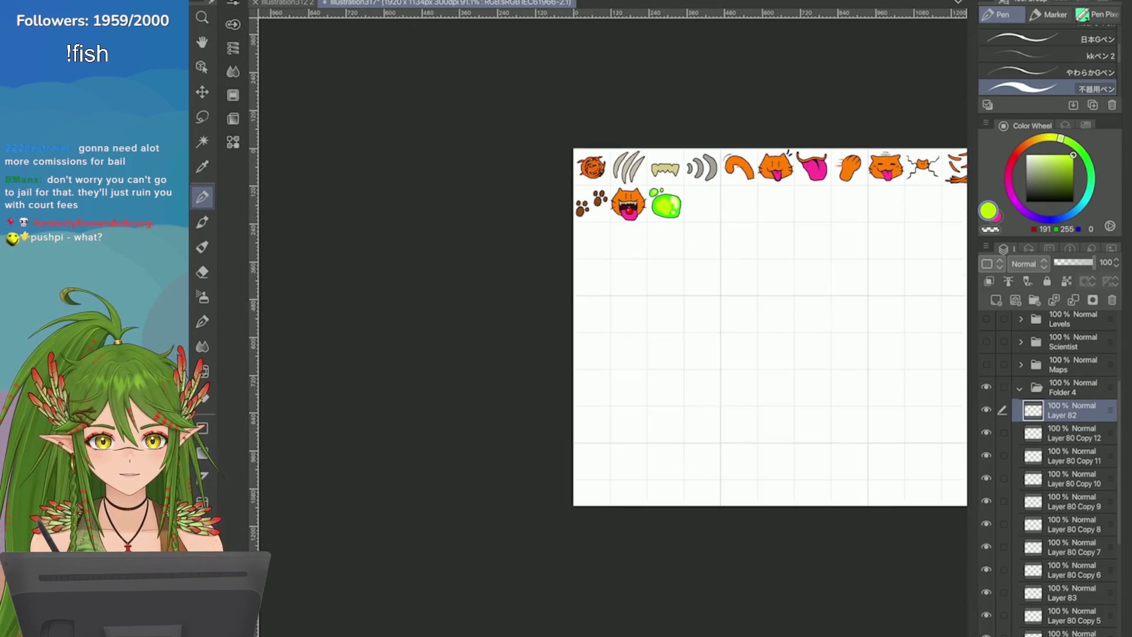
pyautogui.scroll(2, 943, 296)
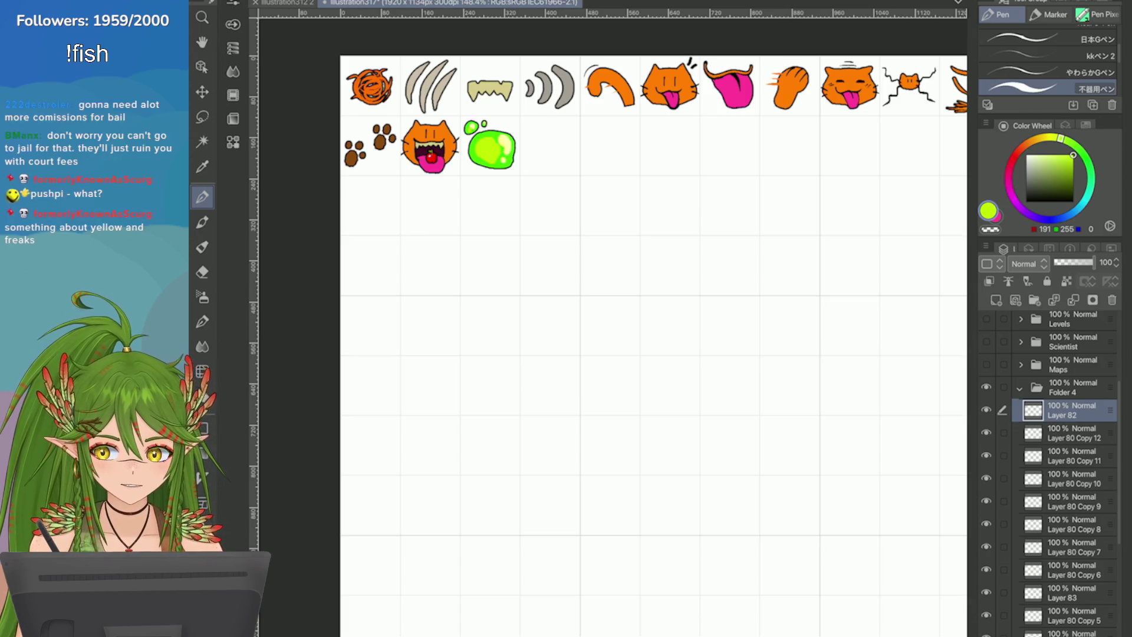
pyautogui.hscroll(5, 648, 341)
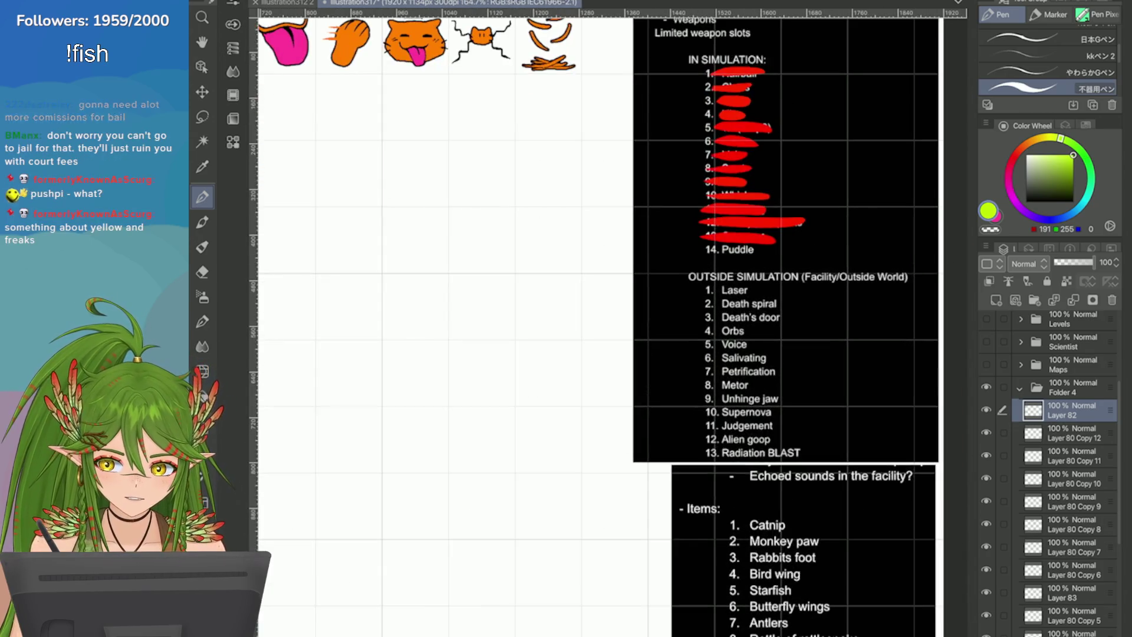
pyautogui.scroll(1, 607, 324)
pyautogui.scroll(-5, 1049, 471)
pyautogui.click(1073, 584)
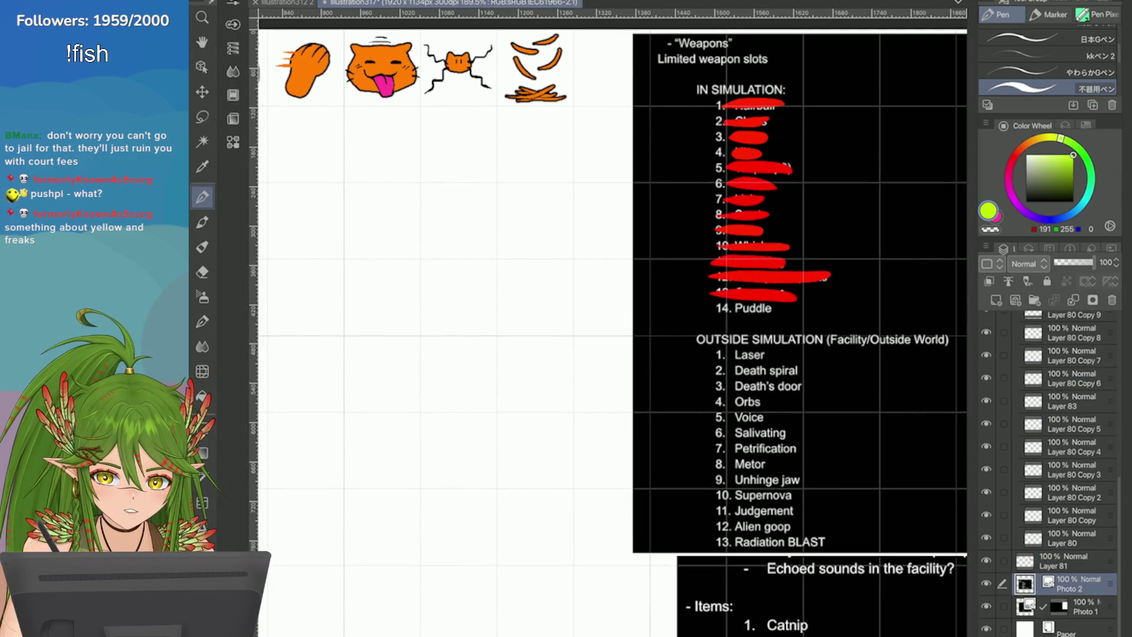
pyautogui.click(1067, 560)
pyautogui.click(1013, 156)
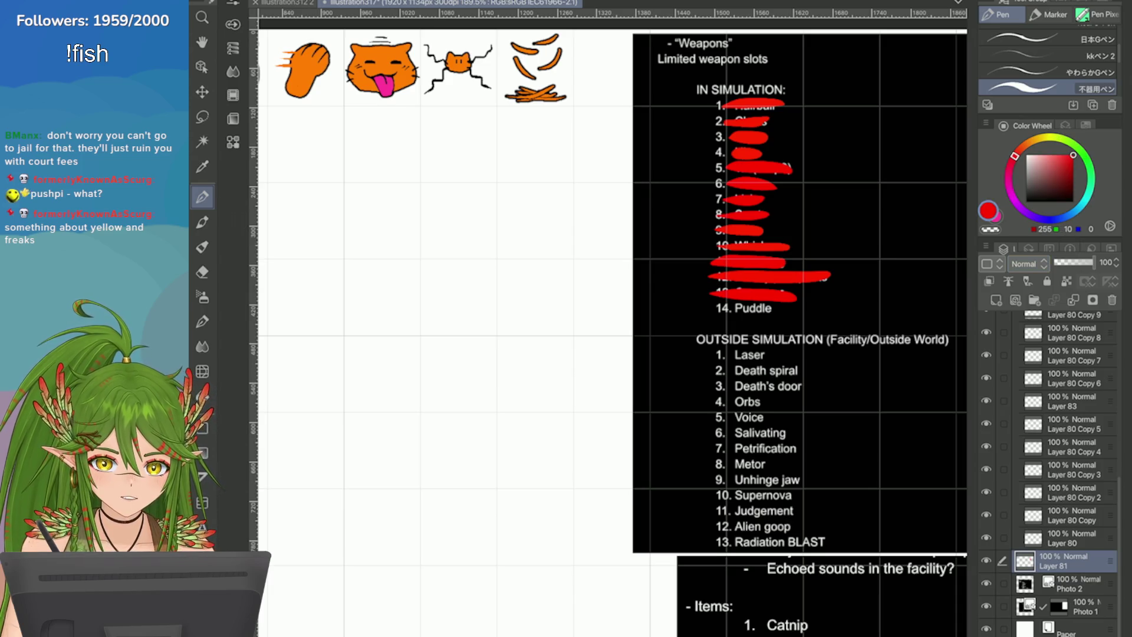
pyautogui.scroll(3, 882, 137)
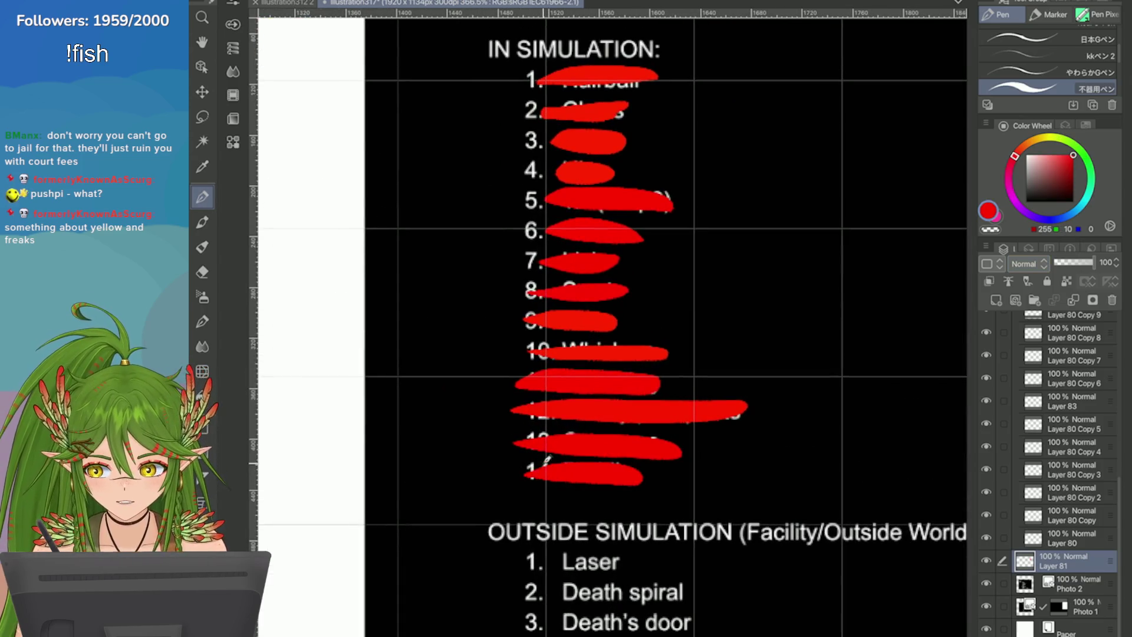
pyautogui.scroll(-4, 787, 270)
pyautogui.scroll(3, 707, 353)
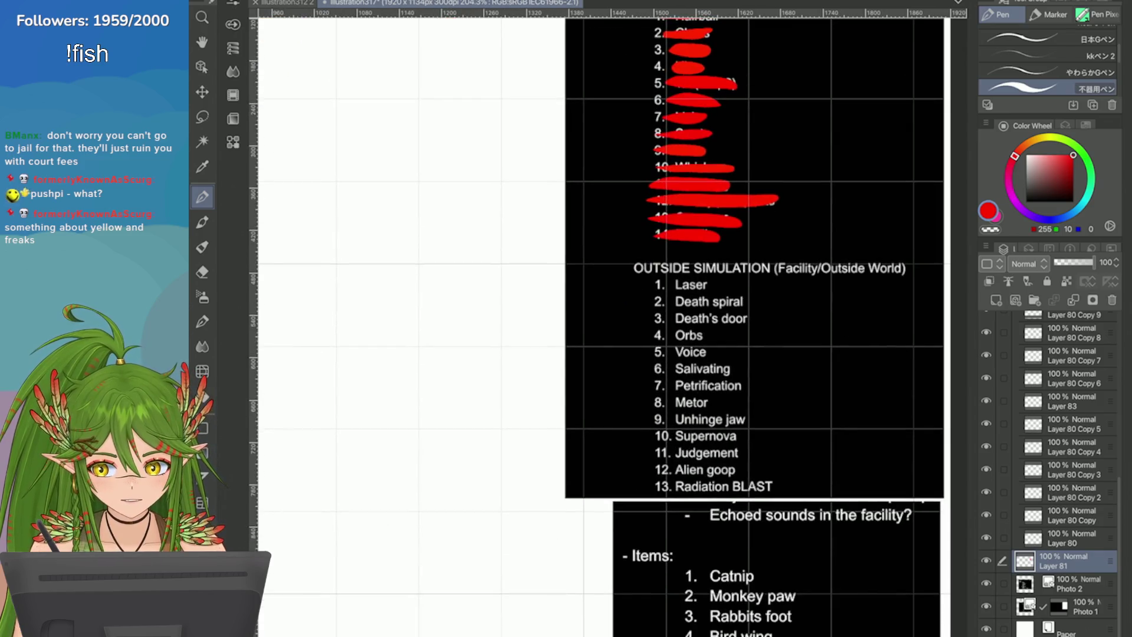
pyautogui.scroll(3, 708, 295)
pyautogui.scroll(-3, 707, 295)
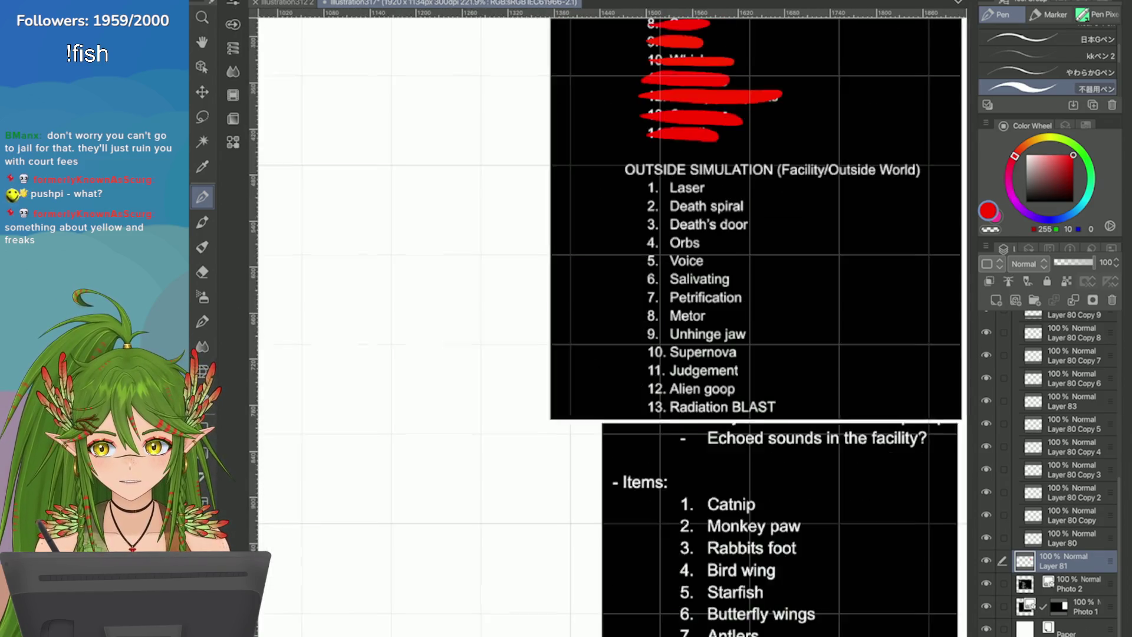
pyautogui.scroll(3, 708, 294)
pyautogui.scroll(-3, 708, 295)
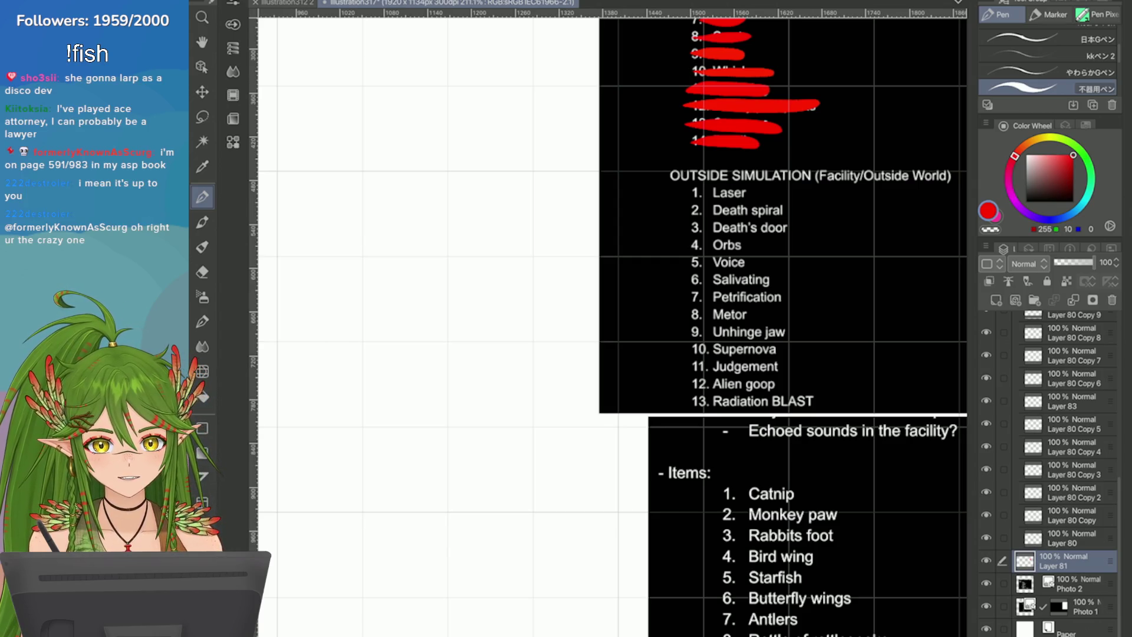
pyautogui.scroll(-8, 607, 318)
pyautogui.scroll(3, 608, 318)
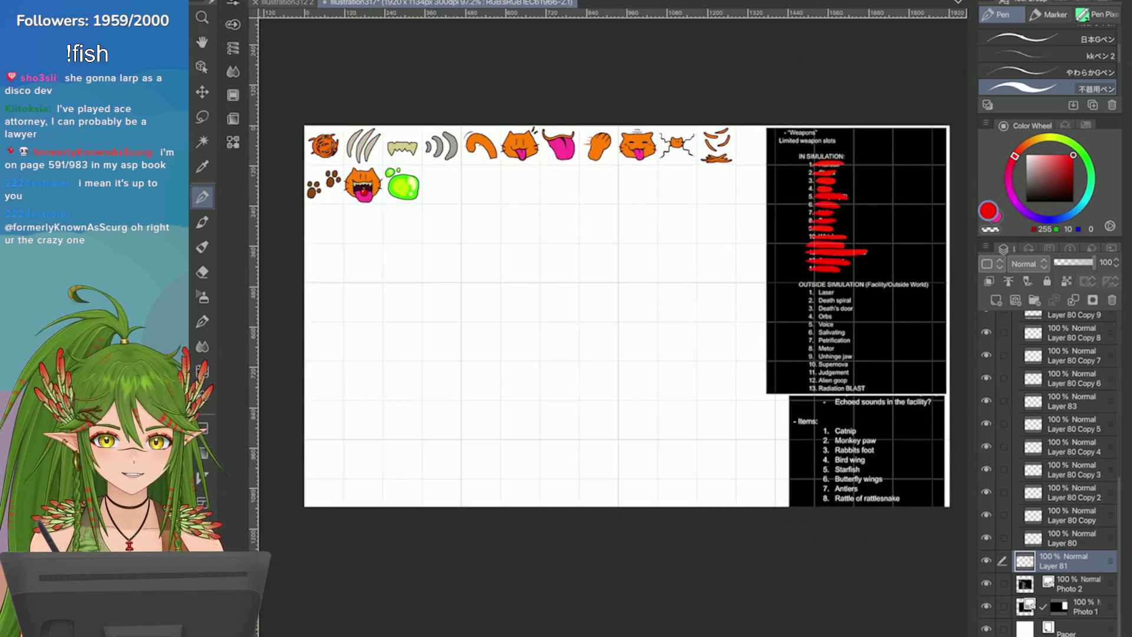
pyautogui.scroll(1, 689, 271)
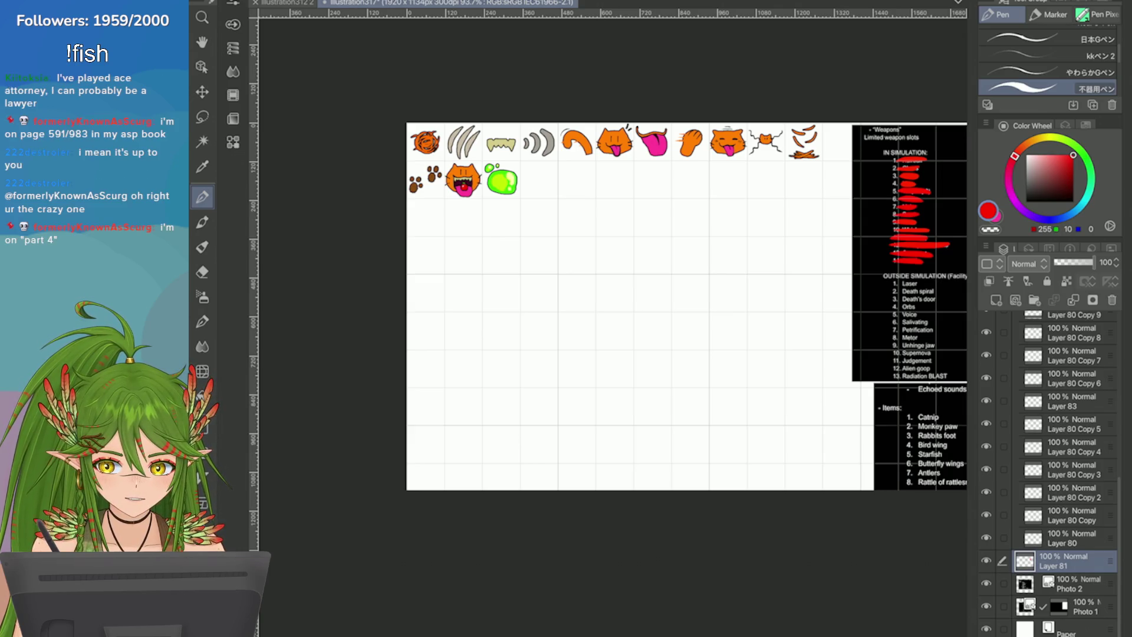
pyautogui.scroll(8, 919, 436)
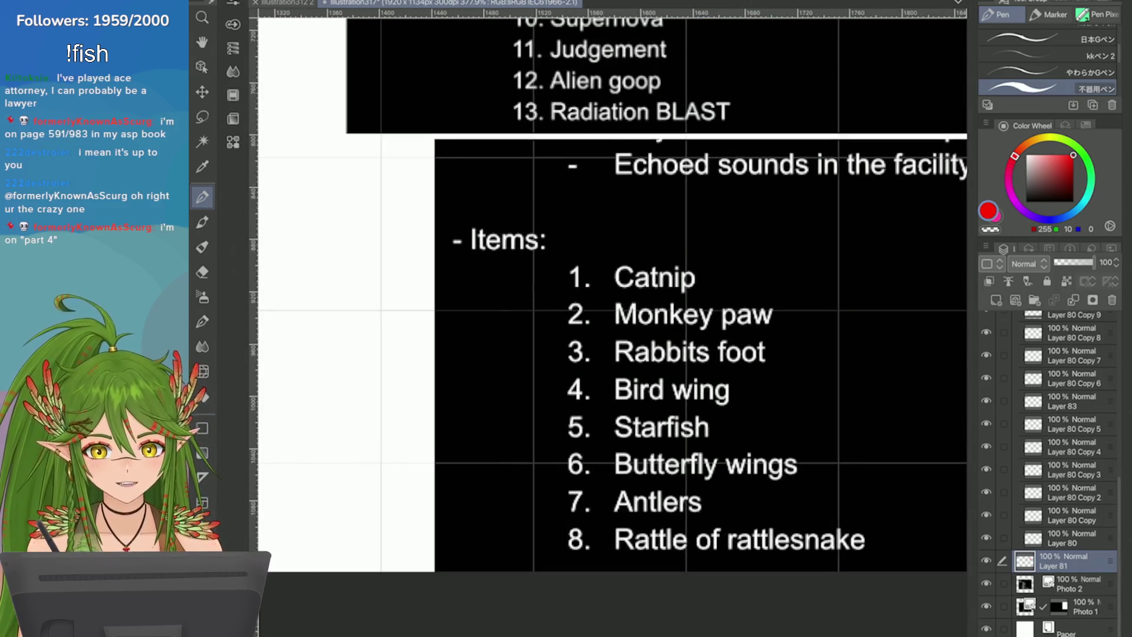
pyautogui.scroll(2, 868, 266)
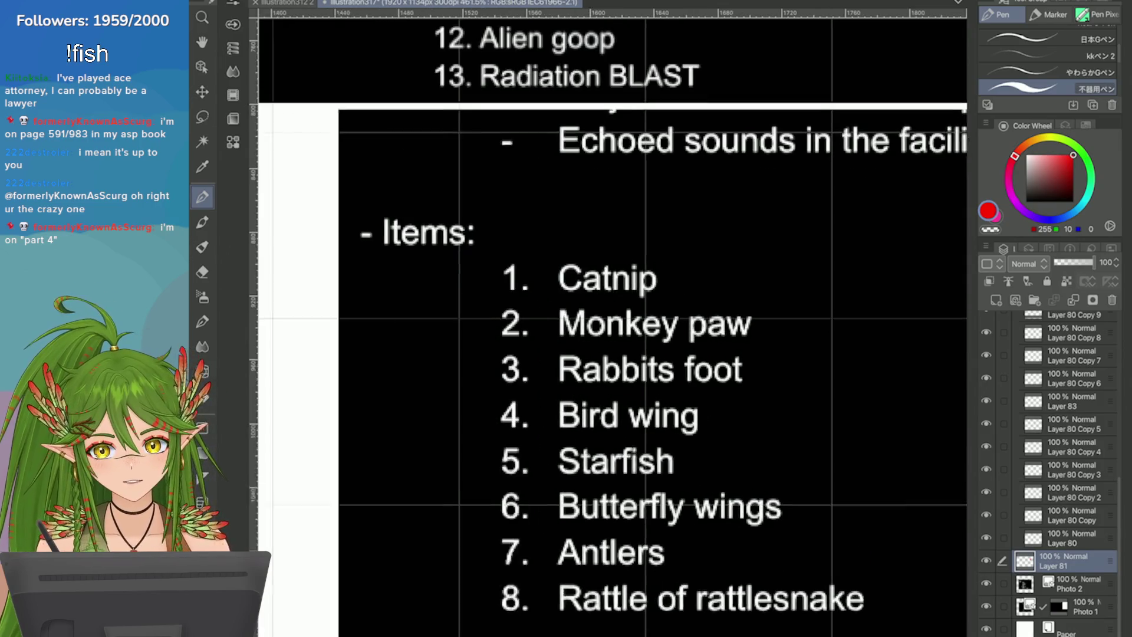
pyautogui.scroll(-2, 609, 322)
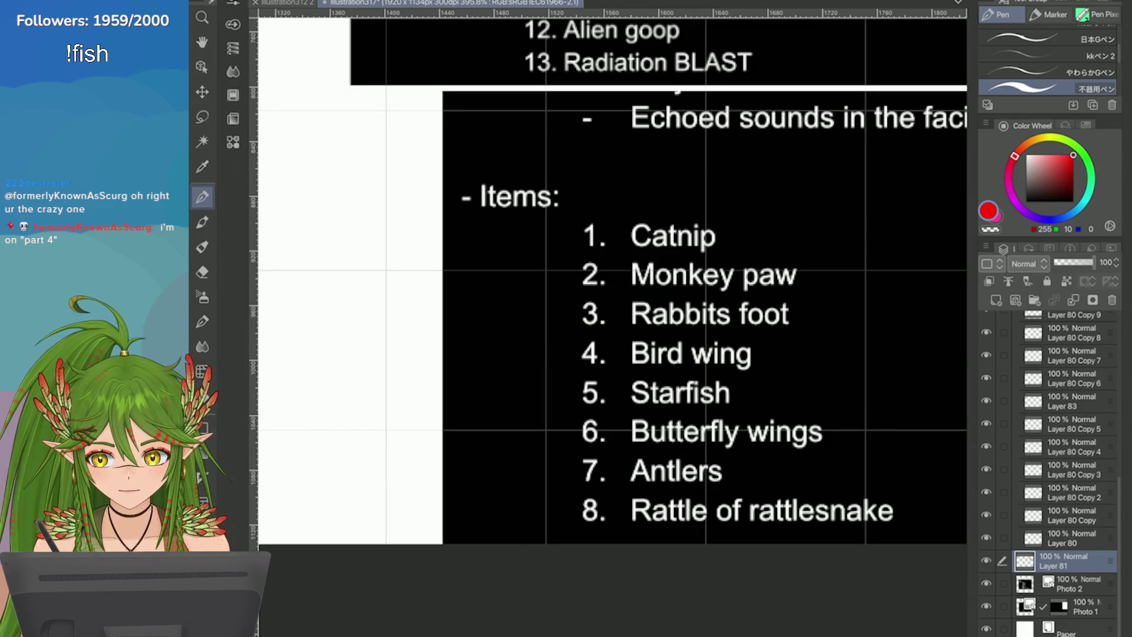
pyautogui.scroll(-4, 613, 277)
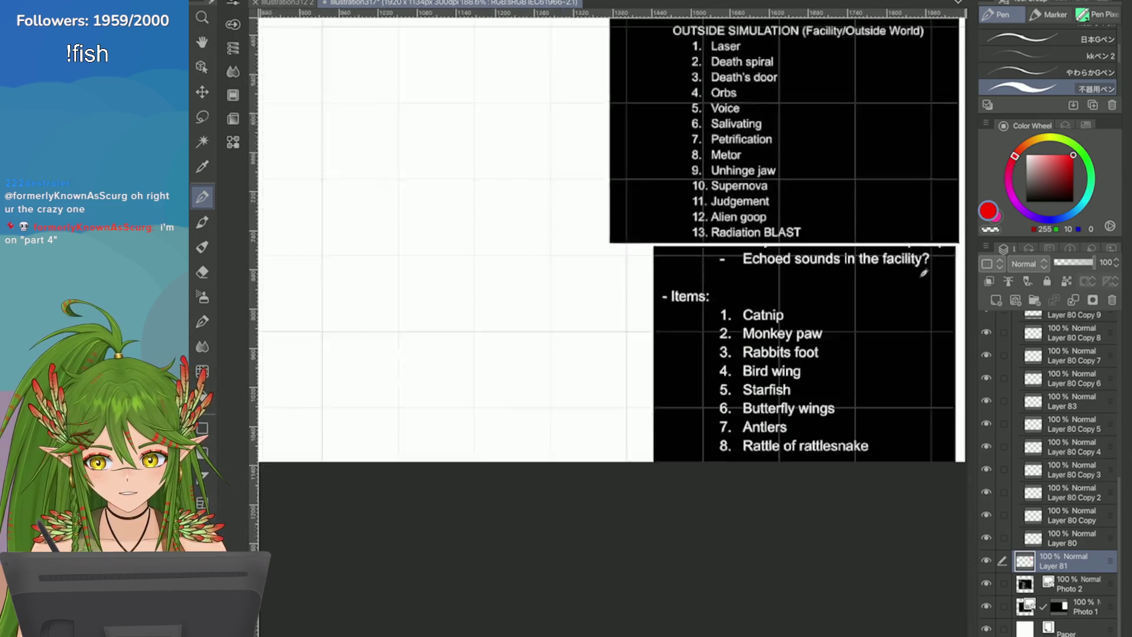
pyautogui.scroll(2, 613, 277)
pyautogui.scroll(2, 939, 365)
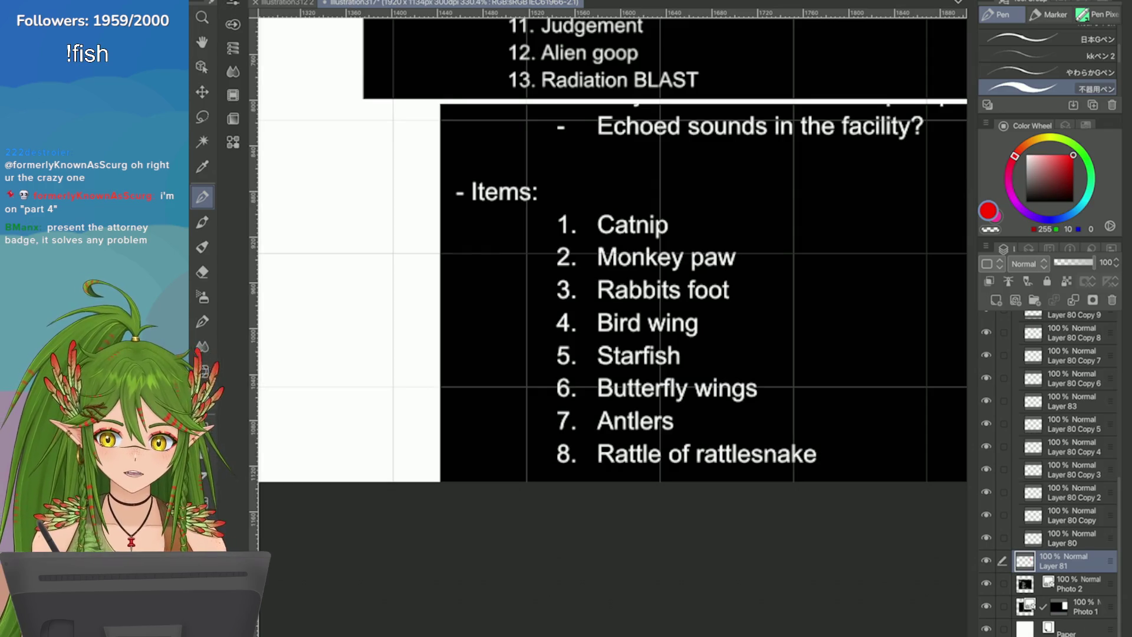
pyautogui.scroll(-4, 850, 404)
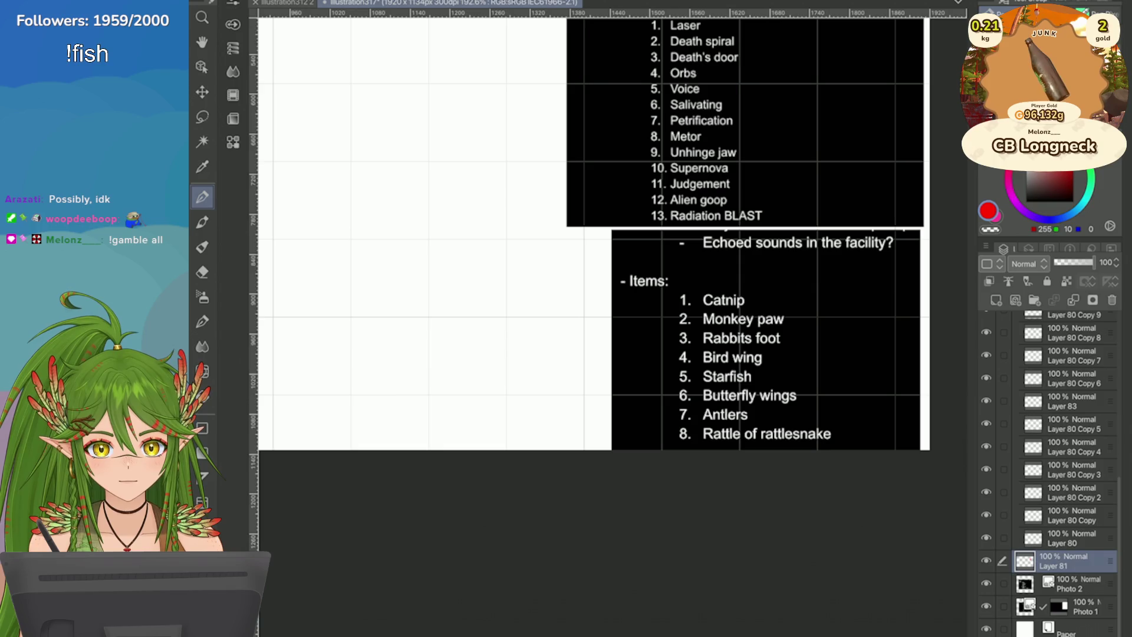
# Step: Rename the Folder 4 layer folder in the Layer panel to 'Sim Weapon Icons'
pyautogui.scroll(-5, 595, 236)
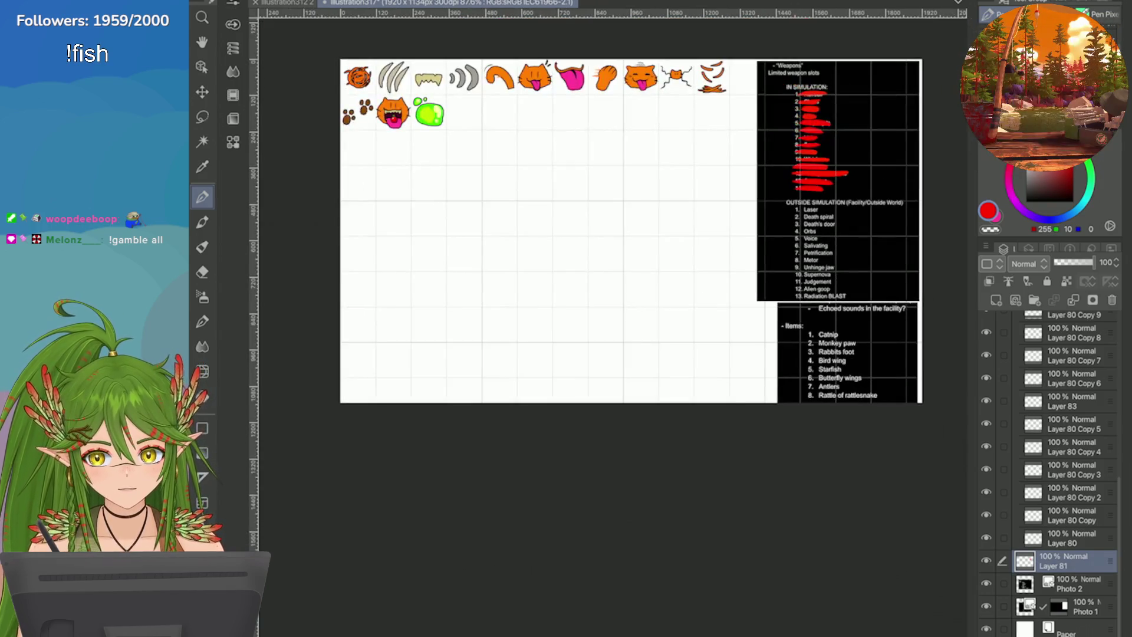
pyautogui.scroll(3, 1049, 471)
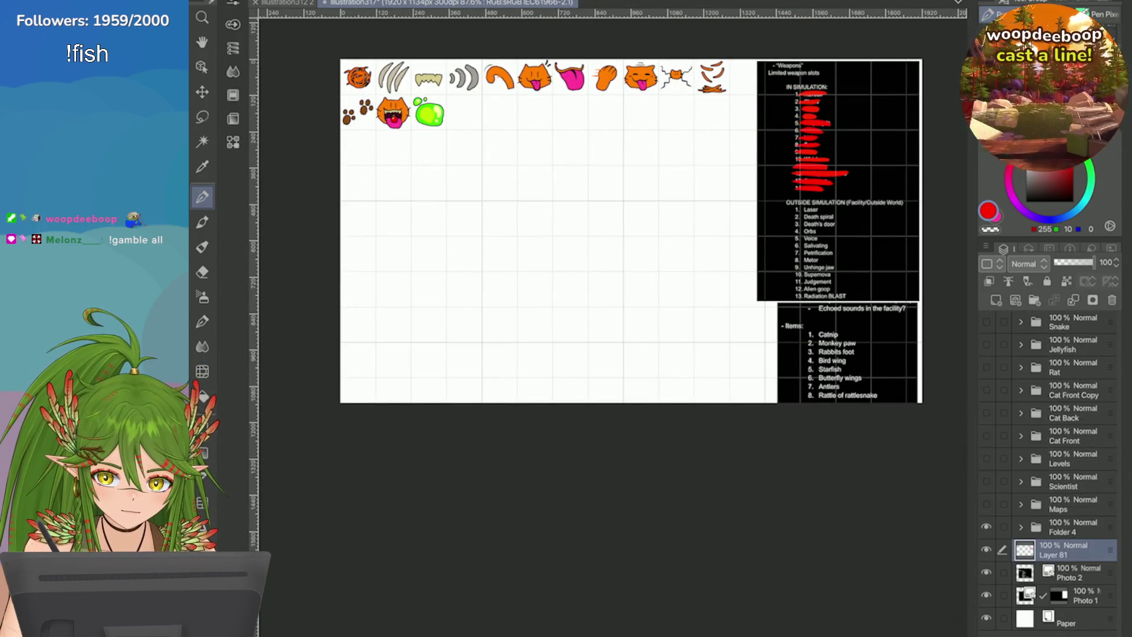
pyautogui.doubleClick(1063, 527)
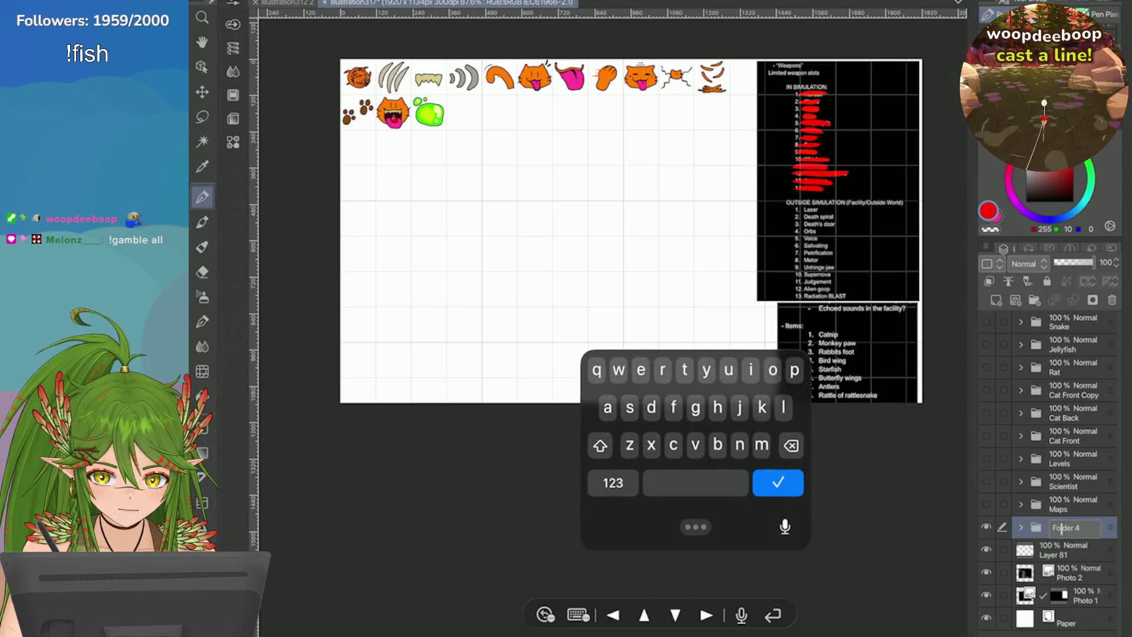
pyautogui.write('Sim W')
pyautogui.write('eapon')
pyautogui.write(' Icons')
pyautogui.press('Return')
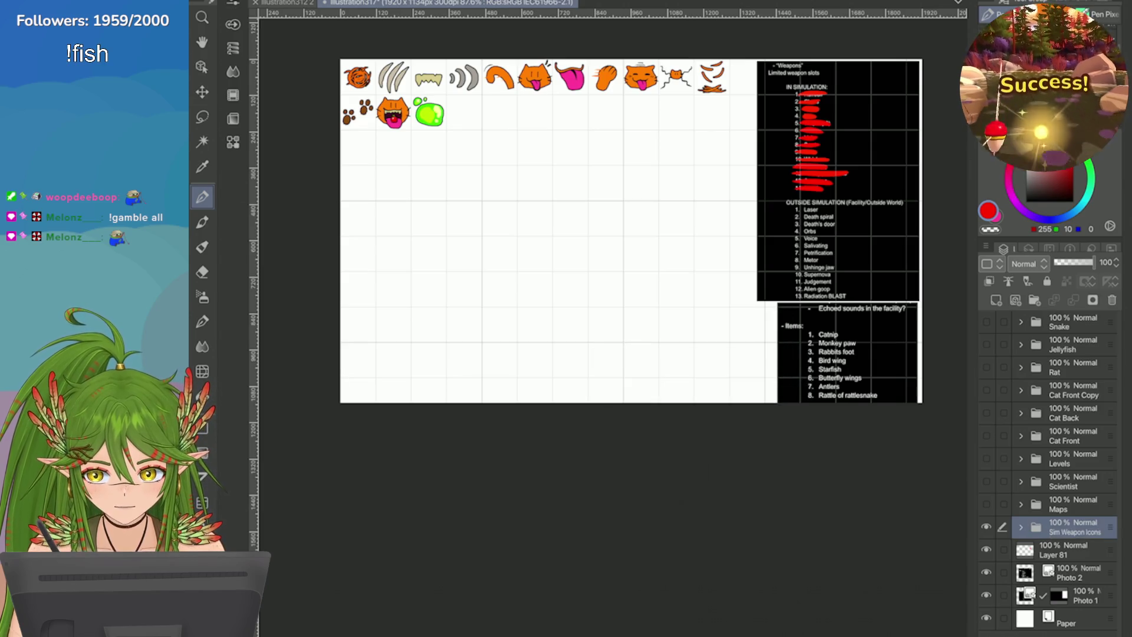
pyautogui.scroll(5, 590, 236)
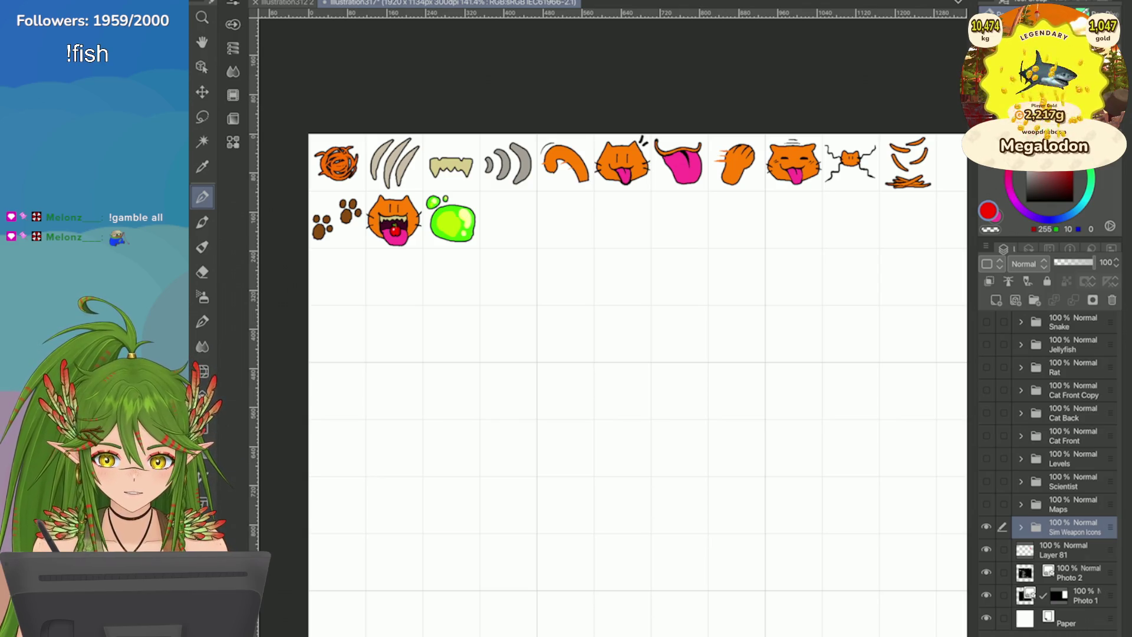
pyautogui.scroll(-3, 637, 354)
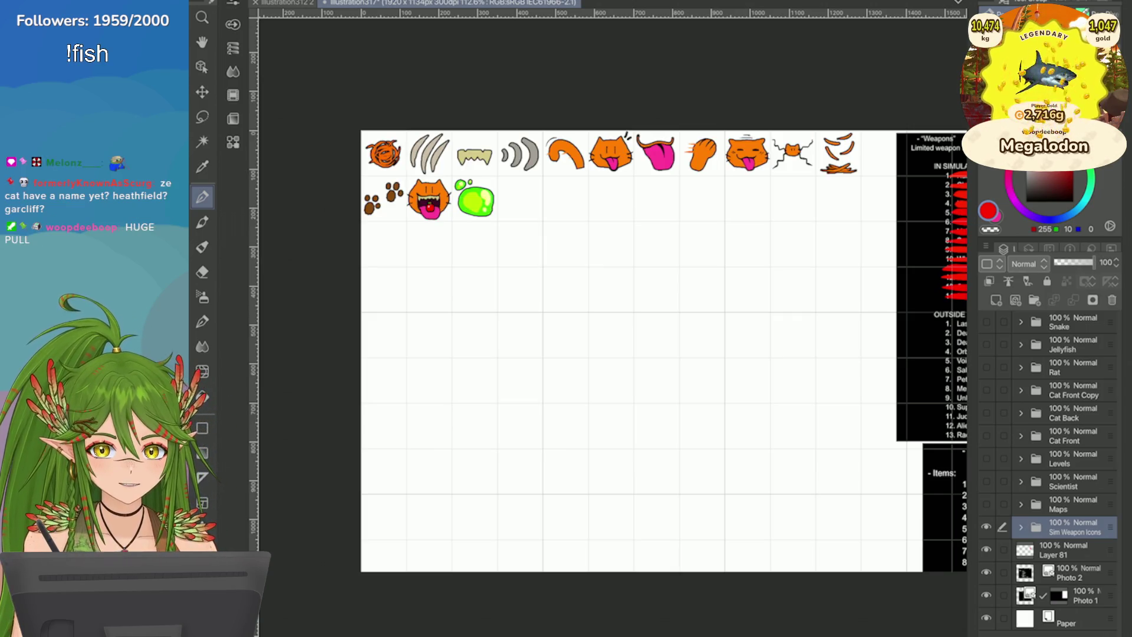
# Step: On a new layer, handwrite 'C.A.T,' below the icon rows
pyautogui.hotkey('ctrl', 'shift', 'n')
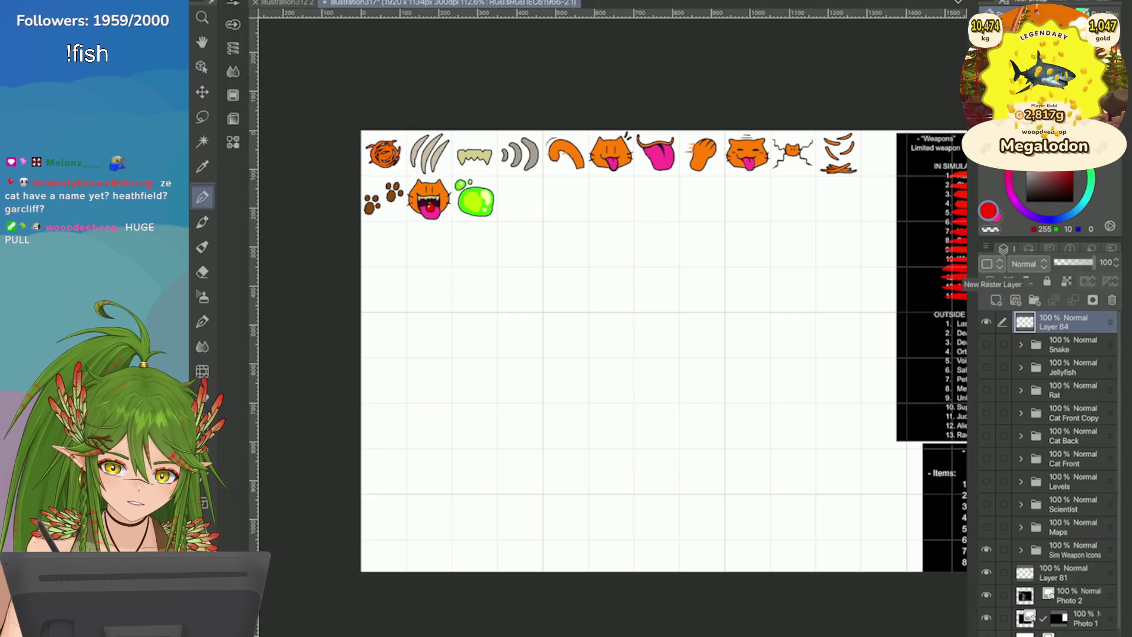
pyautogui.moveTo(479, 323)
pyautogui.mouseDown()
pyautogui.moveTo(445, 361)
pyautogui.moveTo(481, 372)
pyautogui.moveTo(535, 313)
pyautogui.moveTo(566, 364)
pyautogui.mouseUp()
pyautogui.click(496, 364)
pyautogui.moveTo(528, 353); pyautogui.dragTo(557, 349)
pyautogui.click(584, 362)
pyautogui.moveTo(624, 318)
pyautogui.mouseDown()
pyautogui.moveTo(623, 368)
pyautogui.moveTo(646, 319)
pyautogui.mouseUp()
pyautogui.moveTo(648, 365); pyautogui.dragTo(652, 374)
# Step: Handwrite 'cosmic alien threat' on the line beneath 'C.A.T,'
pyautogui.moveTo(422, 432)
pyautogui.mouseDown()
pyautogui.moveTo(419, 452)
pyautogui.moveTo(436, 435)
pyautogui.moveTo(453, 455)
pyautogui.moveTo(496, 437)
pyautogui.moveTo(510, 452)
pyautogui.mouseUp()
pyautogui.moveTo(519, 437)
pyautogui.mouseDown()
pyautogui.moveTo(518, 453)
pyautogui.moveTo(607, 448)
pyautogui.mouseUp()
pyautogui.moveTo(613, 408); pyautogui.dragTo(616, 448)
pyautogui.click(642, 426)
pyautogui.moveTo(634, 435)
pyautogui.mouseDown()
pyautogui.moveTo(635, 449)
pyautogui.moveTo(692, 448)
pyautogui.mouseUp()
pyautogui.moveTo(736, 394)
pyautogui.mouseDown()
pyautogui.moveTo(737, 446)
pyautogui.moveTo(760, 429)
pyautogui.mouseUp()
pyautogui.moveTo(757, 393)
pyautogui.mouseDown()
pyautogui.moveTo(755, 446)
pyautogui.moveTo(778, 447)
pyautogui.mouseUp()
pyautogui.moveTo(785, 417)
pyautogui.mouseDown()
pyautogui.moveTo(787, 446)
pyautogui.moveTo(806, 426)
pyautogui.mouseUp()
pyautogui.moveTo(809, 439); pyautogui.dragTo(829, 445)
pyautogui.moveTo(832, 447)
pyautogui.mouseDown()
pyautogui.moveTo(849, 429)
pyautogui.moveTo(854, 445)
pyautogui.mouseUp()
pyautogui.moveTo(866, 396)
pyautogui.mouseDown()
pyautogui.moveTo(868, 454)
pyautogui.moveTo(877, 429)
pyautogui.mouseUp()
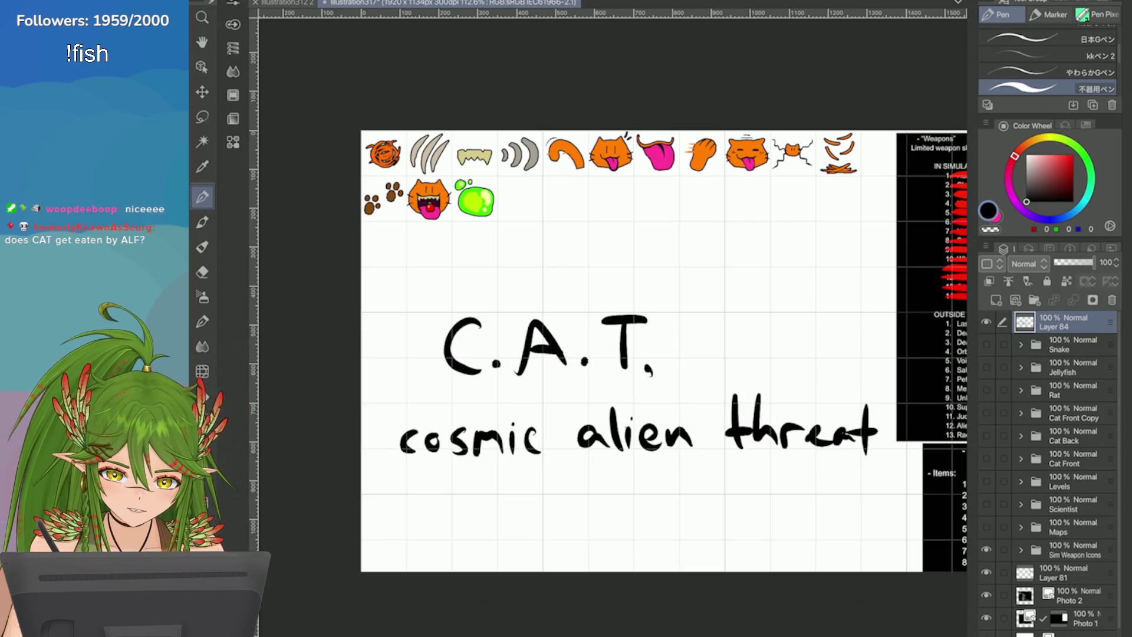
# Step: Undo and redo the last stroke of 'threat', then save the file
pyautogui.hotkey('ctrl', 'z')
pyautogui.hotkey('ctrl', 'y')
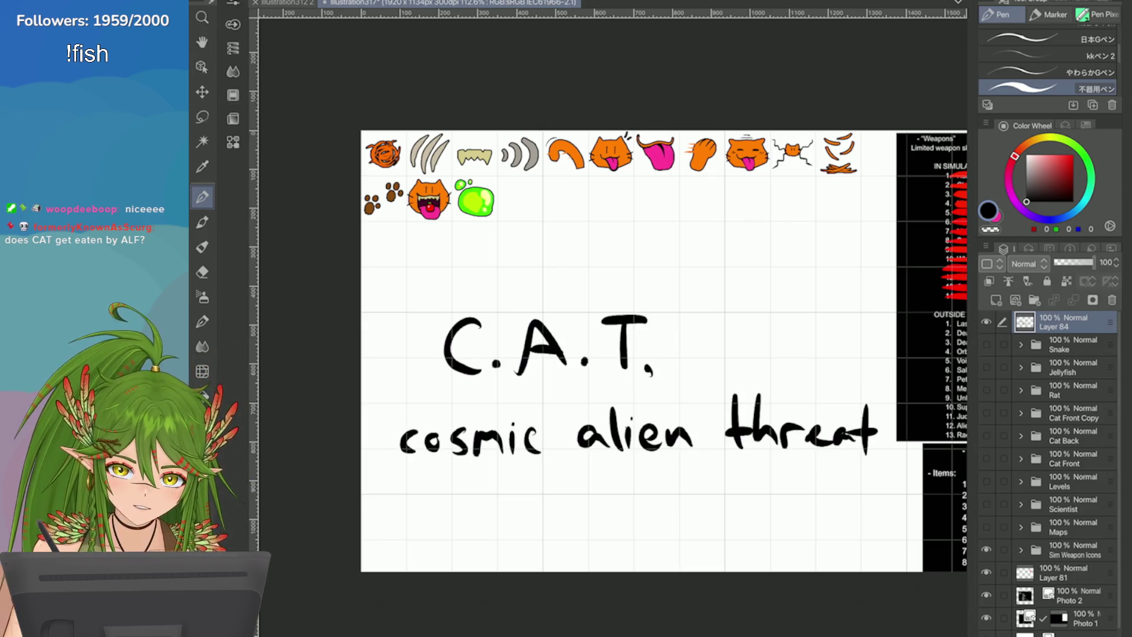
pyautogui.hotkey('ctrl', 's')
# Step: Delete the C.A.T. lettering layer and create a new layer folder named 'Items' at Layer 81
pyautogui.click(1112, 300)
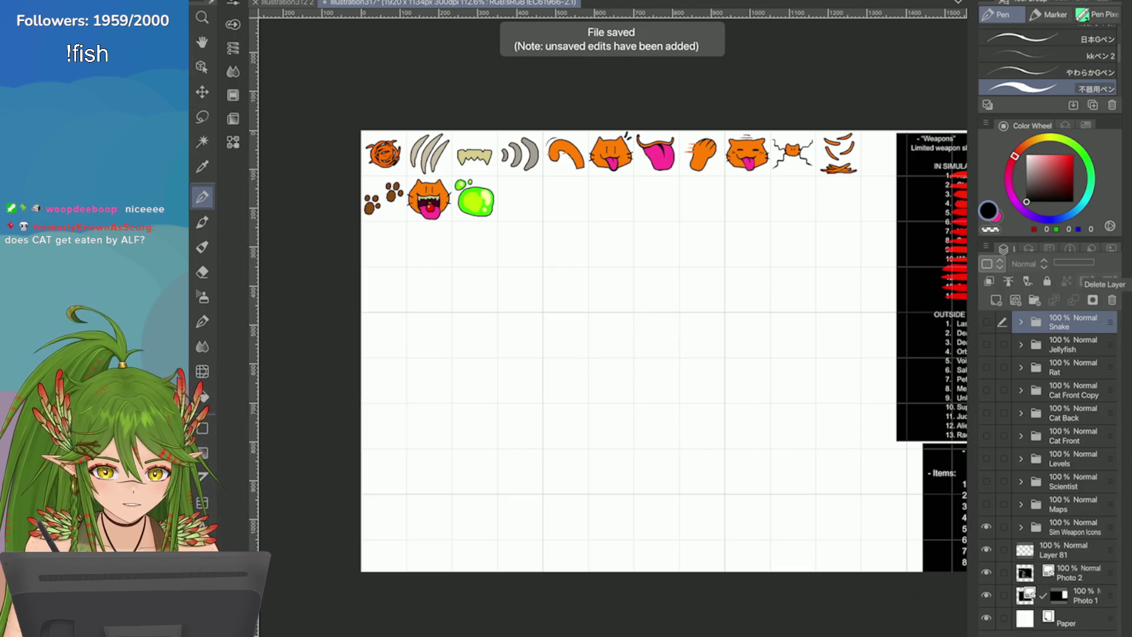
pyautogui.click(1060, 550)
pyautogui.click(1034, 300)
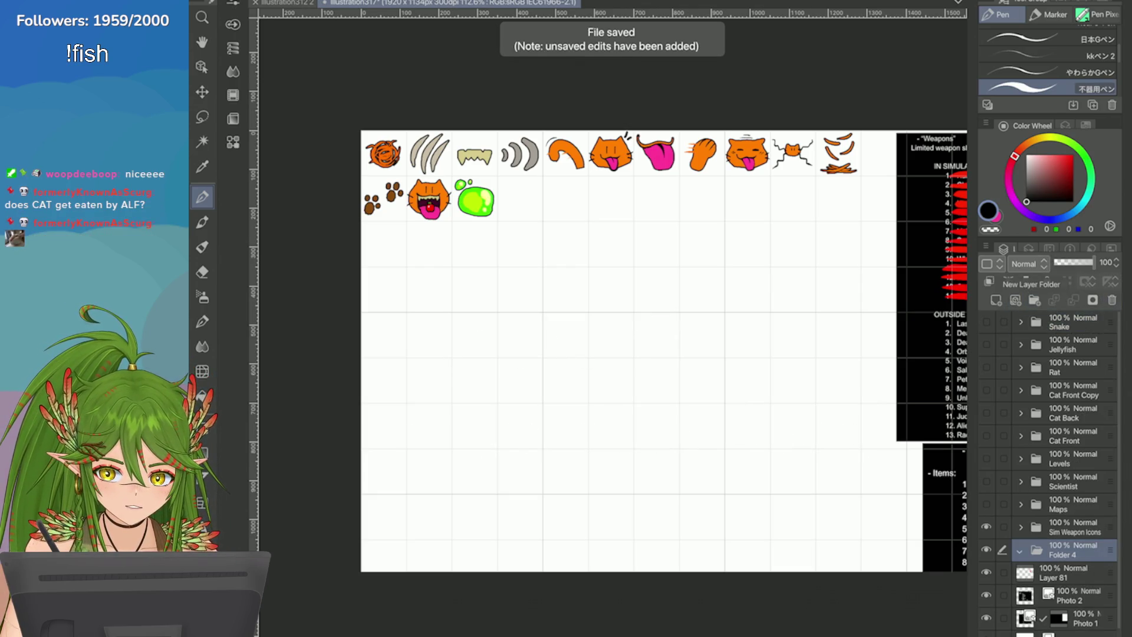
pyautogui.doubleClick(1066, 550)
pyautogui.write('Ite')
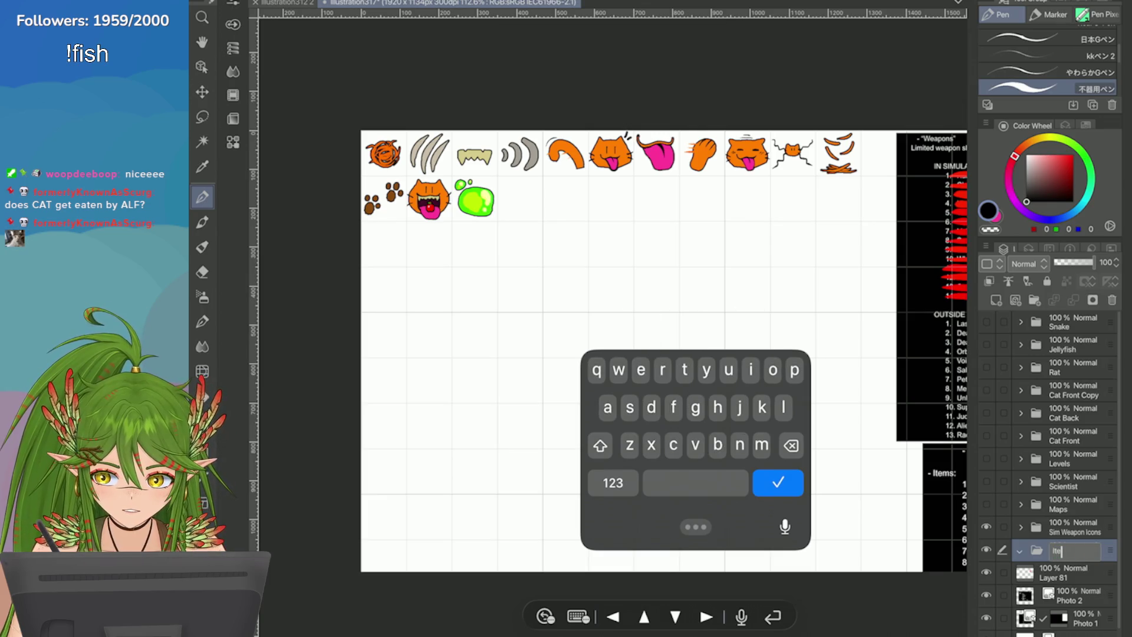
pyautogui.write('ms')
pyautogui.press('Return')
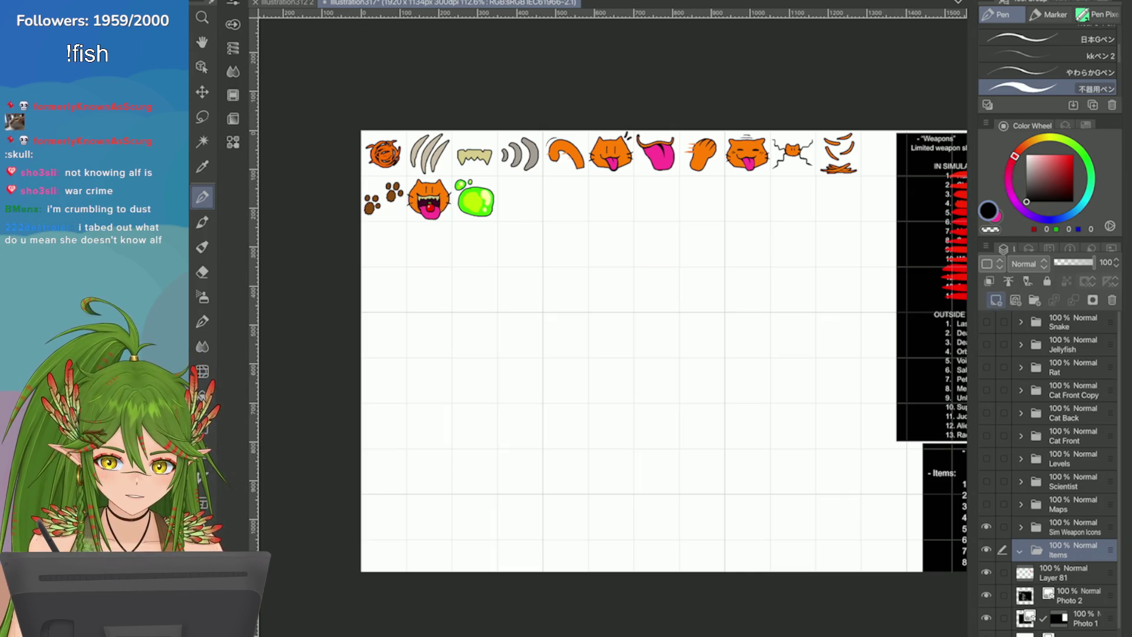
# Step: Replace the new raster layer inside Items with a vector layer
pyautogui.click(995, 300)
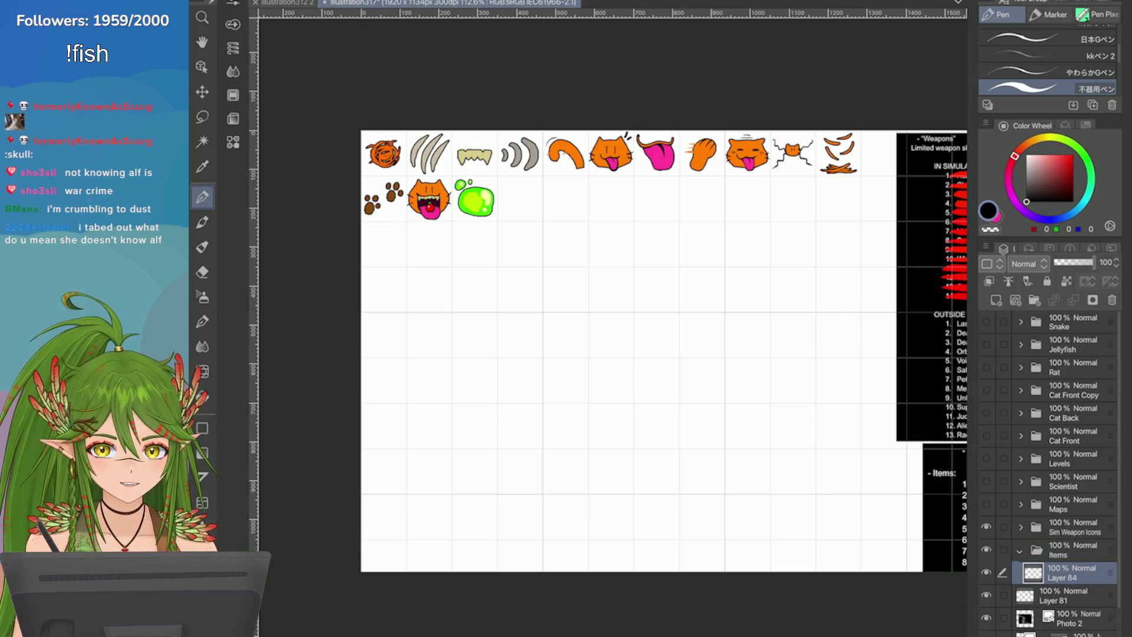
pyautogui.click(1111, 299)
pyautogui.click(1014, 300)
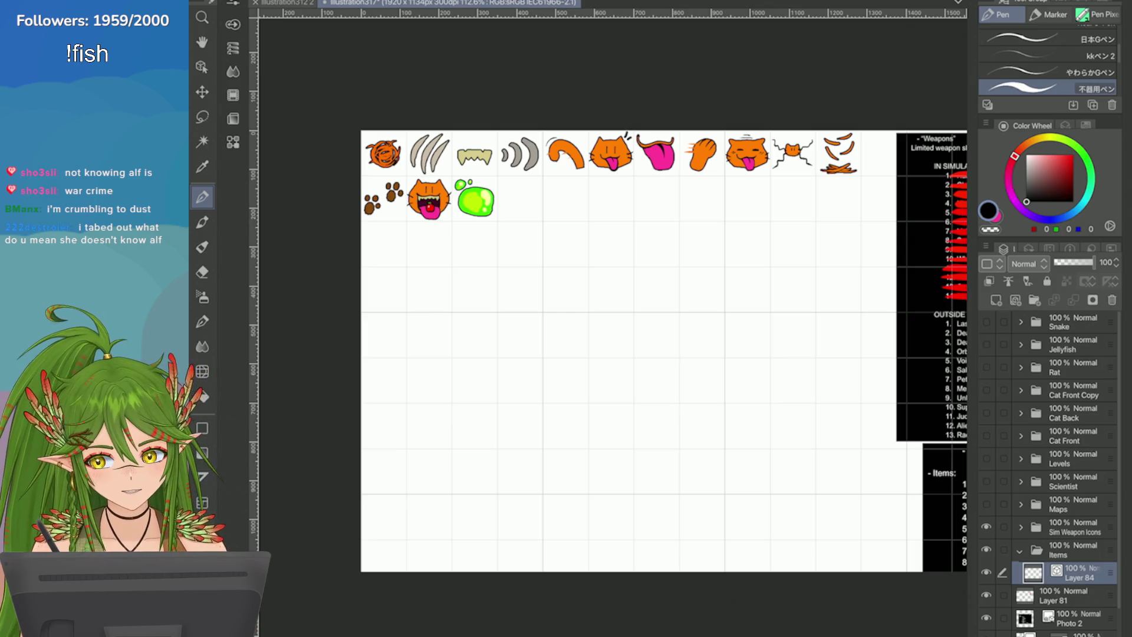
# Step: Zoom out and switch to the browser's Bing image search for ALF
pyautogui.scroll(-4, 521, 245)
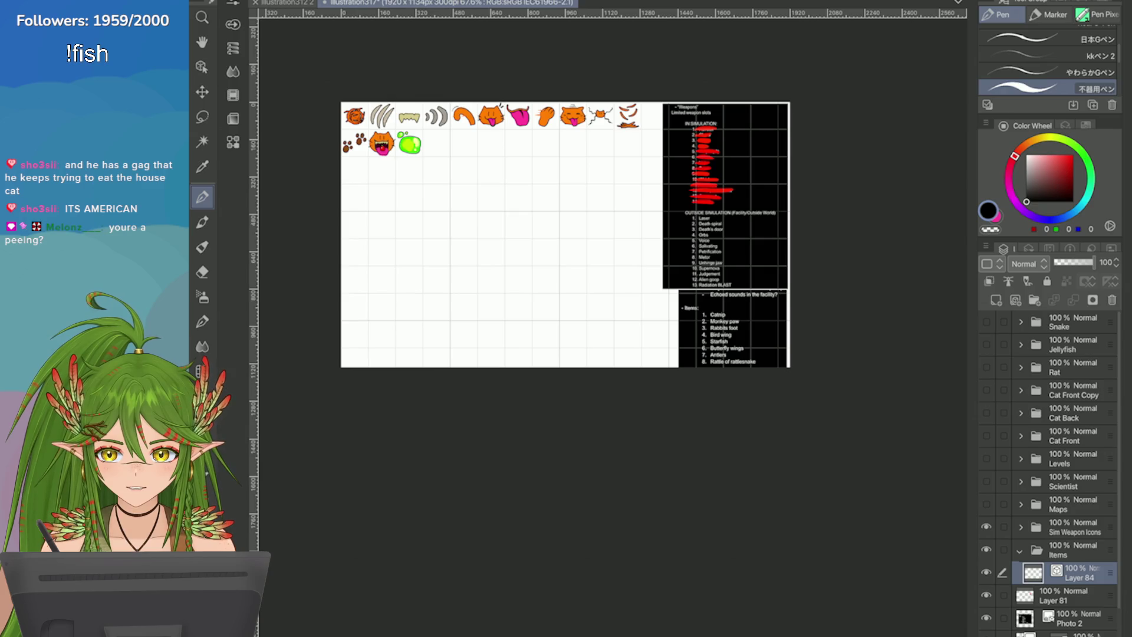
pyautogui.hotkey('alt', 'Tab')
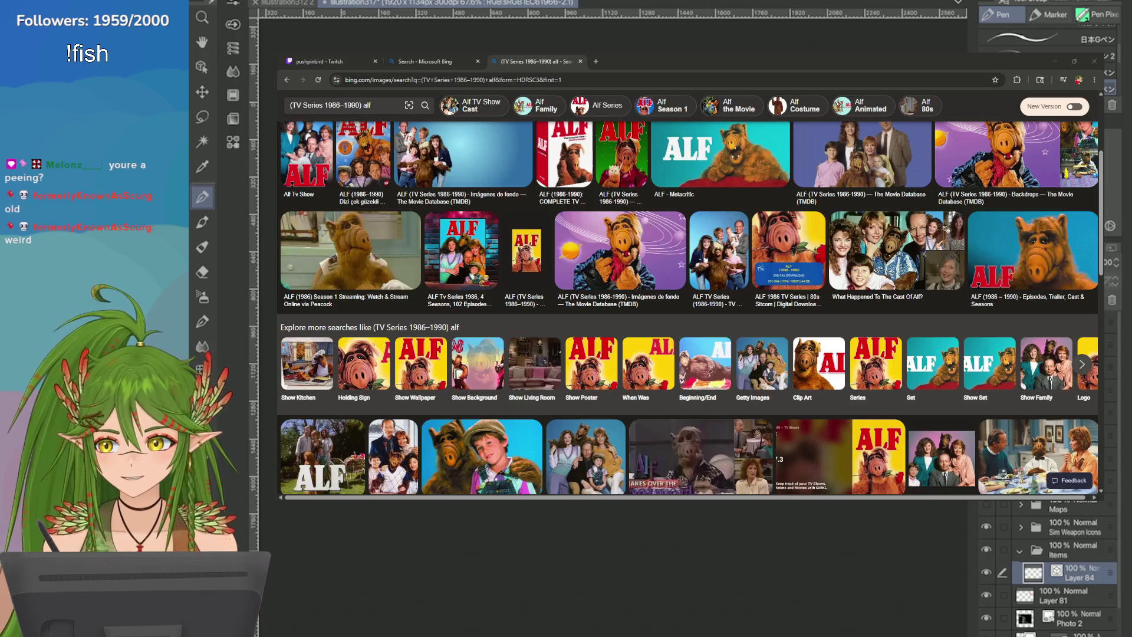
# Step: Open and close several ALF image results in Bing's image viewer
pyautogui.click(1032, 260)
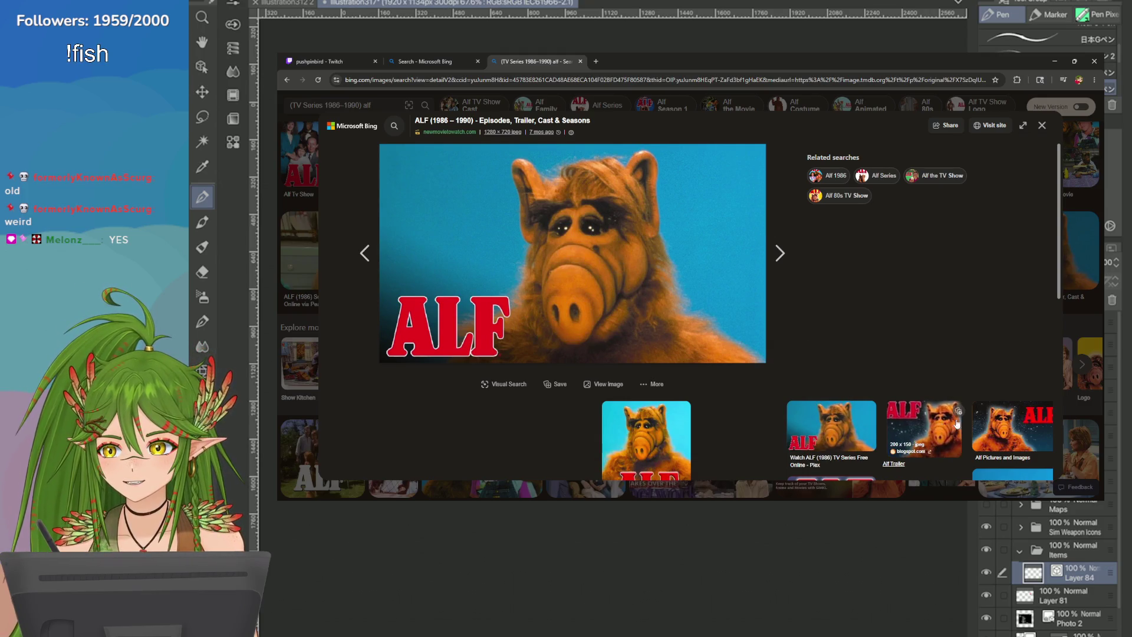
pyautogui.click(1014, 429)
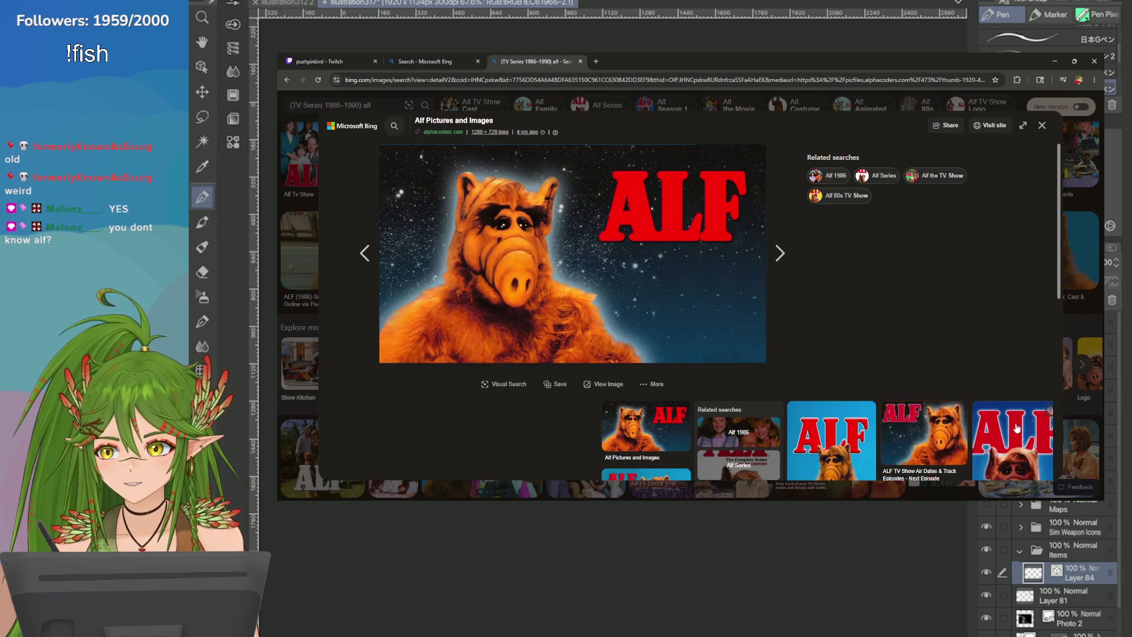
pyautogui.click(1044, 127)
pyautogui.scroll(-5, 696, 166)
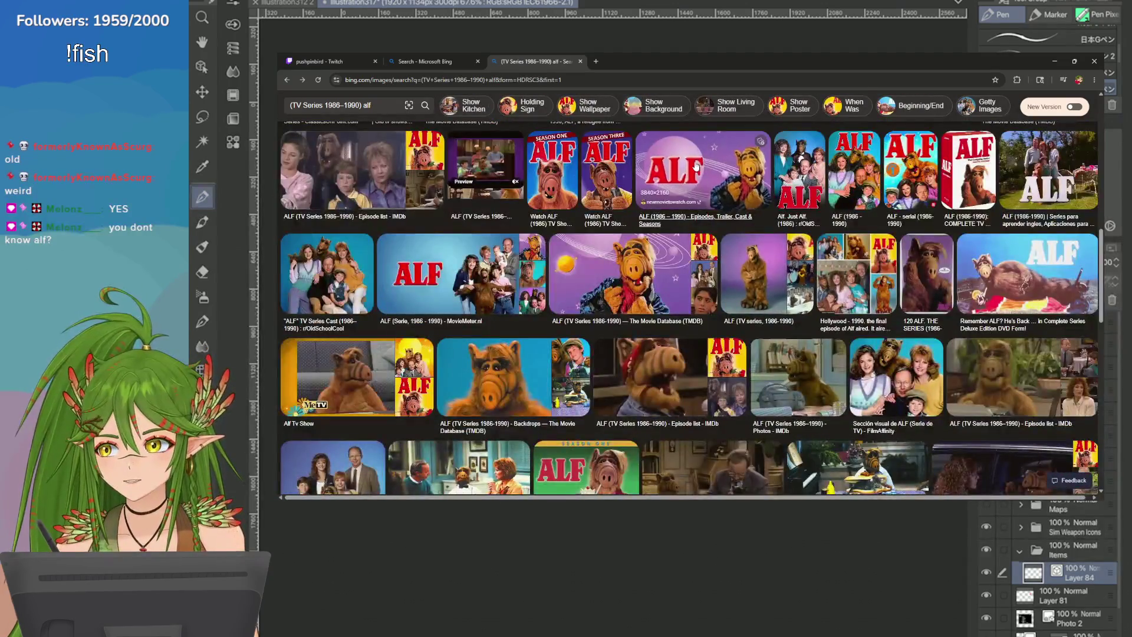
pyautogui.click(696, 167)
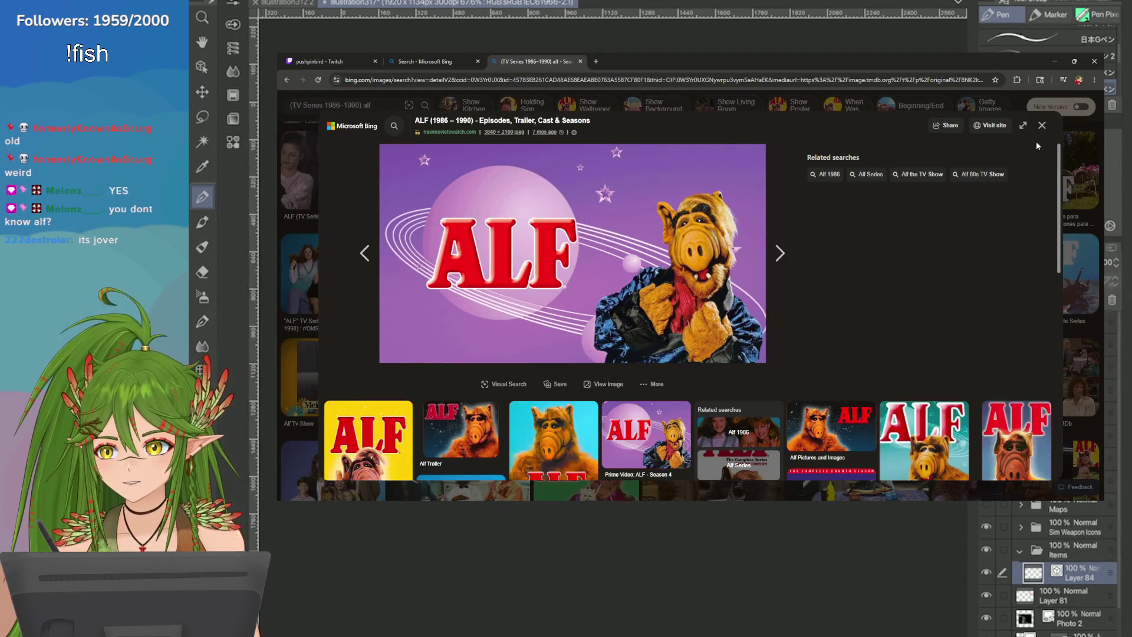
pyautogui.click(1041, 125)
# Step: Scroll further through the ALF results, enlarge the cast photo, then return to Clip Studio Paint
pyautogui.scroll(-1, 909, 296)
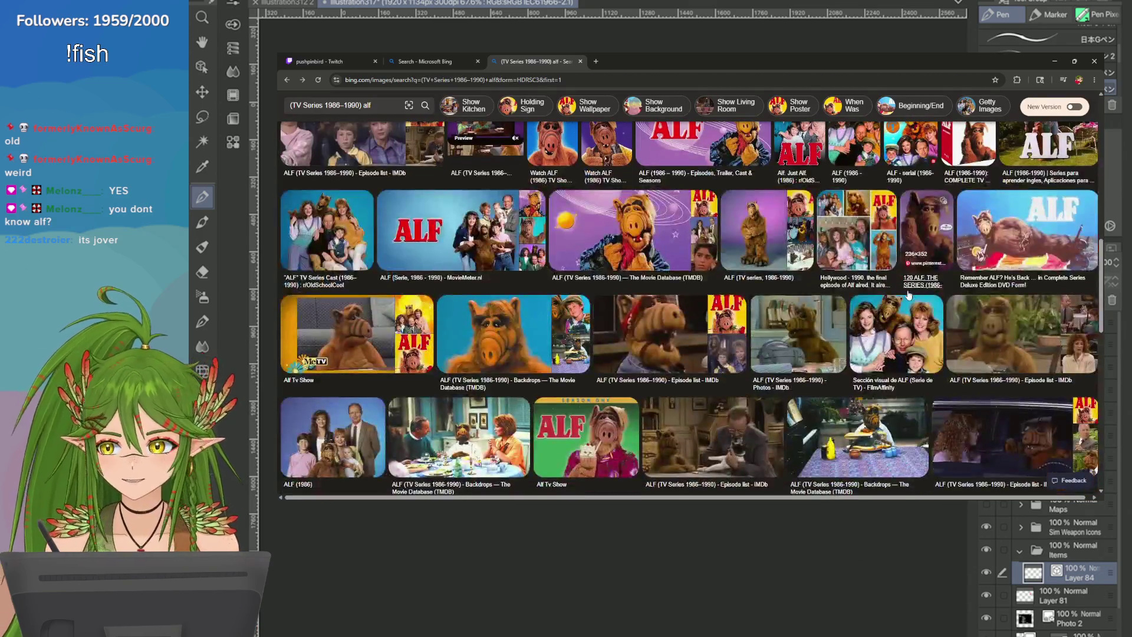
pyautogui.scroll(-1, 908, 294)
pyautogui.scroll(-6, 840, 305)
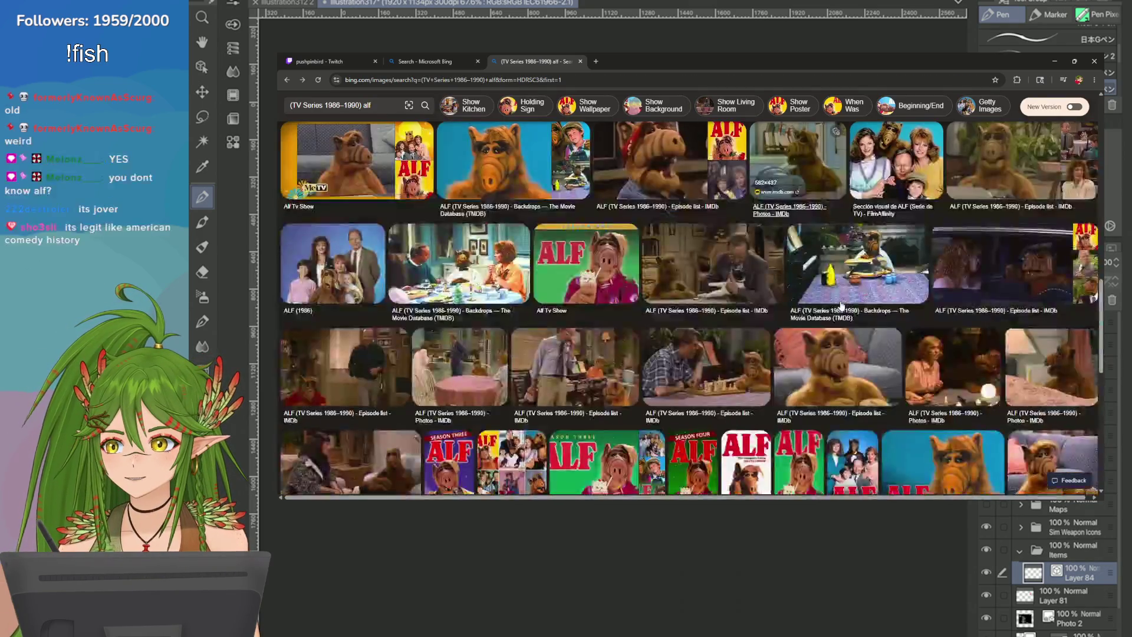
pyautogui.scroll(-3, 840, 305)
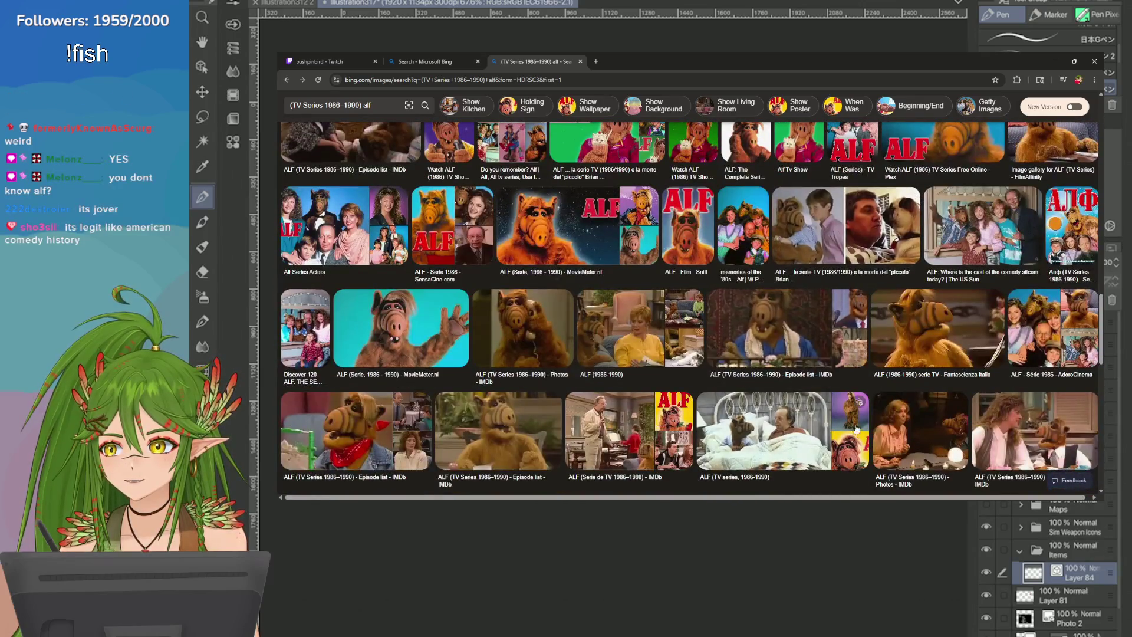
pyautogui.scroll(-2, 825, 433)
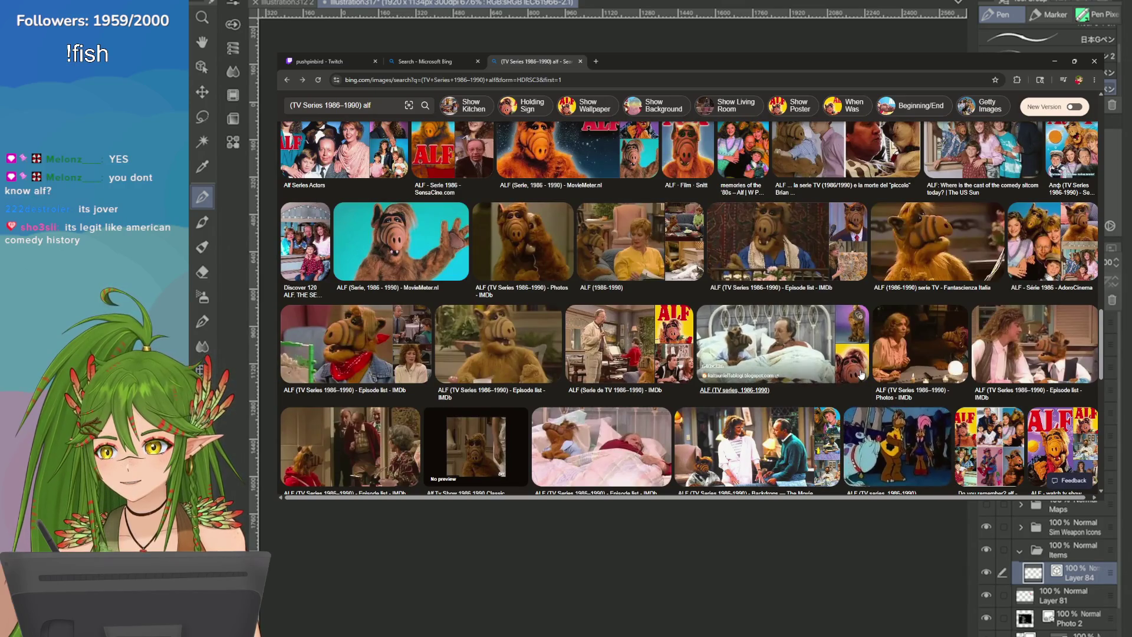
pyautogui.scroll(4, 863, 406)
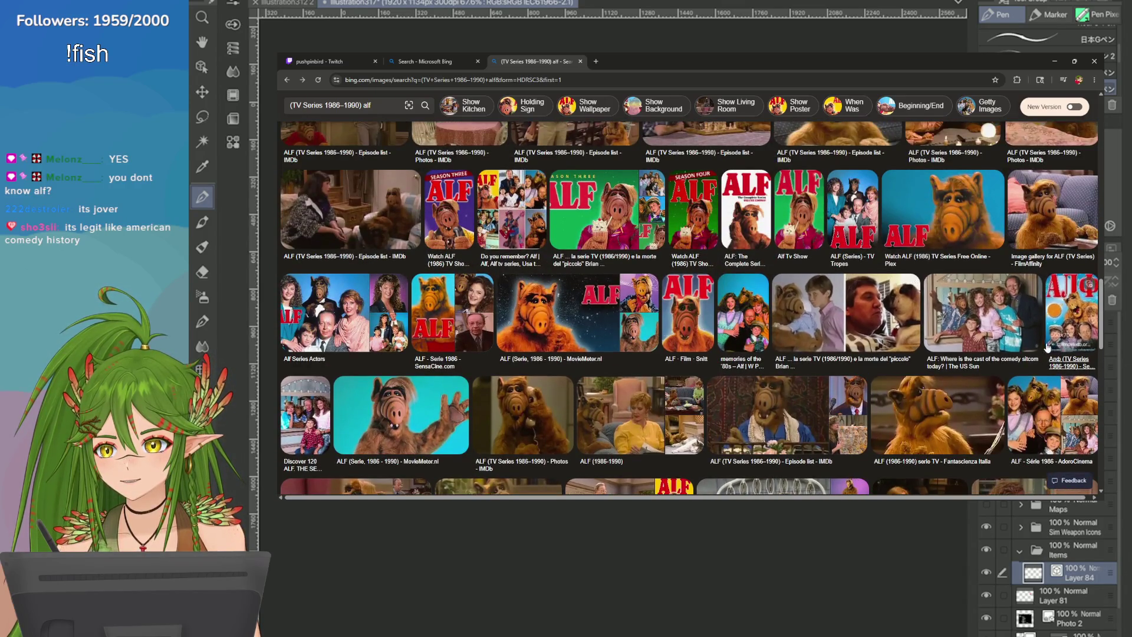
pyautogui.click(998, 320)
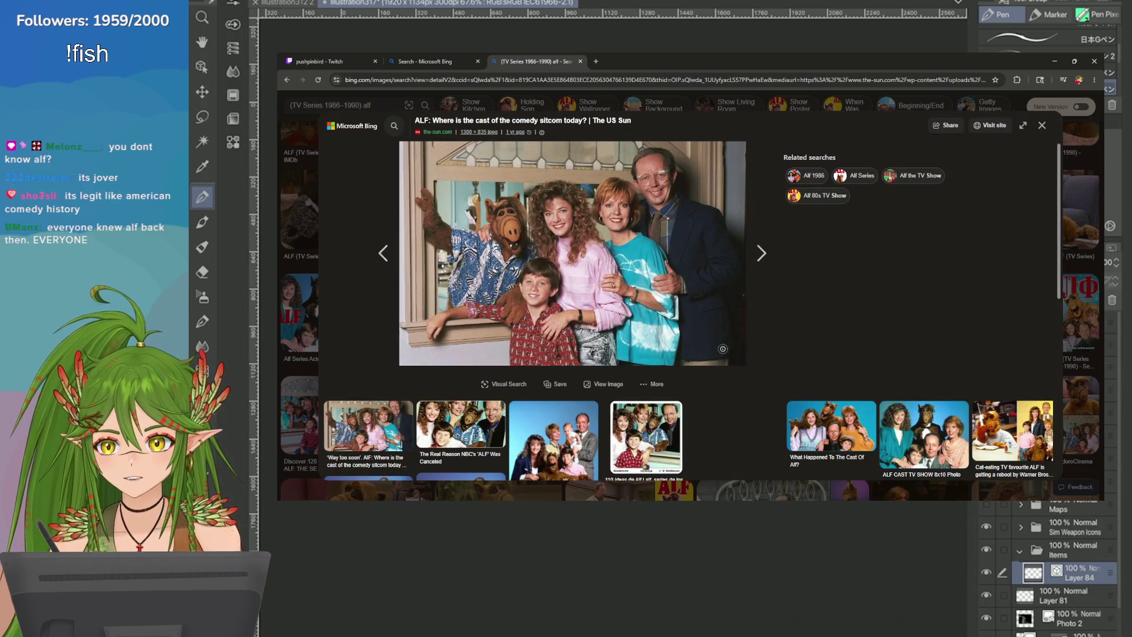
pyautogui.hotkey('alt', 'Tab')
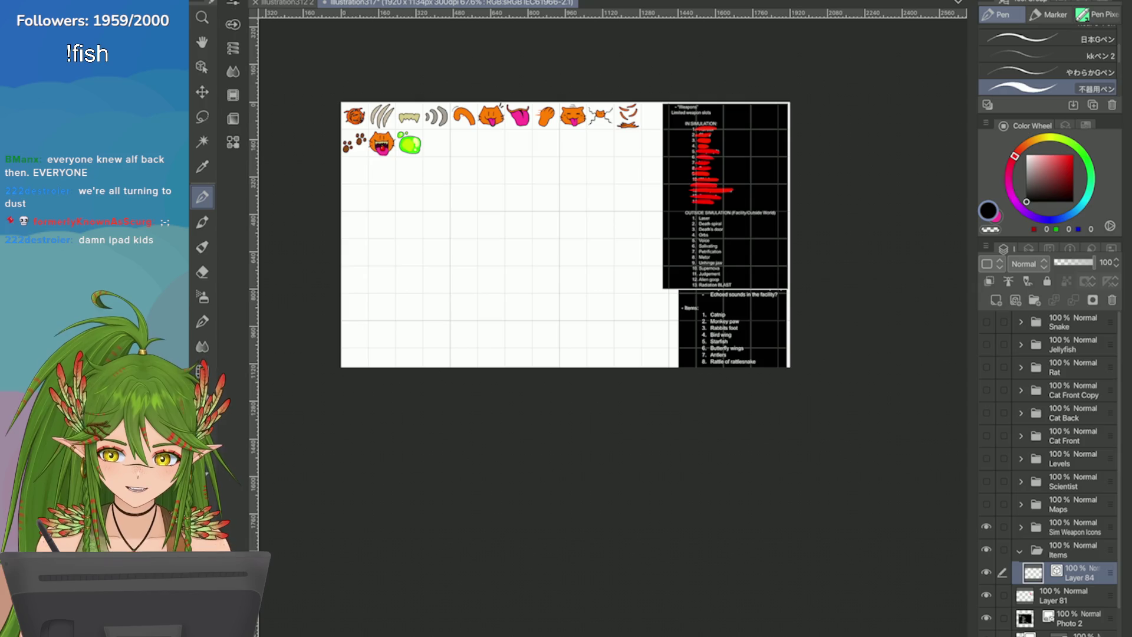
pyautogui.scroll(5, 565, 236)
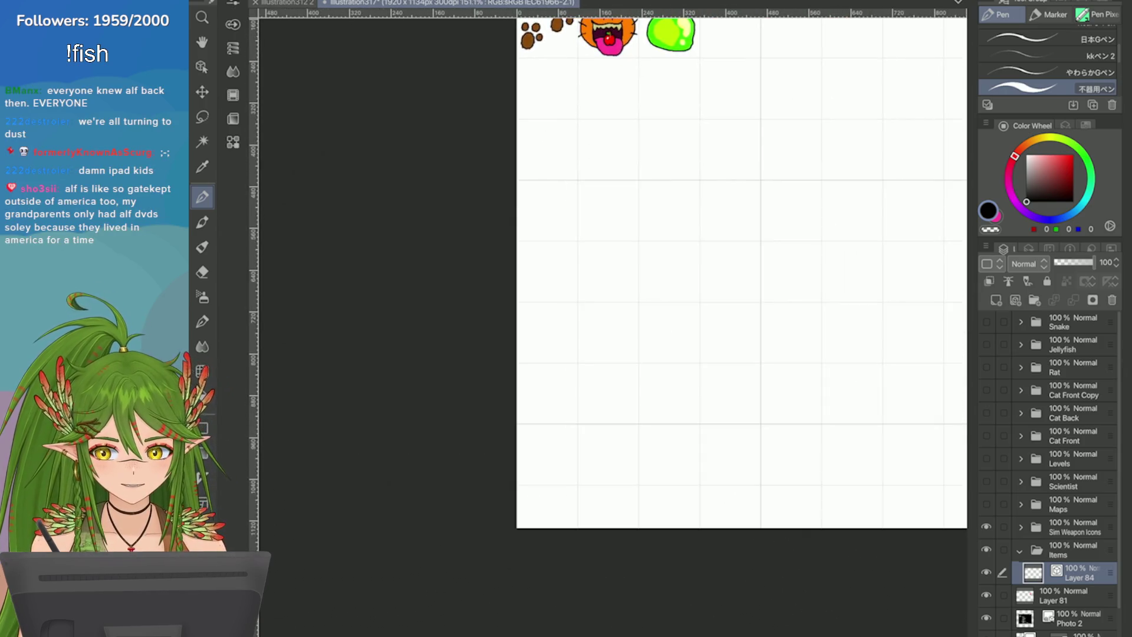
pyautogui.scroll(2, 713, 286)
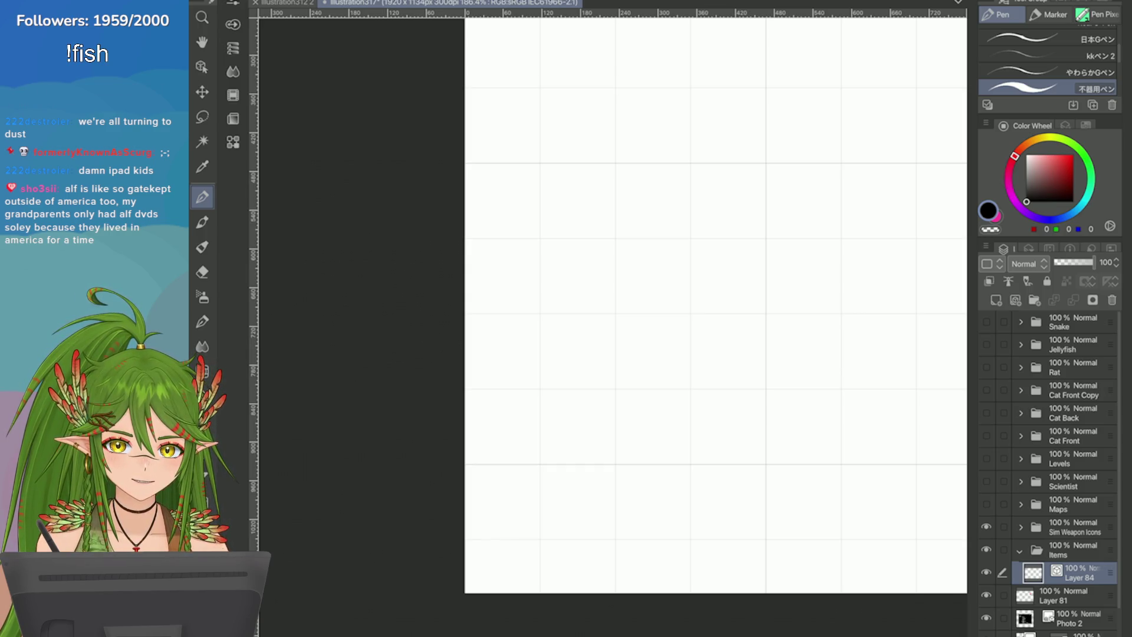
pyautogui.scroll(-4, 648, 265)
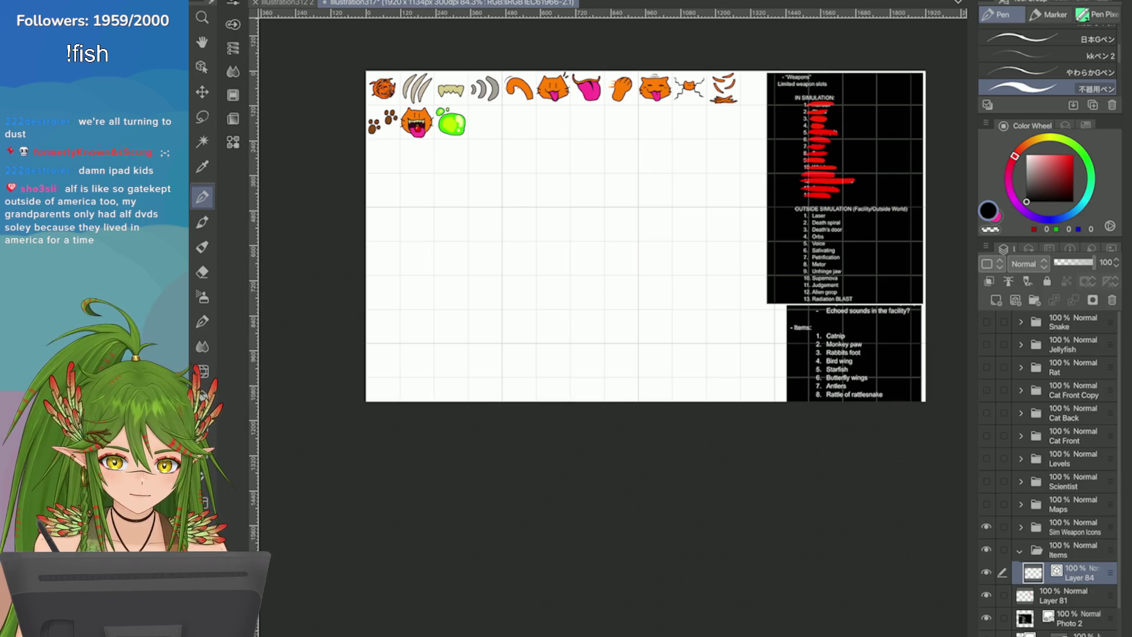
# Step: Pick a dark leaf-green drawing colour on the Color Wheel
pyautogui.click(1086, 159)
pyautogui.click(1055, 168)
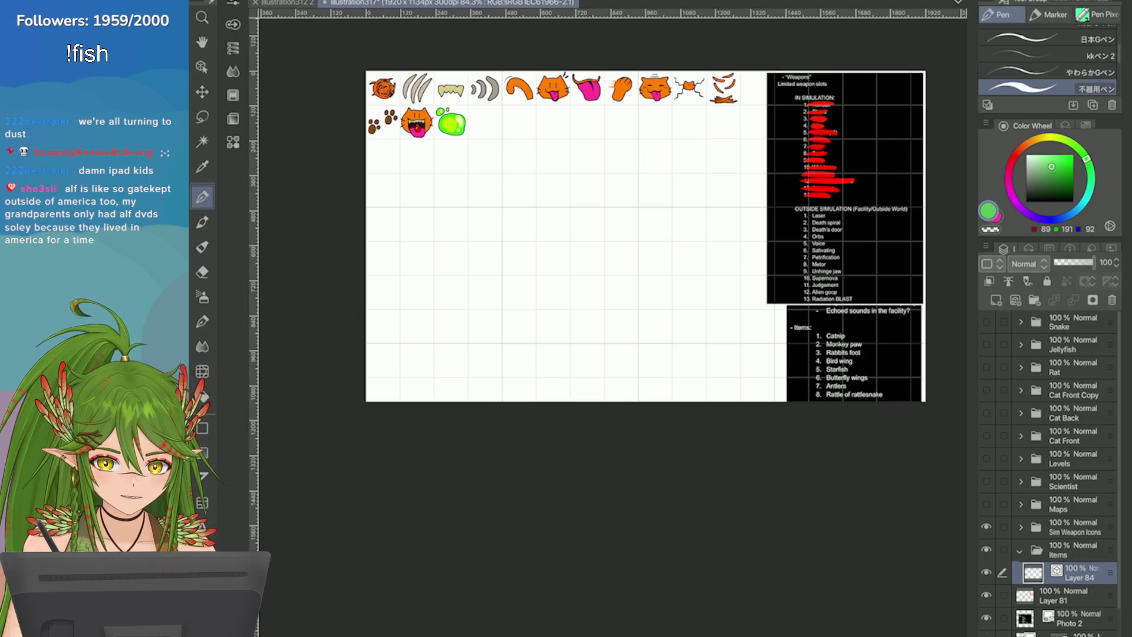
pyautogui.click(1058, 179)
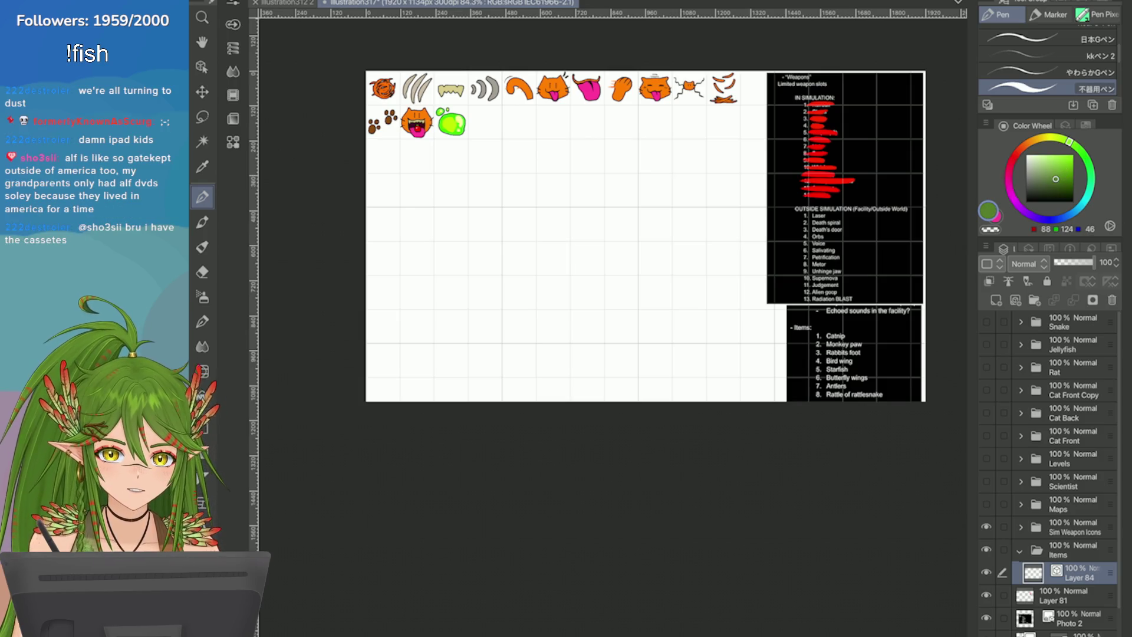
pyautogui.scroll(3, 265, 218)
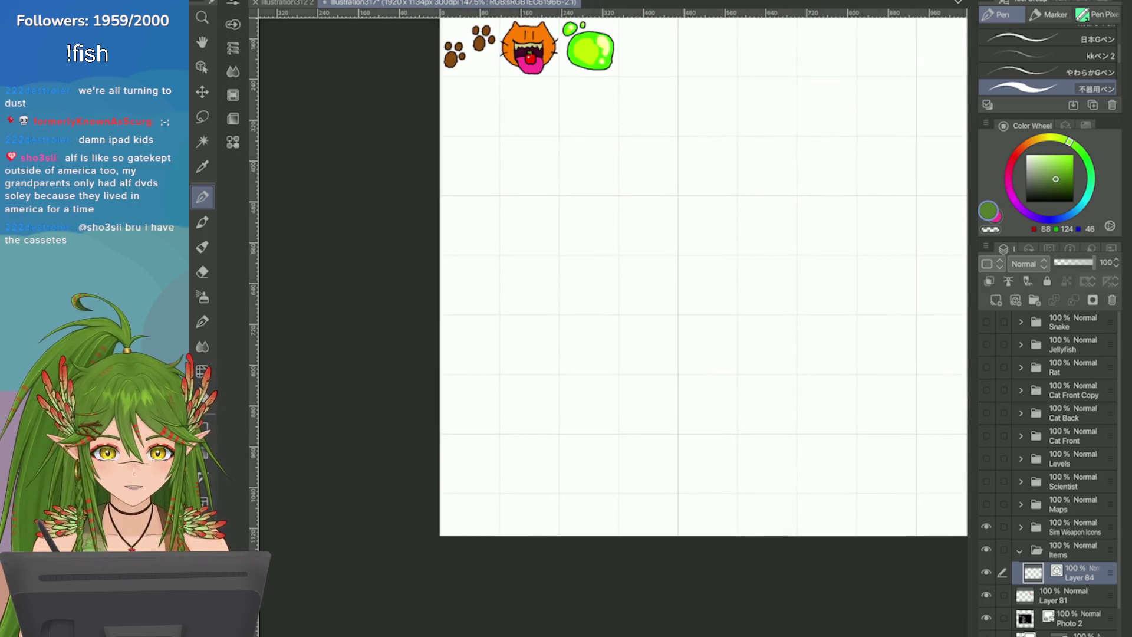
pyautogui.scroll(5, 702, 319)
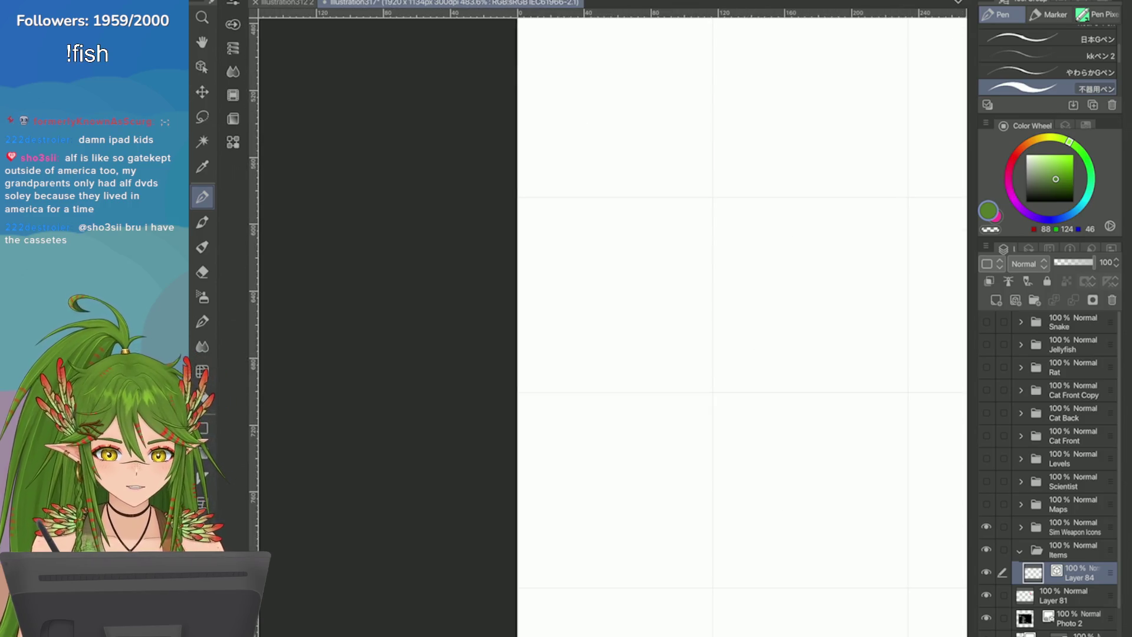
# Step: Enable Layer 84's Border effect with a black edge of thickness 2.0
pyautogui.click(1055, 126)
pyautogui.click(1067, 152)
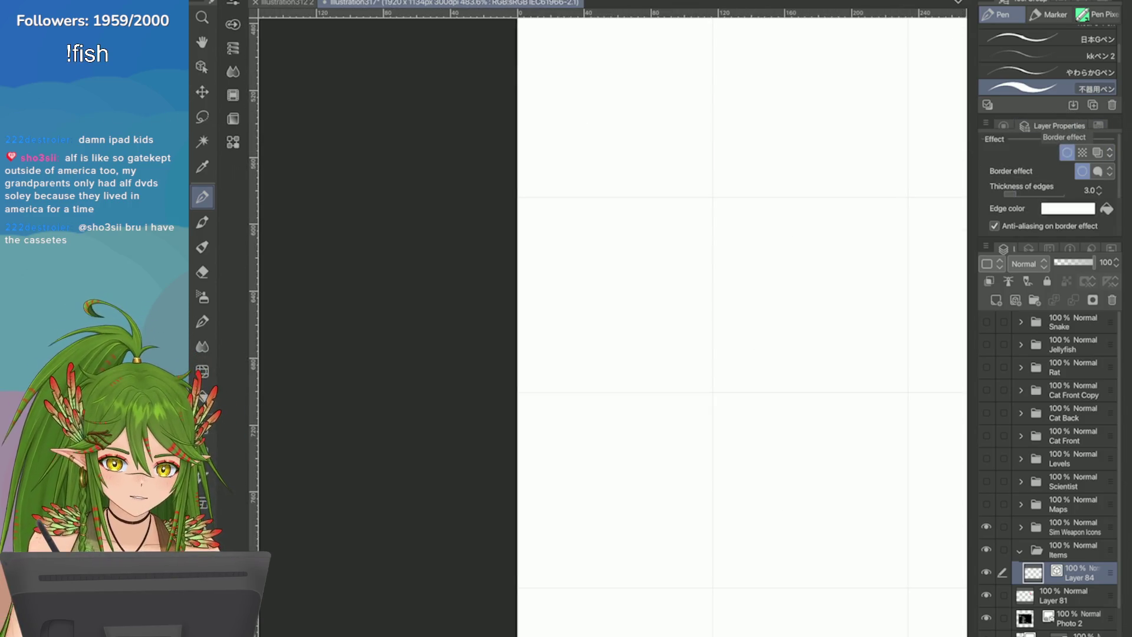
pyautogui.click(1067, 208)
pyautogui.click(353, 557)
pyautogui.click(589, 350)
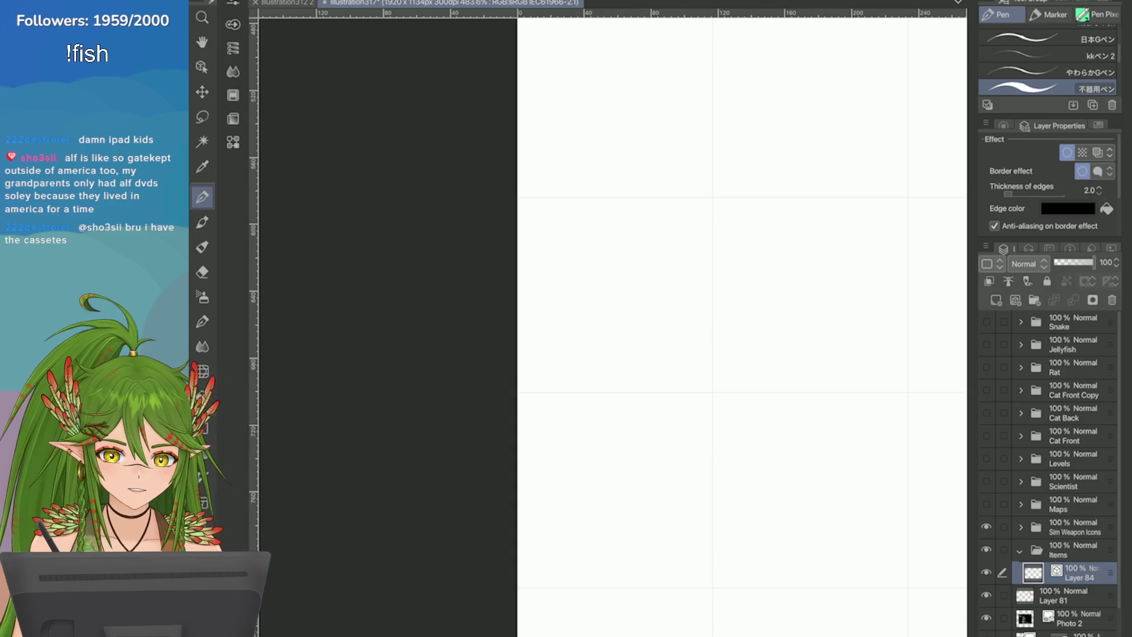
# Step: Test green outlined strokes with Pen Pixel brushes, undoing each, ending on Right Triangle
pyautogui.click(1003, 126)
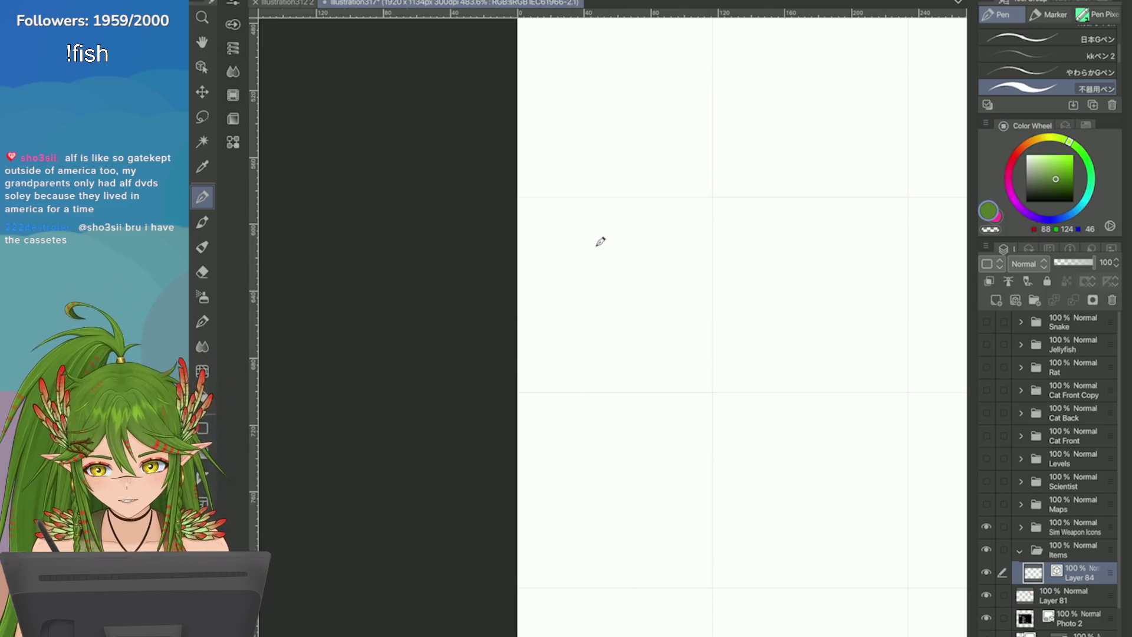
pyautogui.scroll(-2, 601, 240)
pyautogui.scroll(1, 611, 260)
pyautogui.moveTo(611, 260); pyautogui.dragTo(607, 262)
pyautogui.hotkey('ctrl', 'z')
pyautogui.press('p')
pyautogui.press('.')
pyautogui.press('.')
pyautogui.moveTo(589, 233); pyautogui.dragTo(600, 256)
pyautogui.hotkey('ctrl', 'z')
pyautogui.press(',')
pyautogui.hotkey('ctrl', 'z')
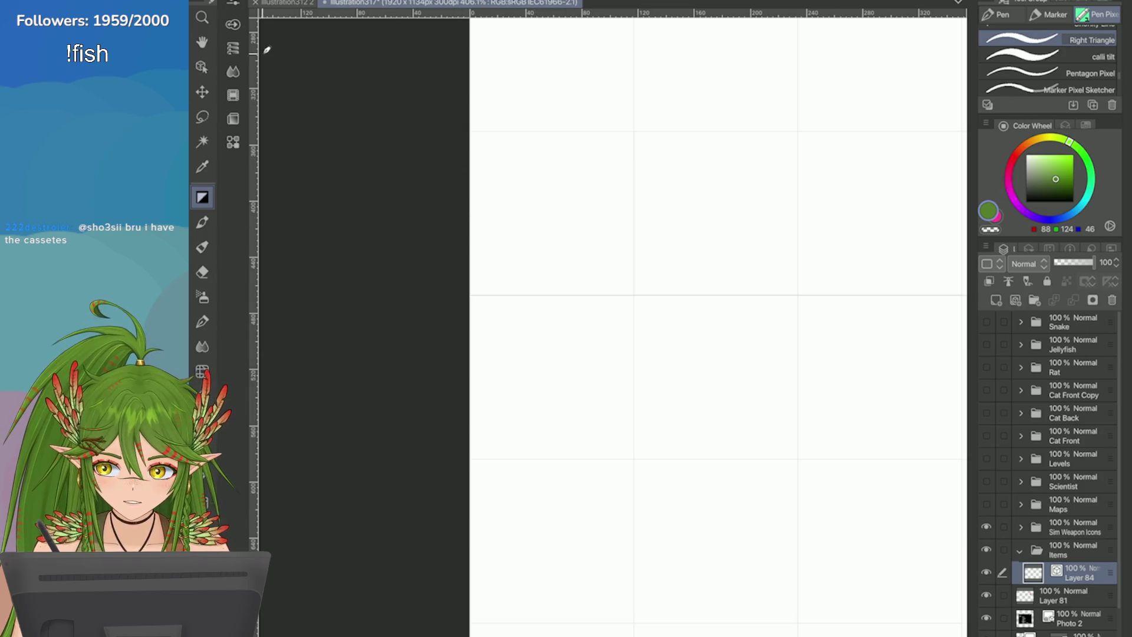
# Step: Set the triangle brush size to 60 and stamp the first green triangle leaves
pyautogui.click(232, 24)
pyautogui.click(311, 82)
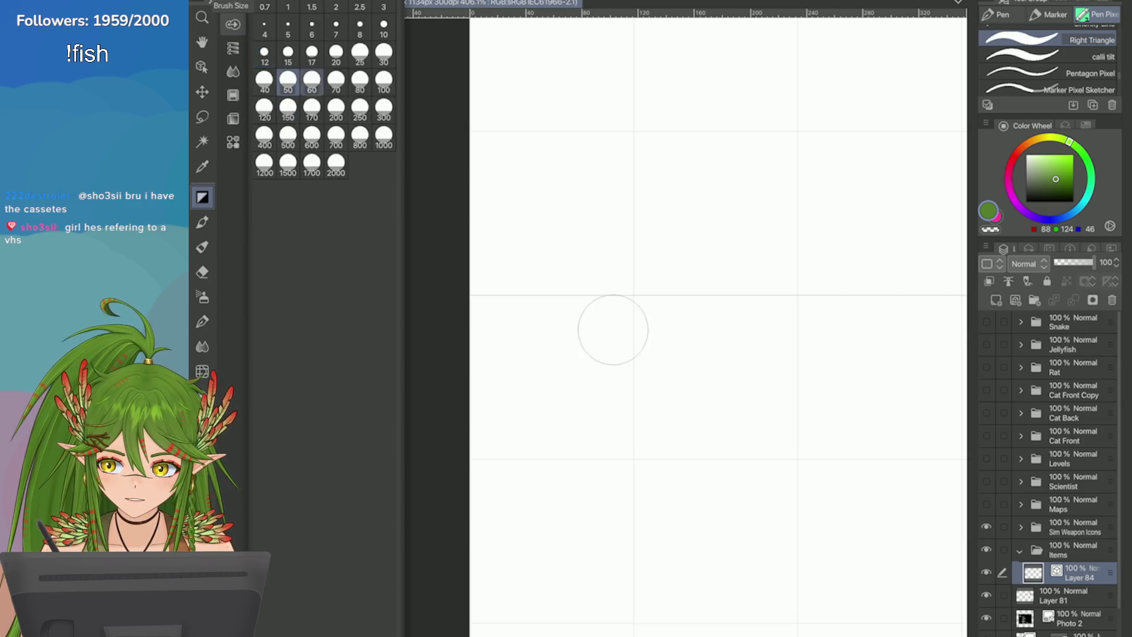
pyautogui.moveTo(554, 231); pyautogui.dragTo(517, 266)
pyautogui.hotkey('ctrl', 'z')
pyautogui.click(502, 243)
pyautogui.hotkey('ctrl', 'z')
pyautogui.click(512, 238)
# Step: Stamp a row of overlapping green triangle leaves around the first ones
pyautogui.click(555, 245)
pyautogui.click(578, 254)
pyautogui.click(575, 204)
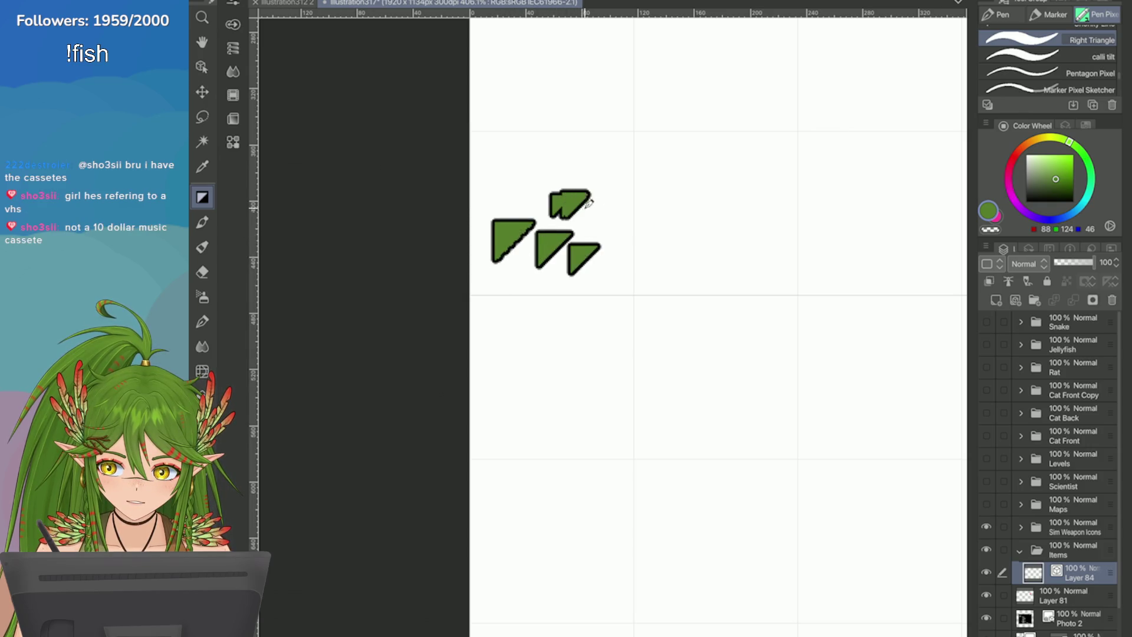
pyautogui.click(607, 215)
pyautogui.click(530, 194)
pyautogui.click(575, 176)
pyautogui.click(574, 218)
pyautogui.click(536, 209)
pyautogui.click(533, 265)
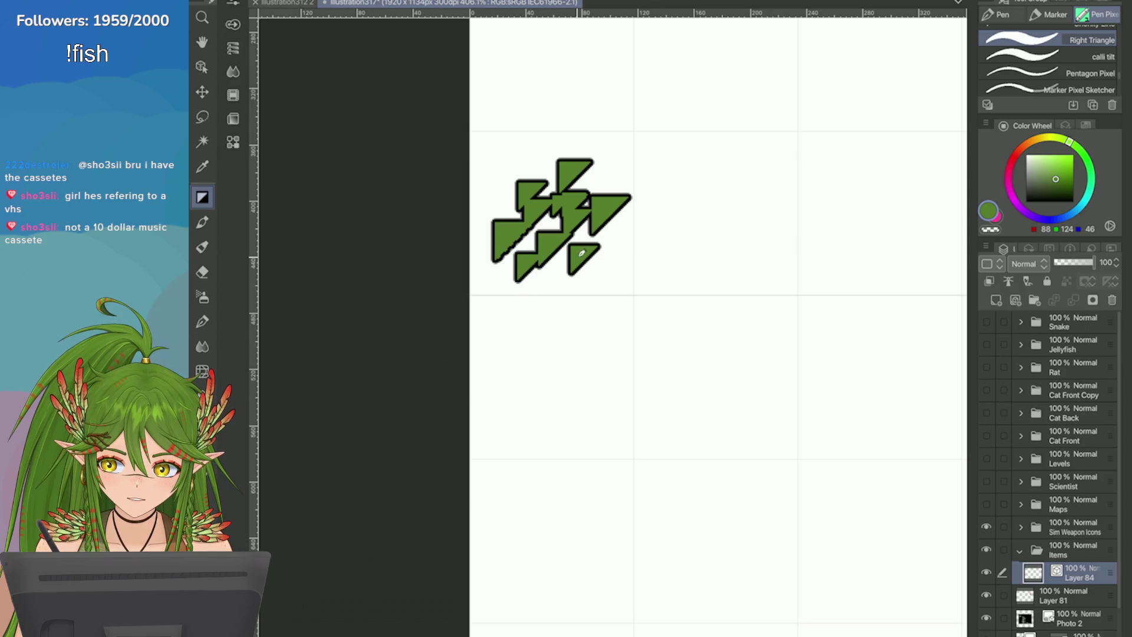
pyautogui.click(607, 273)
pyautogui.click(495, 204)
pyautogui.click(523, 165)
# Step: Undo all the triangle stamps to clear the cell, keeping the triangle pixel brush
pyautogui.hotkey('ctrl', 'z')
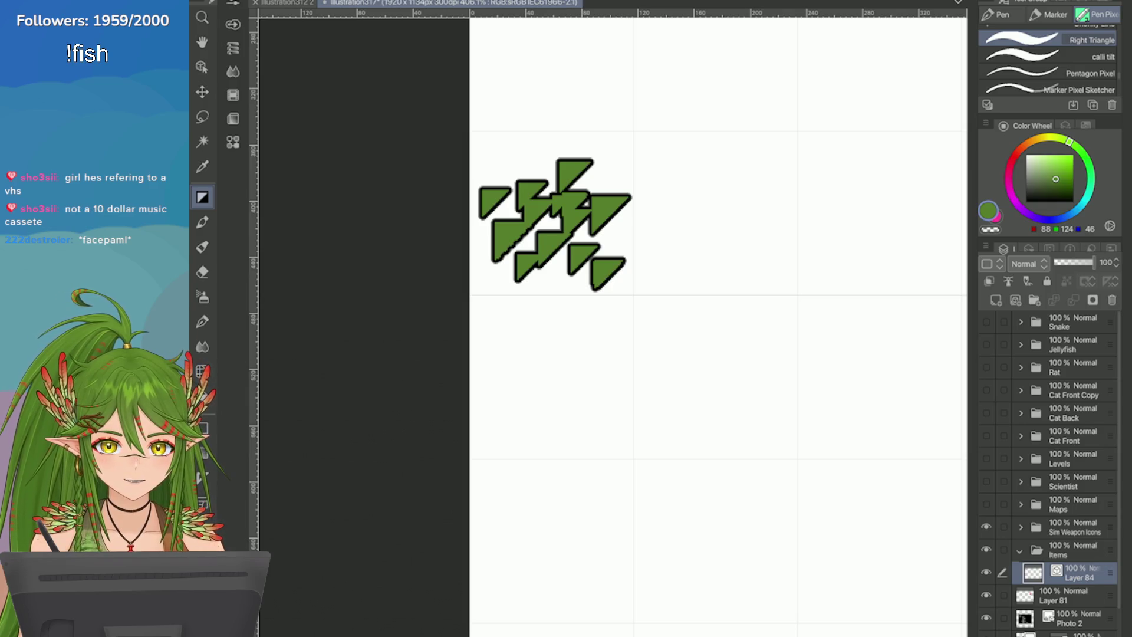
pyautogui.hotkey('ctrl', 'z')
pyautogui.hotkey('ctrl', 'z')
pyautogui.hotkey('ctrl', 'z')
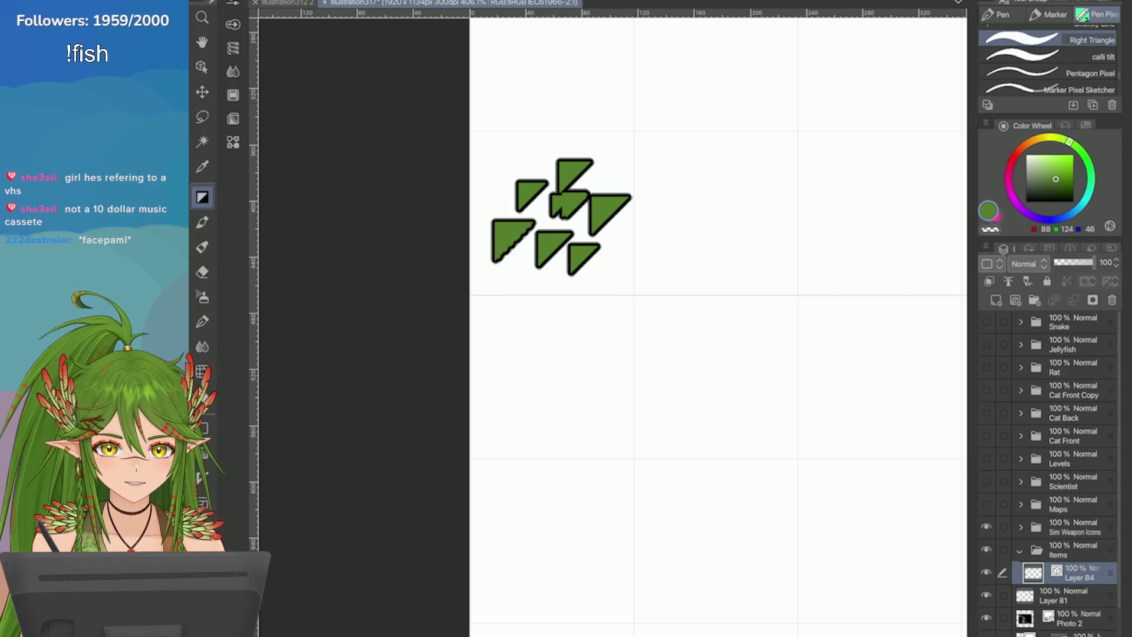
pyautogui.hotkey('ctrl', 'z')
pyautogui.hotkey('ctrl', 'z')
pyautogui.hotkey('ctrl', 'z')
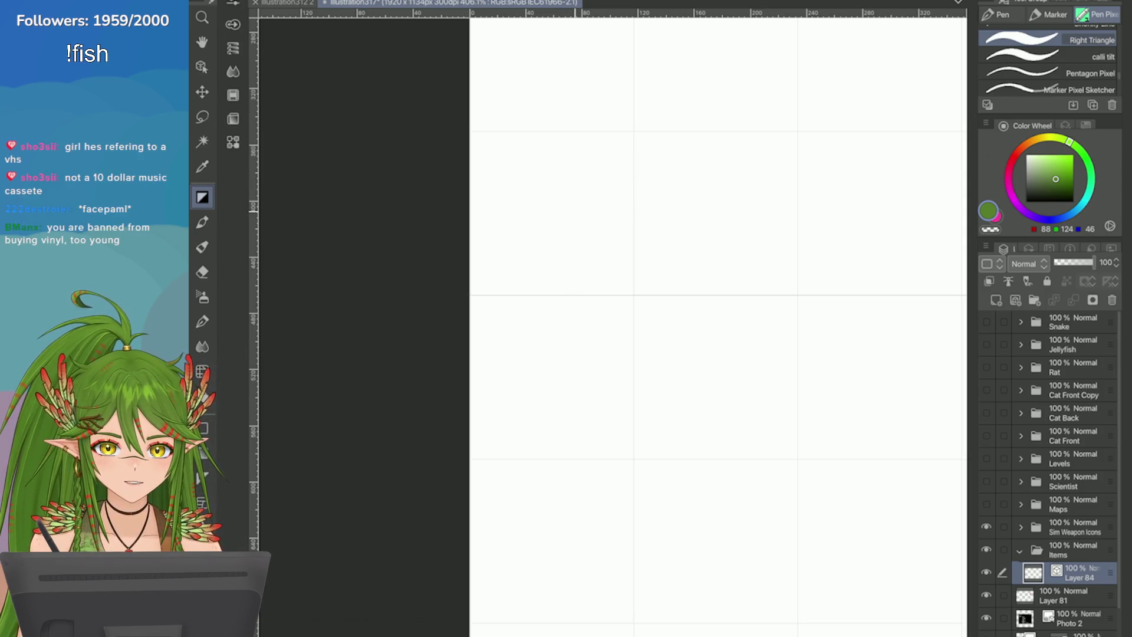
pyautogui.press('e')
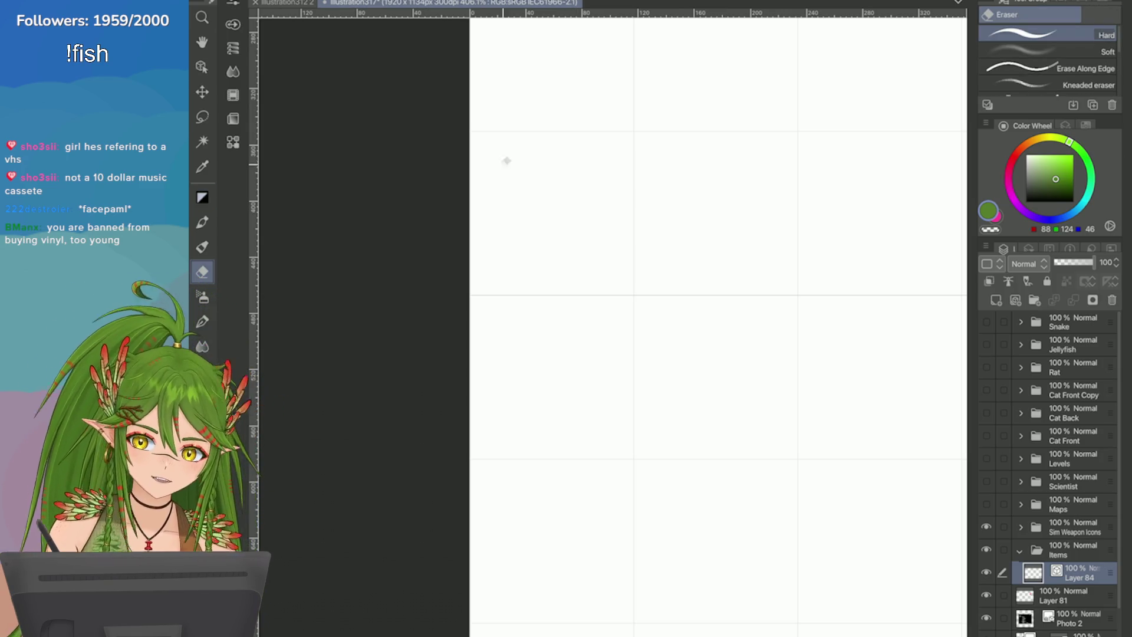
pyautogui.press('p')
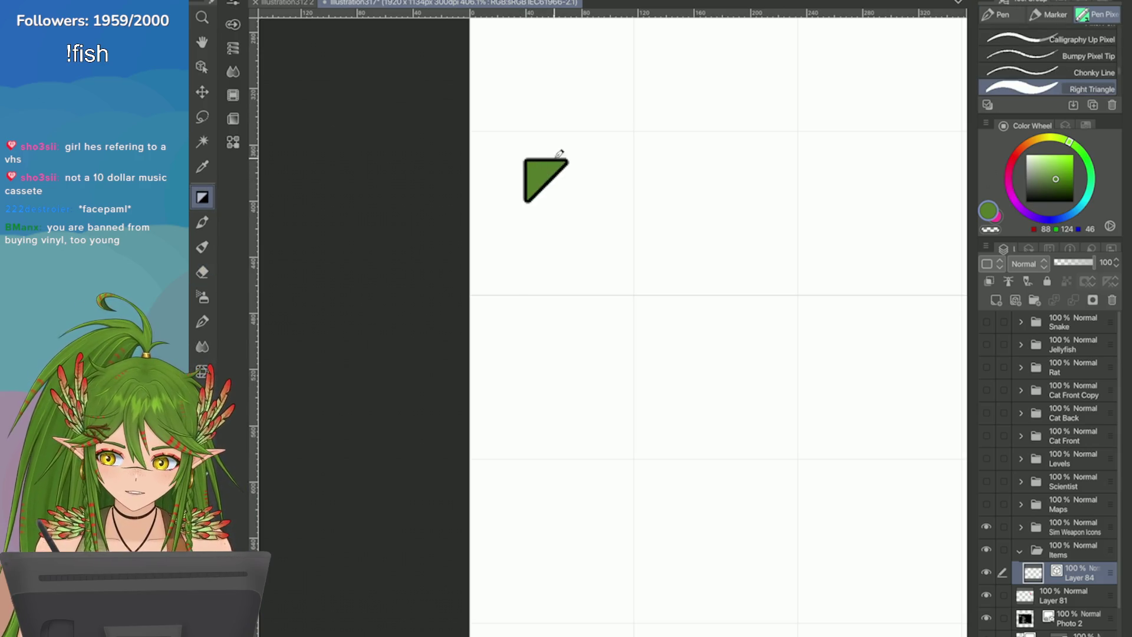
# Step: Start a new cluster of green triangle leaves near the top of the cell
pyautogui.click(566, 150)
pyautogui.click(549, 168)
pyautogui.click(599, 207)
pyautogui.click(552, 193)
pyautogui.click(567, 220)
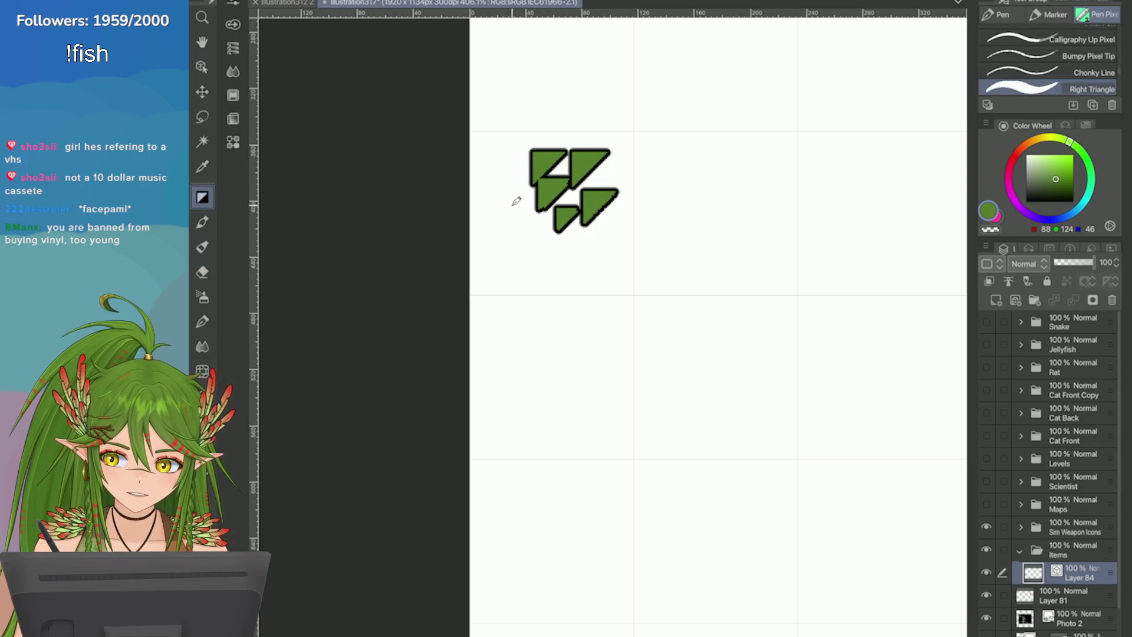
pyautogui.click(514, 203)
pyautogui.click(537, 227)
# Step: Add more triangle leaves around the cluster, then undo the leftover stamps
pyautogui.click(504, 176)
pyautogui.click(577, 236)
pyautogui.click(537, 253)
pyautogui.click(556, 244)
pyautogui.click(504, 235)
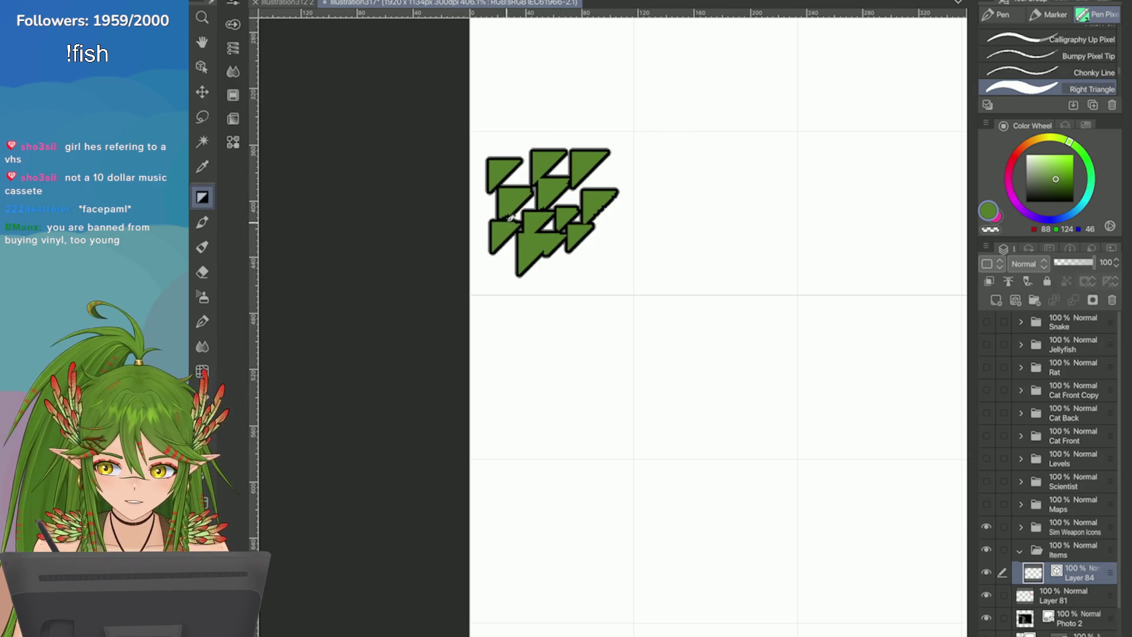
pyautogui.hotkey('ctrl', 'z')
pyautogui.hotkey('ctrl', 'z')
pyautogui.hotkey('ctrl', 'z')
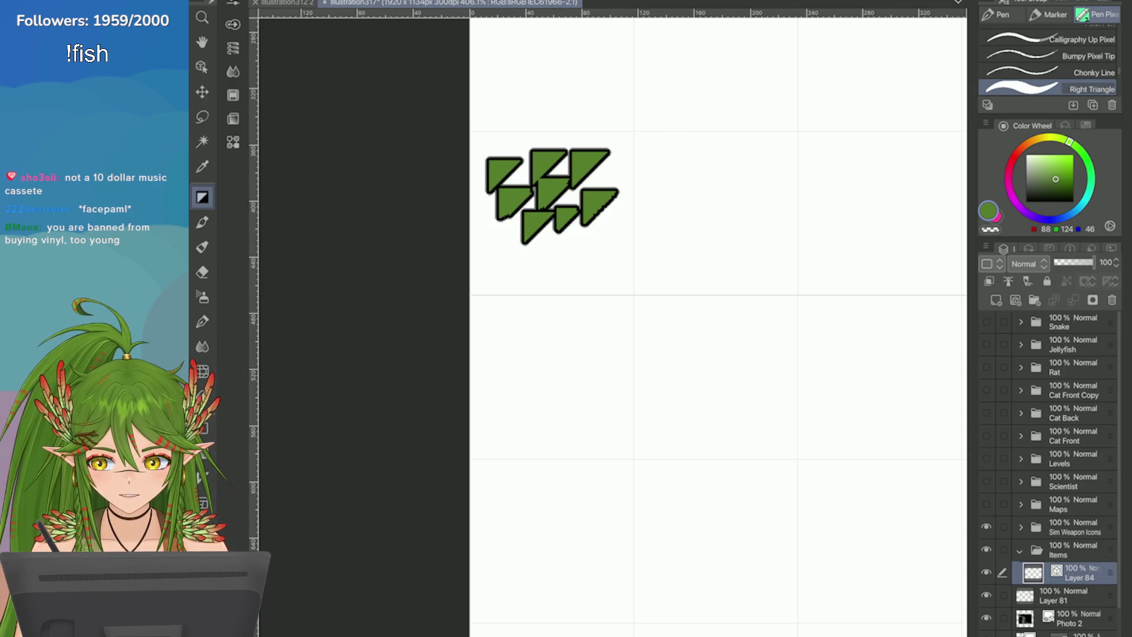
pyautogui.hotkey('ctrl', 'z')
pyautogui.hotkey('ctrl', 'z')
pyautogui.hotkey('ctrl', 'z')
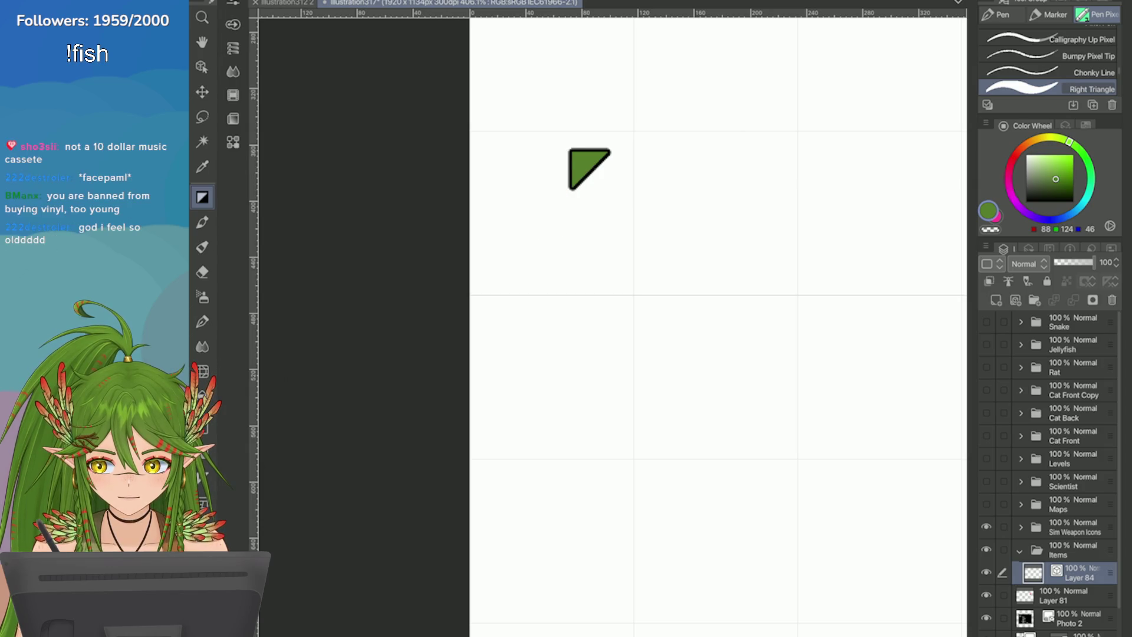
pyautogui.click(232, 24)
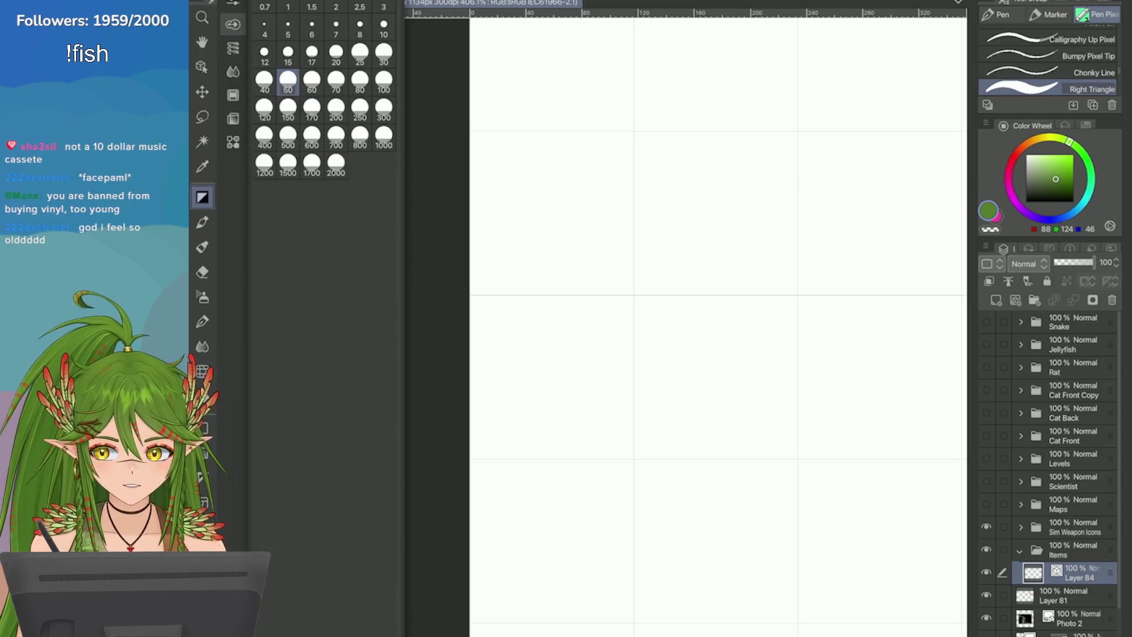
# Step: Shrink the triangle brush and start a dark-green leaf cluster with small stamps
pyautogui.click(360, 52)
pyautogui.click(559, 175)
pyautogui.click(567, 207)
pyautogui.click(520, 179)
pyautogui.click(546, 209)
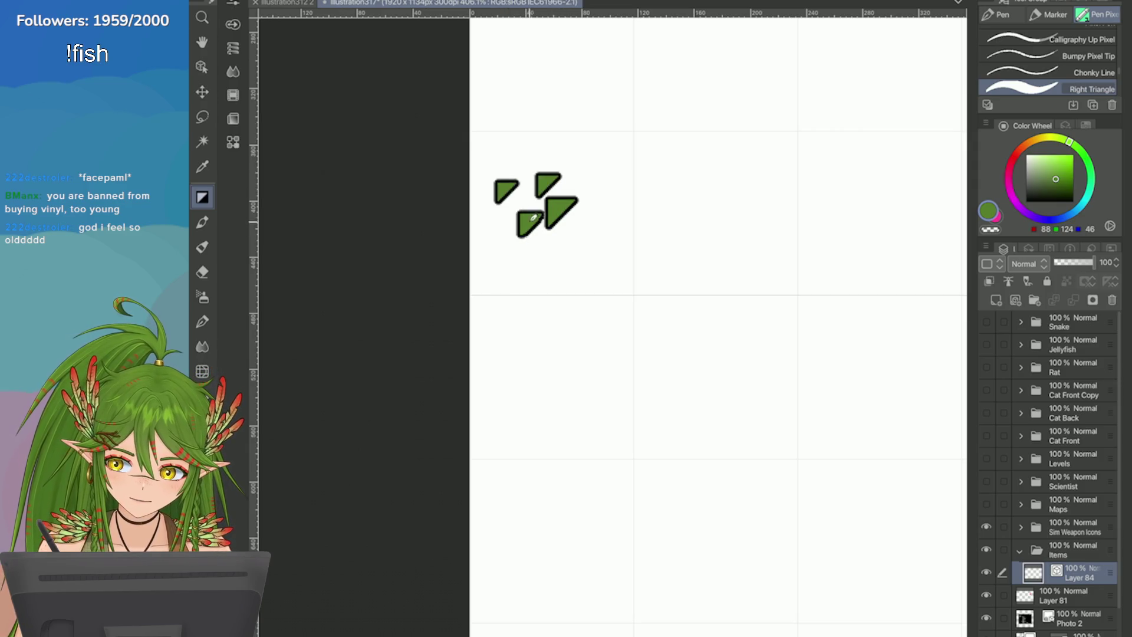
pyautogui.click(602, 158)
pyautogui.click(544, 164)
pyautogui.click(541, 185)
pyautogui.click(576, 142)
pyautogui.click(565, 140)
pyautogui.click(578, 164)
# Step: Fill out the jagged bush shape with more overlapping triangle stamps
pyautogui.click(590, 200)
pyautogui.click(565, 215)
pyautogui.click(575, 194)
pyautogui.click(548, 191)
pyautogui.click(540, 202)
pyautogui.click(550, 171)
pyautogui.click(533, 168)
pyautogui.click(505, 204)
pyautogui.click(549, 226)
# Step: Add triangles at the cluster's lower right, undoing the loose ones
pyautogui.click(586, 194)
pyautogui.click(611, 231)
pyautogui.click(612, 231)
pyautogui.click(580, 251)
pyautogui.click(607, 265)
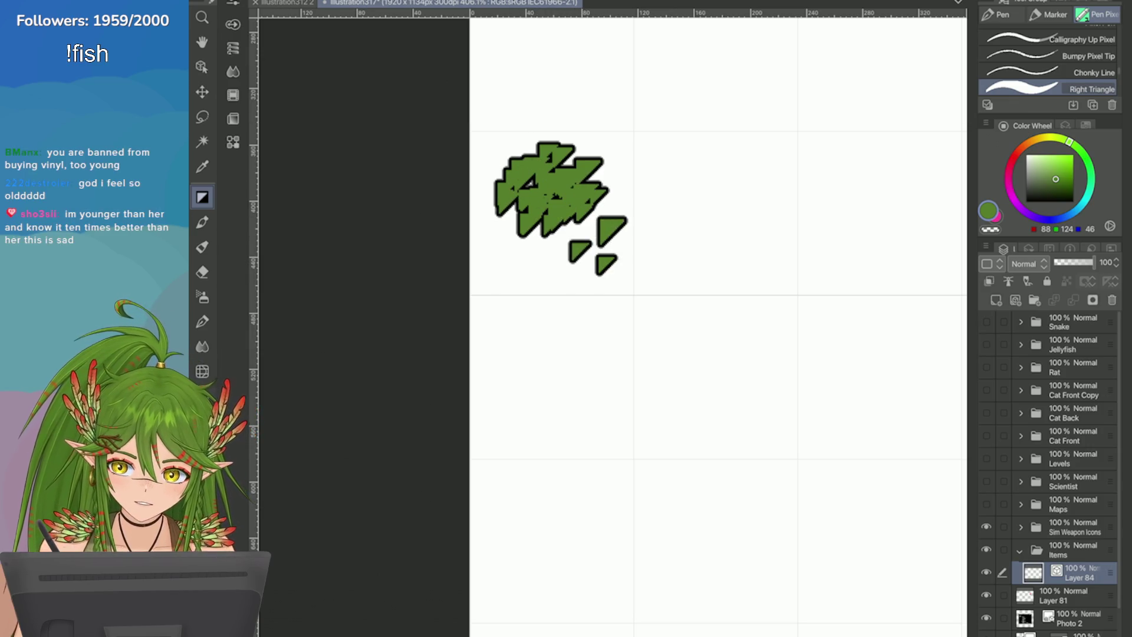
pyautogui.hotkey('ctrl', 'z')
pyautogui.hotkey('ctrl', 'z')
pyautogui.hotkey('ctrl', 'z')
pyautogui.click(588, 227)
# Step: Stamp three small leaves below the bush and commit a transform of the drawing
pyautogui.hotkey('ctrl', 'z')
pyautogui.click(576, 244)
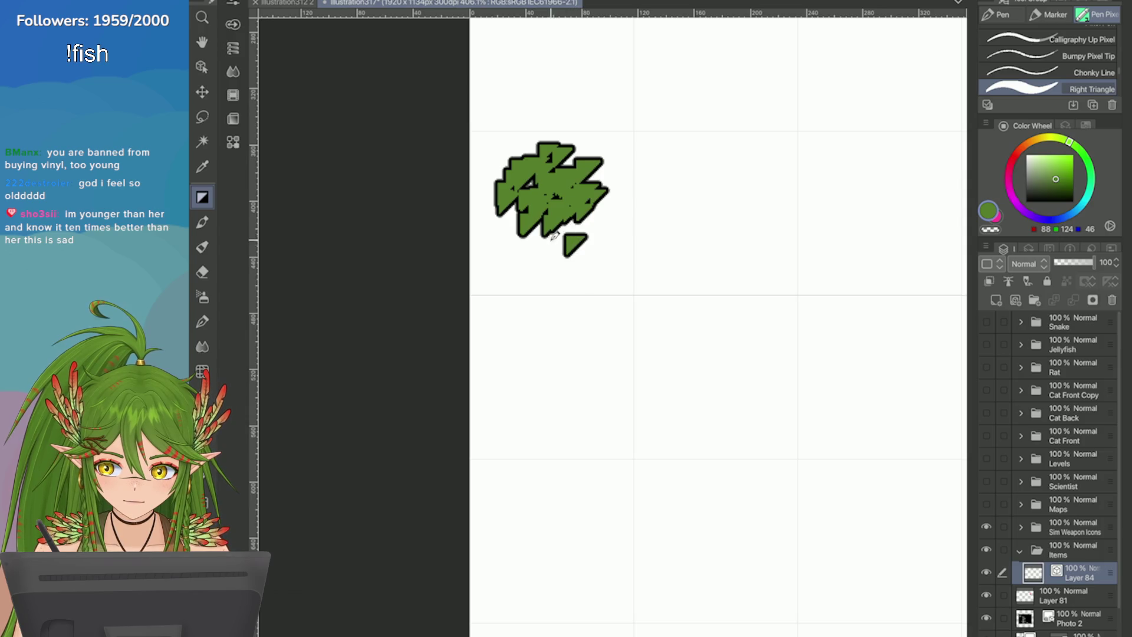
pyautogui.click(547, 253)
pyautogui.click(588, 262)
pyautogui.hotkey('ctrl', 'z')
pyautogui.click(594, 252)
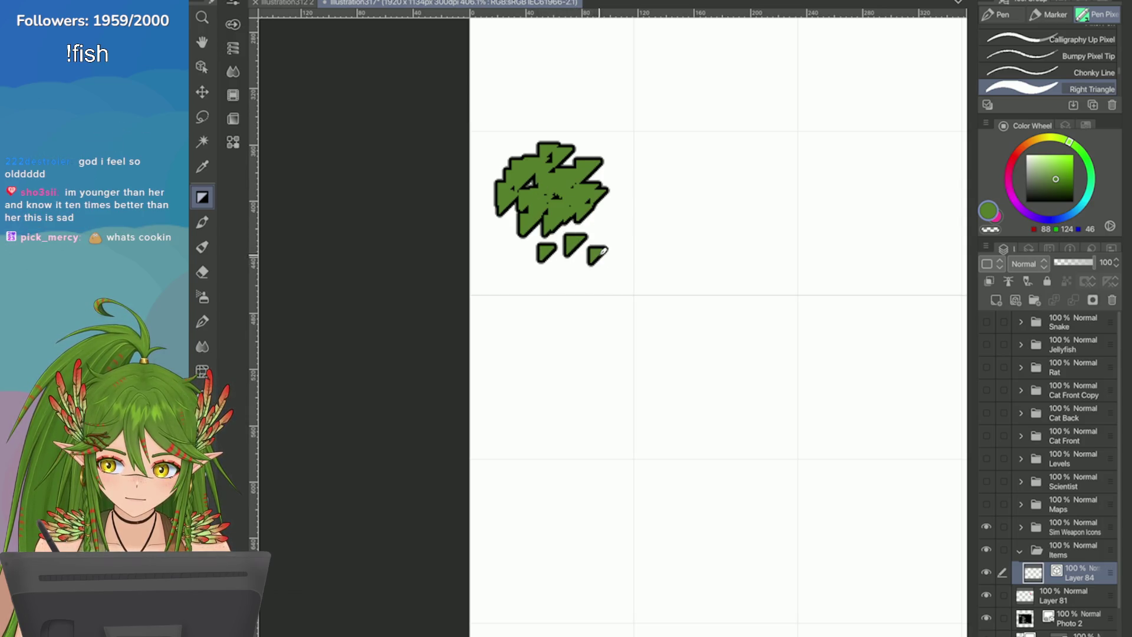
pyautogui.hotkey('ctrl', 't')
pyautogui.click(573, 314)
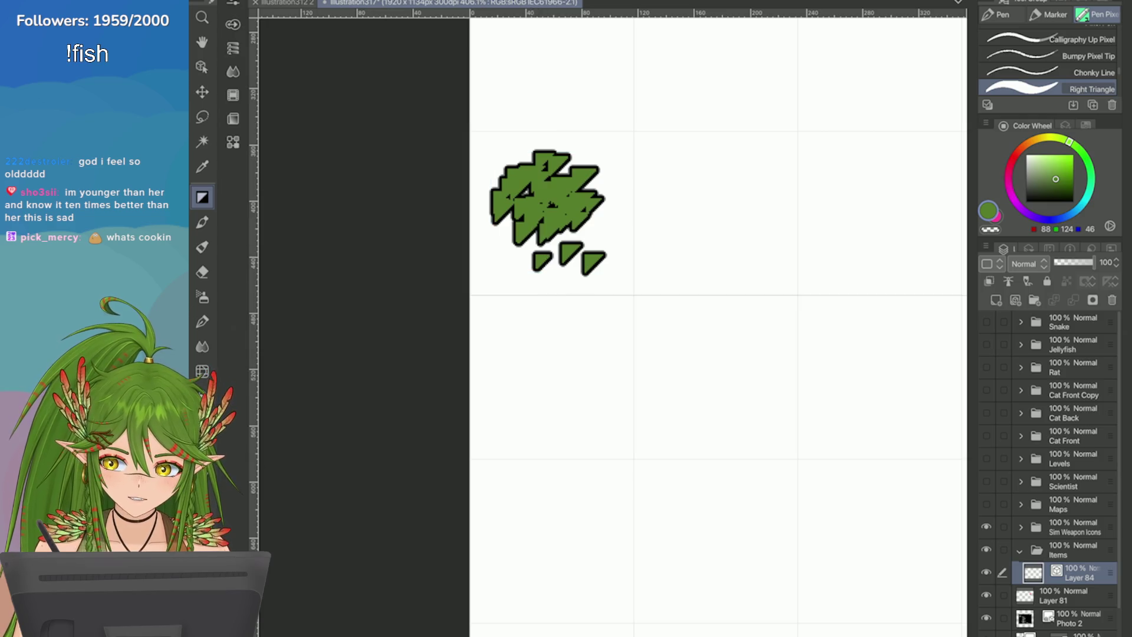
# Step: Switch to light green and stamp highlight triangles on top of the bush
pyautogui.click(1056, 167)
pyautogui.click(565, 186)
pyautogui.hotkey('ctrl', 'z')
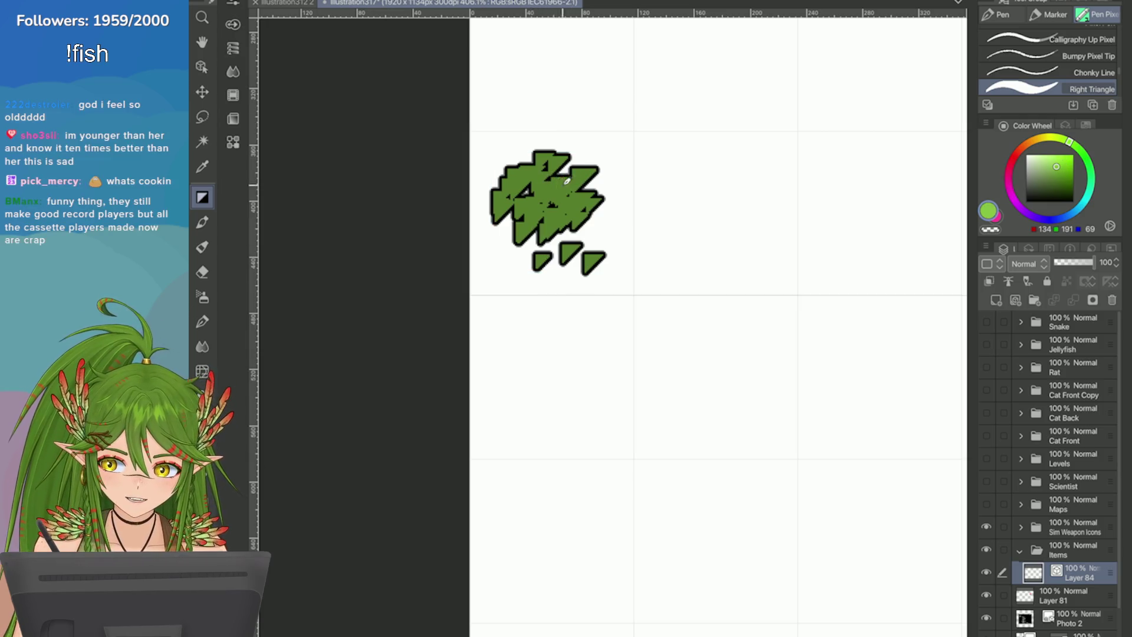
pyautogui.click(554, 179)
pyautogui.click(544, 164)
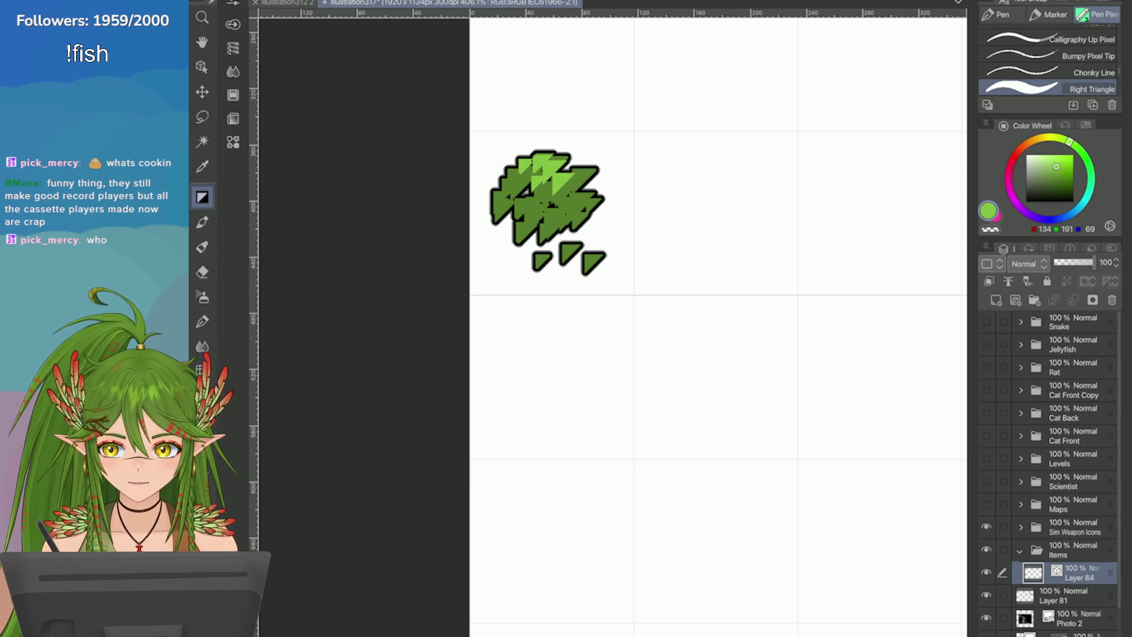
pyautogui.hotkey('alt', 'Tab')
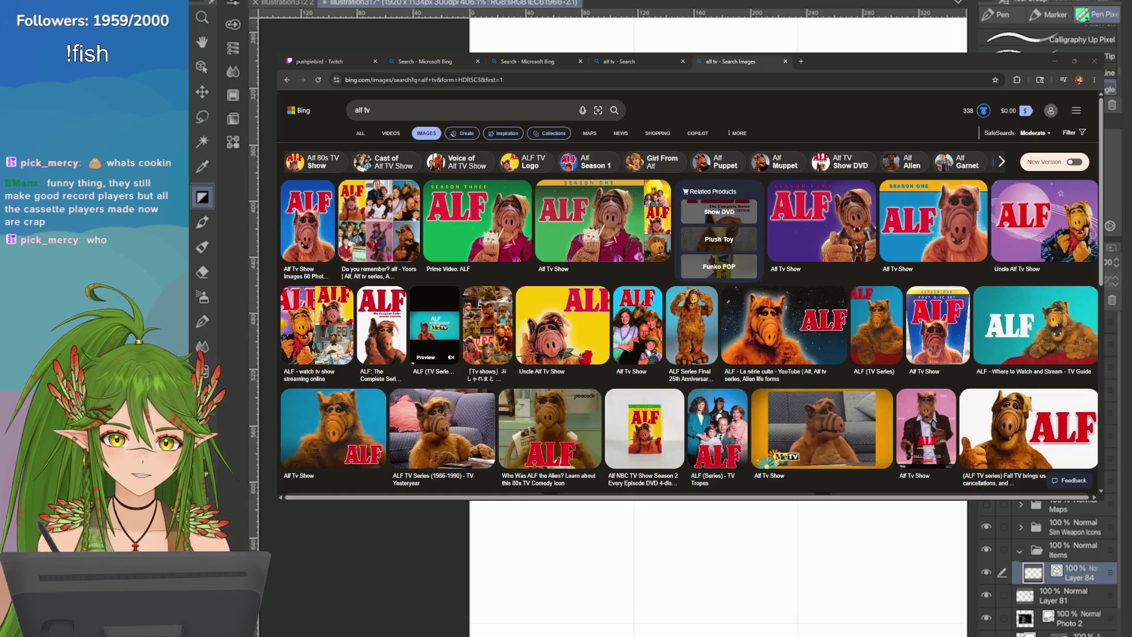
# Step: Save the bush project, close the 'alf tv' image results tab, and return to Clip Studio Paint
pyautogui.hotkey('ctrl', 's')
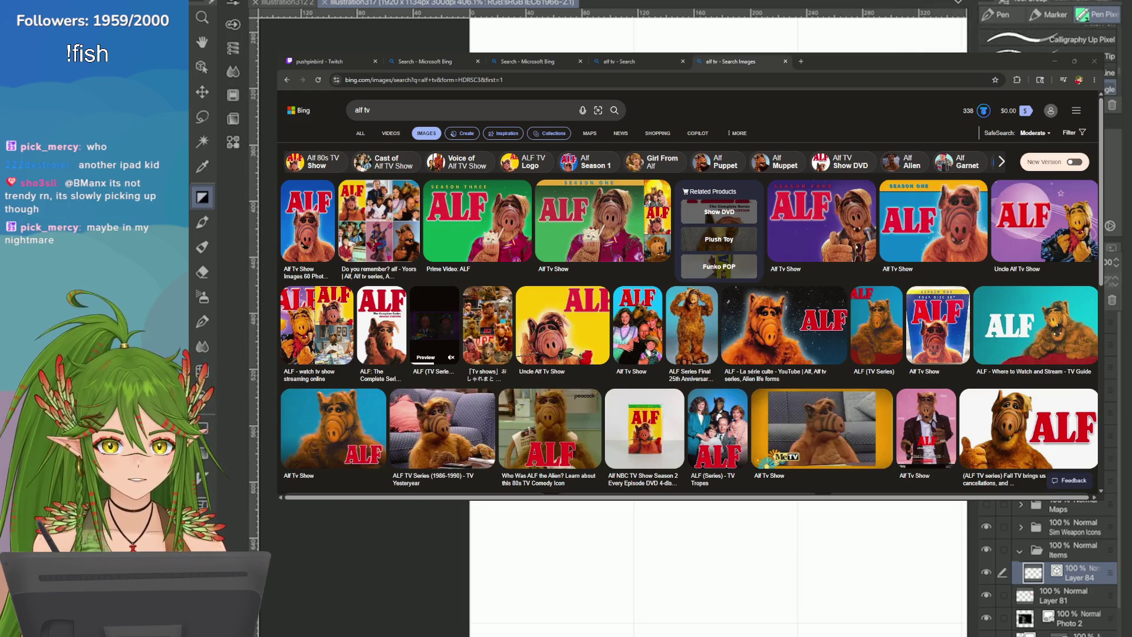
pyautogui.click(784, 62)
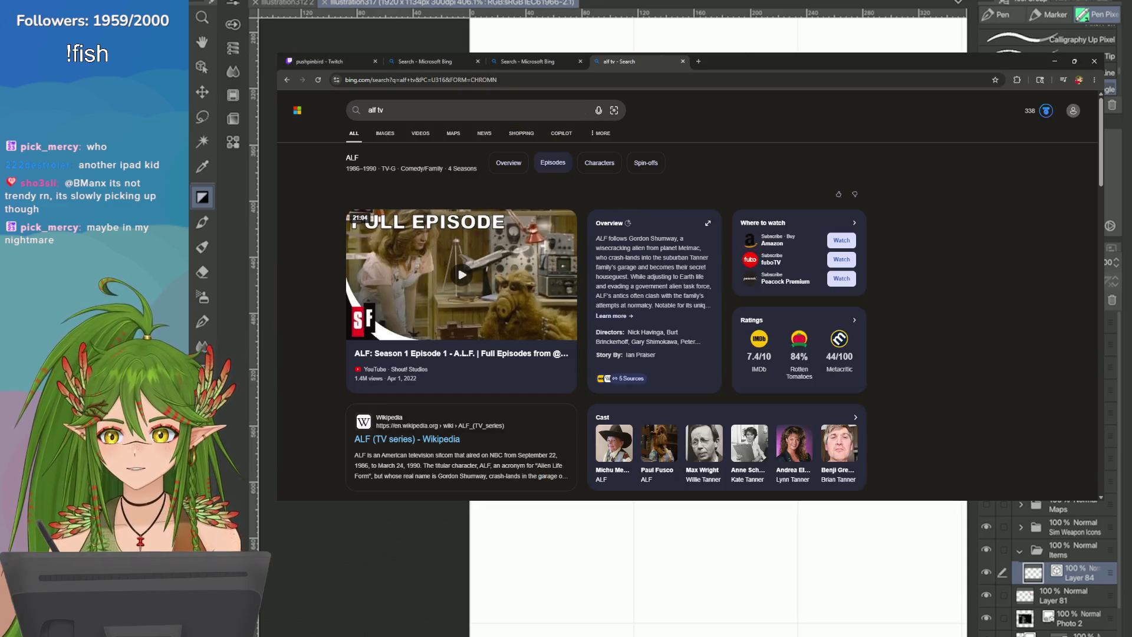
pyautogui.hotkey('alt', 'Tab')
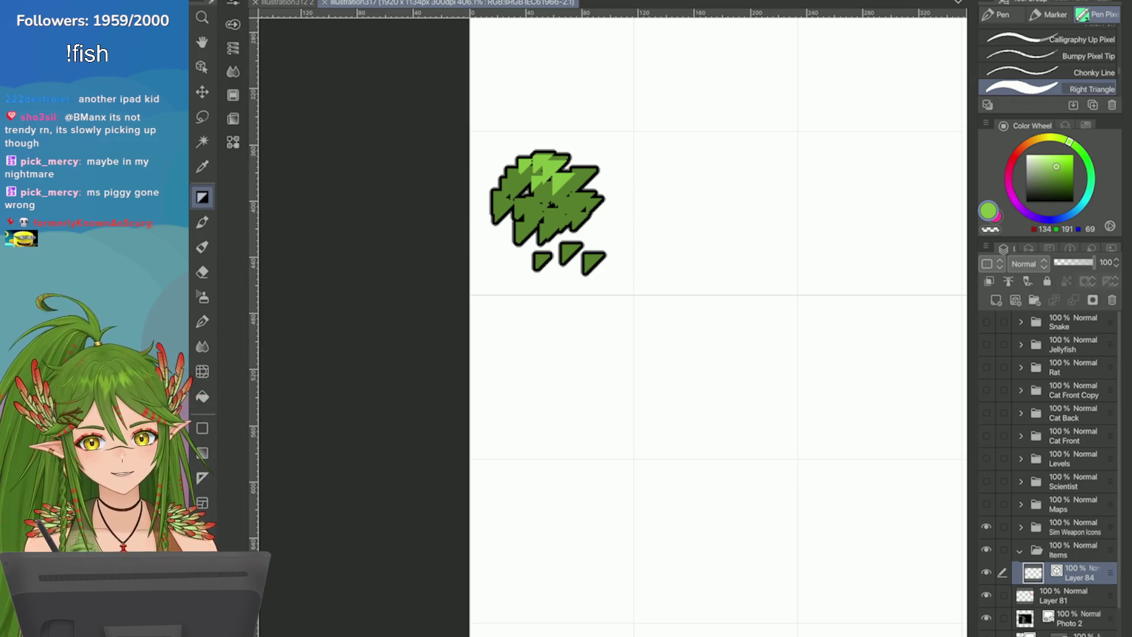
# Step: Paint light-green triangle highlights across the bush and extend its top-left outline
pyautogui.scroll(1, 613, 232)
pyautogui.scroll(1, 525, 206)
pyautogui.moveTo(506, 201)
pyautogui.mouseDown()
pyautogui.moveTo(548, 171)
pyautogui.moveTo(577, 123)
pyautogui.mouseUp()
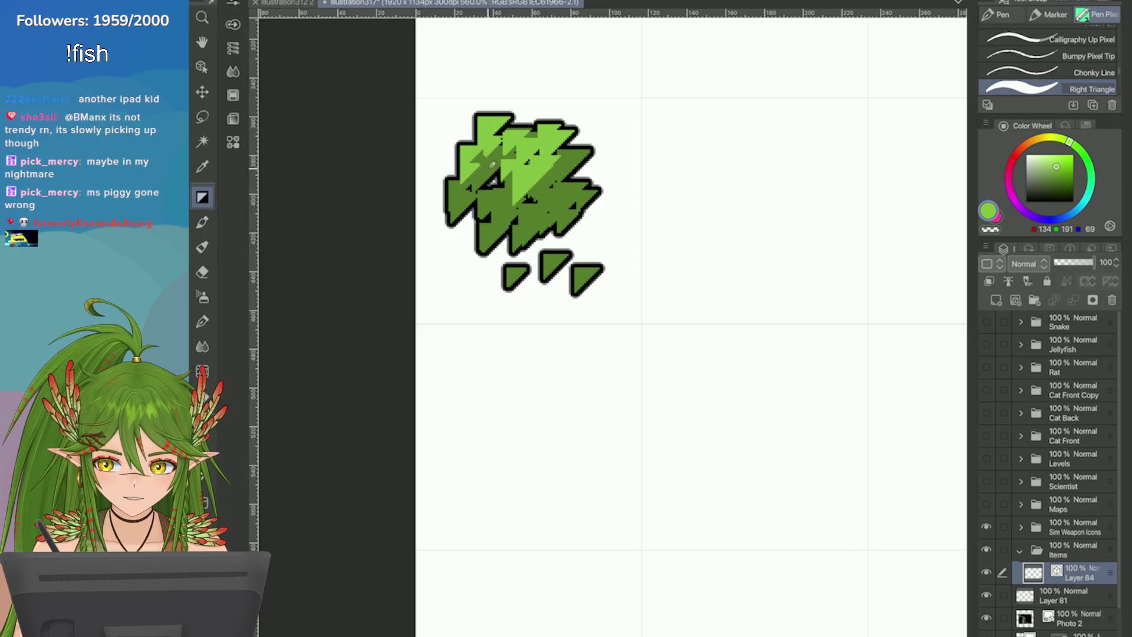
pyautogui.moveTo(489, 135); pyautogui.dragTo(506, 126)
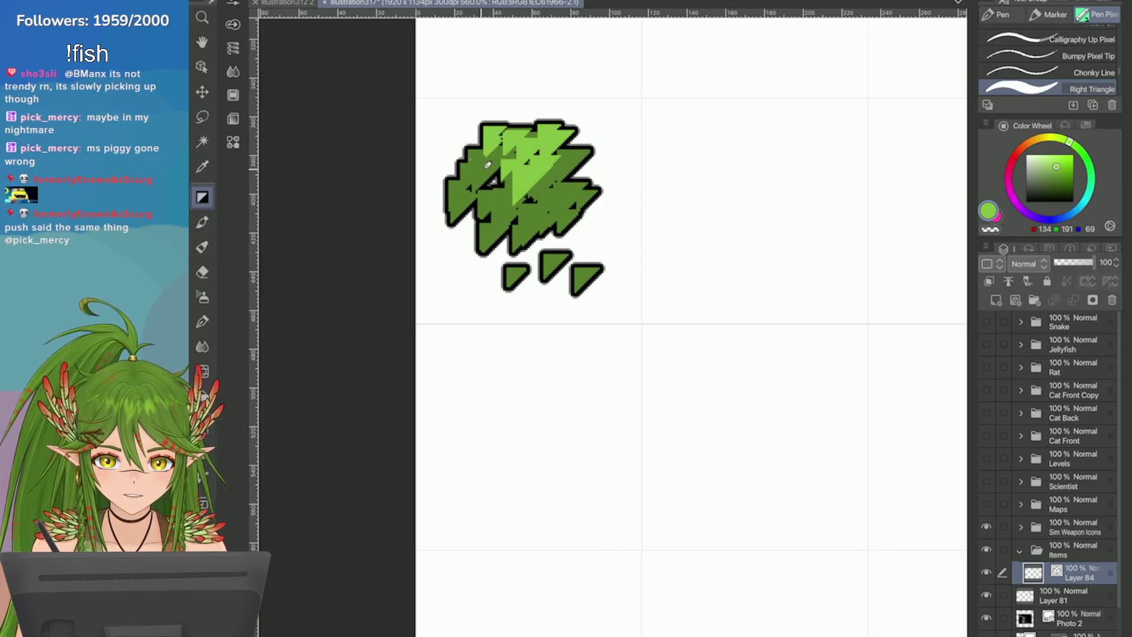
pyautogui.moveTo(466, 184); pyautogui.dragTo(508, 153)
pyautogui.moveTo(471, 214); pyautogui.dragTo(498, 180)
pyautogui.moveTo(495, 237); pyautogui.dragTo(523, 210)
pyautogui.moveTo(549, 209); pyautogui.dragTo(568, 191)
# Step: Shade the lower and right parts of the bush with dark-green triangles
pyautogui.keyDown('alt'); pyautogui.click(501, 224); pyautogui.keyUp('alt')
pyautogui.moveTo(521, 219); pyautogui.dragTo(559, 172)
pyautogui.hotkey('ctrl', 'z')
pyautogui.moveTo(557, 222); pyautogui.dragTo(586, 193)
pyautogui.moveTo(519, 226); pyautogui.dragTo(552, 205)
pyautogui.hotkey('ctrl', 'z')
pyautogui.moveTo(512, 243); pyautogui.dragTo(547, 210)
pyautogui.moveTo(489, 257); pyautogui.dragTo(520, 224)
pyautogui.moveTo(448, 248); pyautogui.dragTo(492, 205)
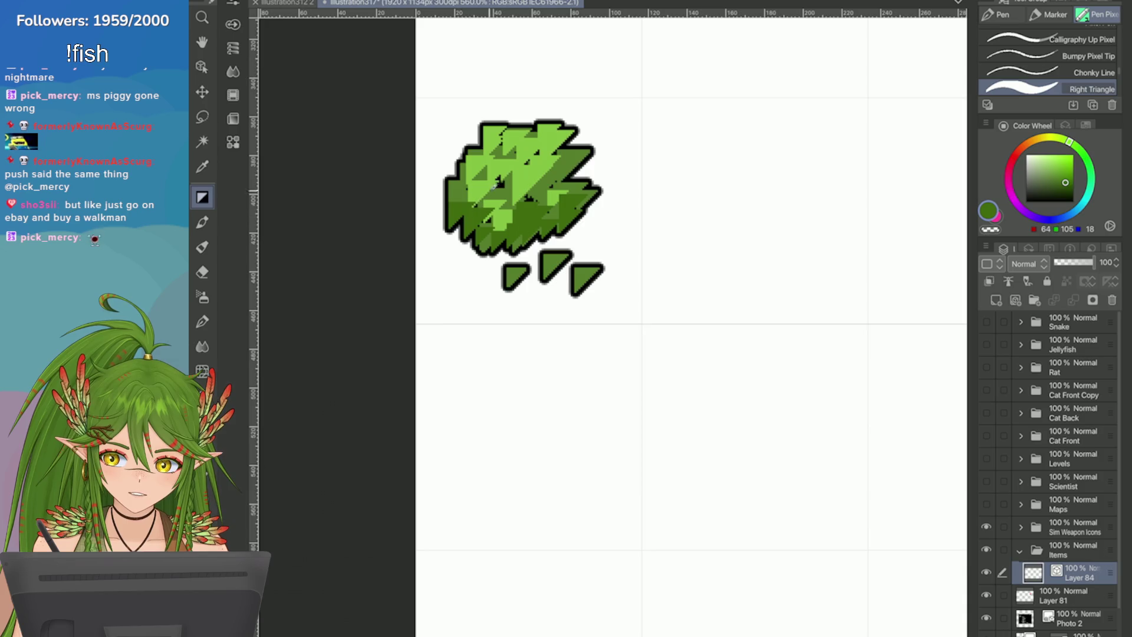
pyautogui.moveTo(563, 191); pyautogui.dragTo(596, 158)
pyautogui.moveTo(531, 194); pyautogui.dragTo(559, 169)
# Step: Highlight the three small leaves below the bush in light green
pyautogui.click(1053, 167)
pyautogui.moveTo(572, 278)
pyautogui.mouseDown()
pyautogui.moveTo(600, 261)
pyautogui.moveTo(566, 250)
pyautogui.mouseUp()
pyautogui.moveTo(500, 289); pyautogui.dragTo(527, 261)
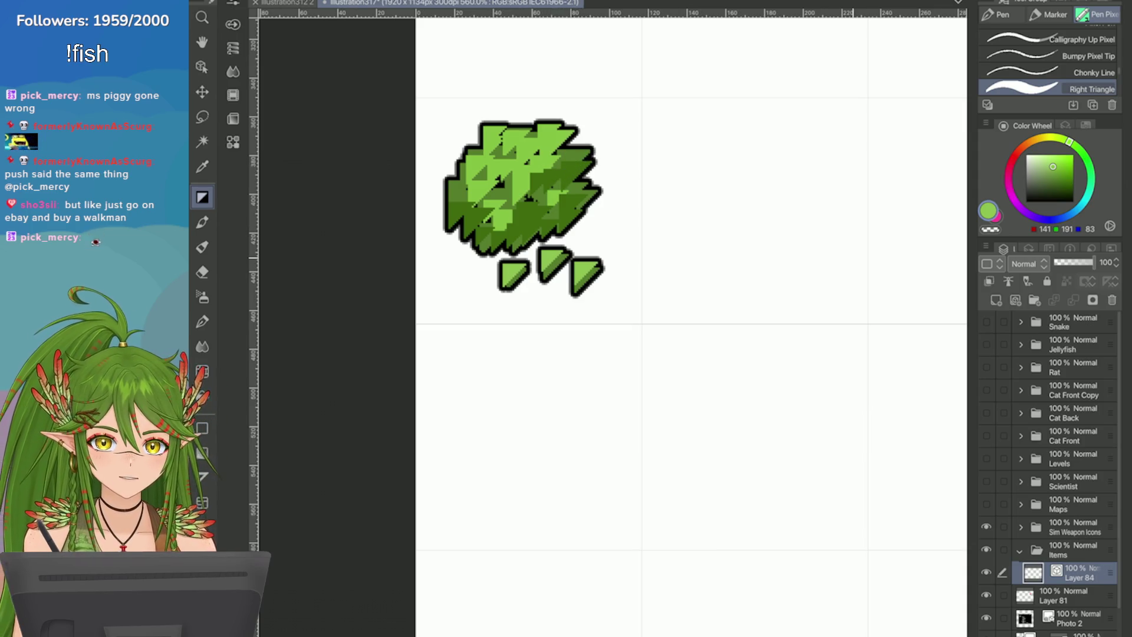
# Step: Reshade the bush's upper-right and centre with mid-green triangle strokes
pyautogui.click(1059, 172)
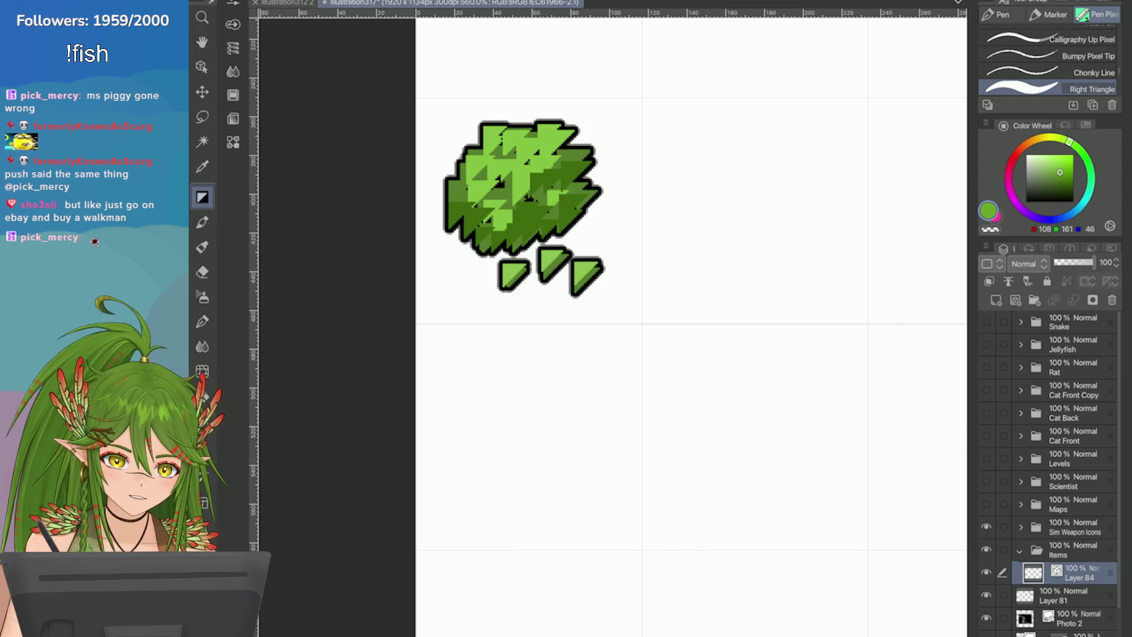
pyautogui.moveTo(565, 167)
pyautogui.mouseDown()
pyautogui.moveTo(571, 177)
pyautogui.moveTo(544, 196)
pyautogui.moveTo(580, 188)
pyautogui.mouseUp()
pyautogui.moveTo(533, 189)
pyautogui.mouseDown()
pyautogui.moveTo(545, 201)
pyautogui.moveTo(451, 212)
pyautogui.moveTo(536, 224)
pyautogui.moveTo(525, 233)
pyautogui.moveTo(563, 227)
pyautogui.mouseUp()
pyautogui.scroll(-1, 519, 212)
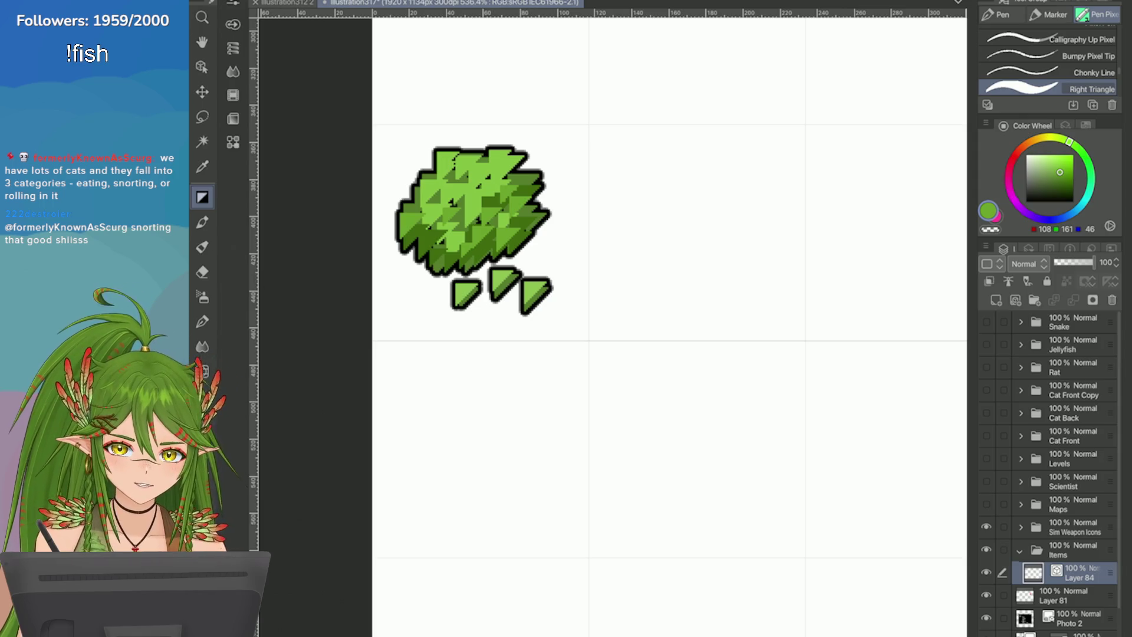
# Step: Draw two black eye loops on the bush with the thick Chonky Line pen, redoing the oversized first one
pyautogui.scroll(-2, 471, 229)
pyautogui.scroll(5, 471, 229)
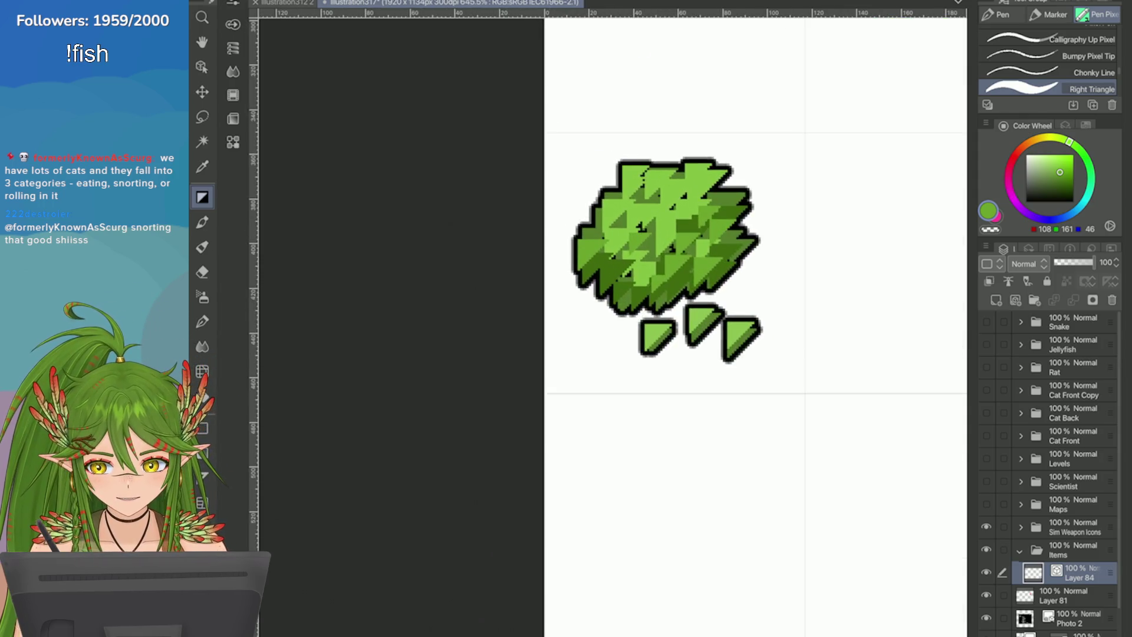
pyautogui.click(1037, 55)
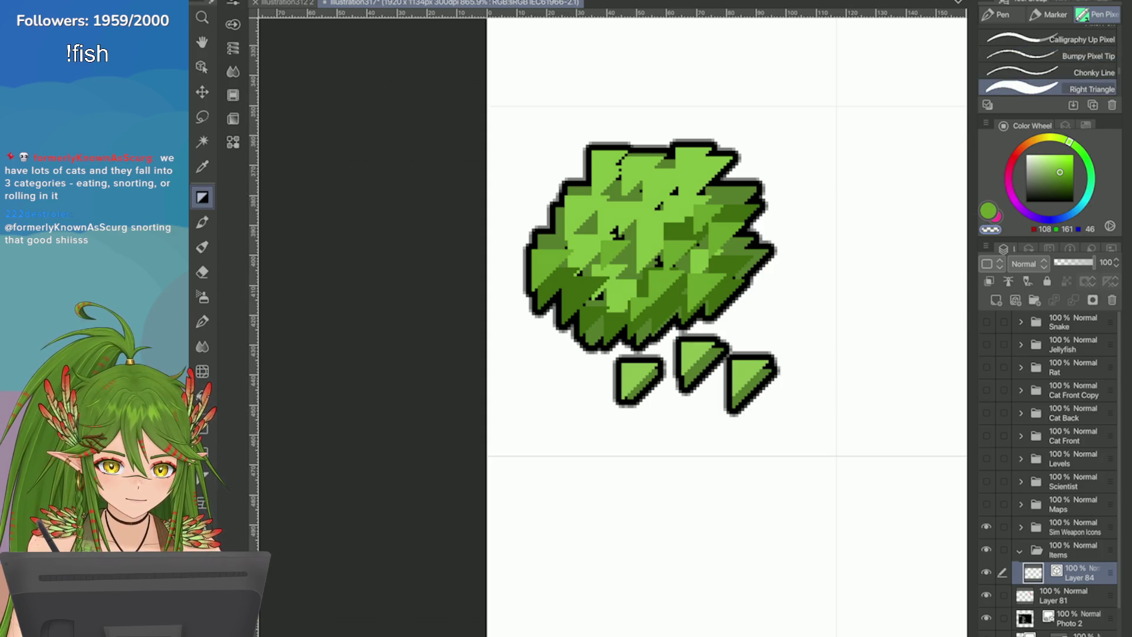
pyautogui.press('.')
pyautogui.moveTo(698, 238)
pyautogui.mouseDown()
pyautogui.moveTo(684, 256)
pyautogui.moveTo(710, 236)
pyautogui.moveTo(707, 203)
pyautogui.moveTo(687, 232)
pyautogui.moveTo(704, 227)
pyautogui.moveTo(680, 218)
pyautogui.moveTo(693, 233)
pyautogui.moveTo(684, 253)
pyautogui.moveTo(707, 221)
pyautogui.moveTo(666, 262)
pyautogui.mouseUp()
pyautogui.hotkey('ctrl', 'z')
pyautogui.moveTo(583, 255)
pyautogui.mouseDown()
pyautogui.moveTo(574, 265)
pyautogui.moveTo(596, 241)
pyautogui.moveTo(609, 259)
pyautogui.moveTo(589, 277)
pyautogui.moveTo(580, 253)
pyautogui.moveTo(613, 289)
pyautogui.moveTo(618, 243)
pyautogui.moveTo(611, 254)
pyautogui.mouseUp()
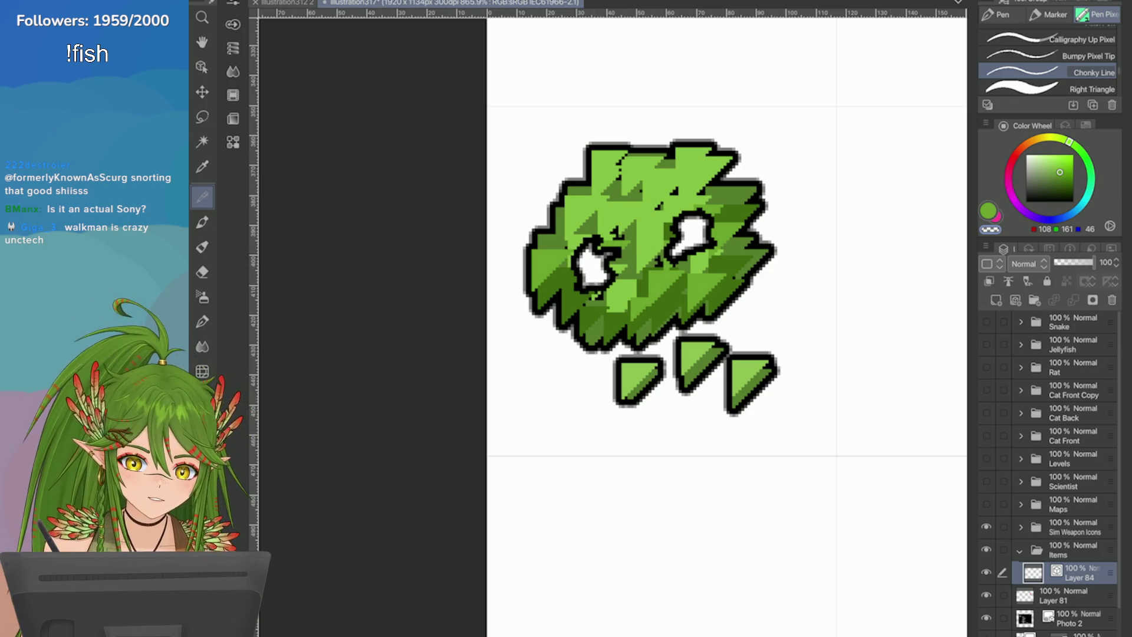